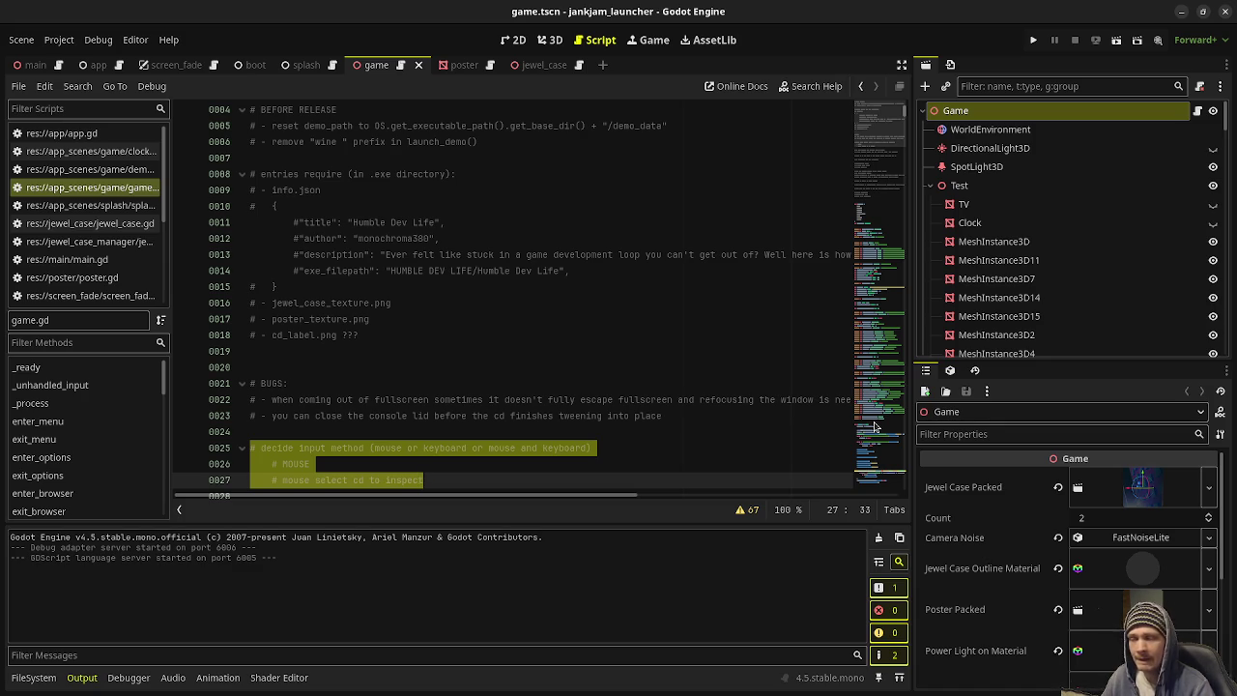
Step: Clear the to-do comment selection in the script and run the jankjam_launcher project
{"action": "left_click", "coordinate": [577, 465]}
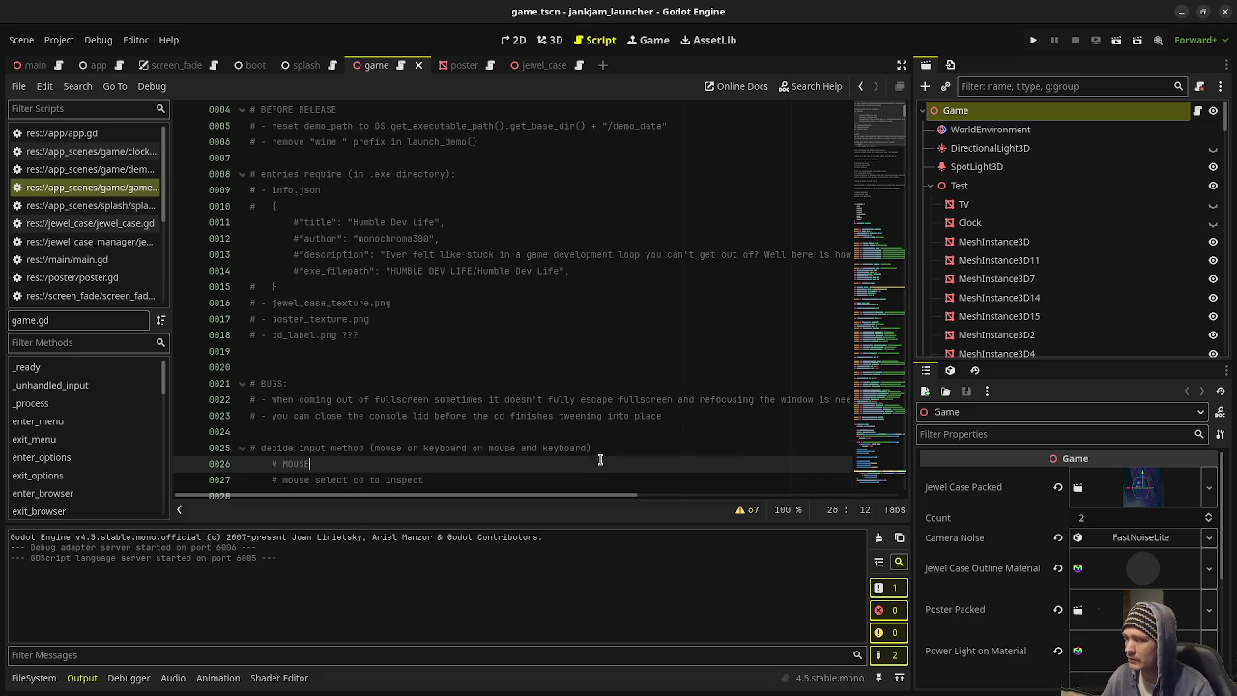
{"action": "left_click", "coordinate": [580, 477]}
{"action": "scroll", "coordinate": [608, 467], "scroll_direction": "down", "scroll_amount": 3}
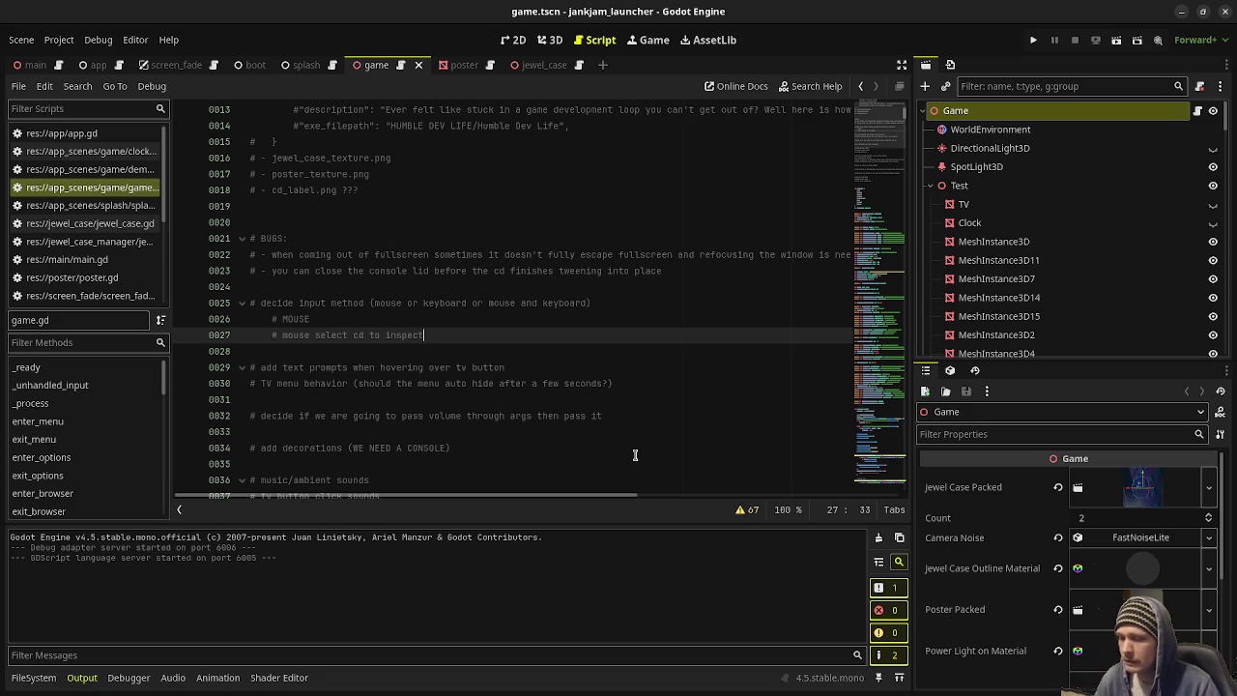
{"action": "left_click", "coordinate": [1034, 39]}
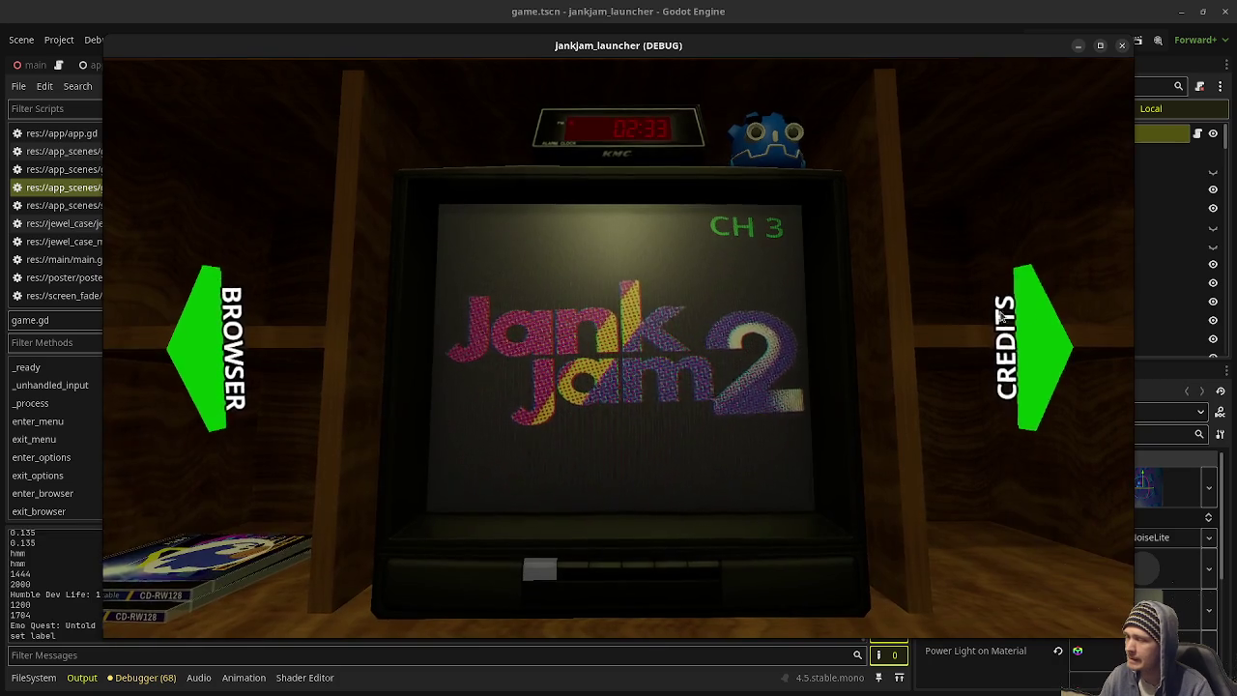
Step: Page through the Mind Palace and Meet the Team posters back to the TV menu, then move the game window aside
{"action": "left_click", "coordinate": [1051, 338]}
{"action": "left_click", "coordinate": [1046, 351]}
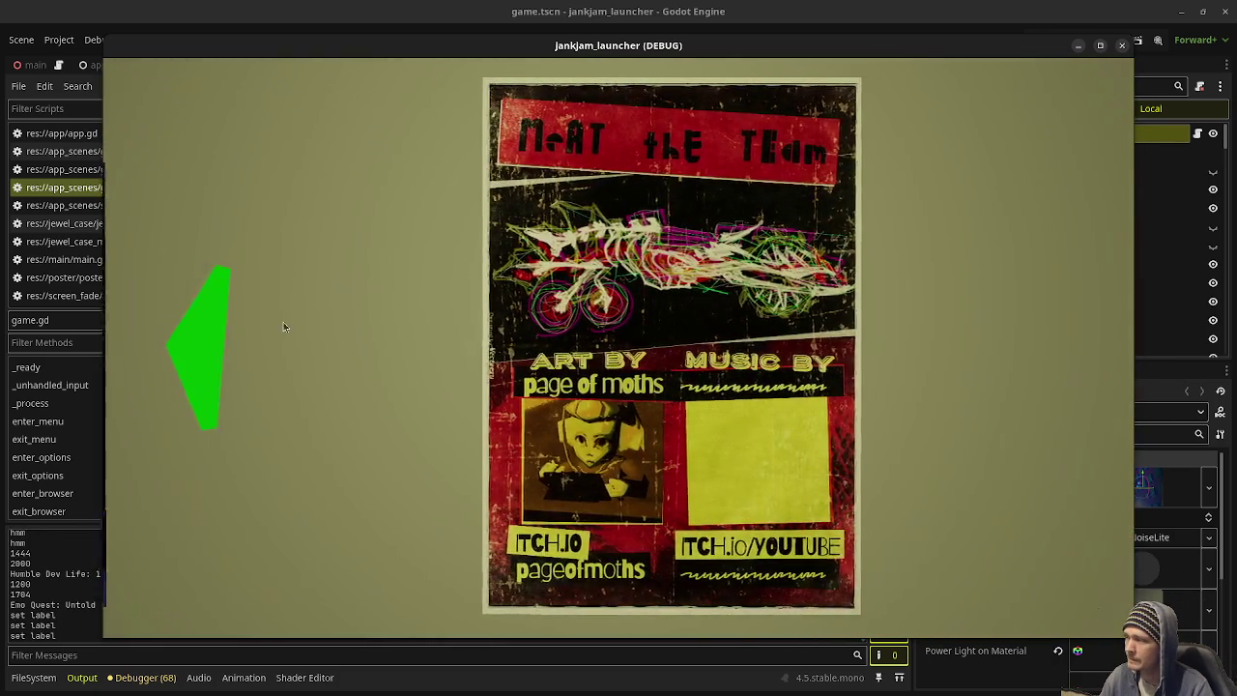
{"action": "left_click", "coordinate": [191, 358]}
{"action": "left_click", "coordinate": [198, 348]}
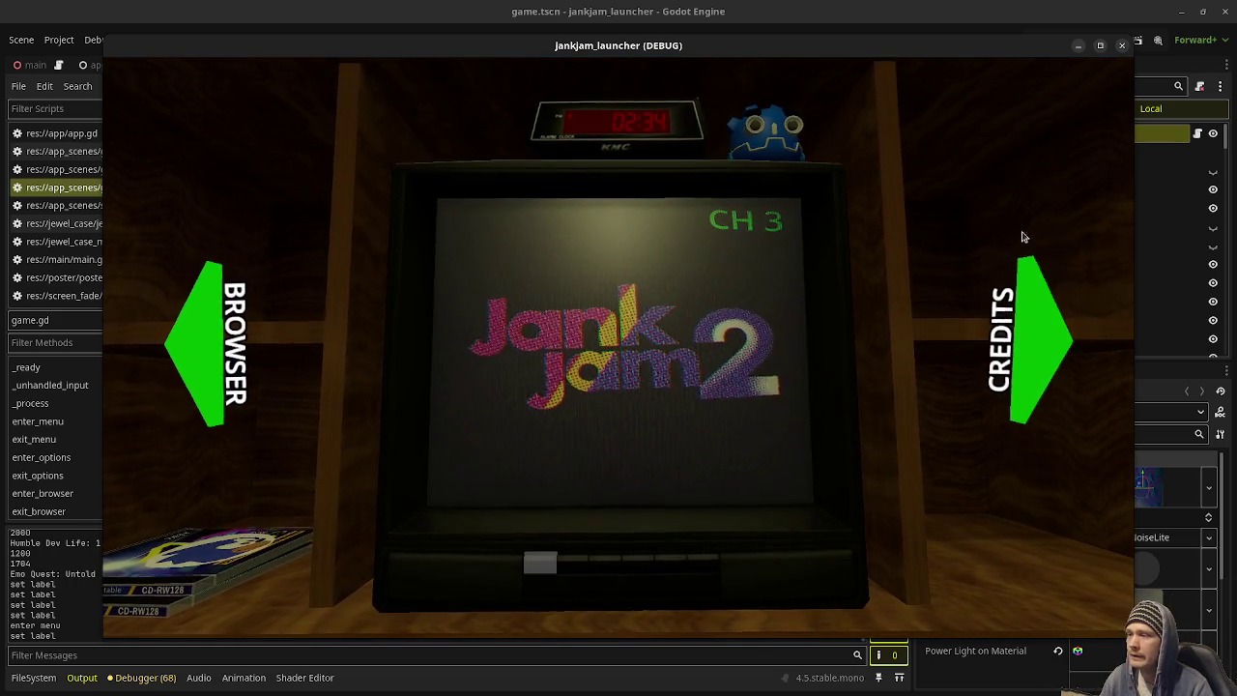
{"action": "left_click_drag", "start_coordinate": [1122, 50], "coordinate": [937, 71]}
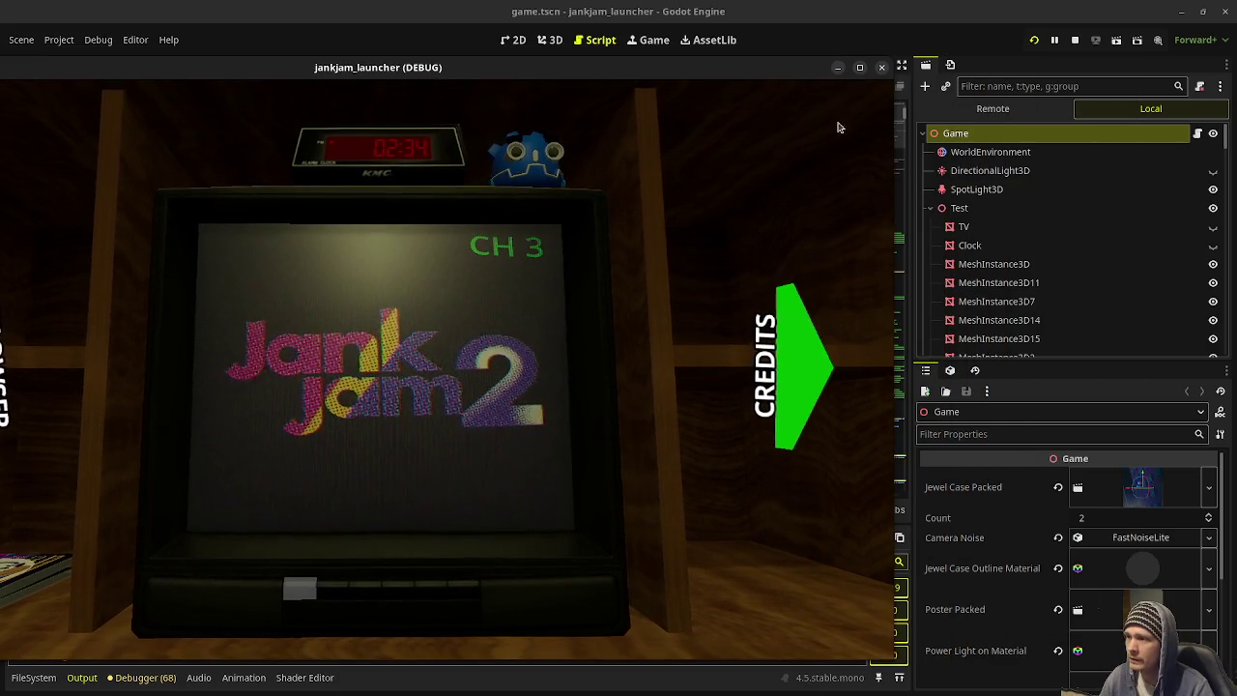
Step: Filter the Scene tree by 'nav' and select the CreditsNavButtons node
{"action": "scroll", "coordinate": [1057, 254], "scroll_direction": "down", "scroll_amount": 5}
{"action": "scroll", "coordinate": [1057, 254], "scroll_direction": "down", "scroll_amount": 3}
{"action": "left_click", "coordinate": [1102, 87]}
{"action": "type", "text": "arr"}
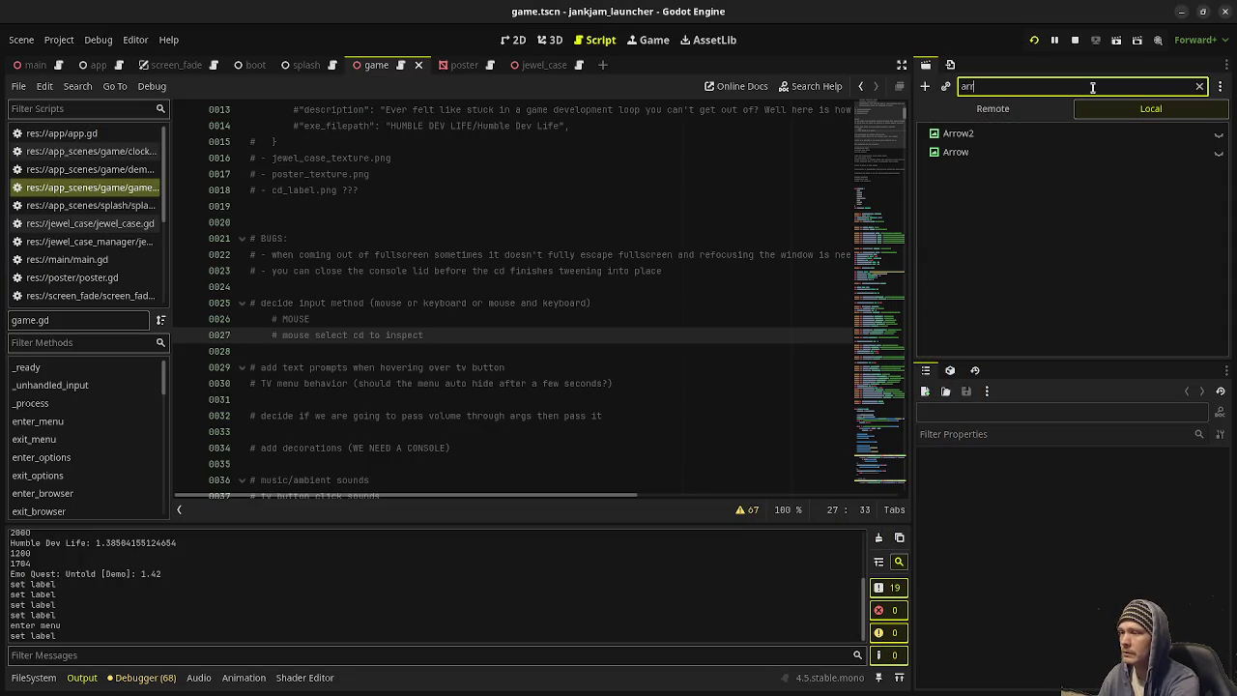
{"action": "key", "text": "BackSpace"}
{"action": "key", "text": "BackSpace"}
{"action": "key", "text": "BackSpace"}
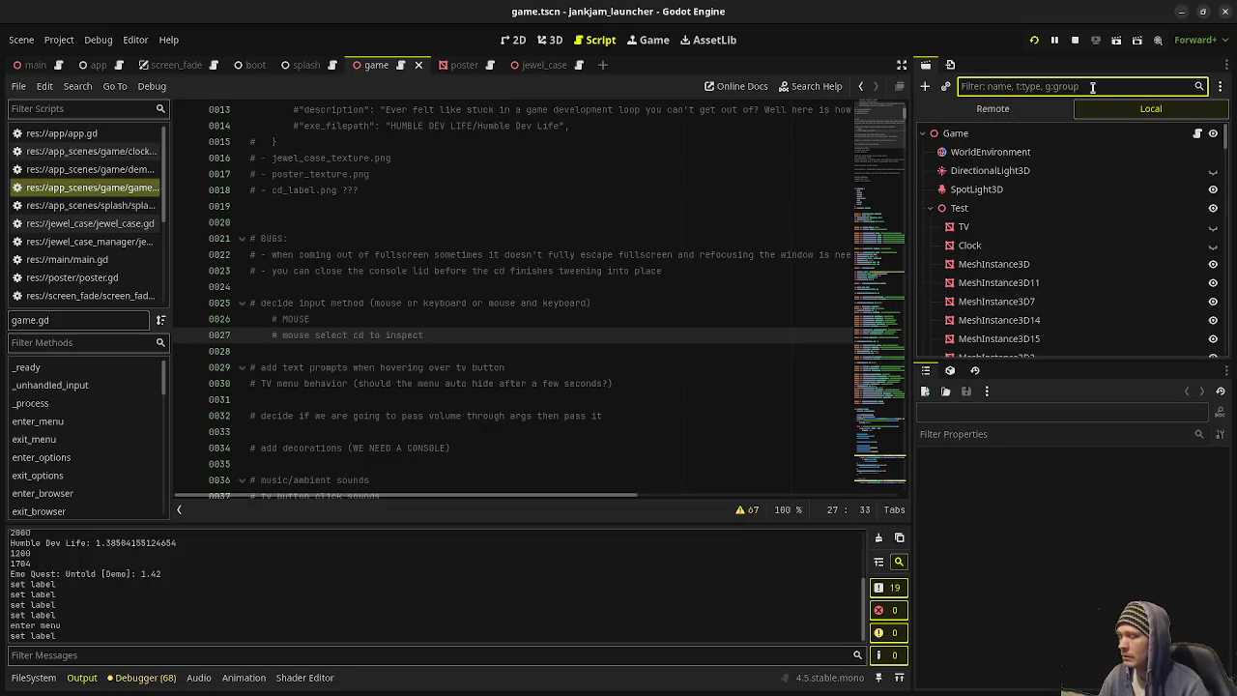
{"action": "type", "text": "nav"}
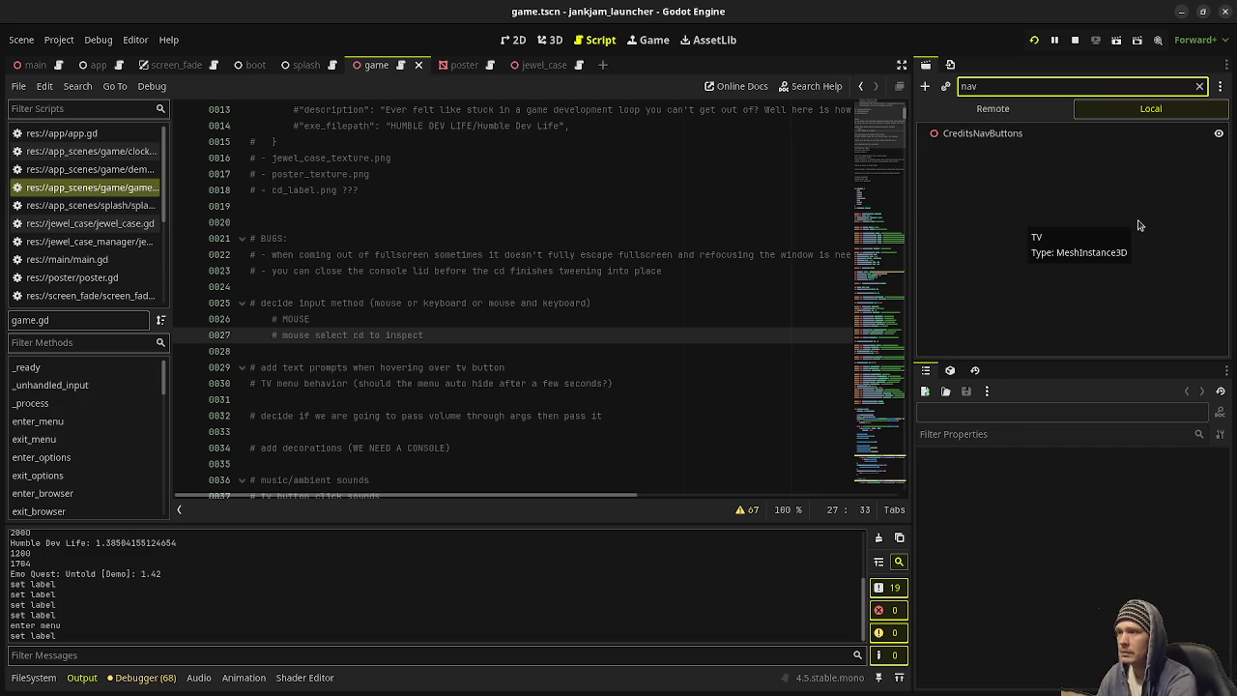
{"action": "left_click", "coordinate": [1111, 133]}
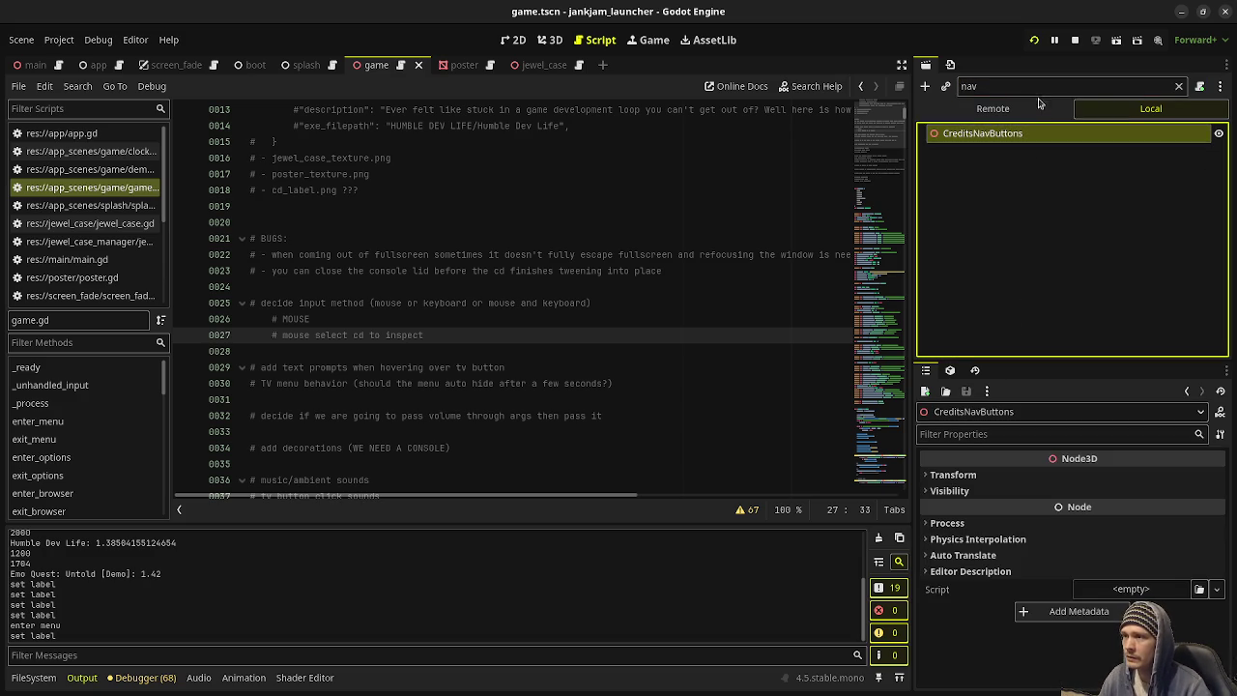
Step: Clear the filter, select LeftButton and open its MeshInstance3D child
{"action": "left_click", "coordinate": [1180, 86]}
{"action": "scroll", "coordinate": [1044, 241], "scroll_direction": "down", "scroll_amount": 2}
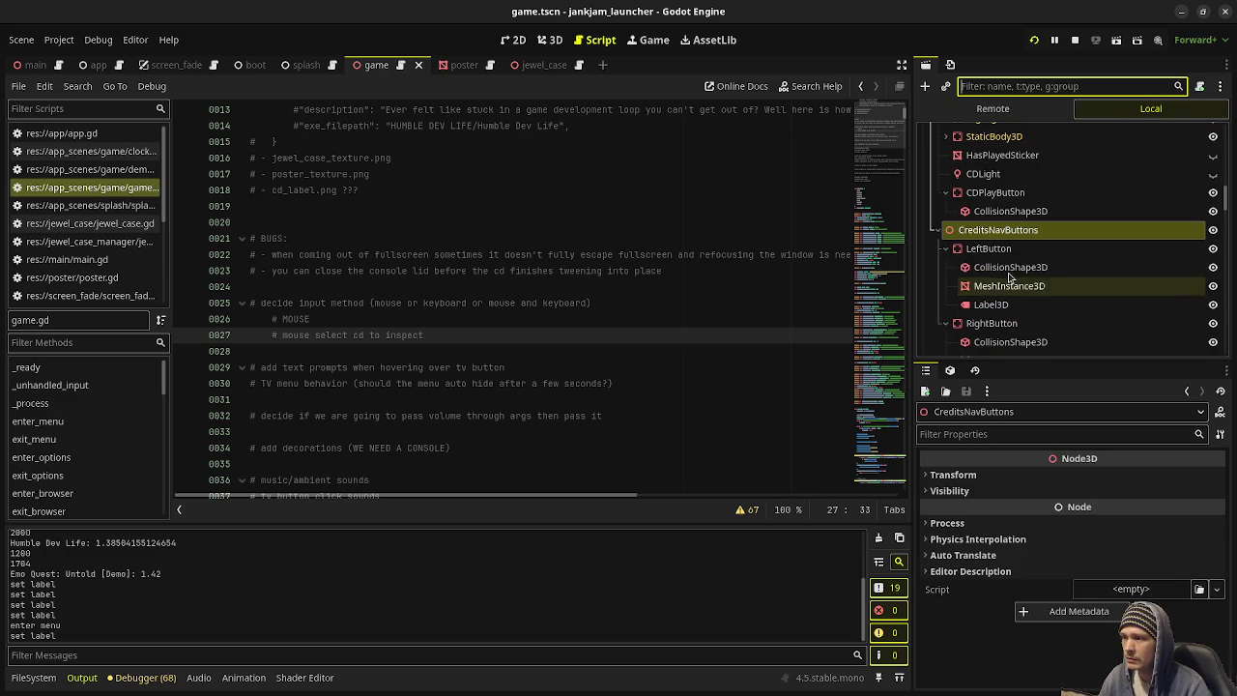
{"action": "left_click", "coordinate": [996, 250]}
{"action": "double_click", "coordinate": [1009, 285]}
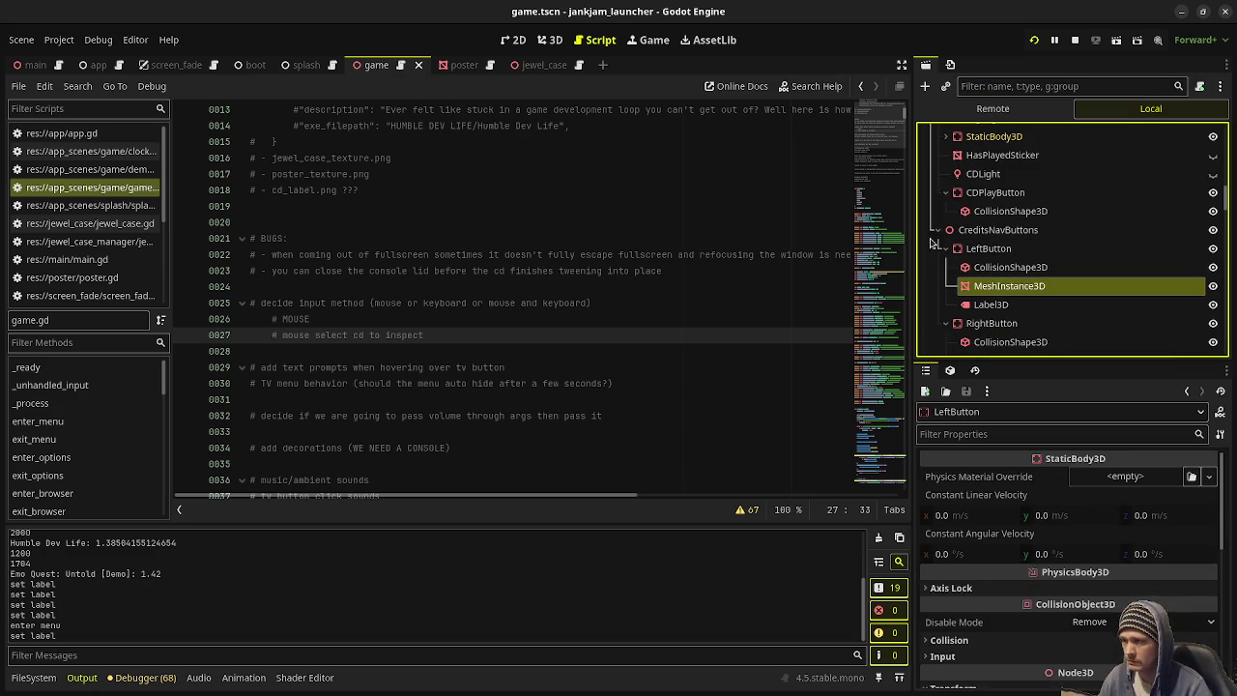
Step: Frame the arrow mesh and revert its material override shading from Unshaded to Per-Pixel
{"action": "key", "text": "f"}
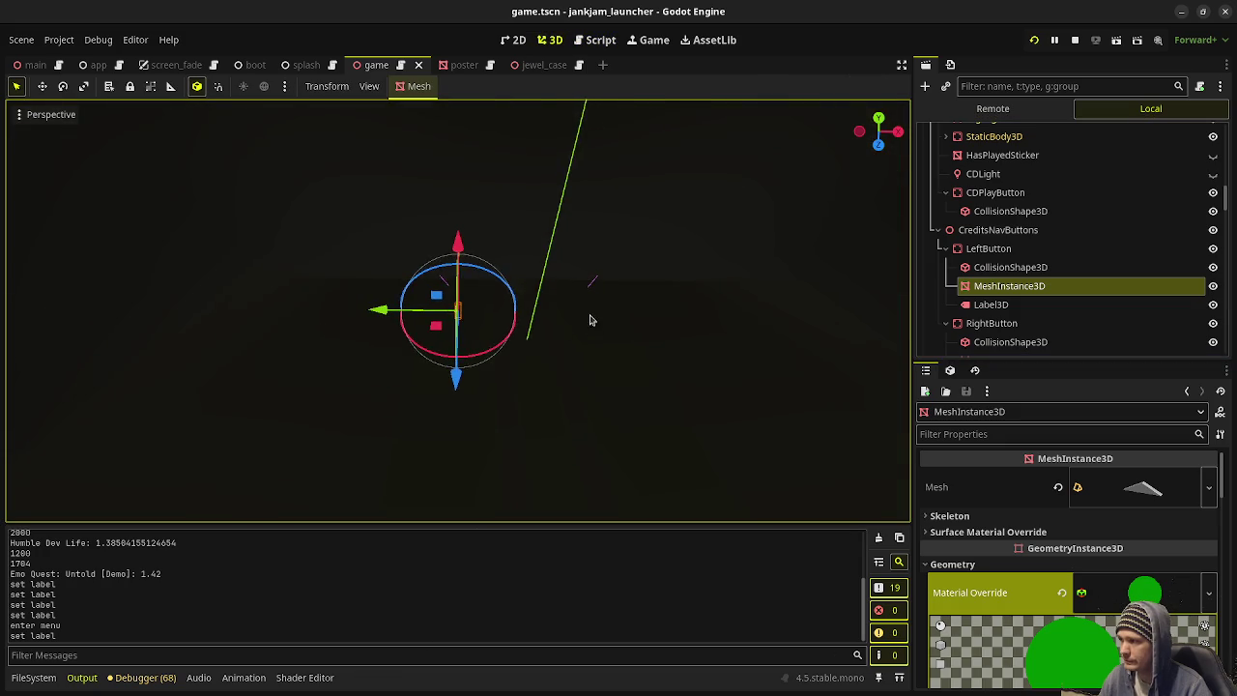
{"action": "scroll", "coordinate": [515, 355], "scroll_direction": "up", "scroll_amount": 5}
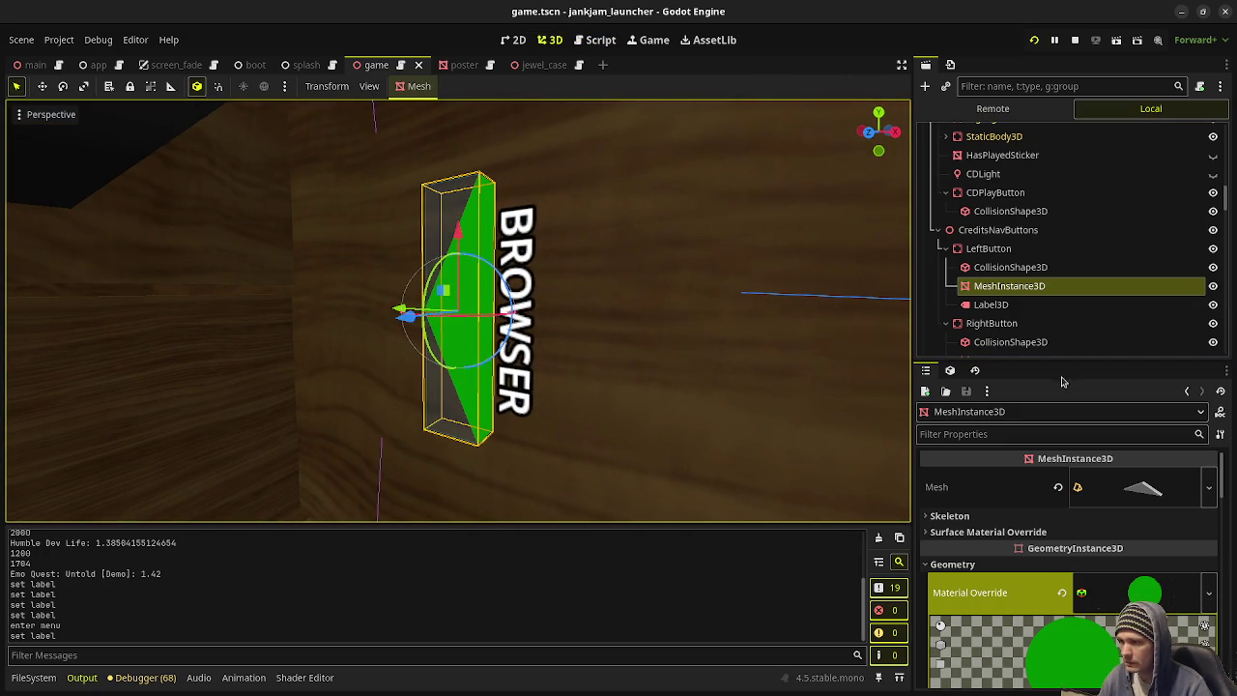
{"action": "left_click", "coordinate": [1144, 593]}
{"action": "scroll", "coordinate": [1063, 571], "scroll_direction": "down", "scroll_amount": 5}
{"action": "left_click", "coordinate": [1066, 531]}
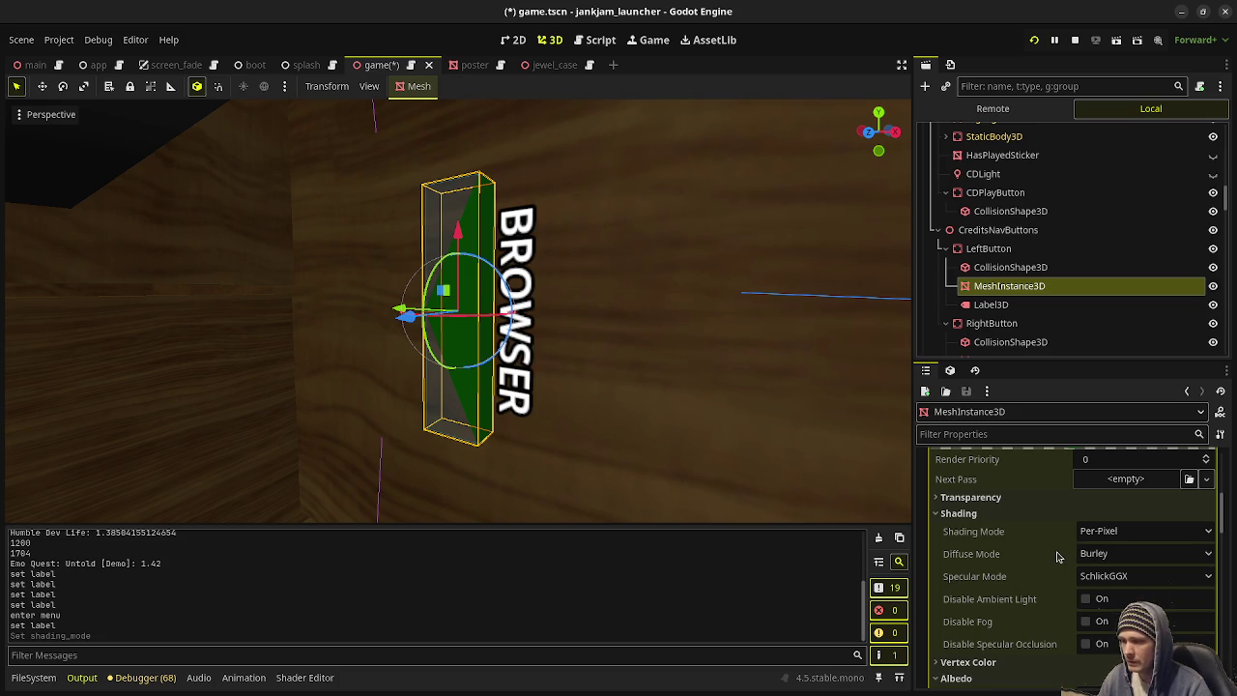
Step: Set the material's albedo colour to 00fb00, then save and relaunch the game
{"action": "scroll", "coordinate": [1057, 560], "scroll_direction": "down", "scroll_amount": 3}
{"action": "left_click", "coordinate": [1112, 578]}
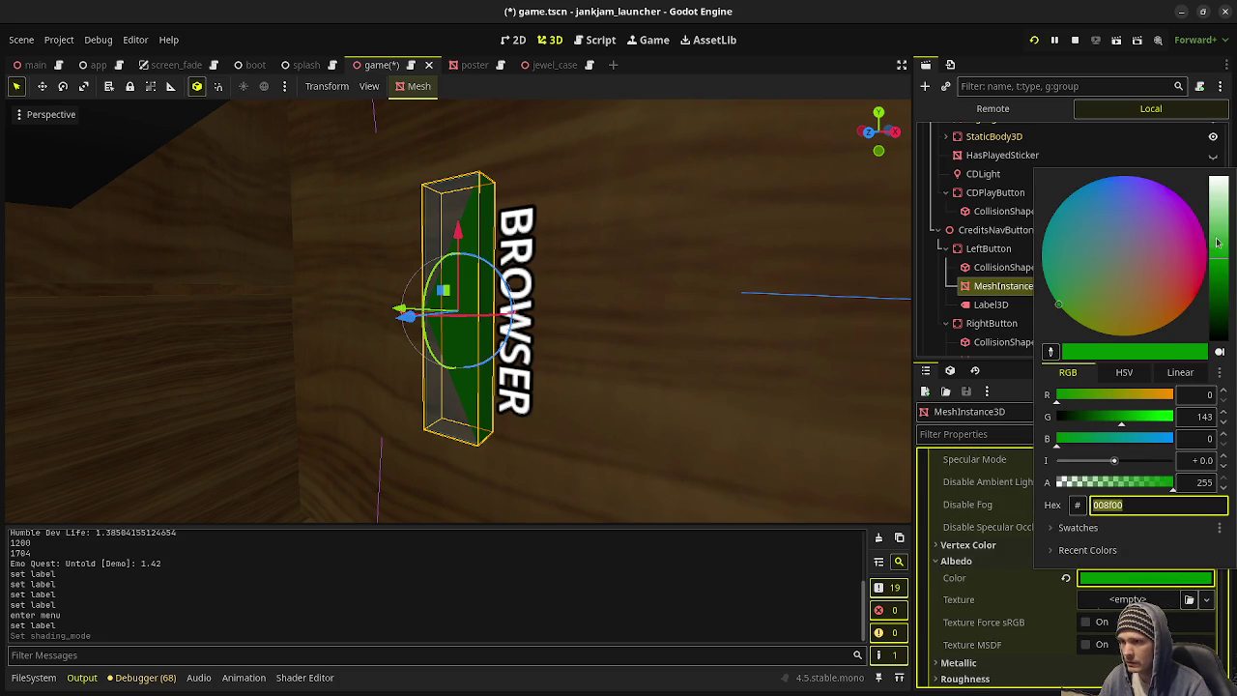
{"action": "left_click_drag", "start_coordinate": [1228, 235], "coordinate": [1220, 179]}
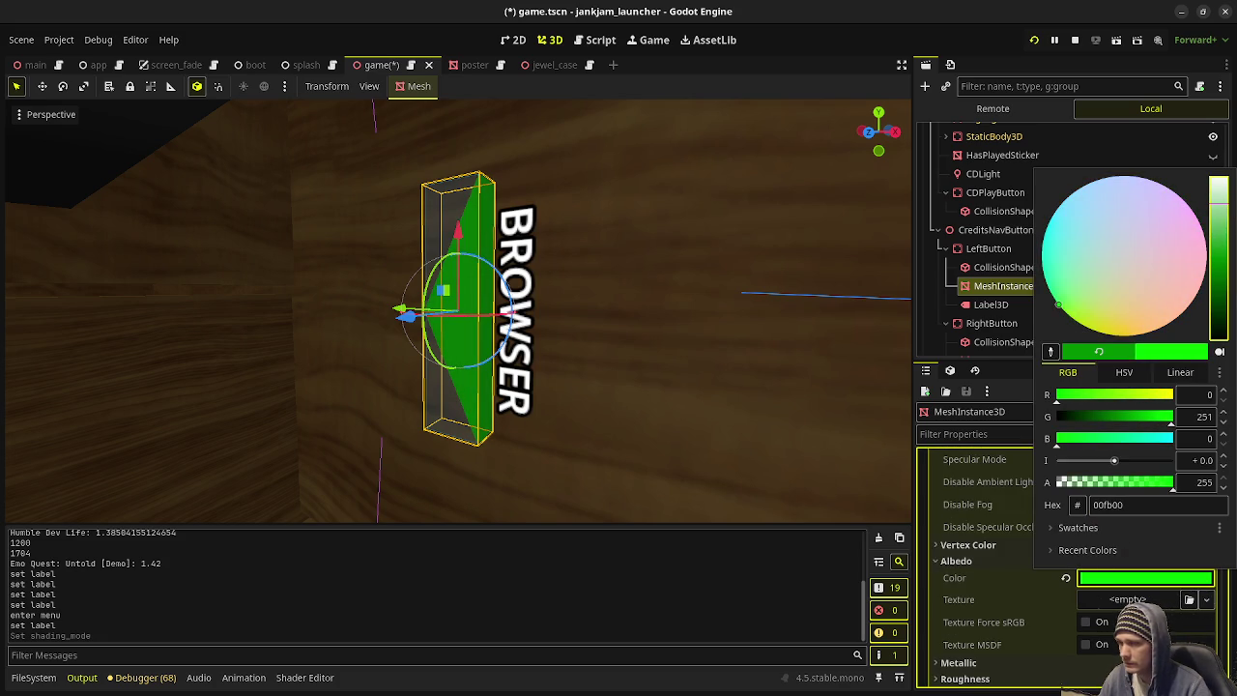
{"action": "left_click", "coordinate": [1034, 40]}
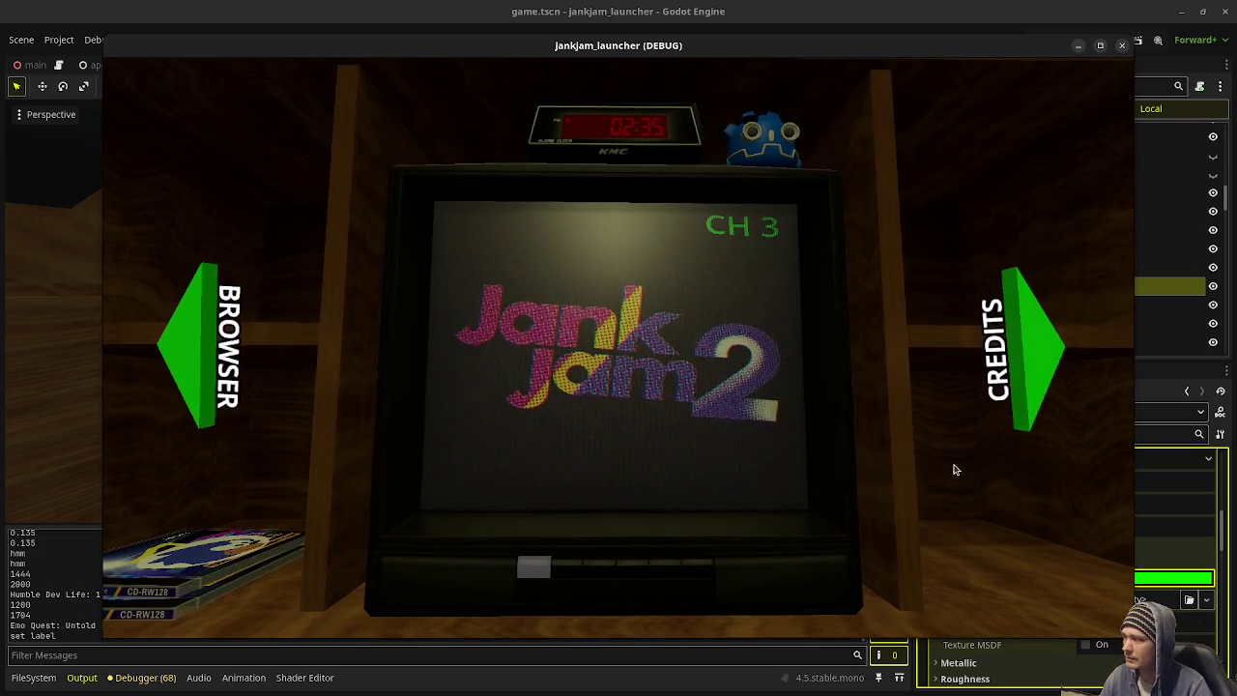
Step: Open the credits in the running game to check the arrows, moving its window aside
{"action": "left_click", "coordinate": [1034, 338]}
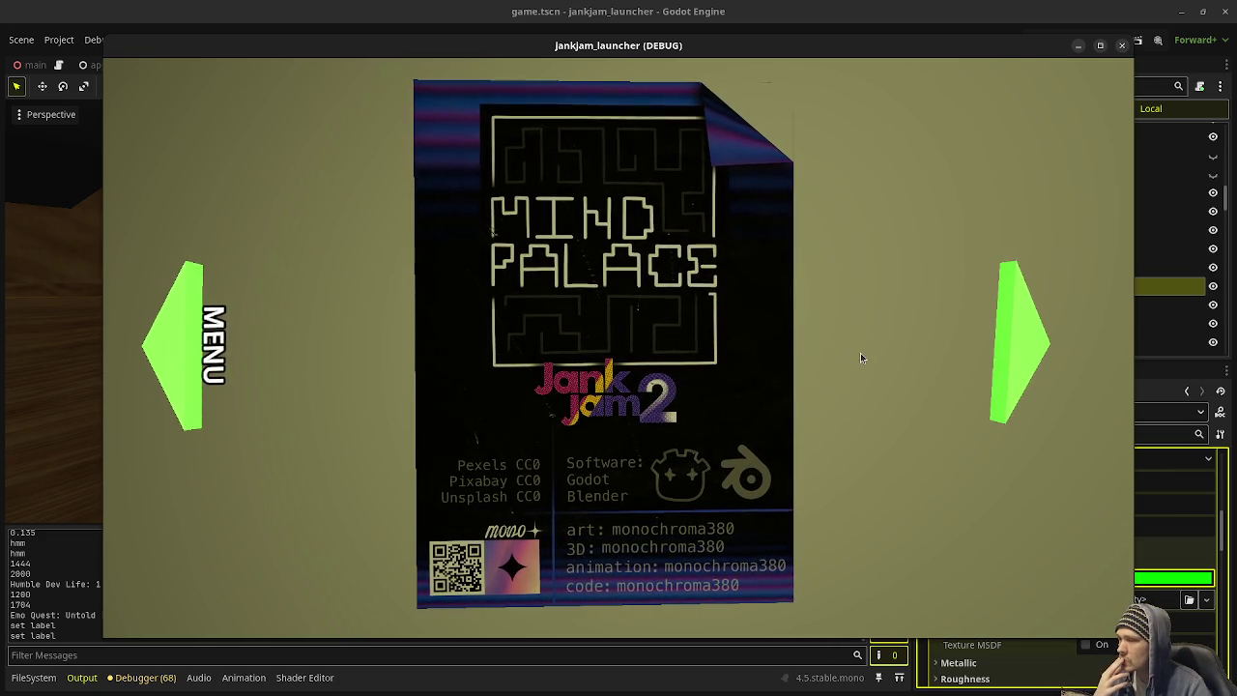
{"action": "left_click_drag", "start_coordinate": [972, 53], "coordinate": [739, 55]}
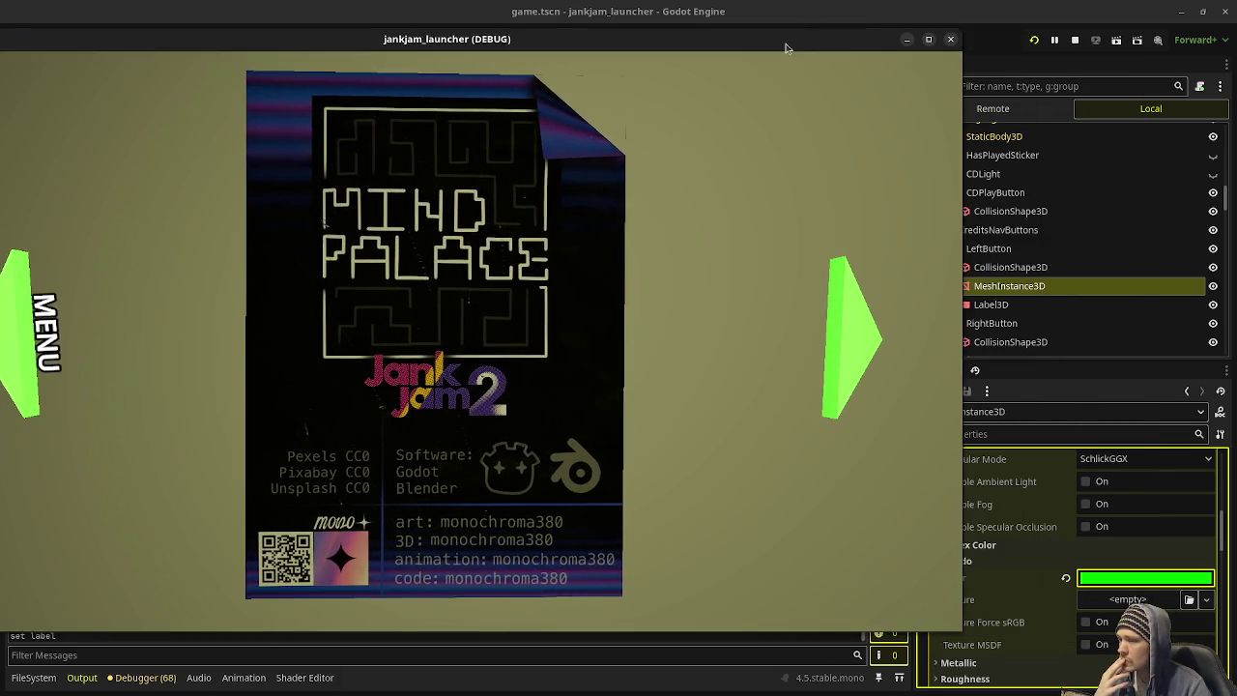
{"action": "scroll", "coordinate": [999, 537], "scroll_direction": "up", "scroll_amount": 10}
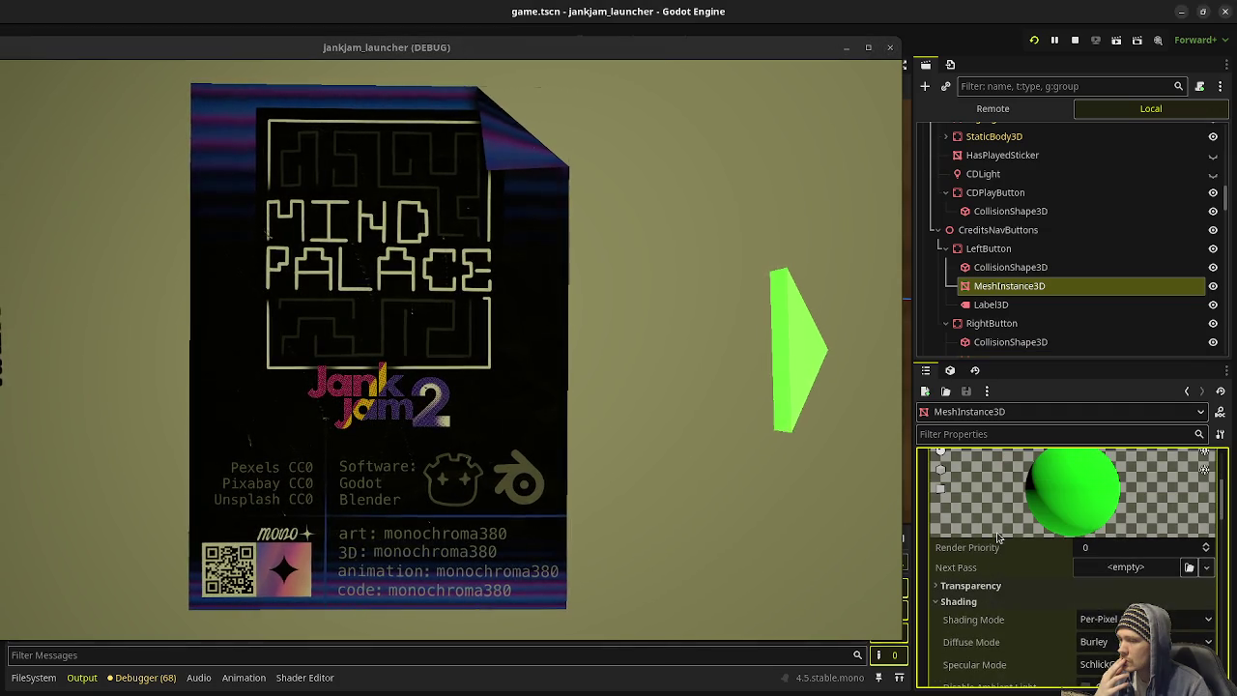
{"action": "left_click", "coordinate": [1112, 580]}
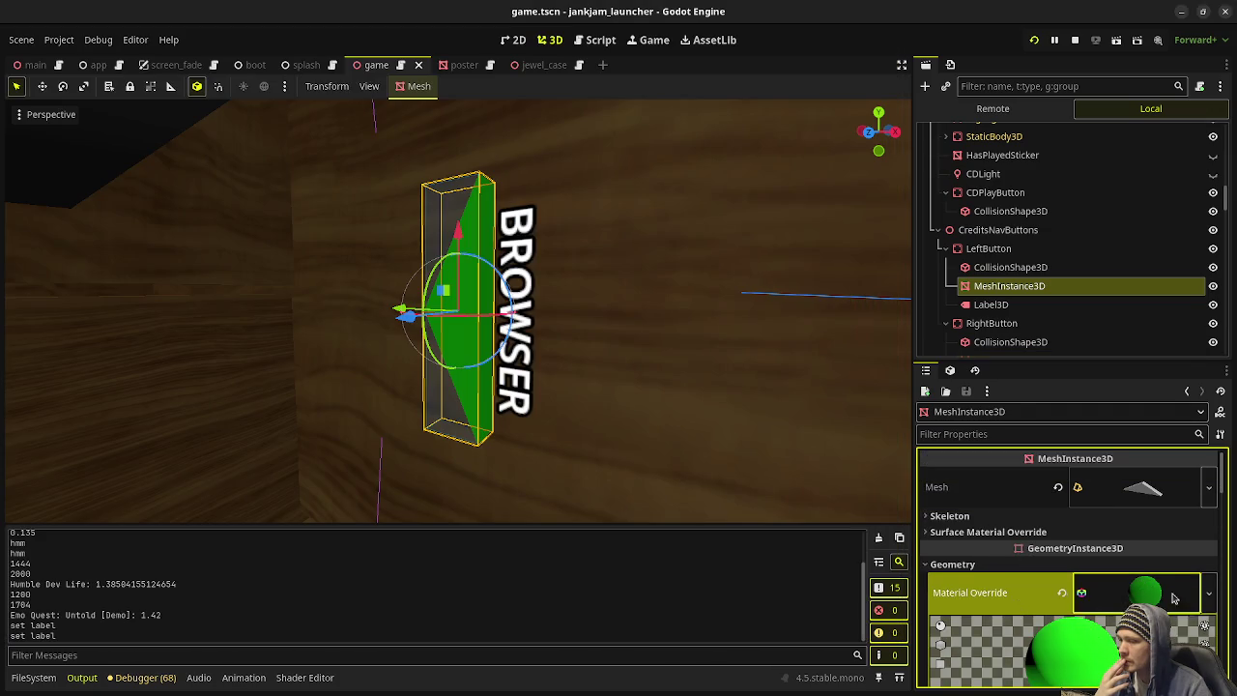
{"action": "scroll", "coordinate": [1071, 595], "scroll_direction": "down", "scroll_amount": 5}
{"action": "scroll", "coordinate": [1071, 594], "scroll_direction": "down", "scroll_amount": 2}
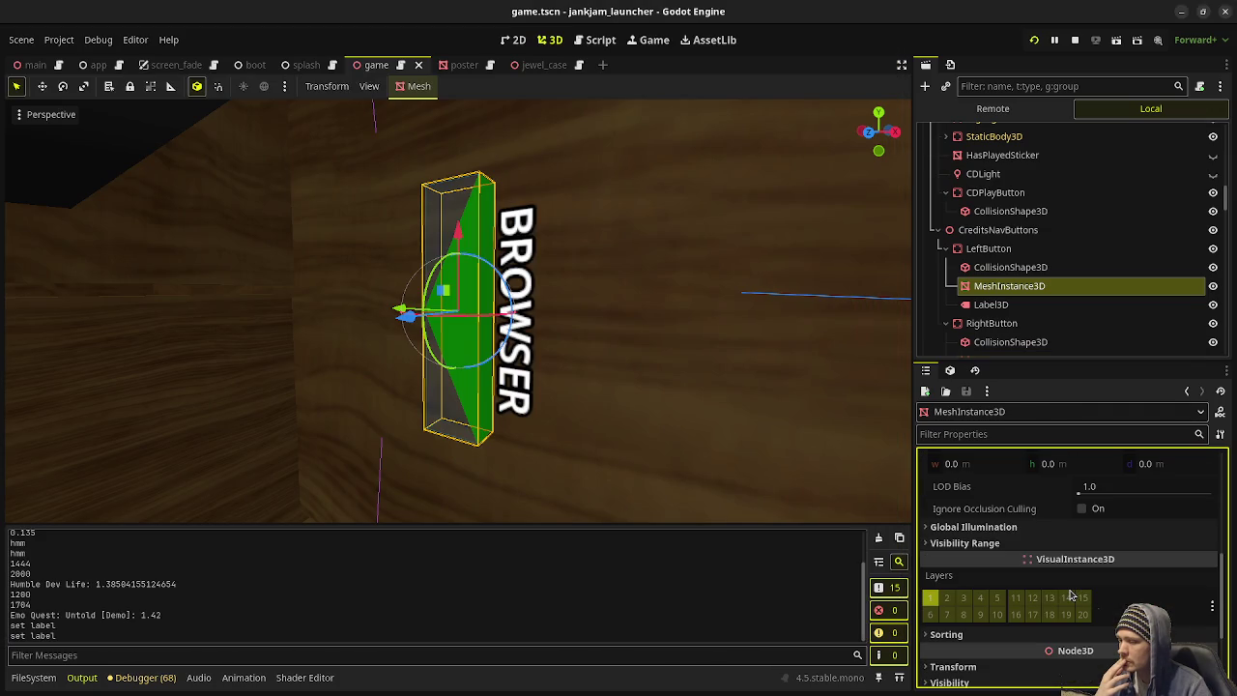
{"action": "key", "text": "alt+Tab"}
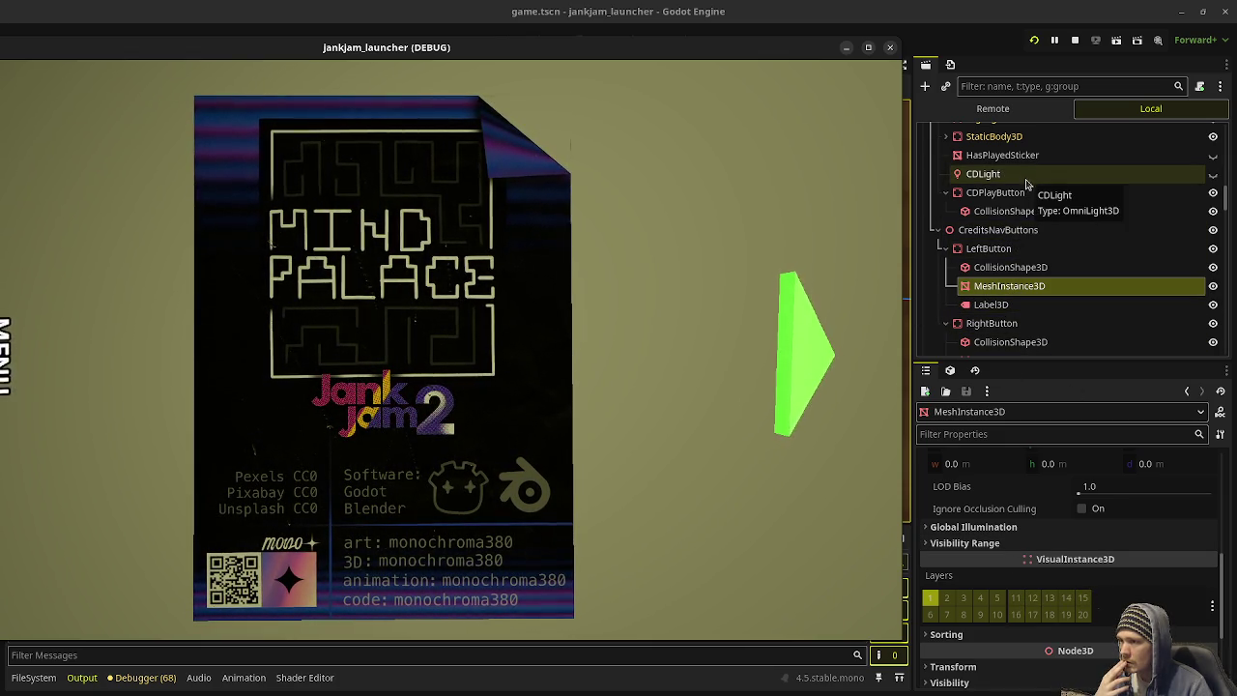
Step: Select CreditsLight in the Scene tree to show its Range 2.0 and Energy 0.0 settings
{"action": "scroll", "coordinate": [1031, 192], "scroll_direction": "down", "scroll_amount": 3}
{"action": "scroll", "coordinate": [1035, 203], "scroll_direction": "up", "scroll_amount": 3}
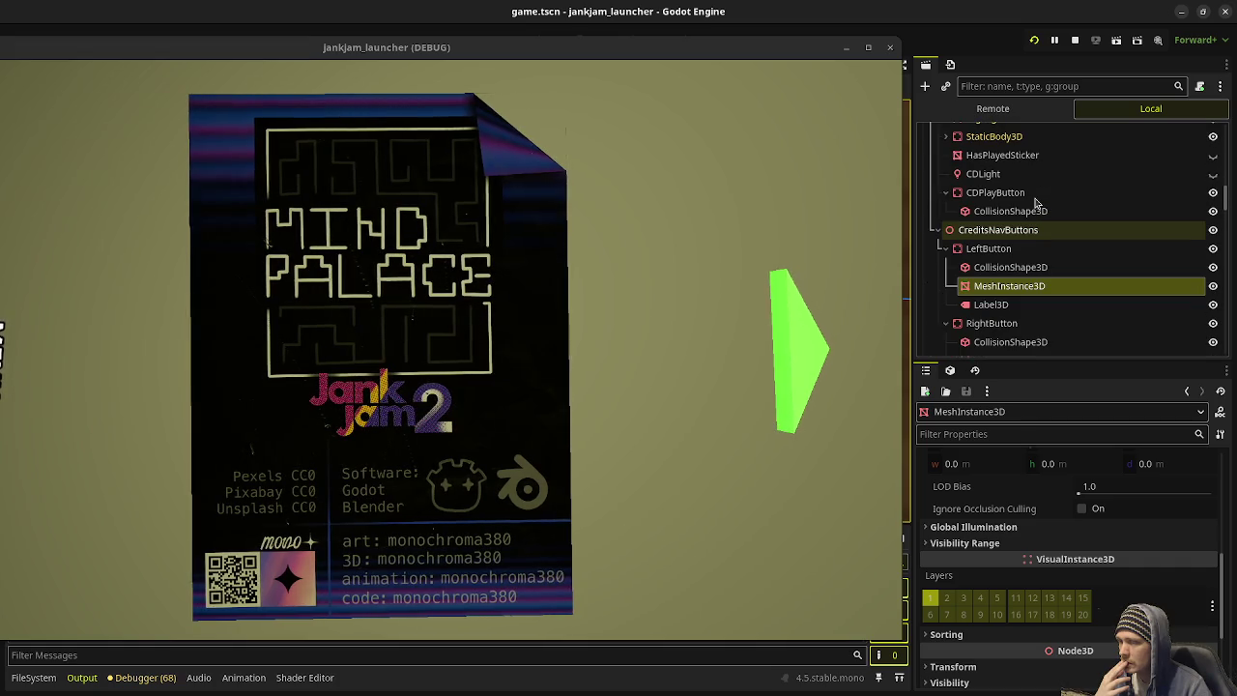
{"action": "scroll", "coordinate": [1036, 203], "scroll_direction": "down", "scroll_amount": 5}
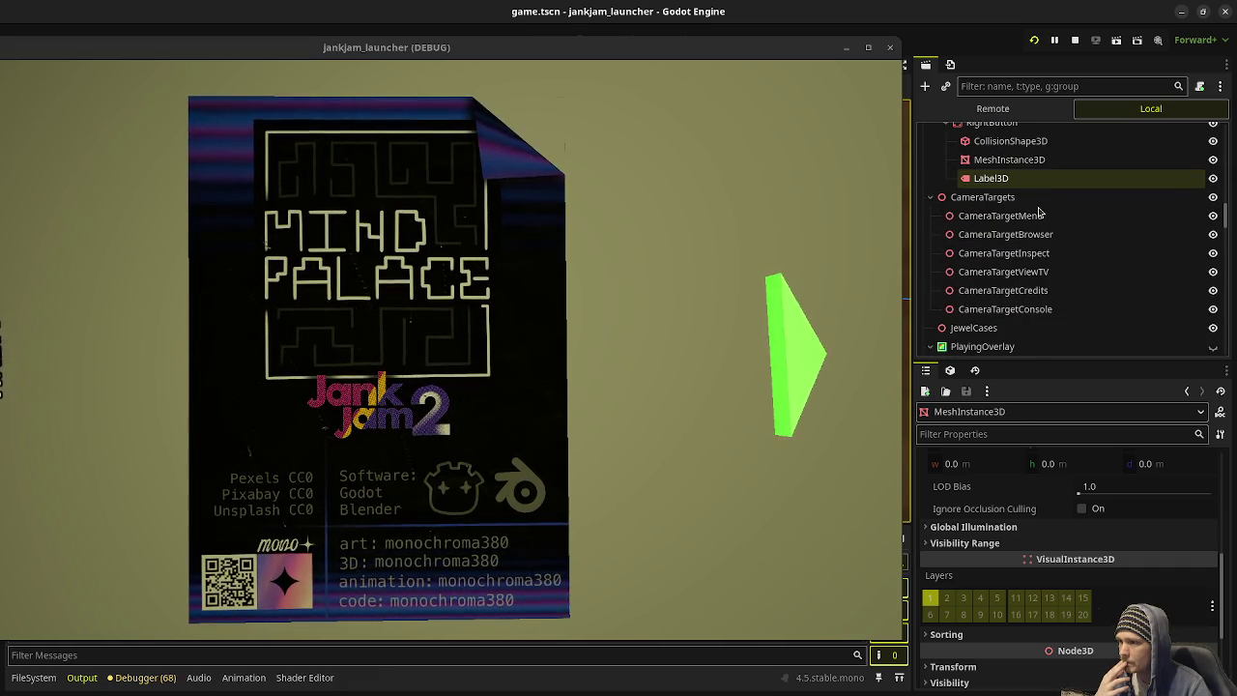
{"action": "scroll", "coordinate": [1040, 212], "scroll_direction": "up", "scroll_amount": 7}
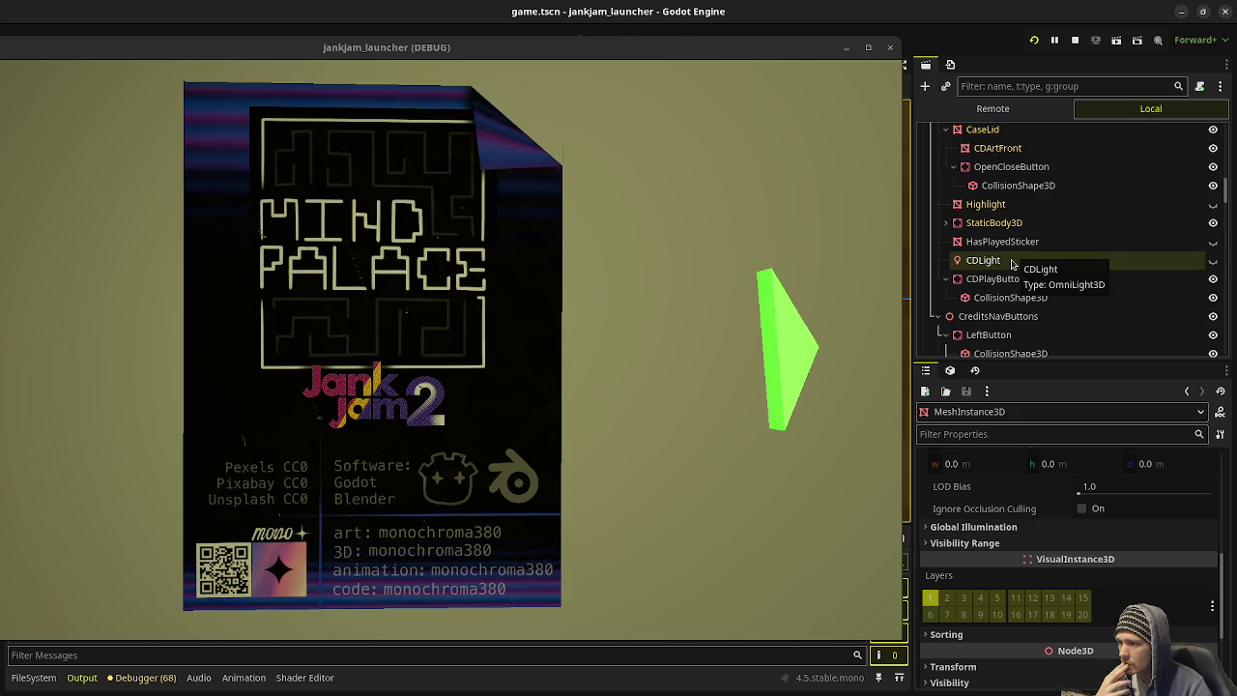
{"action": "scroll", "coordinate": [1008, 314], "scroll_direction": "down", "scroll_amount": 5}
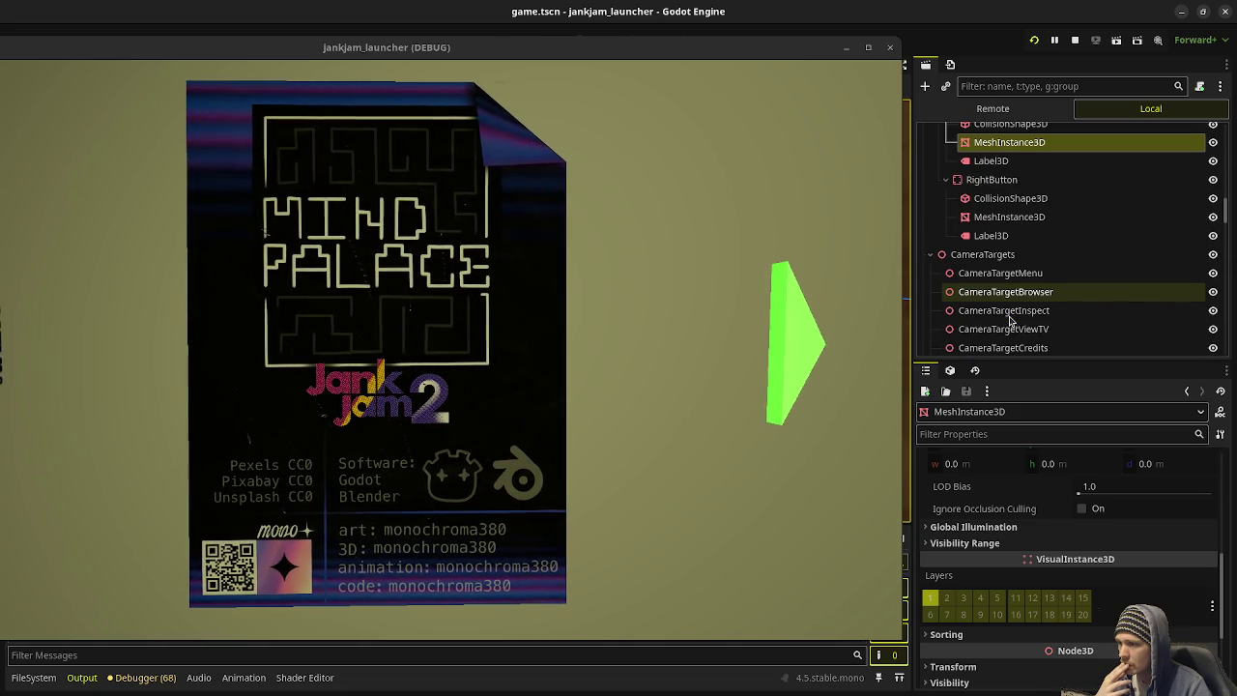
{"action": "scroll", "coordinate": [1010, 319], "scroll_direction": "down", "scroll_amount": 10}
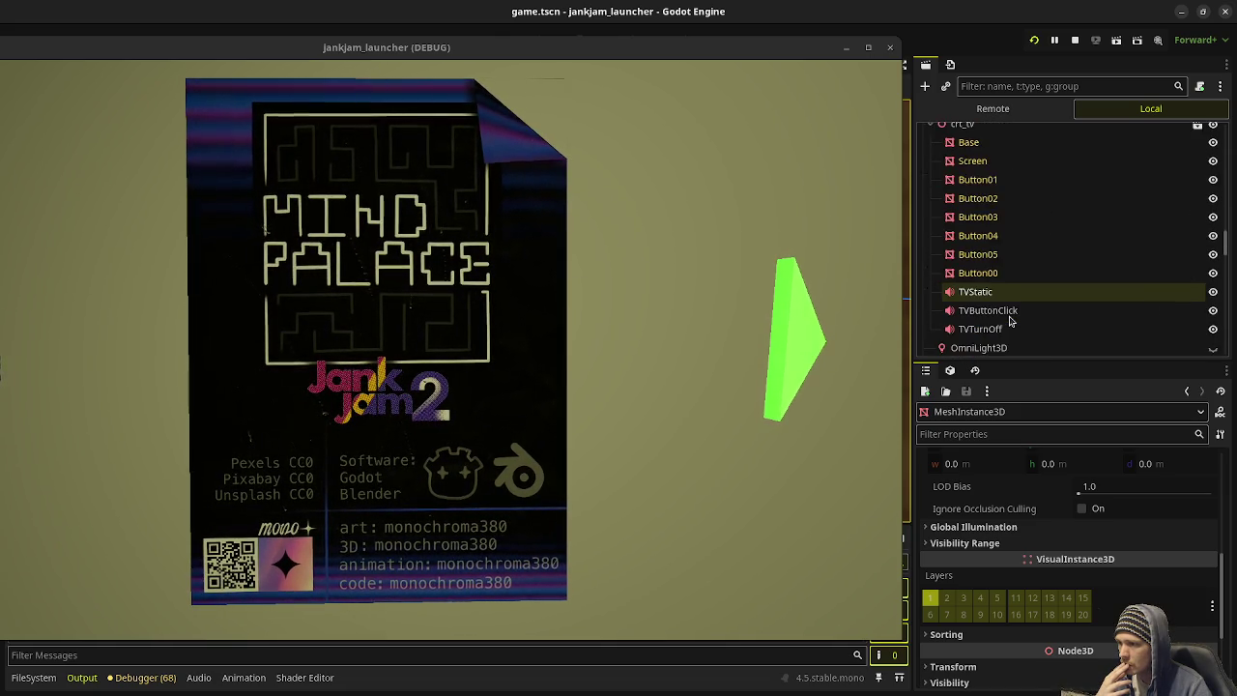
{"action": "scroll", "coordinate": [1010, 319], "scroll_direction": "up", "scroll_amount": 10}
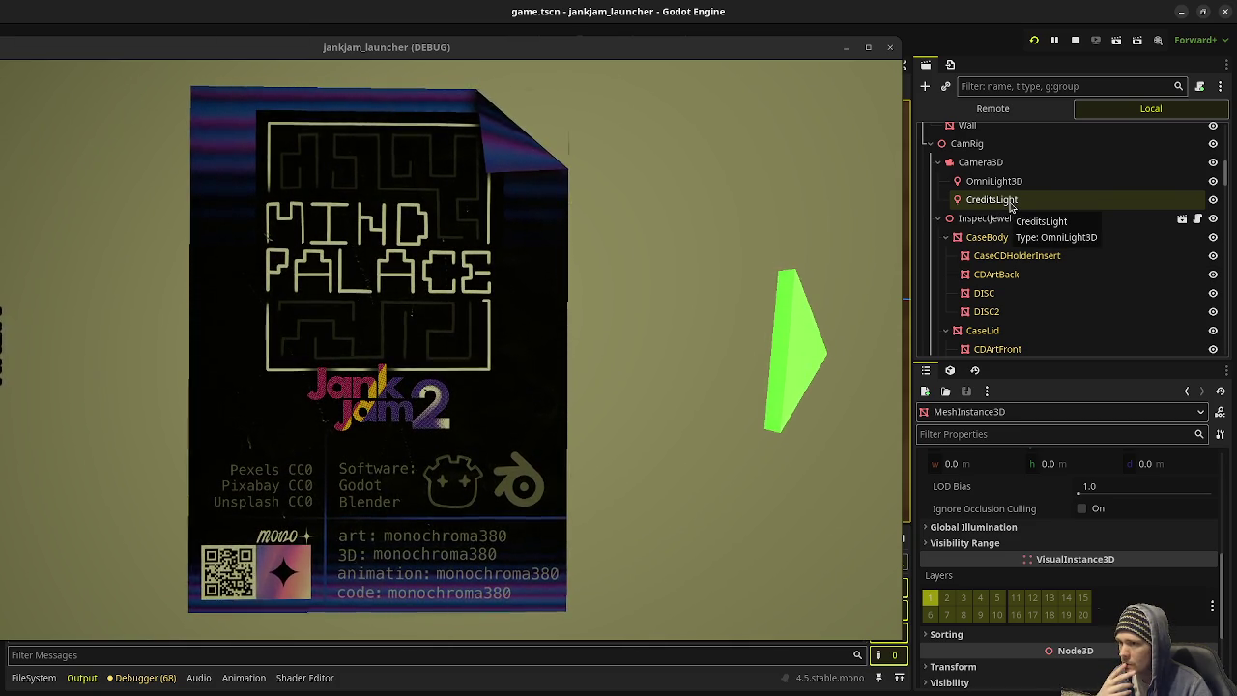
{"action": "left_click", "coordinate": [1010, 202]}
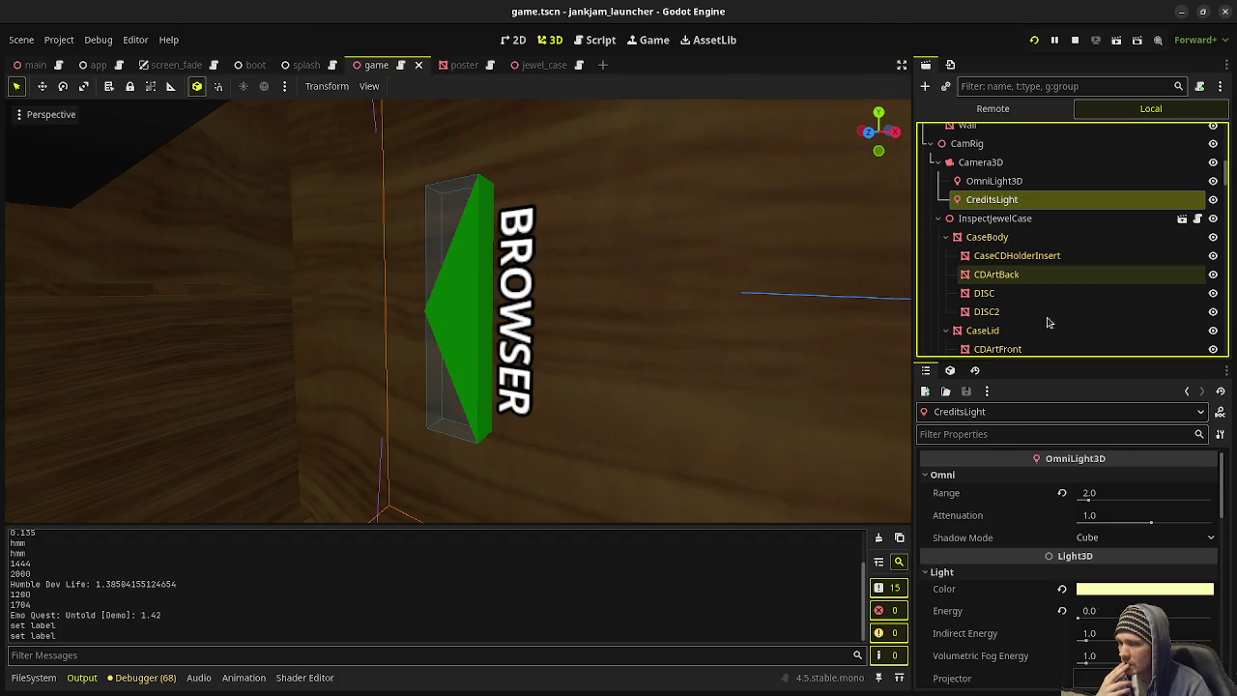
Step: Uncheck layer 19 in CreditsLight's Cull Mask
{"action": "scroll", "coordinate": [1028, 565], "scroll_direction": "down", "scroll_amount": 5}
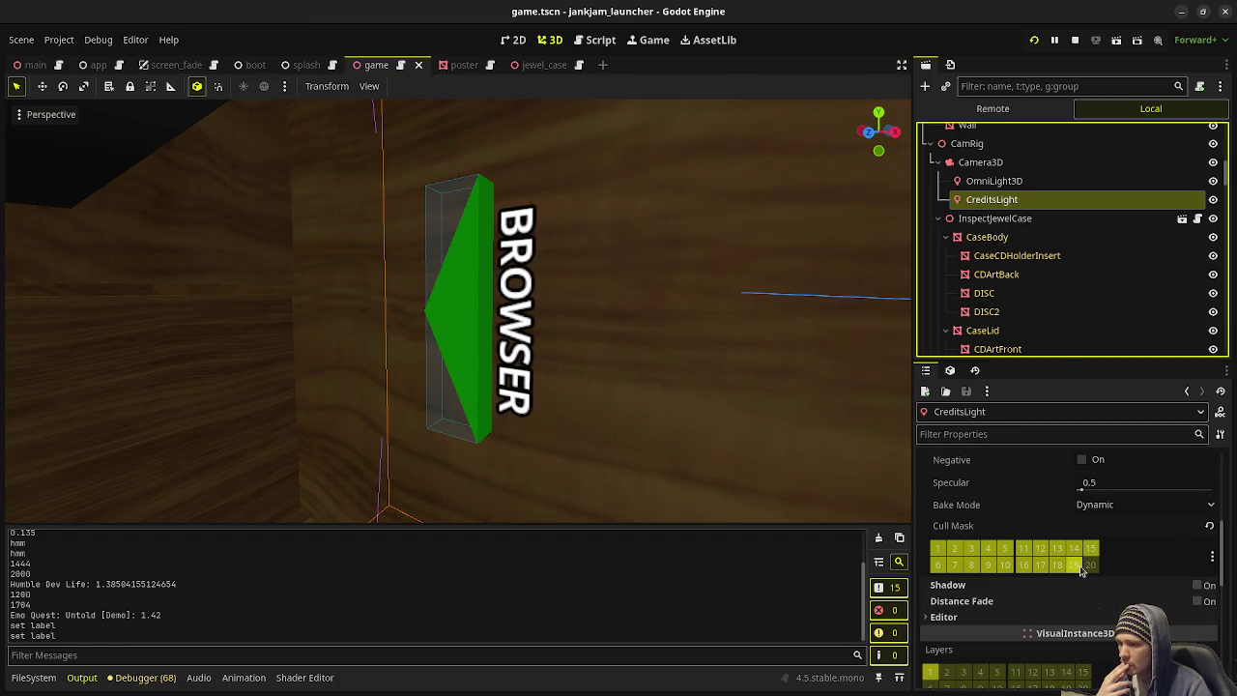
{"action": "left_click", "coordinate": [1079, 568]}
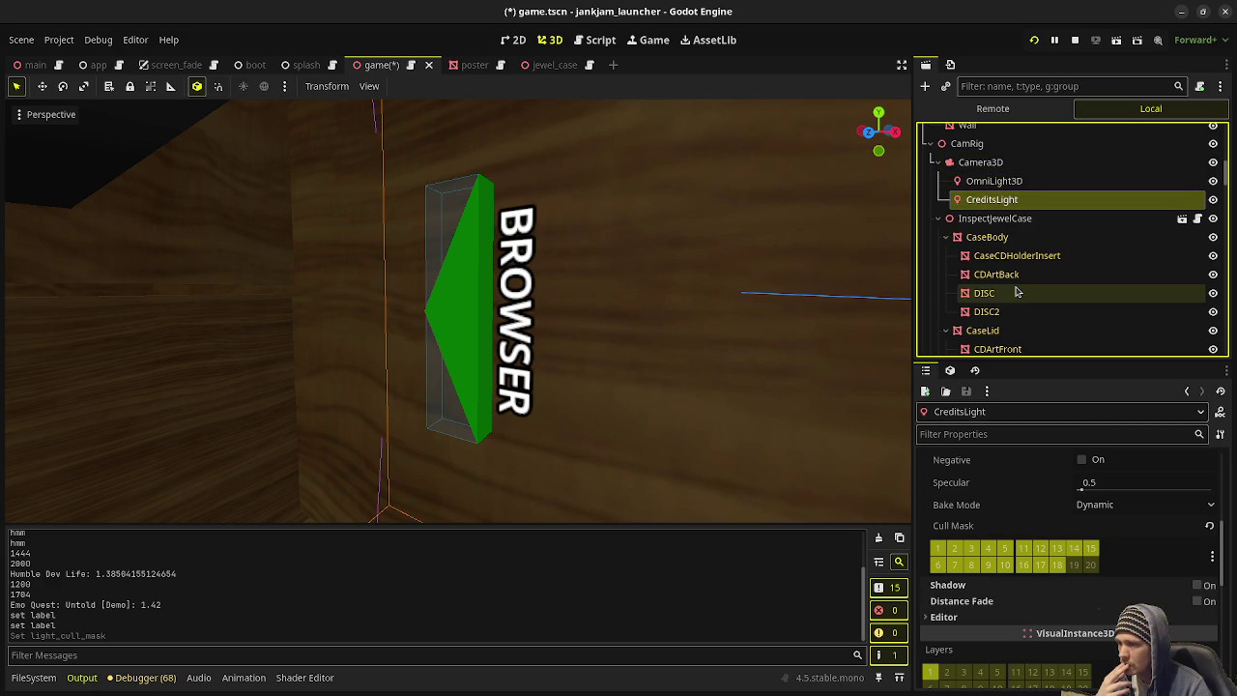
{"action": "scroll", "coordinate": [1017, 290], "scroll_direction": "down", "scroll_amount": 3}
{"action": "scroll", "coordinate": [1015, 290], "scroll_direction": "down", "scroll_amount": 5}
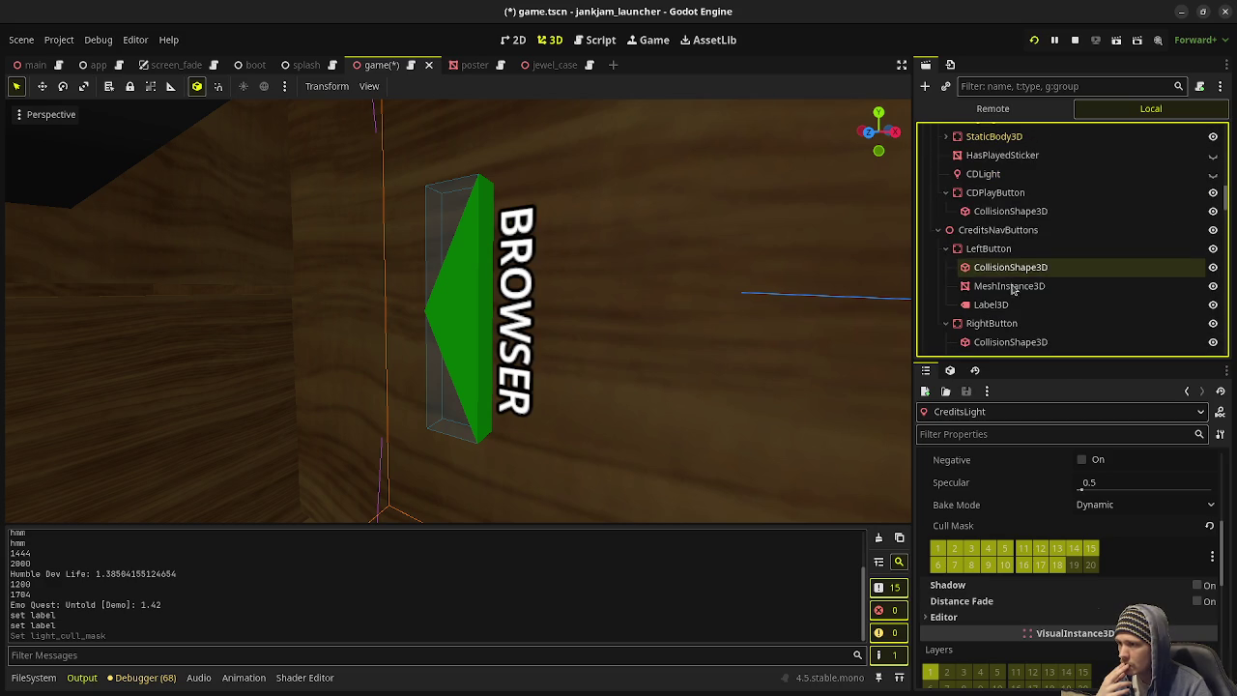
Step: Inspect the left and right arrow meshes' render layers, then save and run the game
{"action": "left_click", "coordinate": [1013, 249]}
{"action": "scroll", "coordinate": [1015, 542], "scroll_direction": "down", "scroll_amount": 8}
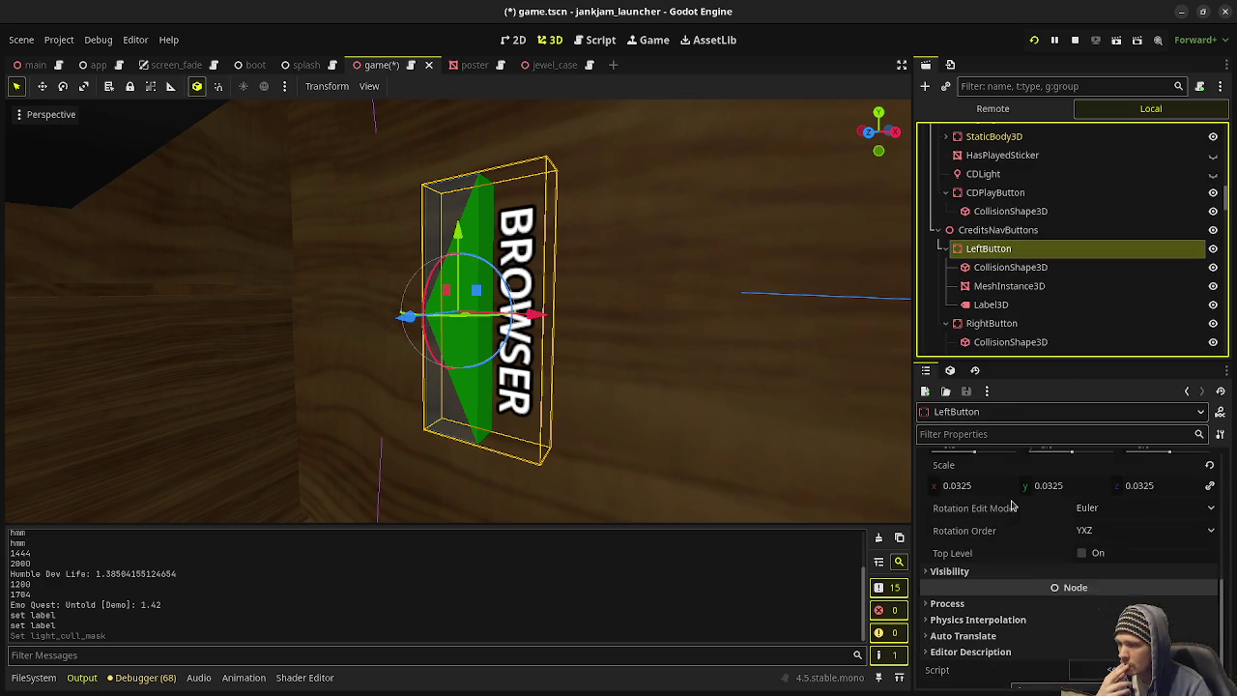
{"action": "scroll", "coordinate": [991, 538], "scroll_direction": "up", "scroll_amount": 4}
{"action": "scroll", "coordinate": [992, 537], "scroll_direction": "up", "scroll_amount": 4}
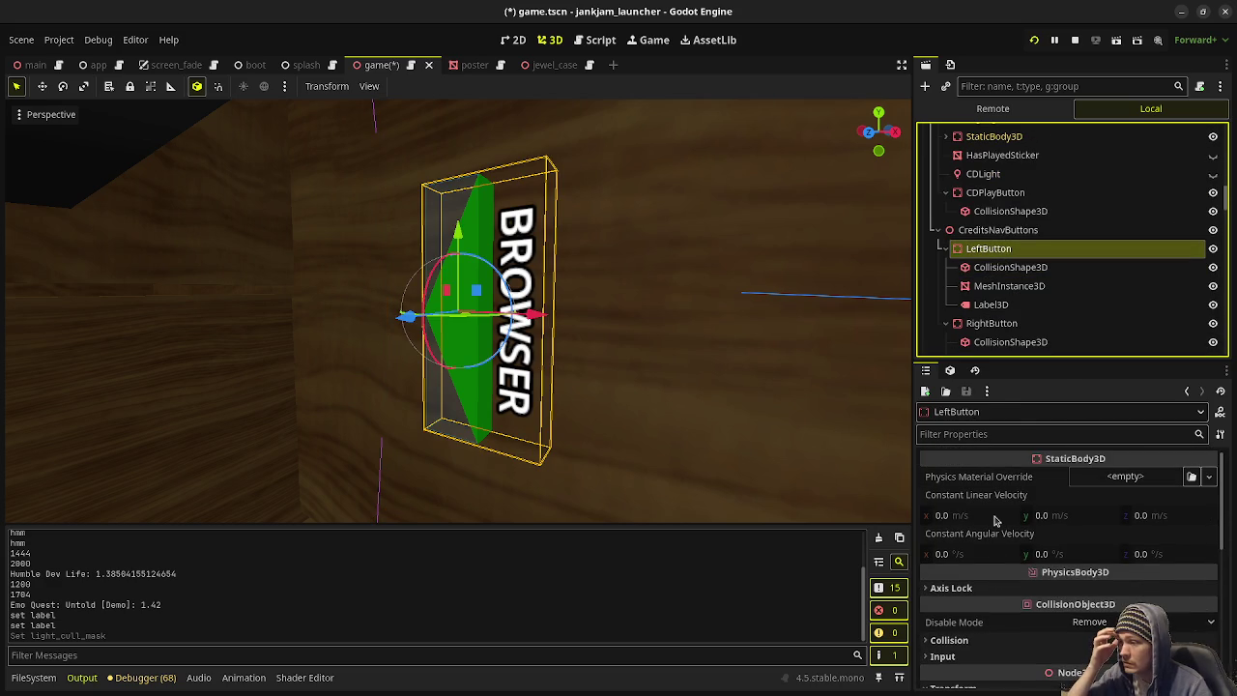
{"action": "left_click", "coordinate": [1009, 286]}
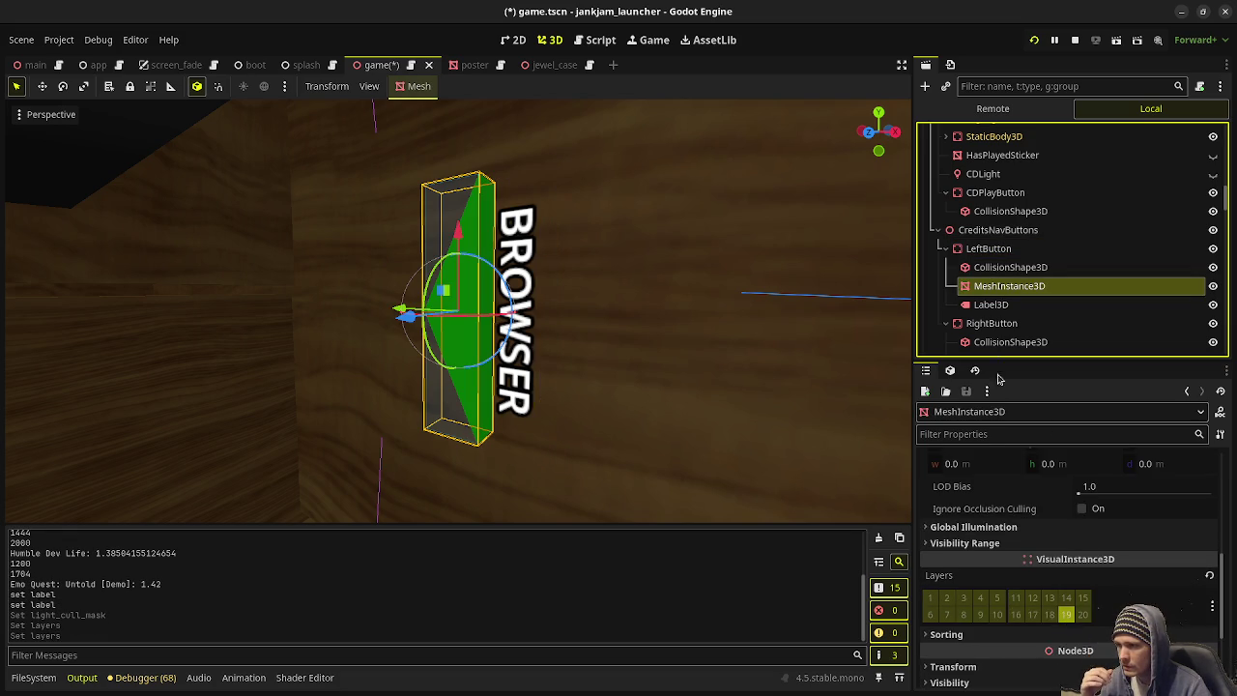
{"action": "scroll", "coordinate": [995, 329], "scroll_direction": "down", "scroll_amount": 2}
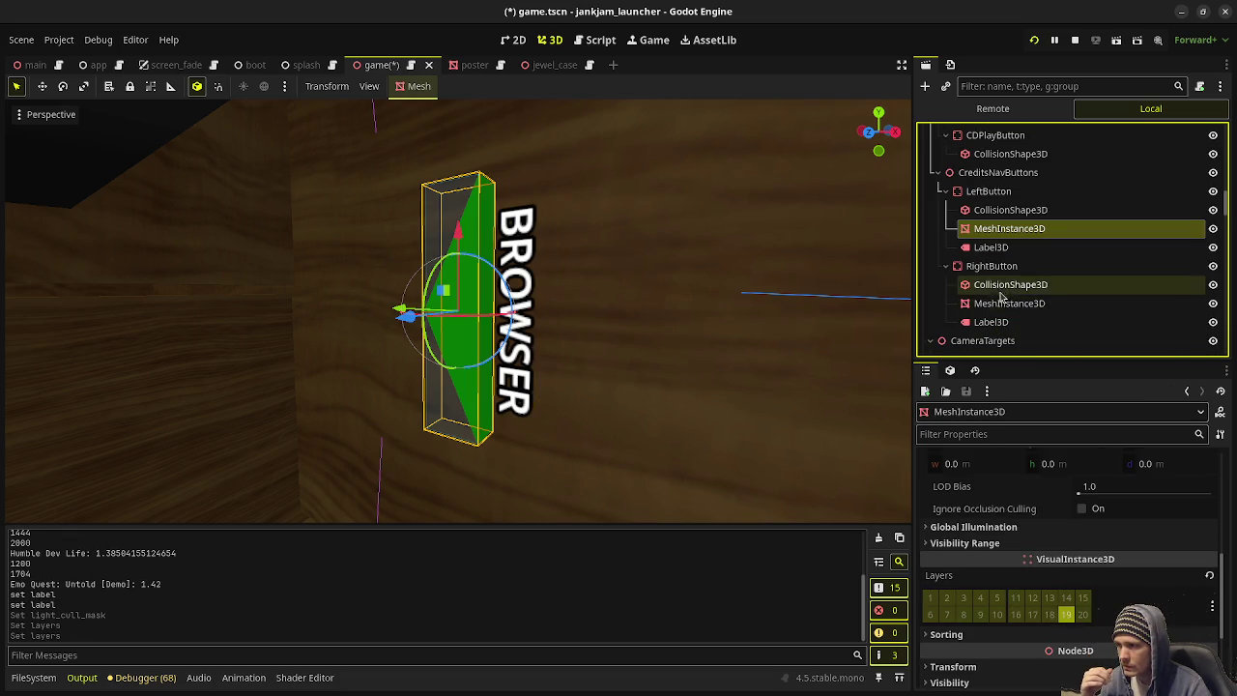
{"action": "left_click", "coordinate": [1005, 304]}
{"action": "scroll", "coordinate": [1054, 598], "scroll_direction": "down", "scroll_amount": 15}
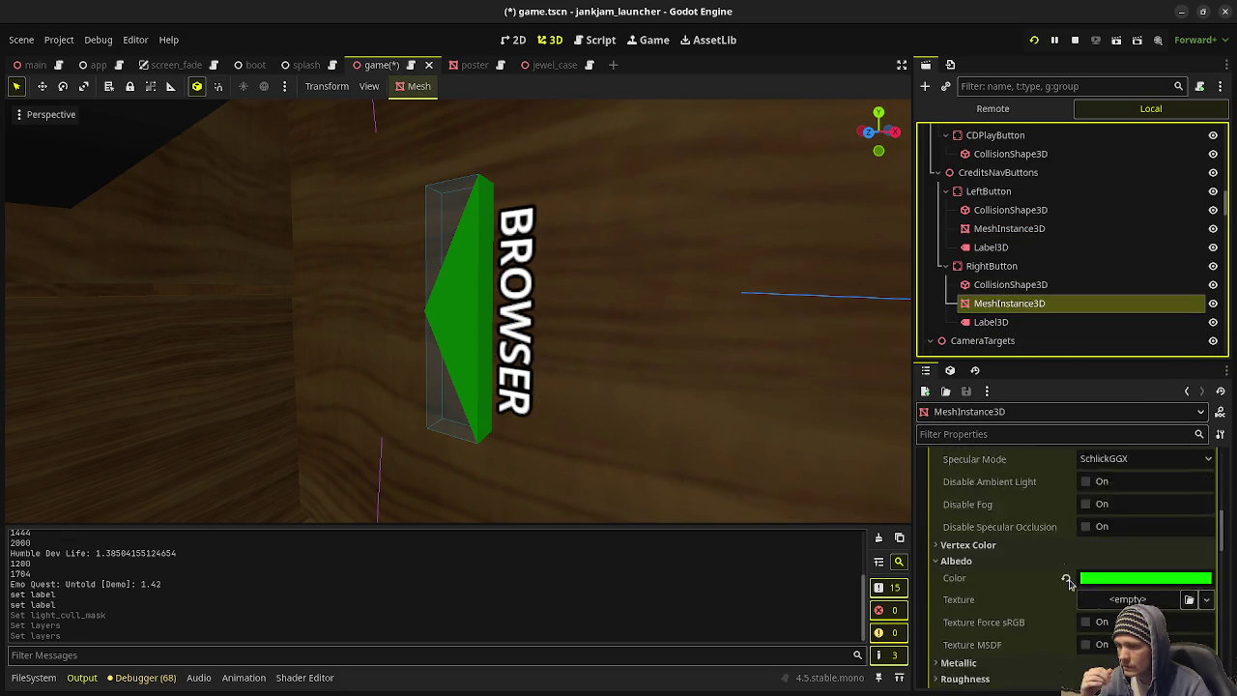
{"action": "scroll", "coordinate": [1051, 586], "scroll_direction": "down", "scroll_amount": 3}
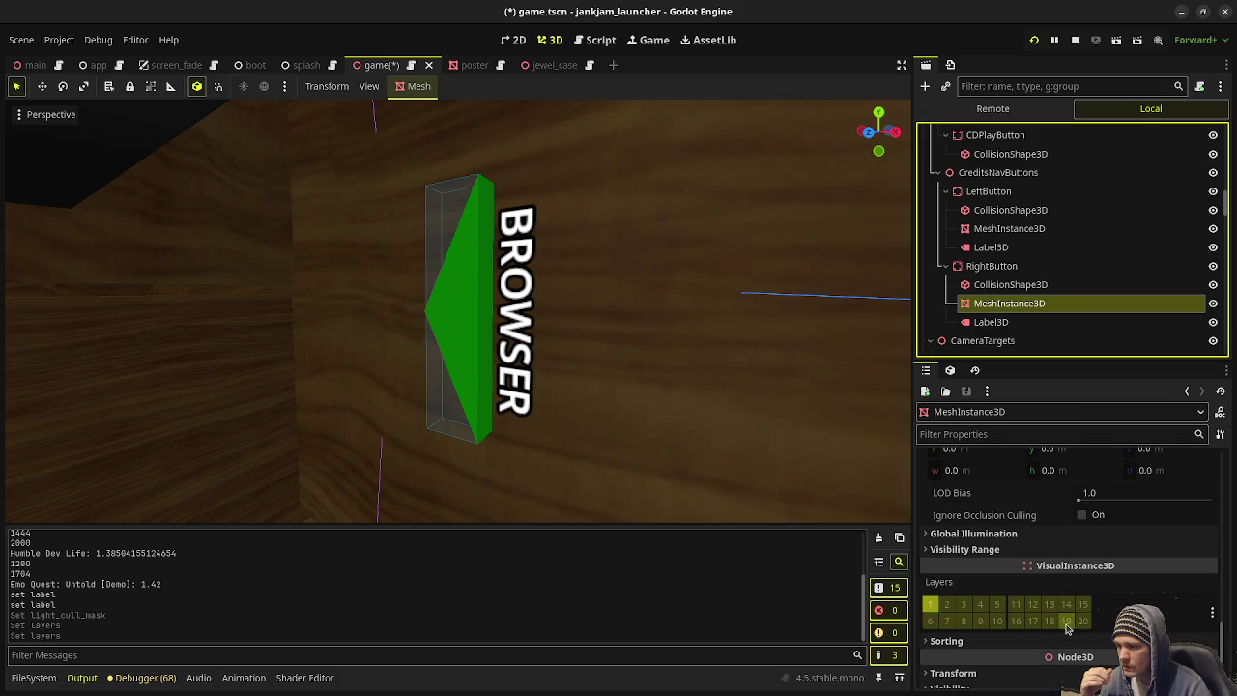
{"action": "left_click", "coordinate": [1037, 40]}
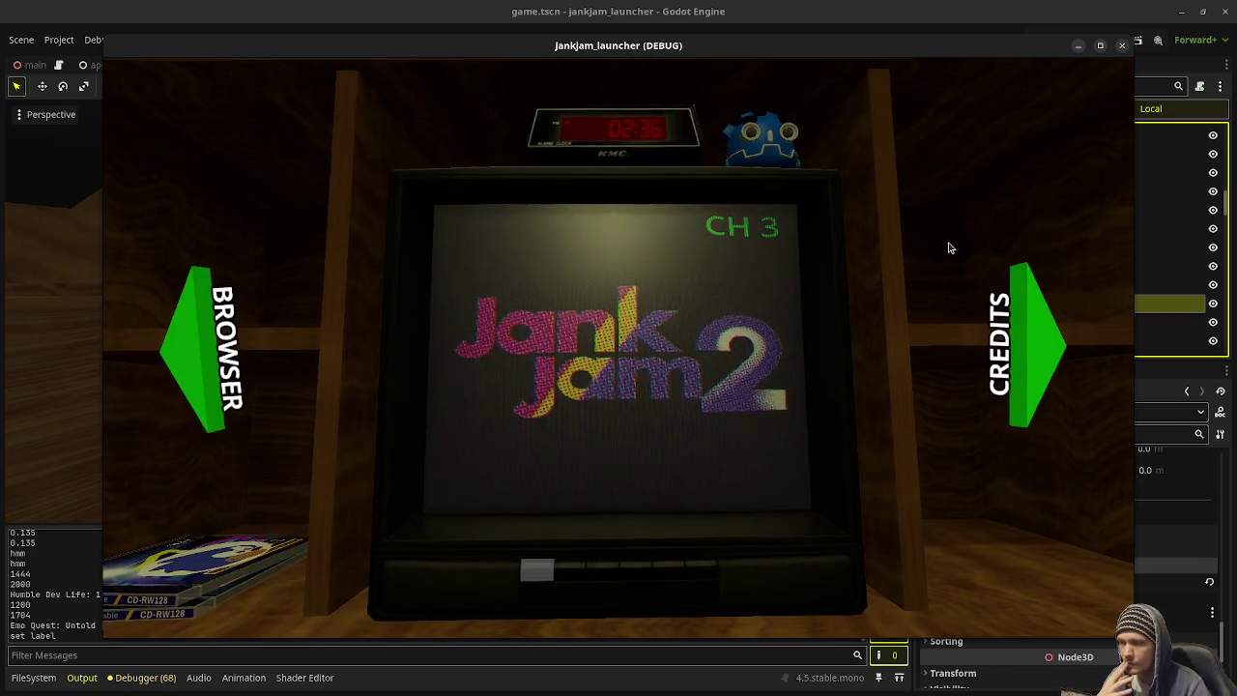
Step: Page through the credits posters and return to the TV menu
{"action": "left_click", "coordinate": [1031, 406]}
{"action": "left_click", "coordinate": [1014, 338]}
{"action": "left_click", "coordinate": [198, 366]}
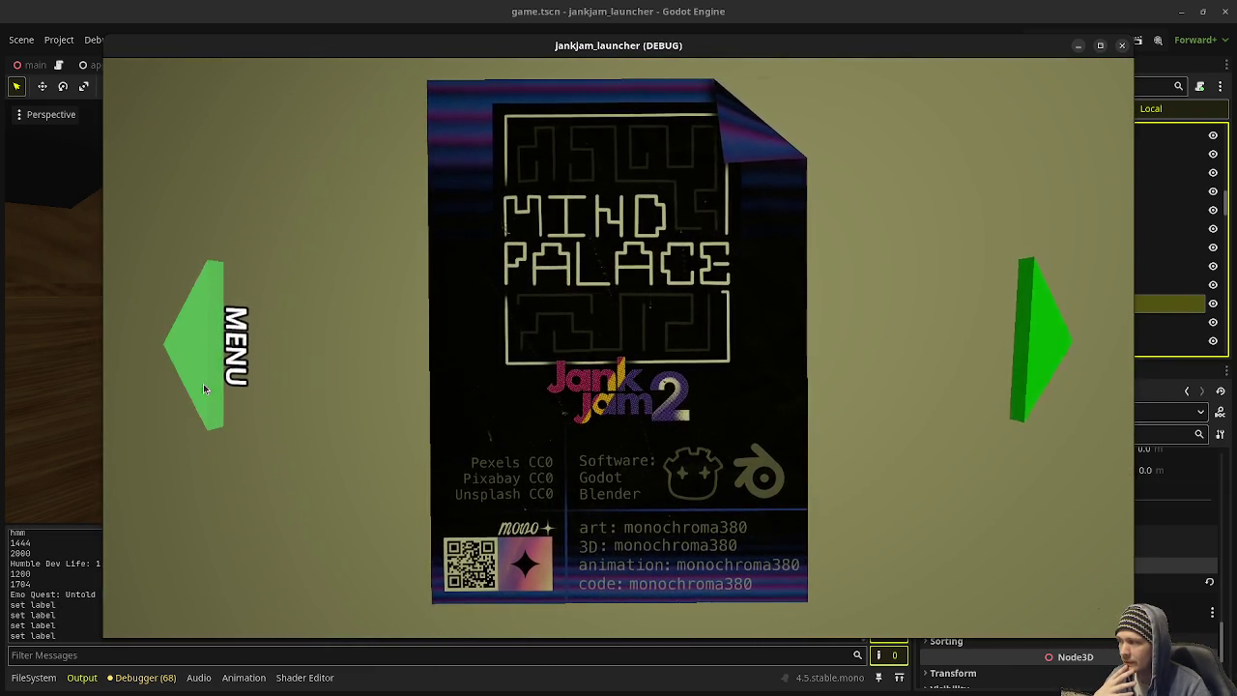
{"action": "left_click", "coordinate": [199, 378]}
Step: Take a CD from the browser shelf, load it into the console, power on, then stop the game
{"action": "left_click", "coordinate": [198, 377]}
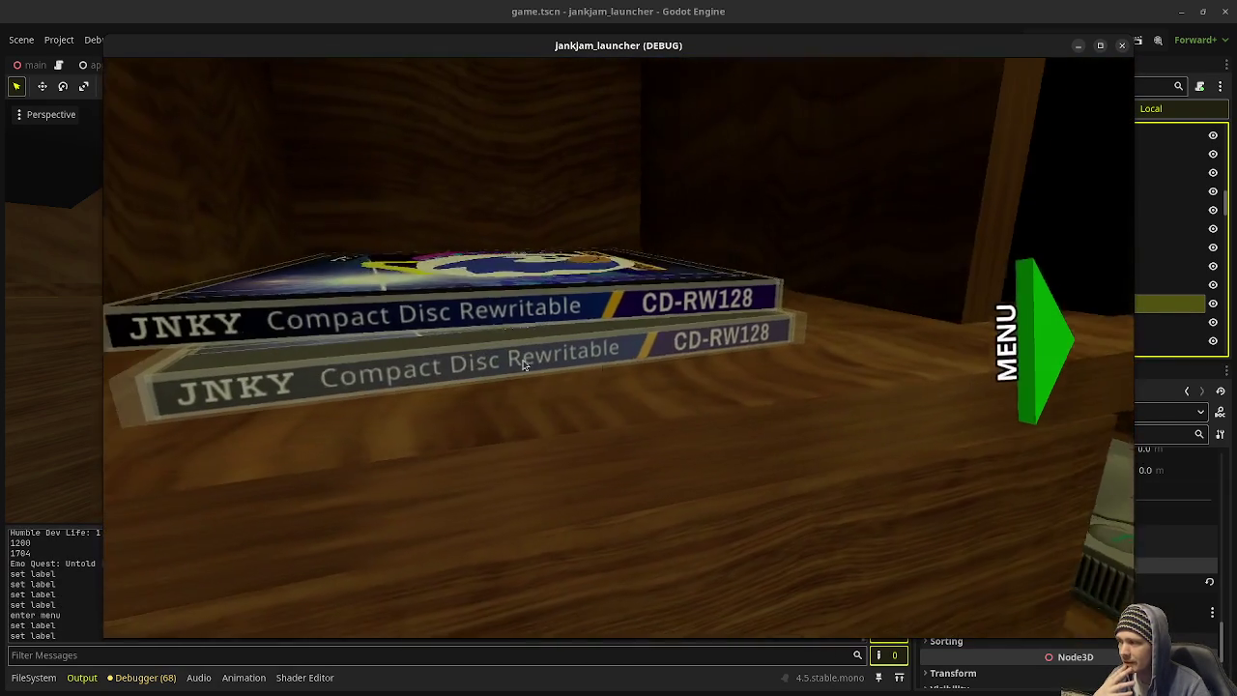
{"action": "left_click", "coordinate": [850, 327]}
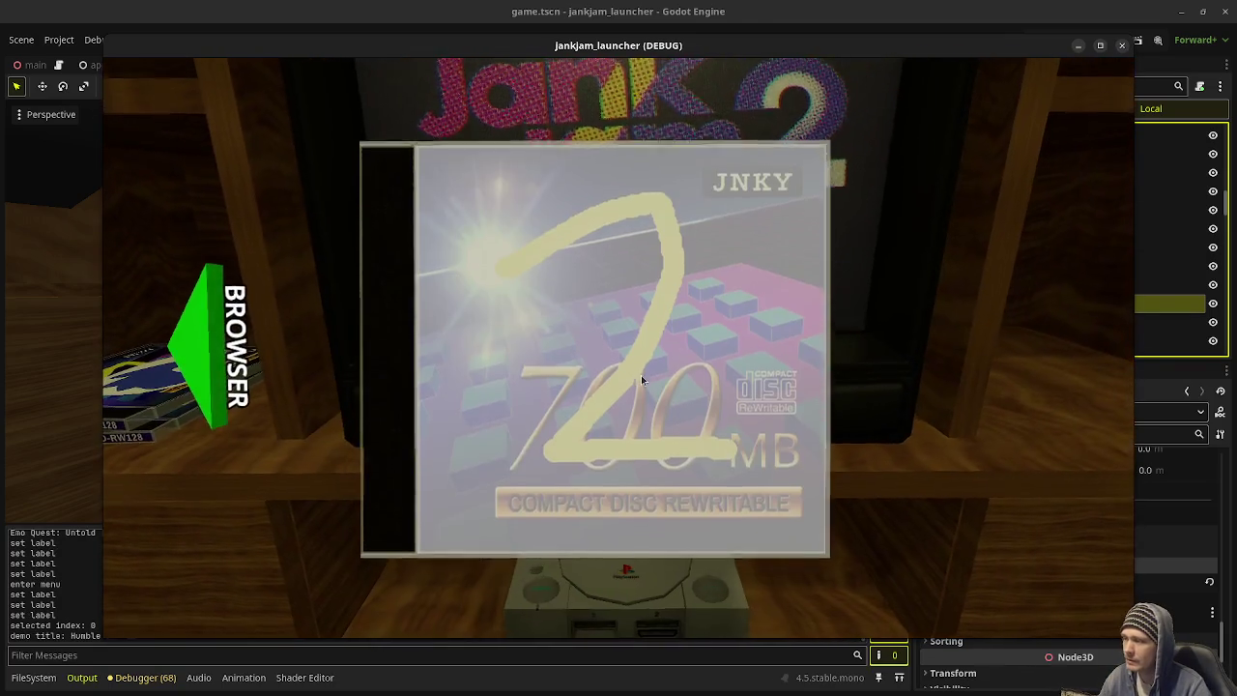
{"action": "left_click", "coordinate": [641, 375]}
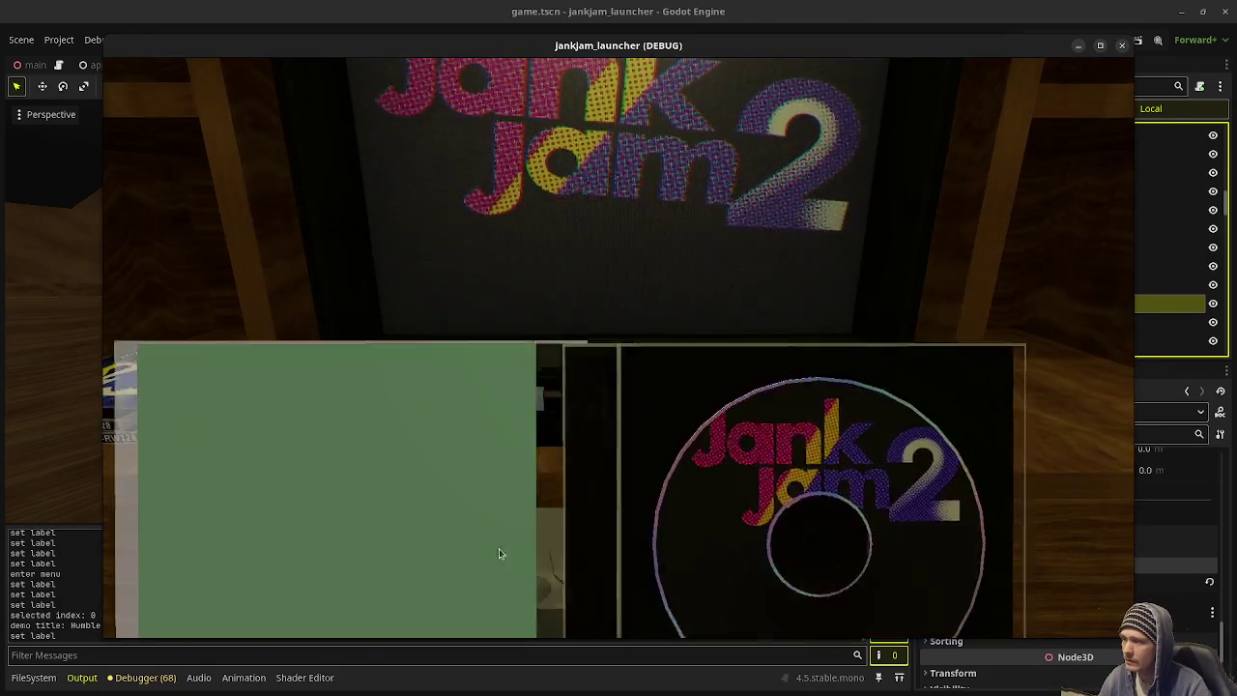
{"action": "left_click", "coordinate": [498, 553]}
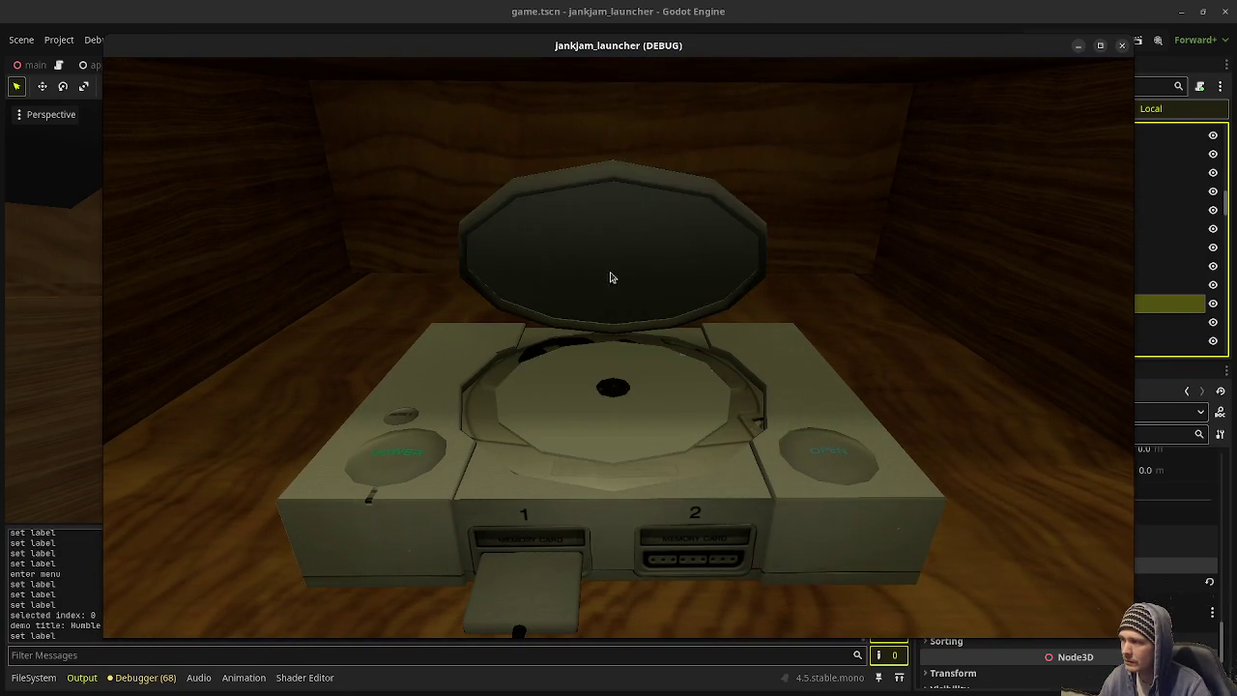
{"action": "left_click", "coordinate": [805, 470]}
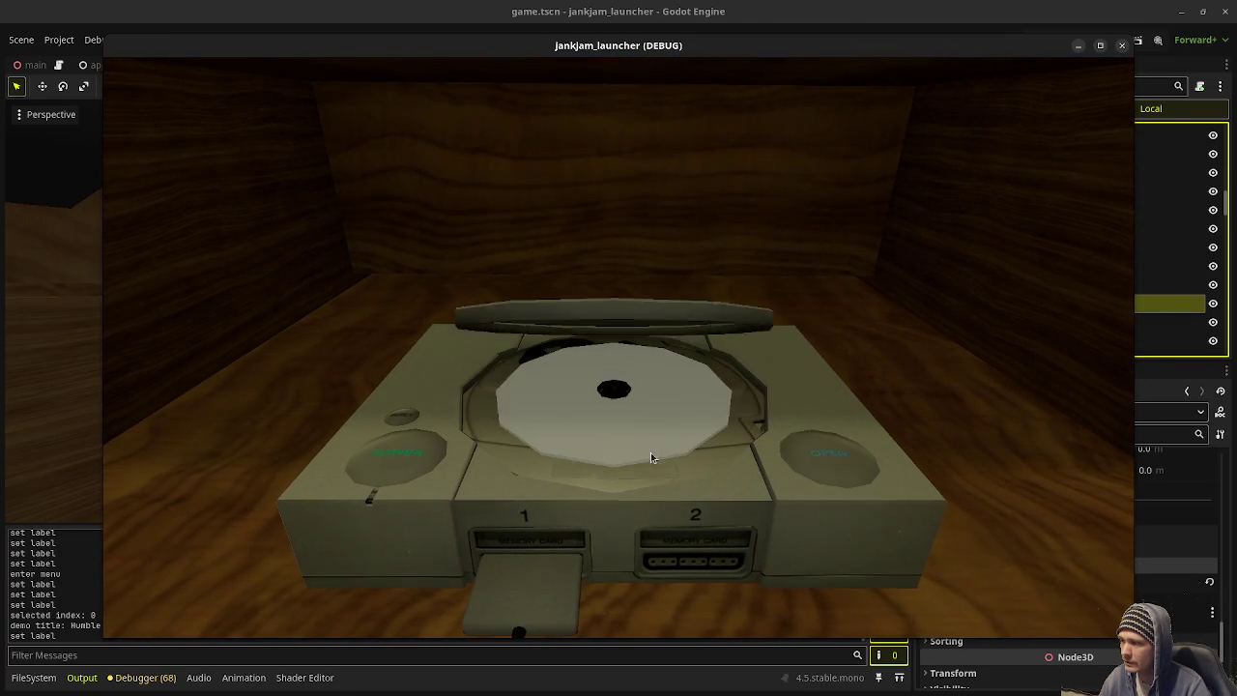
{"action": "left_click", "coordinate": [815, 464]}
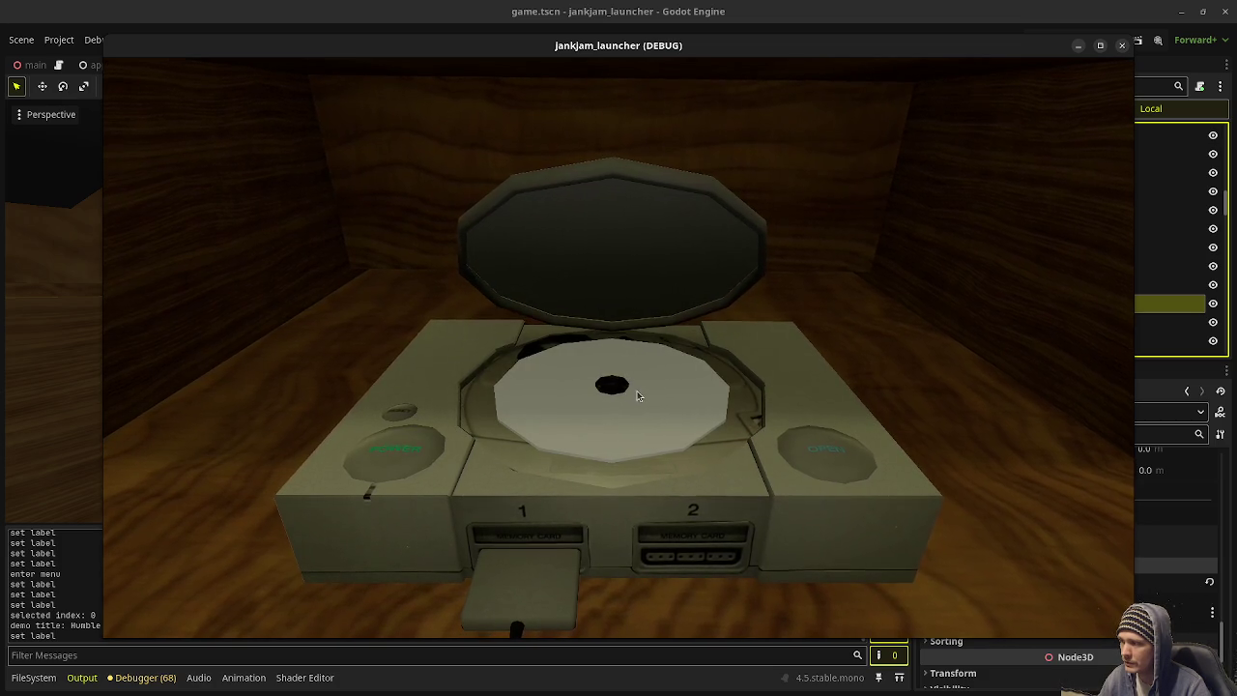
{"action": "left_click", "coordinate": [664, 457]}
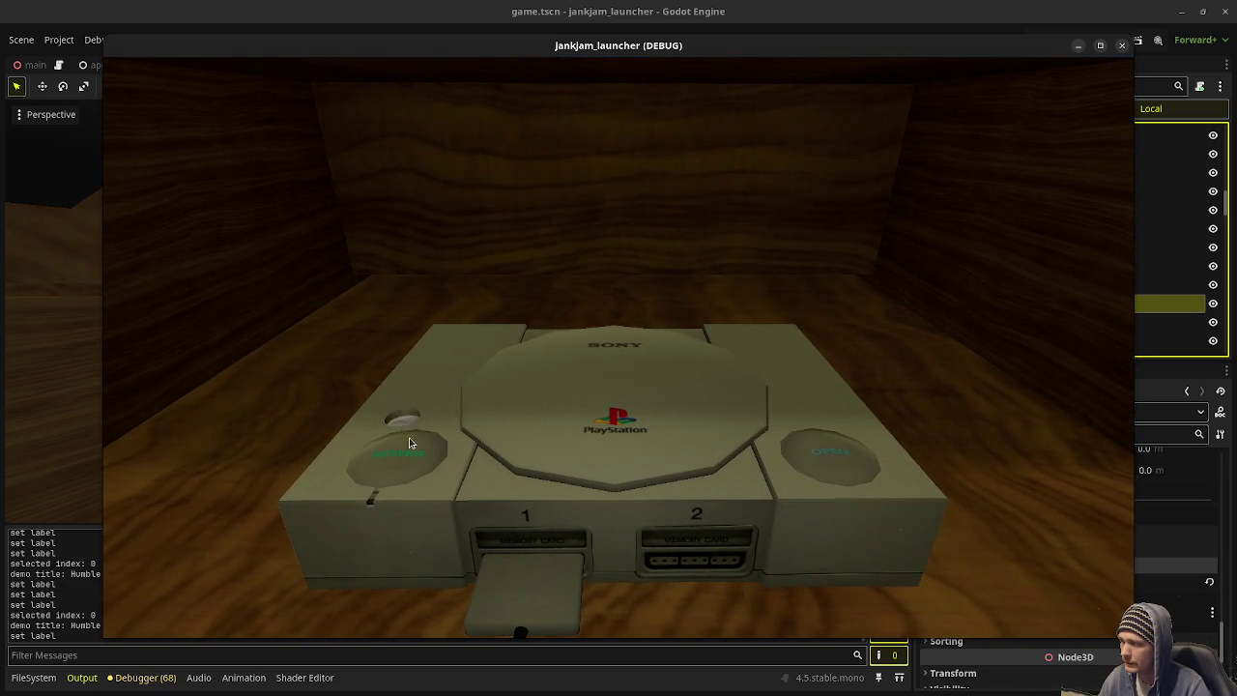
{"action": "left_click", "coordinate": [411, 472]}
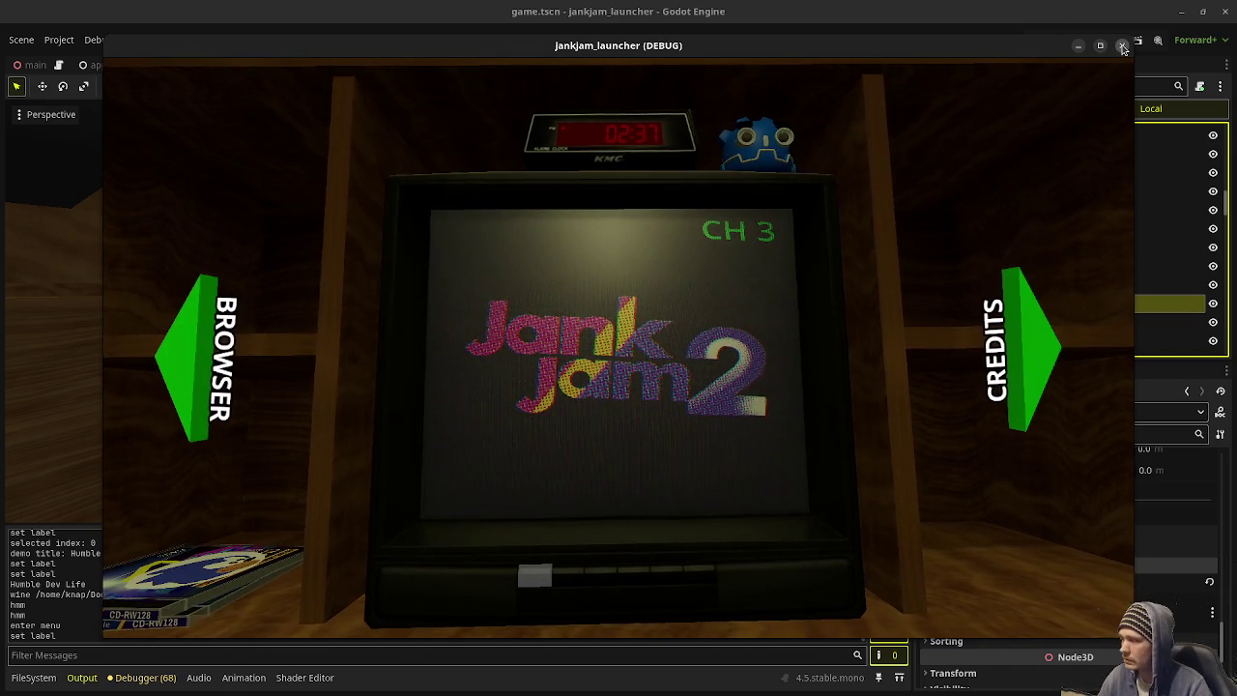
{"action": "key", "text": "F8"}
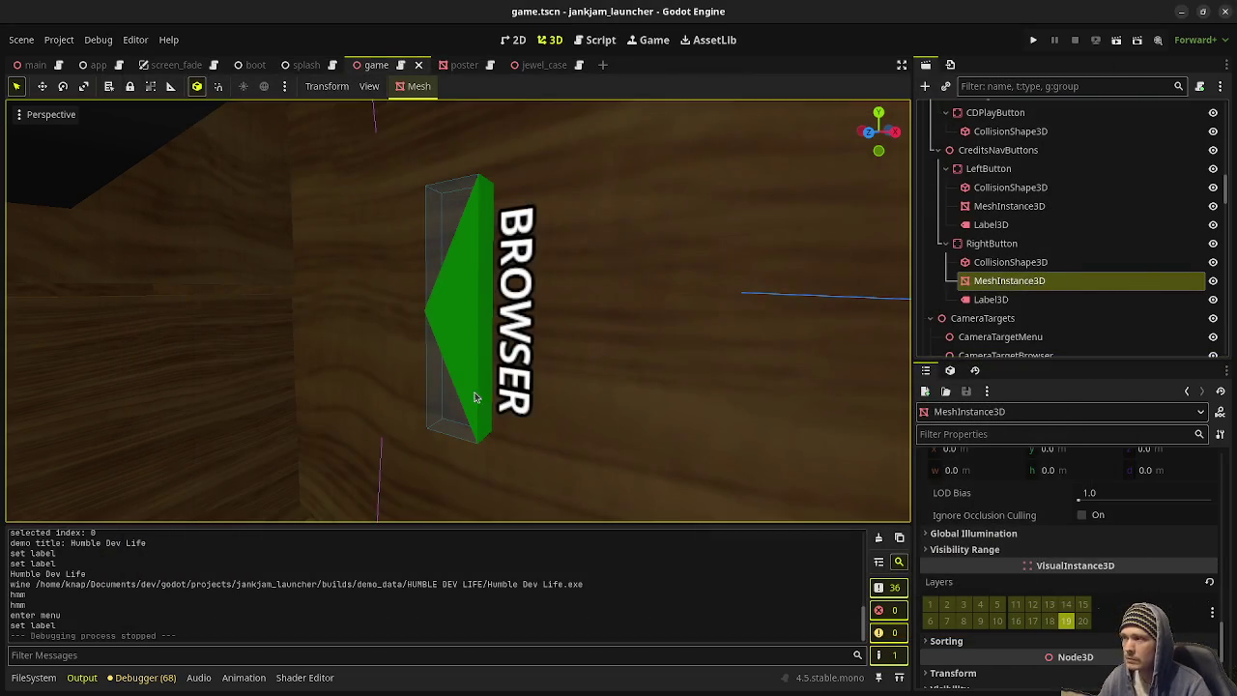
Step: Open game.gd and select the two BUGS notes about fullscreen and the console lid
{"action": "left_click", "coordinate": [595, 40]}
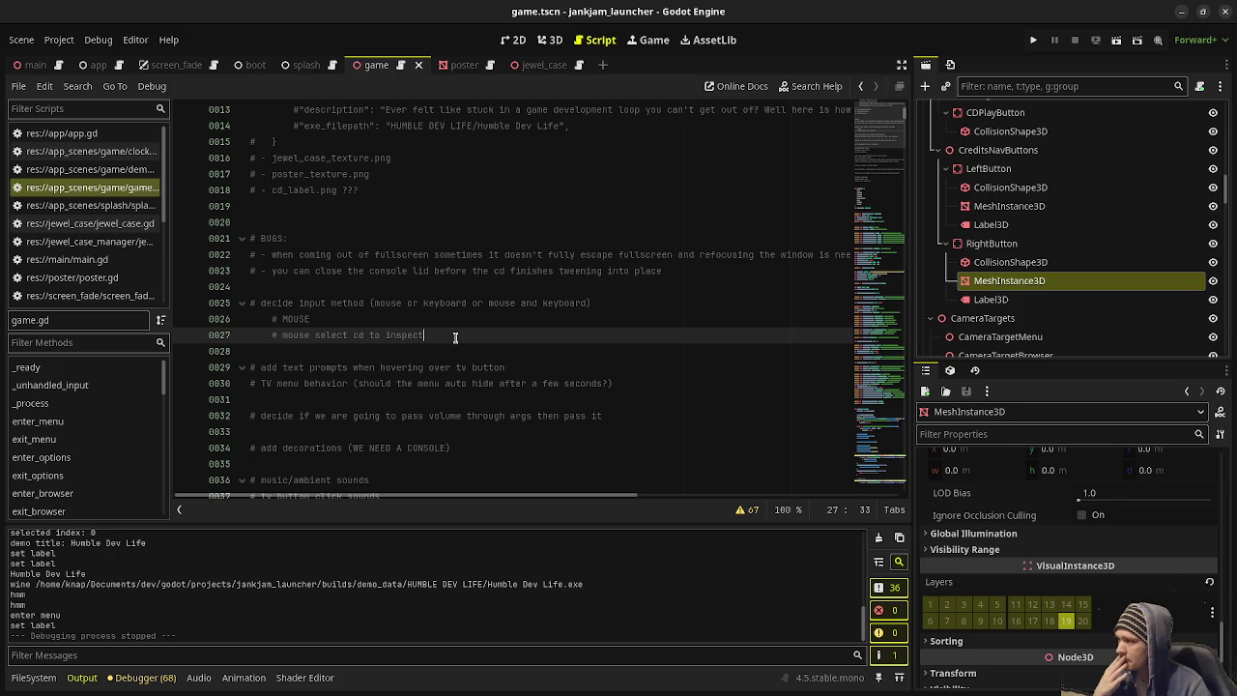
{"action": "scroll", "coordinate": [455, 337], "scroll_direction": "down", "scroll_amount": 1}
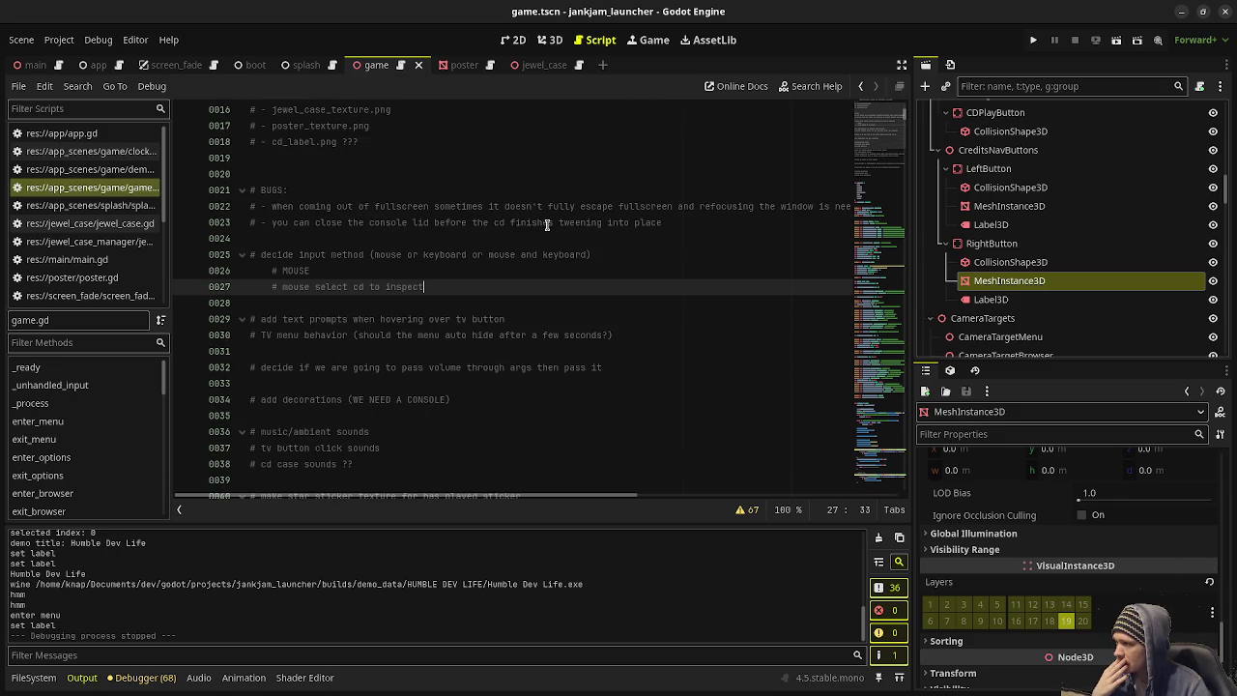
{"action": "left_click_drag", "start_coordinate": [690, 218], "coordinate": [559, 209]}
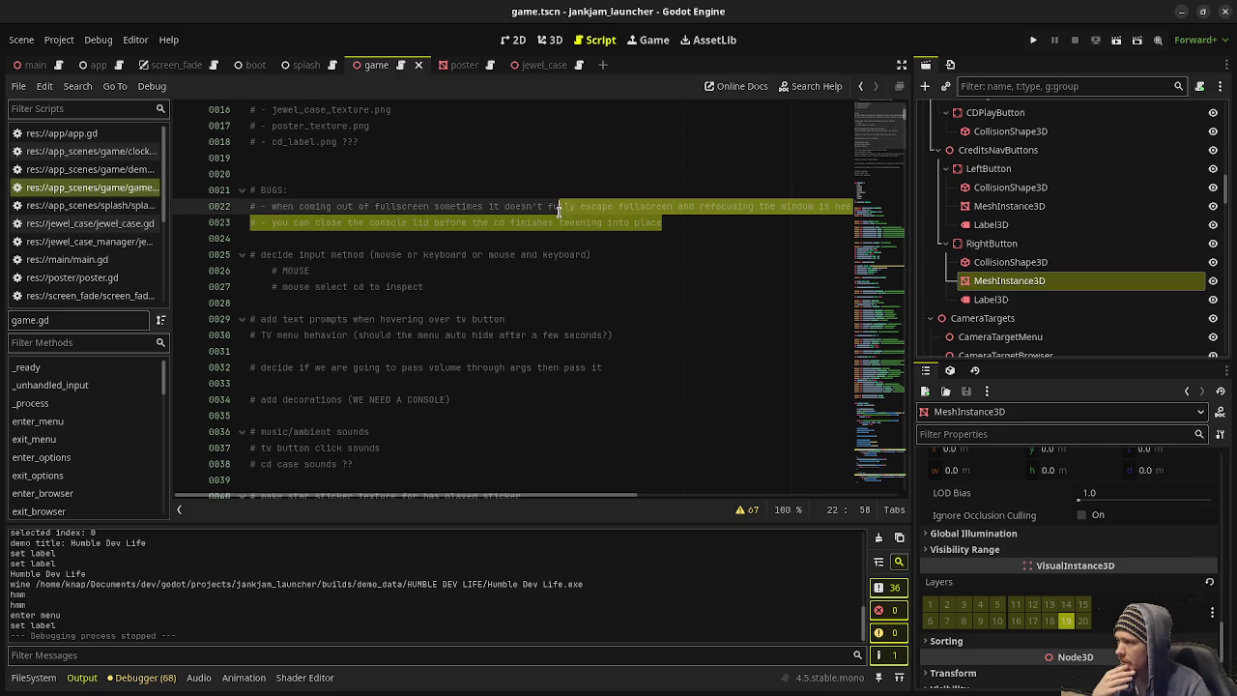
{"action": "left_click", "coordinate": [439, 239]}
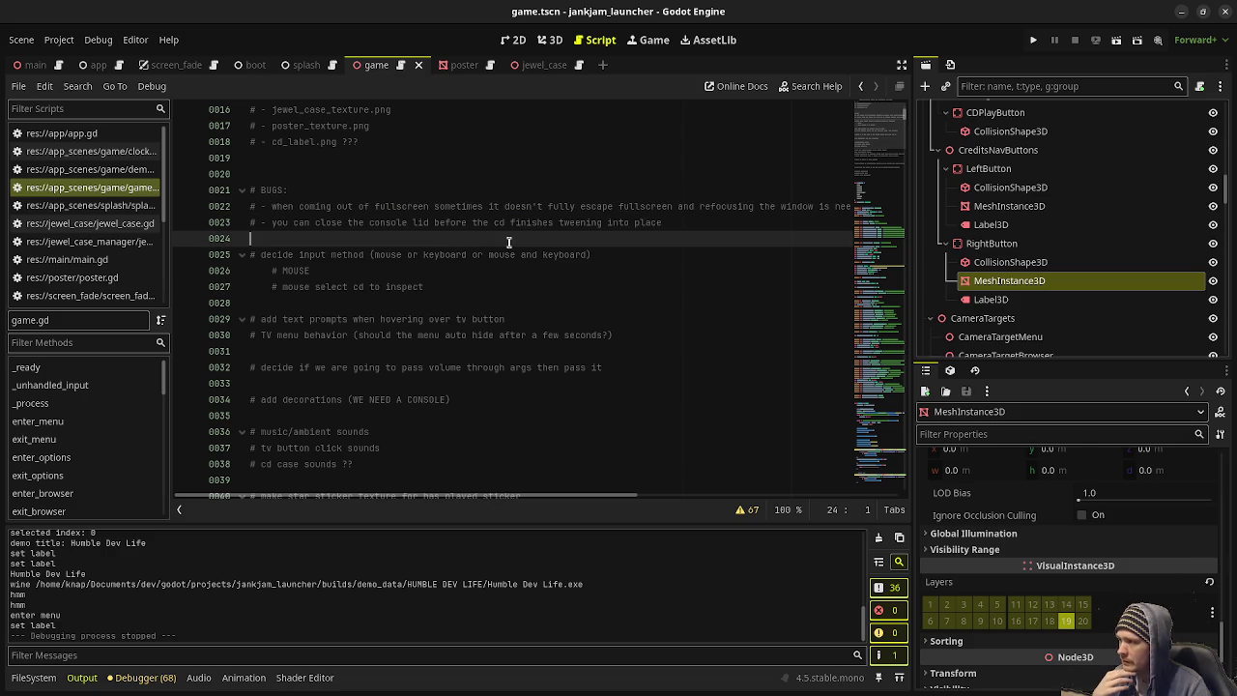
Step: Relaunch the game, load a CD into the console, and open the Jank Jam 2 jewel case
{"action": "left_click", "coordinate": [1035, 41]}
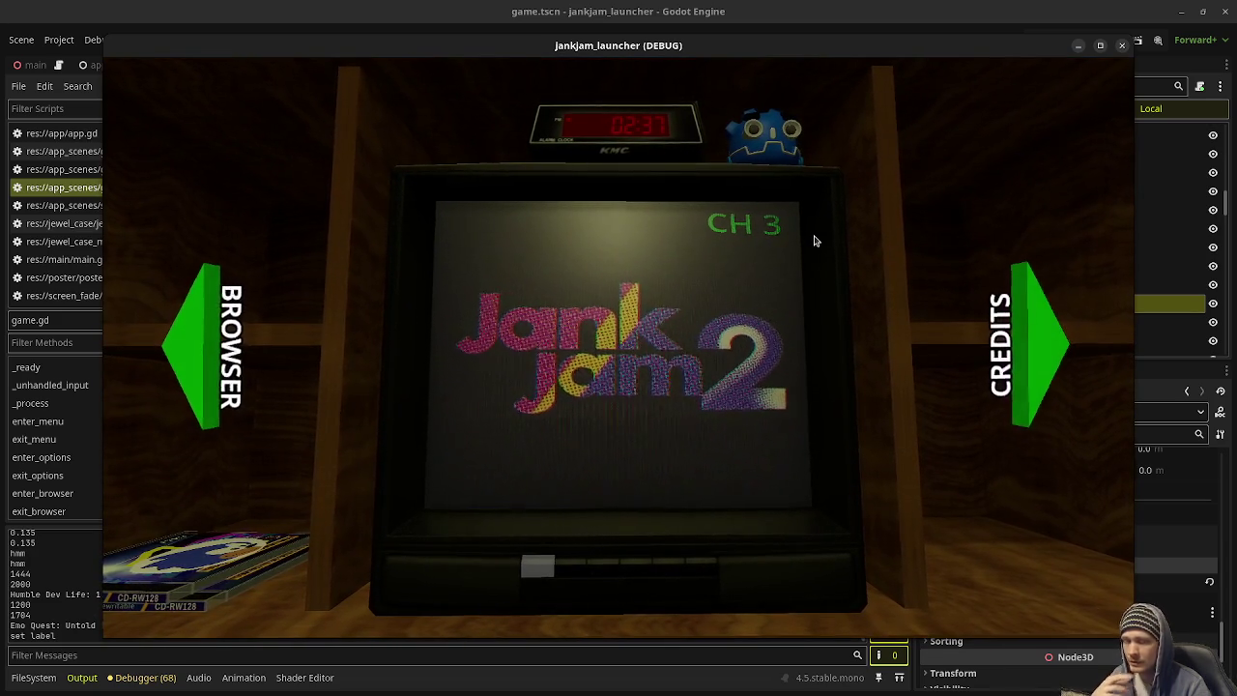
{"action": "left_click", "coordinate": [190, 355]}
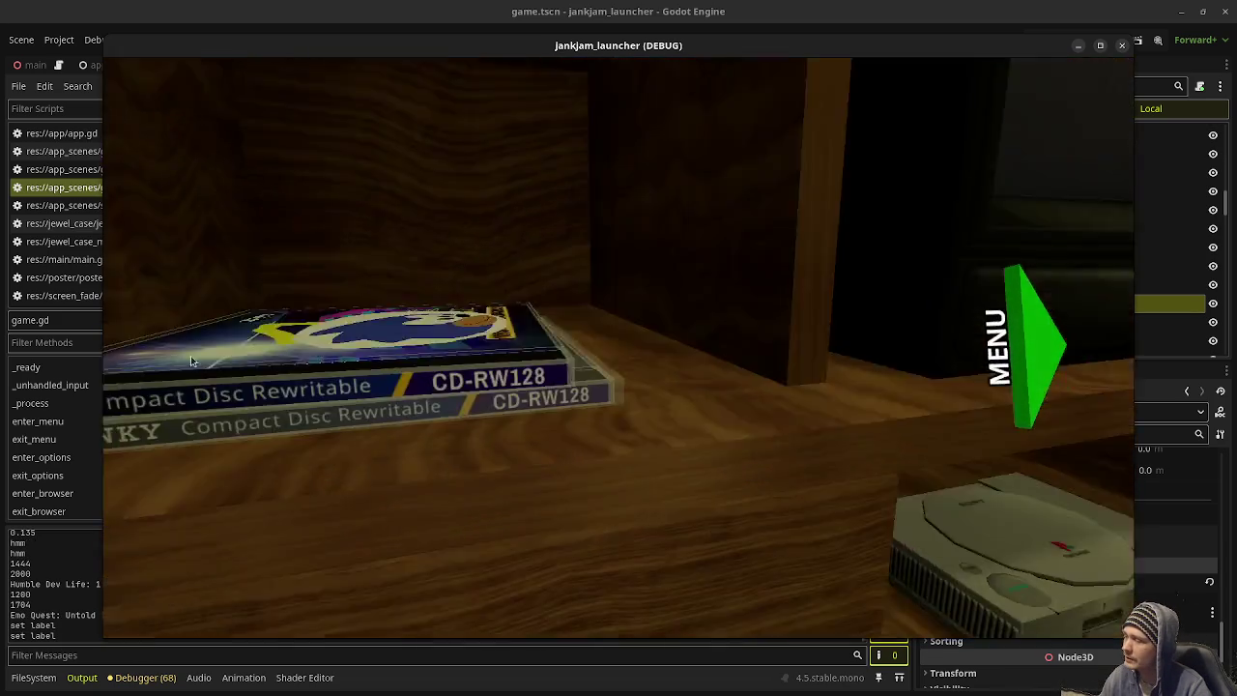
{"action": "left_click", "coordinate": [191, 361]}
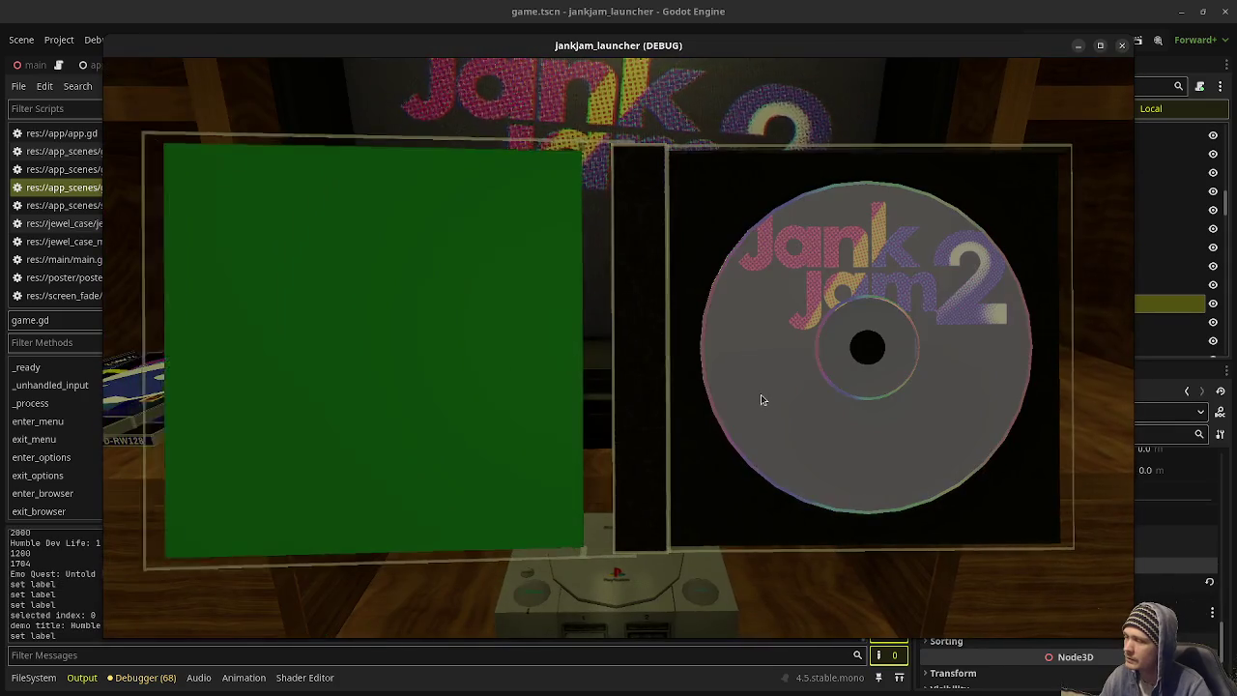
{"action": "left_click", "coordinate": [761, 394]}
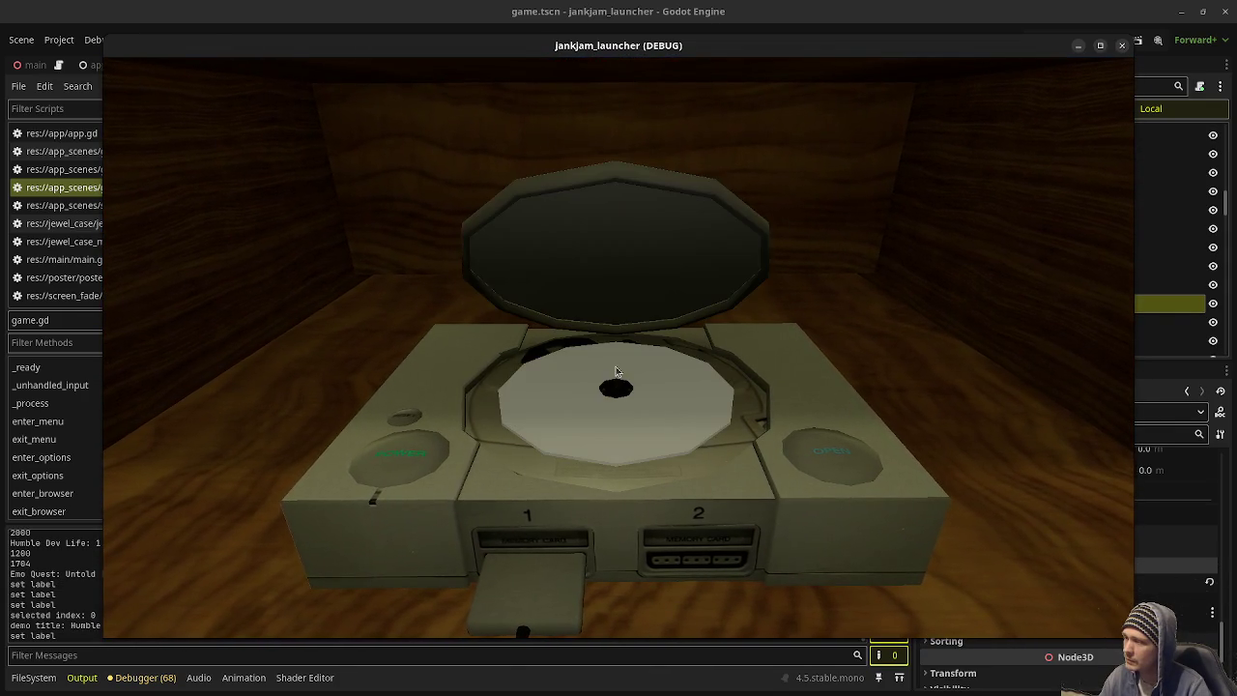
{"action": "left_click", "coordinate": [663, 394]}
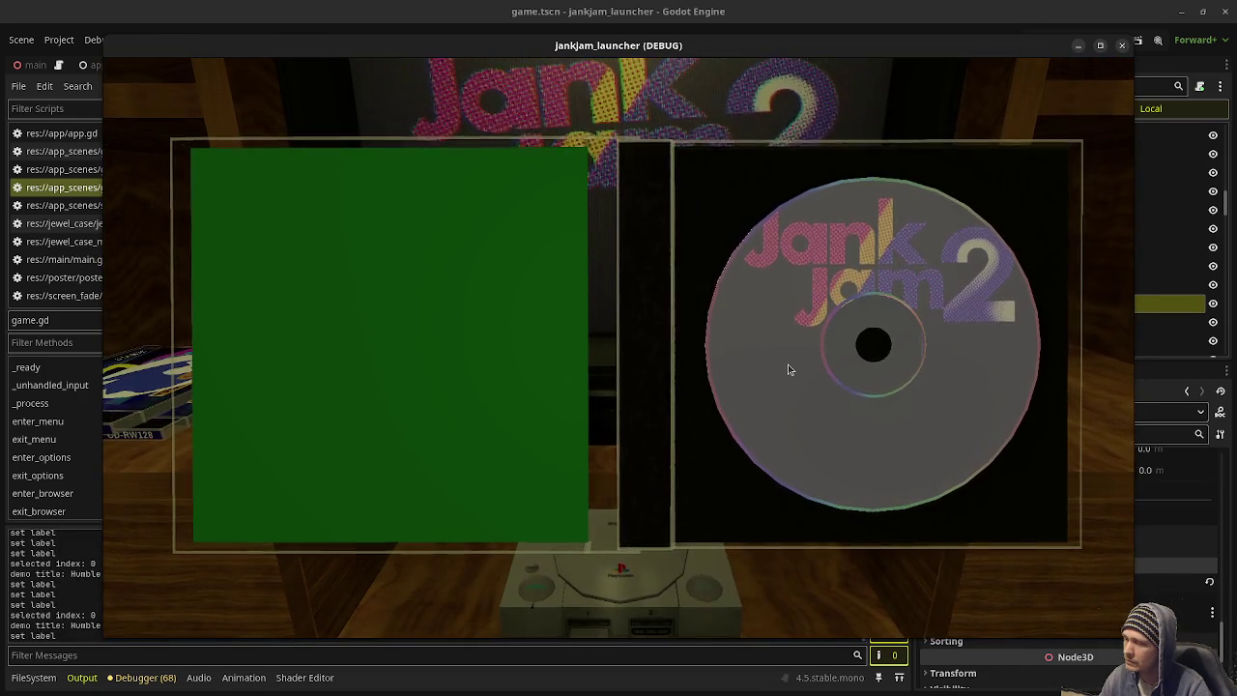
{"action": "left_click", "coordinate": [786, 367]}
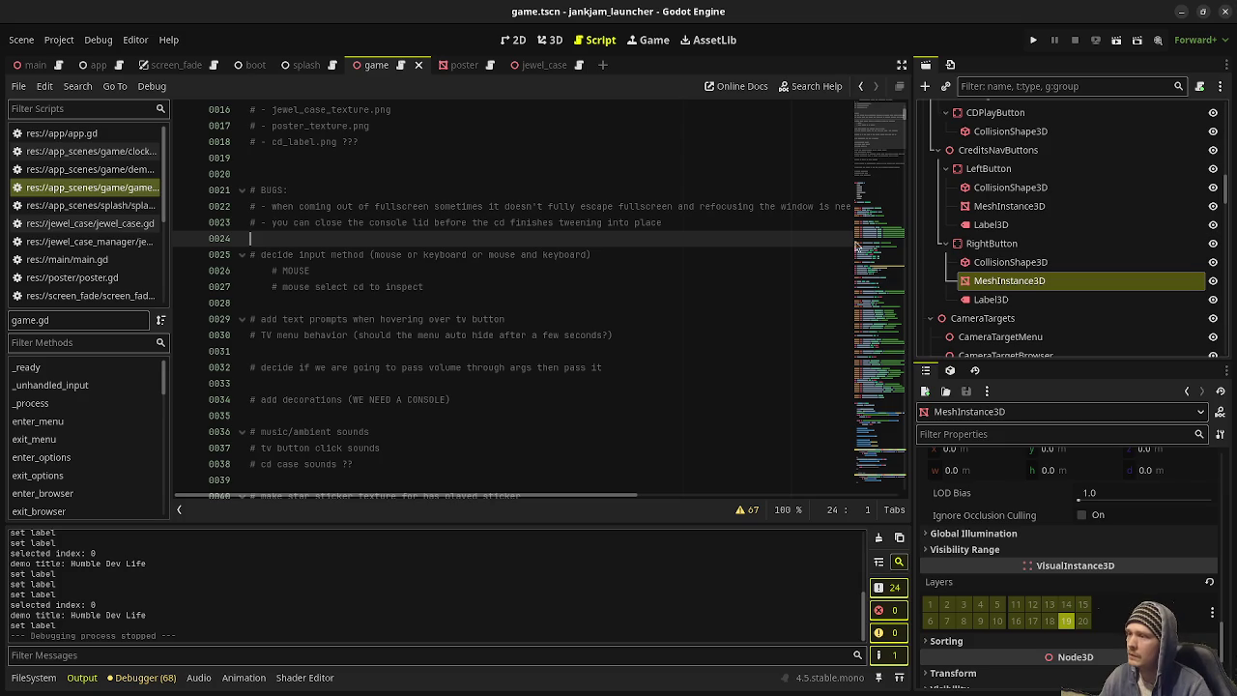
Step: Add 'var console_cd_is_inserted: bool = false' below line 160 of game.gd and save the script
{"action": "scroll", "coordinate": [580, 367], "scroll_direction": "down", "scroll_amount": 20}
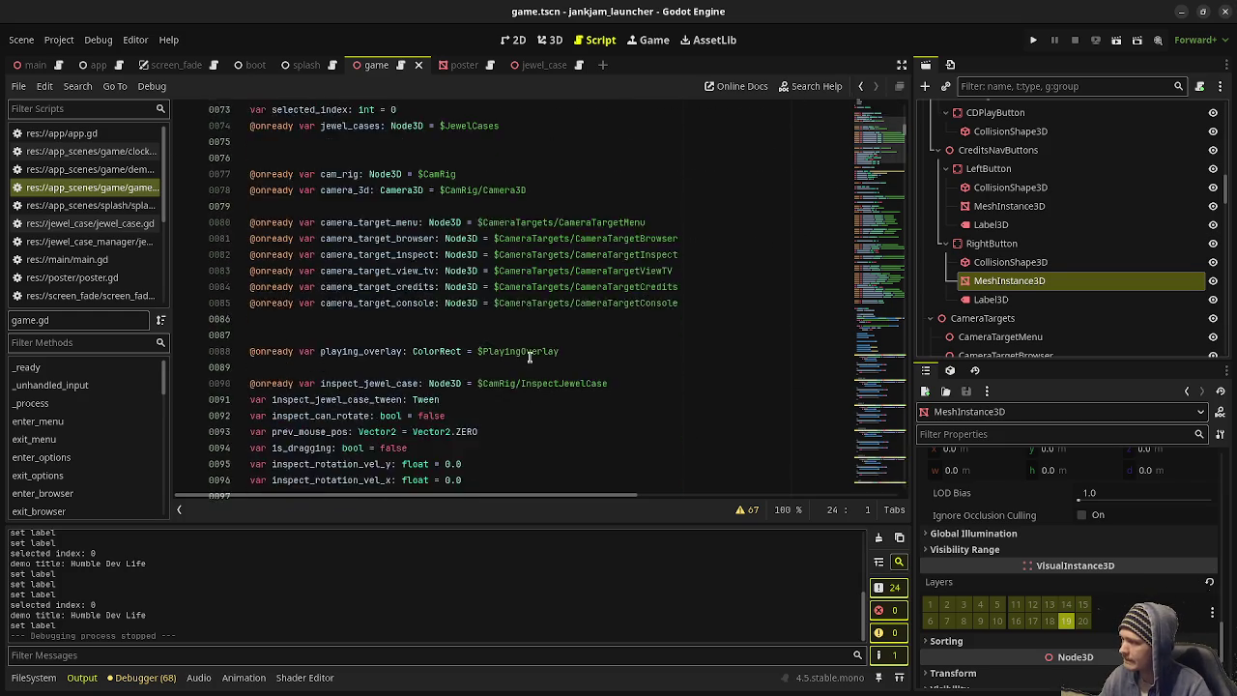
{"action": "scroll", "coordinate": [535, 361], "scroll_direction": "down", "scroll_amount": 20}
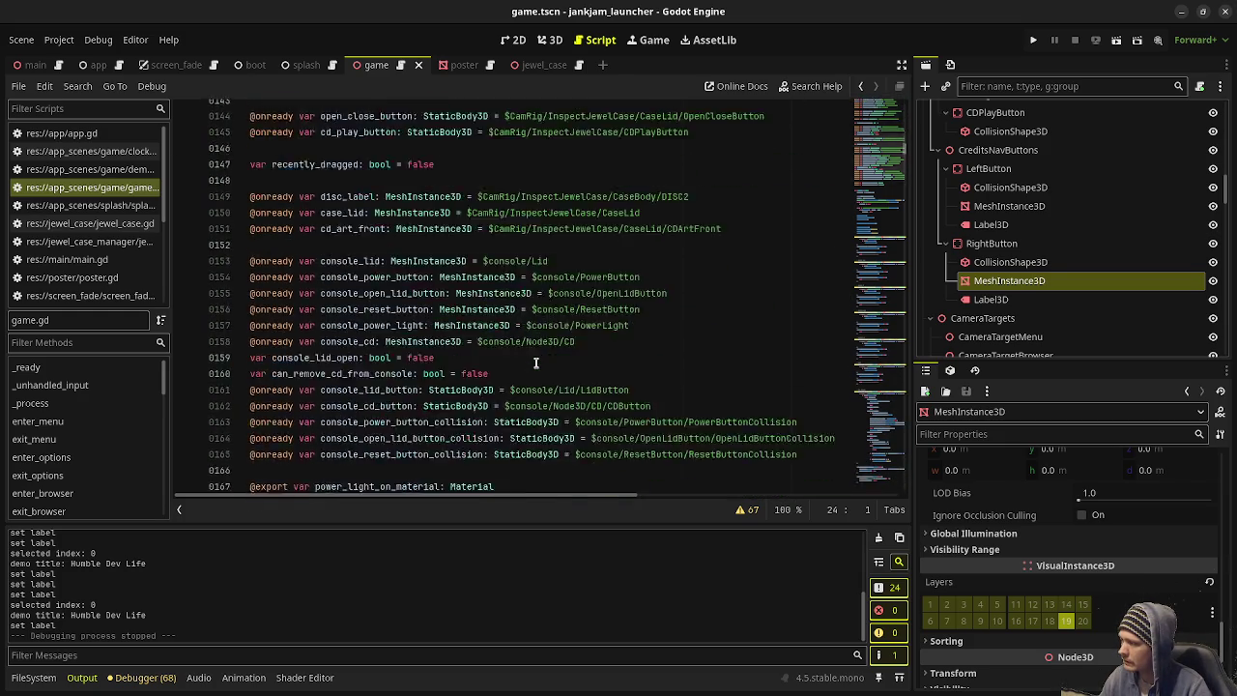
{"action": "scroll", "coordinate": [536, 363], "scroll_direction": "up", "scroll_amount": 4}
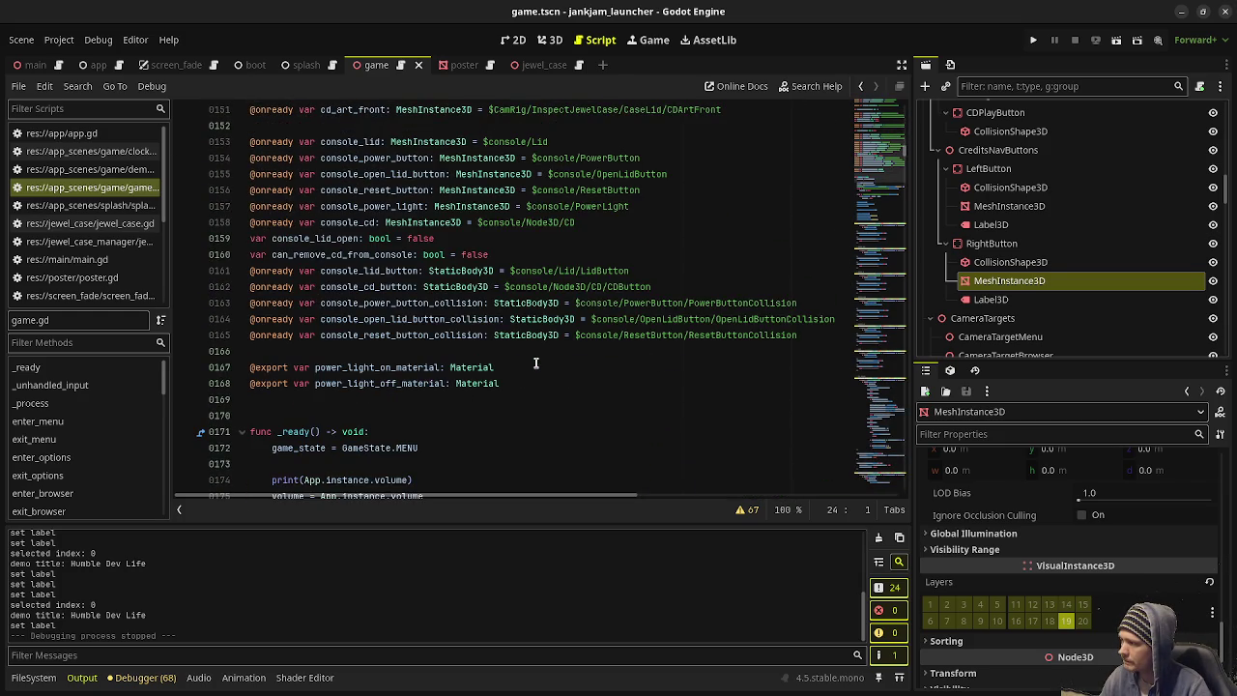
{"action": "left_click", "coordinate": [509, 255]}
{"action": "key", "text": "Return"}
{"action": "type", "text": "var console_cd_is_inserted"}
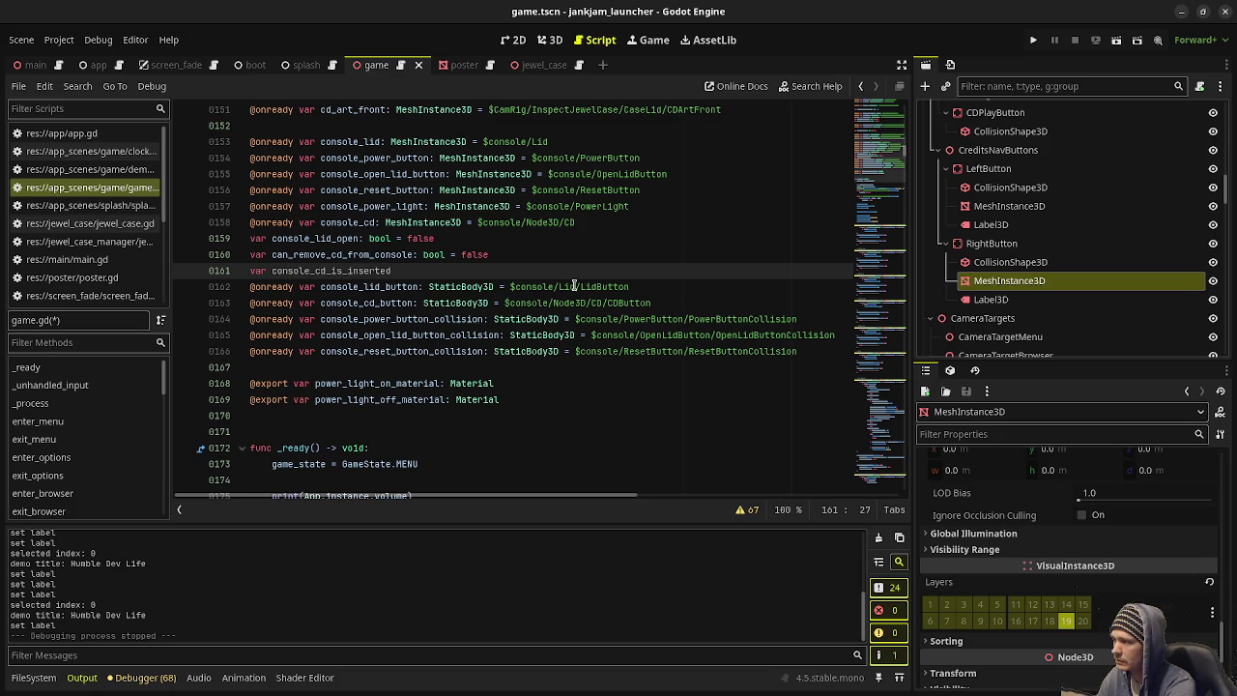
{"action": "type", "text": "bool = false"}
{"action": "key", "text": "ctrl+s"}
{"action": "scroll", "coordinate": [574, 286], "scroll_direction": "down", "scroll_amount": 12}
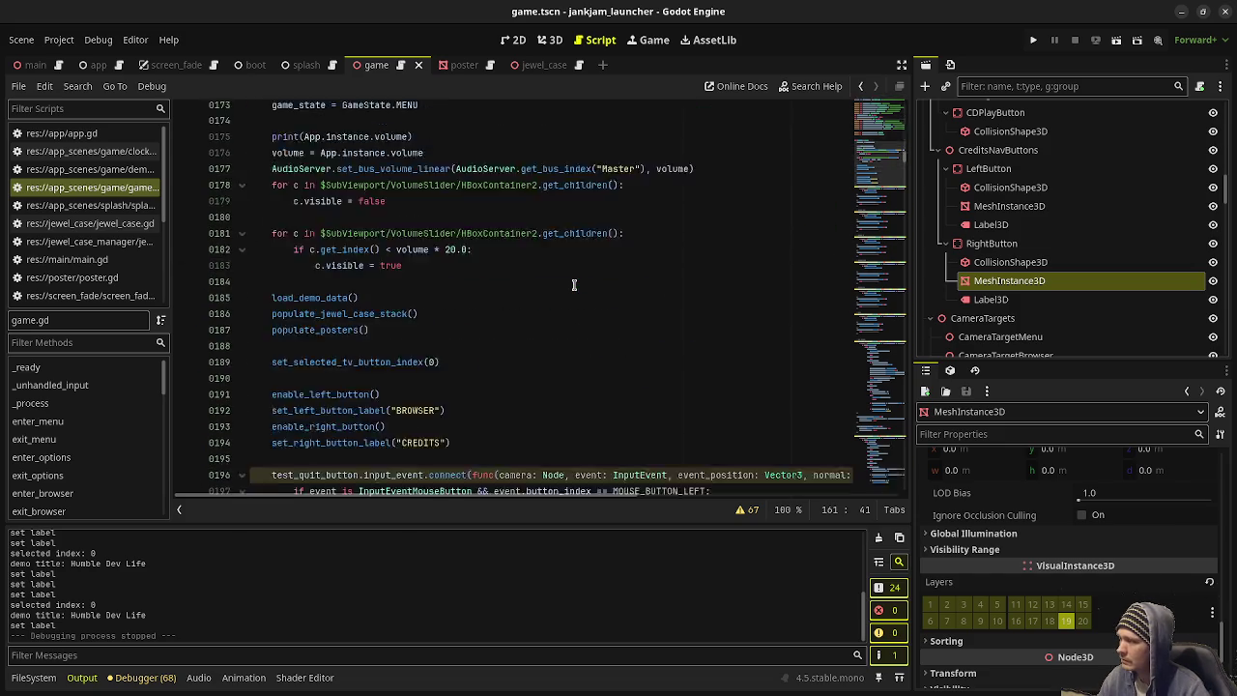
{"action": "scroll", "coordinate": [574, 285], "scroll_direction": "down", "scroll_amount": 20}
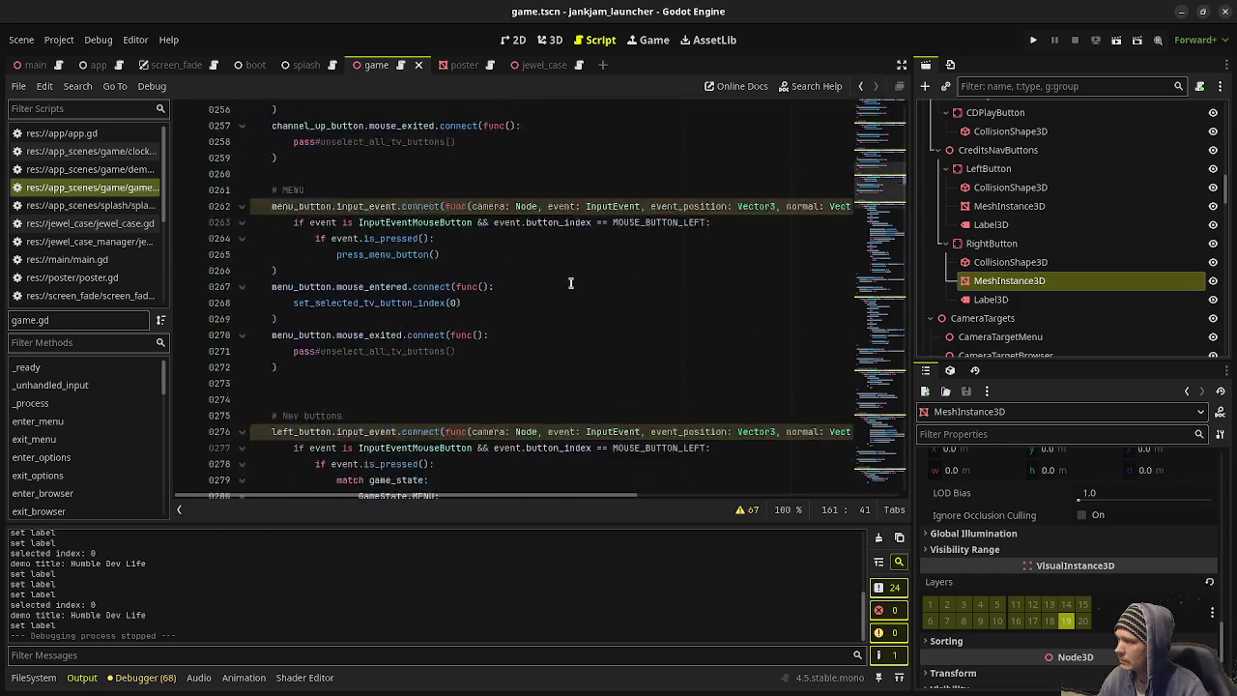
{"action": "scroll", "coordinate": [570, 283], "scroll_direction": "down", "scroll_amount": 20}
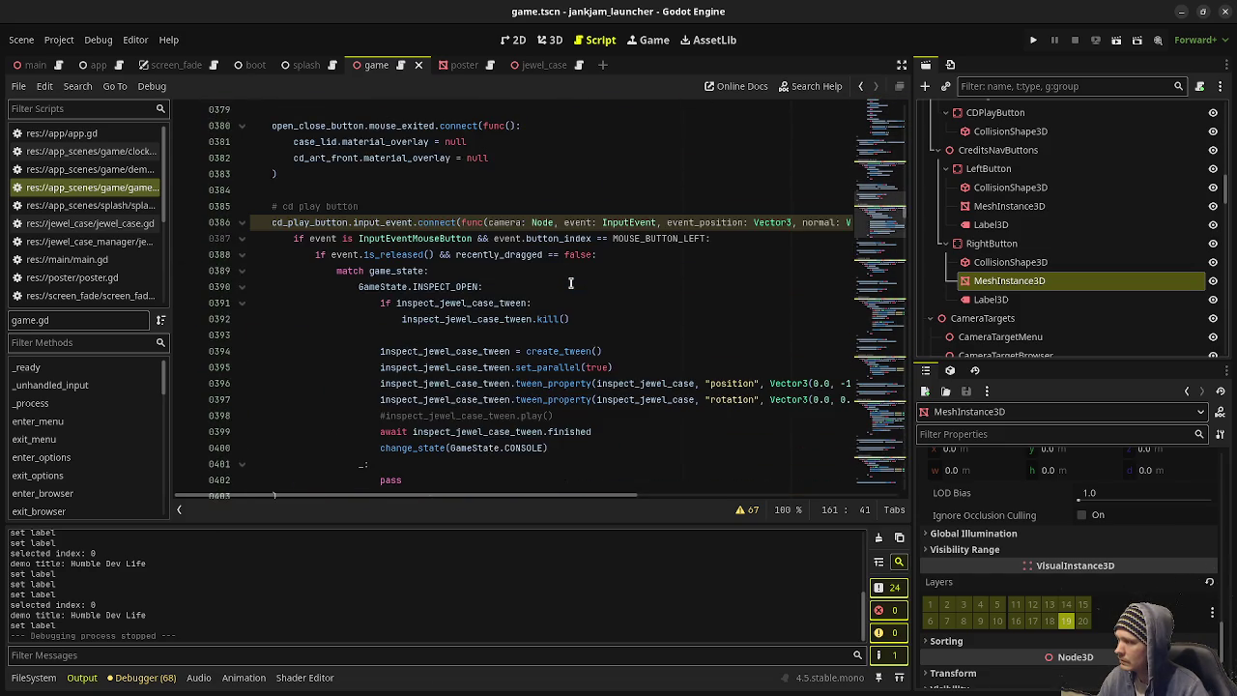
{"action": "scroll", "coordinate": [570, 283], "scroll_direction": "down", "scroll_amount": 7}
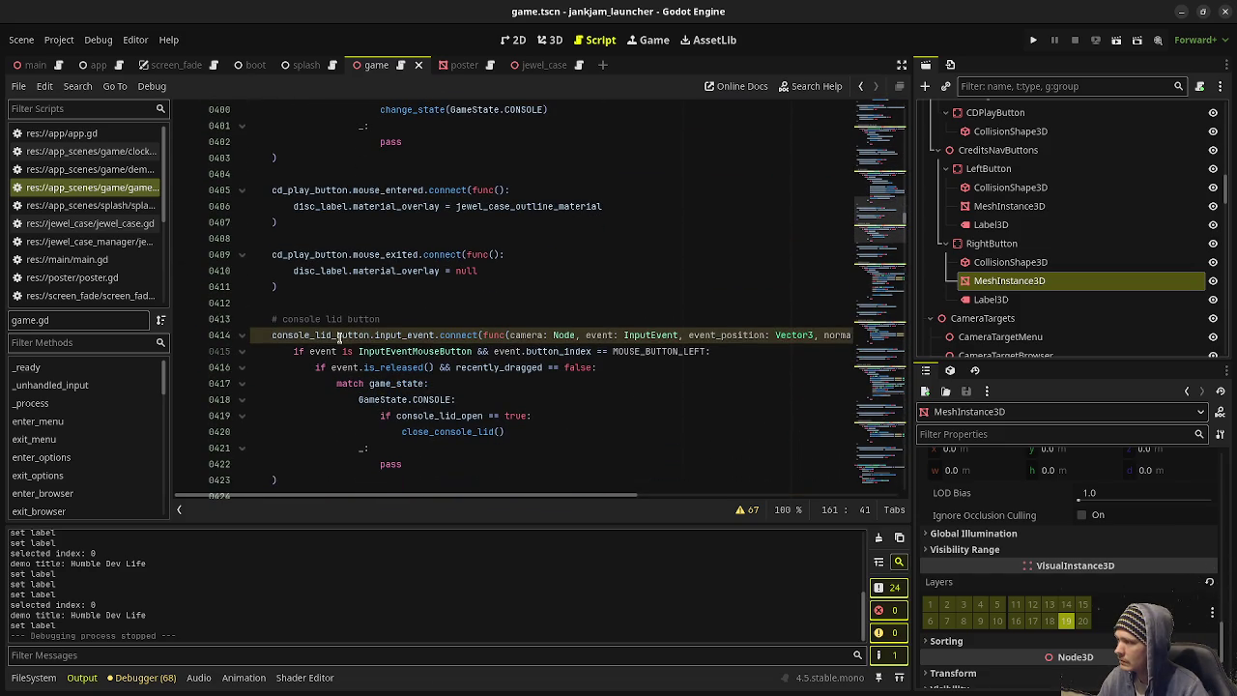
Step: Change line 419's condition to 'console_lid_open == true && console_cd_is_inserted == true'
{"action": "left_click", "coordinate": [527, 416]}
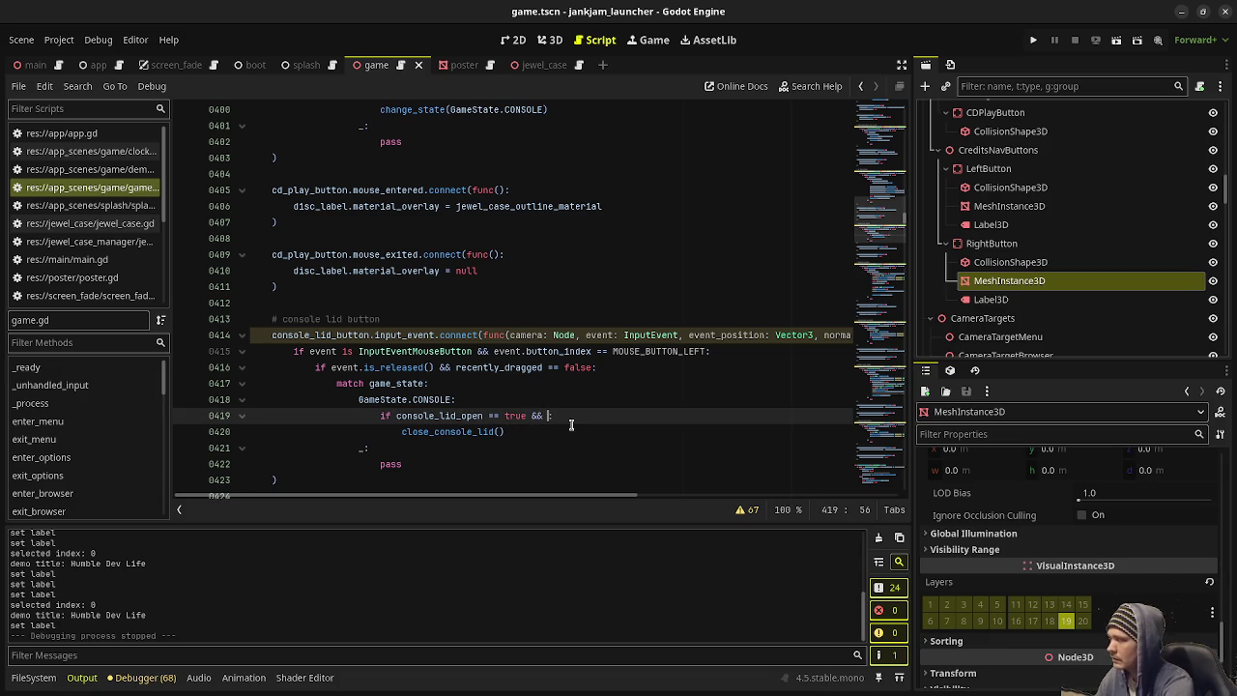
{"action": "type", "text": "&&"}
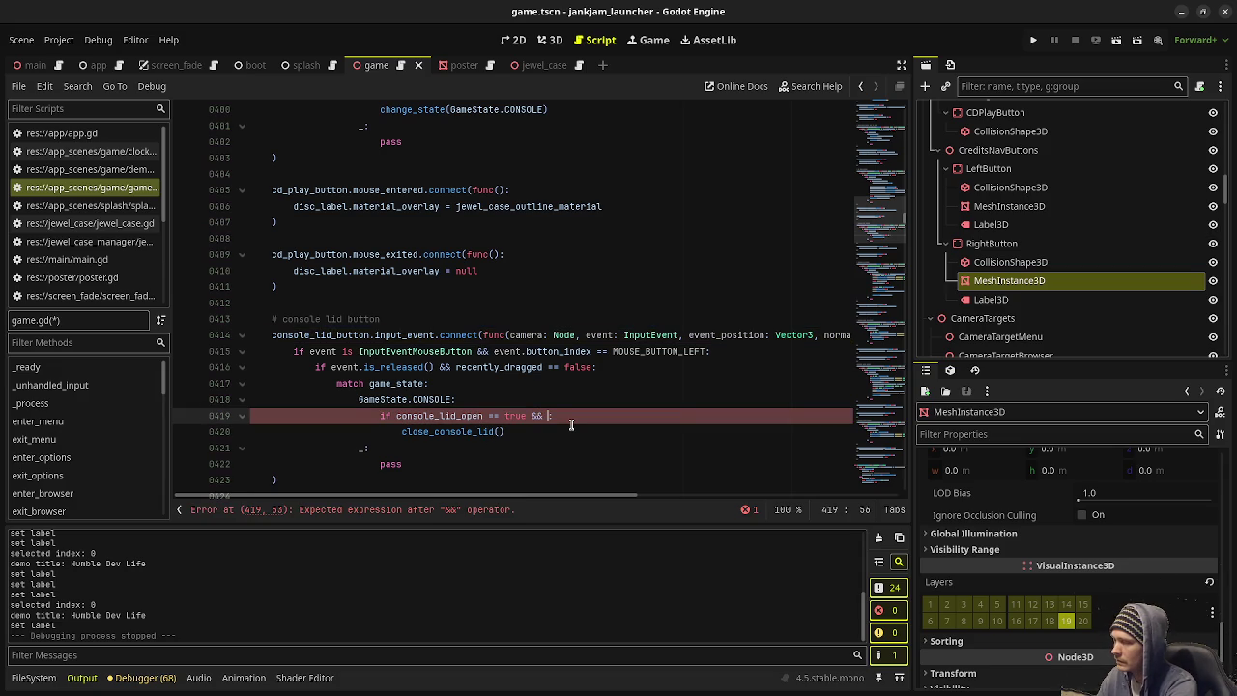
{"action": "type", "text": "consol"}
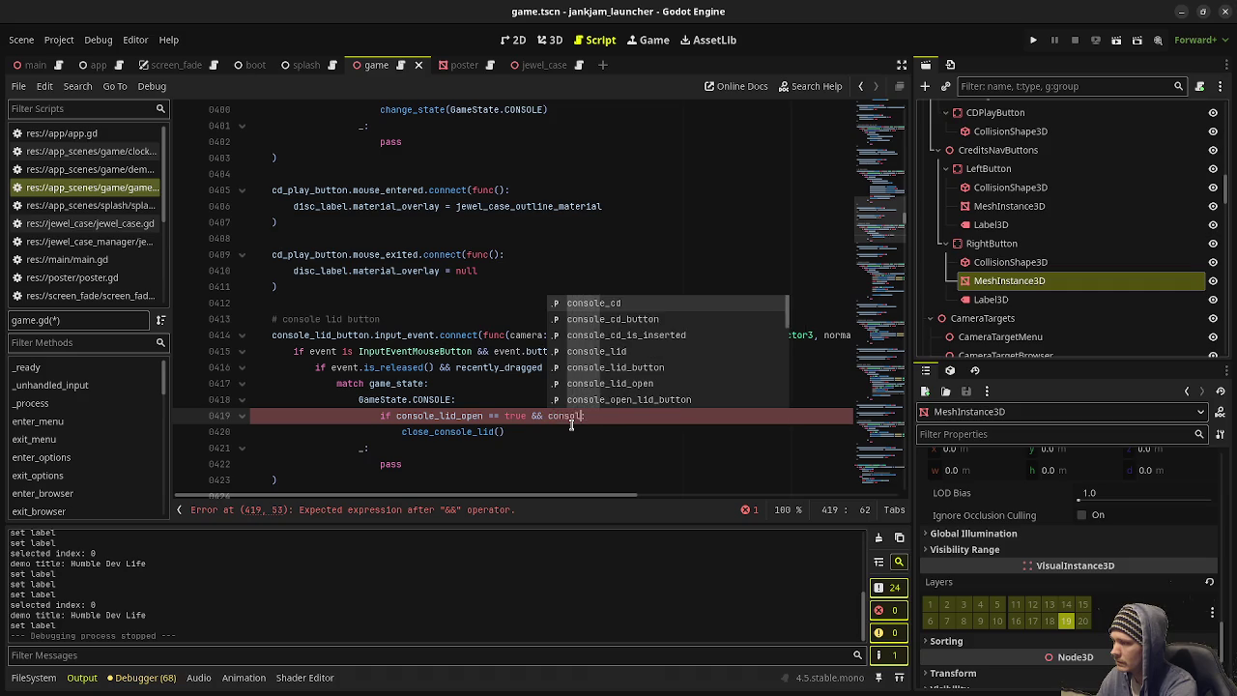
{"action": "type", "text": "e_cd_is_"}
{"action": "key", "text": "Return"}
{"action": "type", "text": "== "}
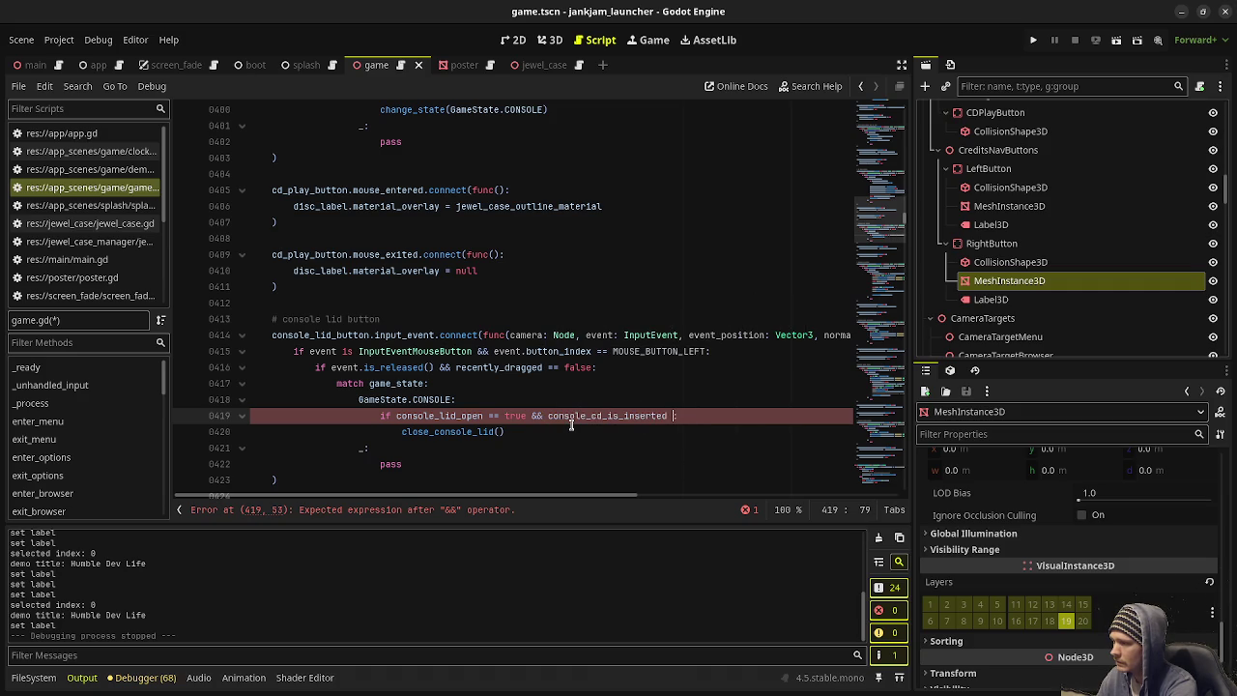
{"action": "type", "text": "true"}
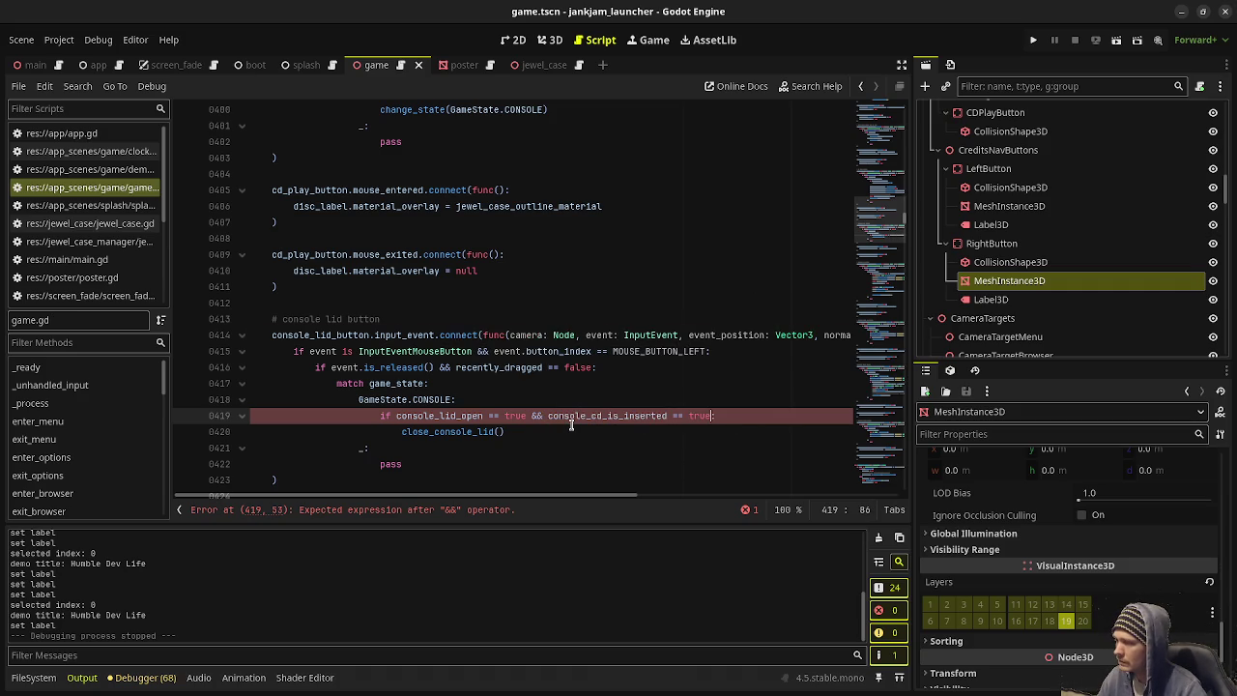
{"action": "scroll", "coordinate": [571, 425], "scroll_direction": "down", "scroll_amount": 15}
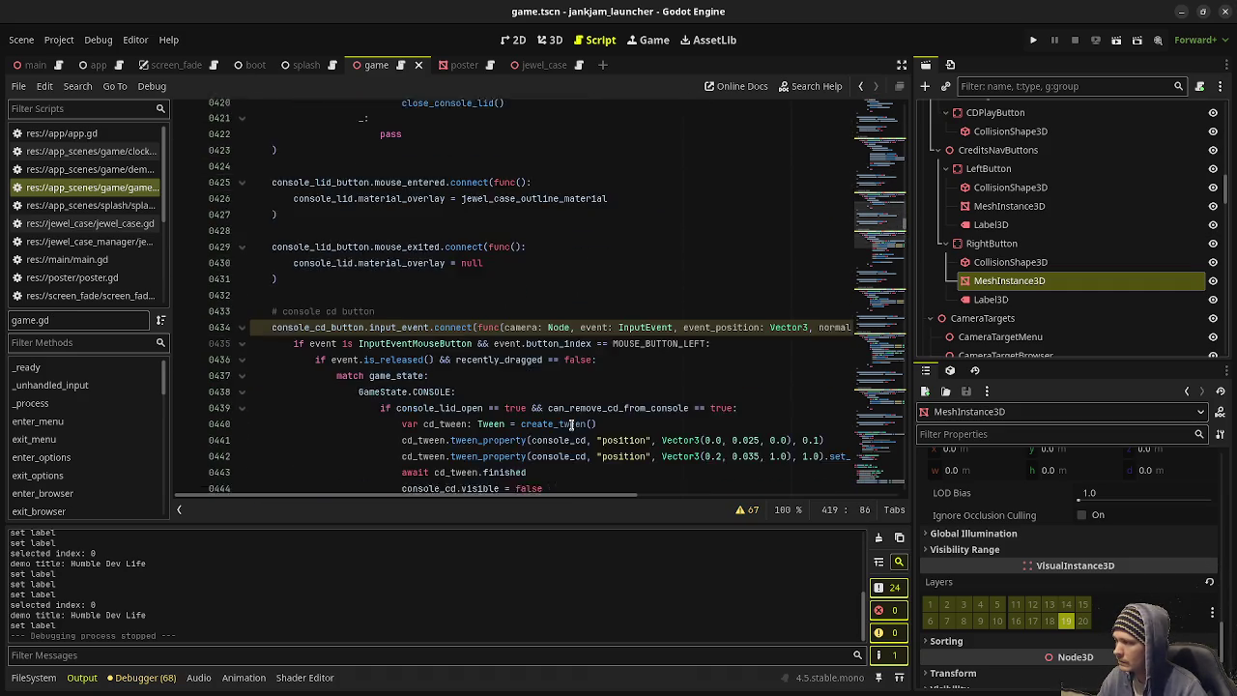
{"action": "scroll", "coordinate": [572, 426], "scroll_direction": "down", "scroll_amount": 15}
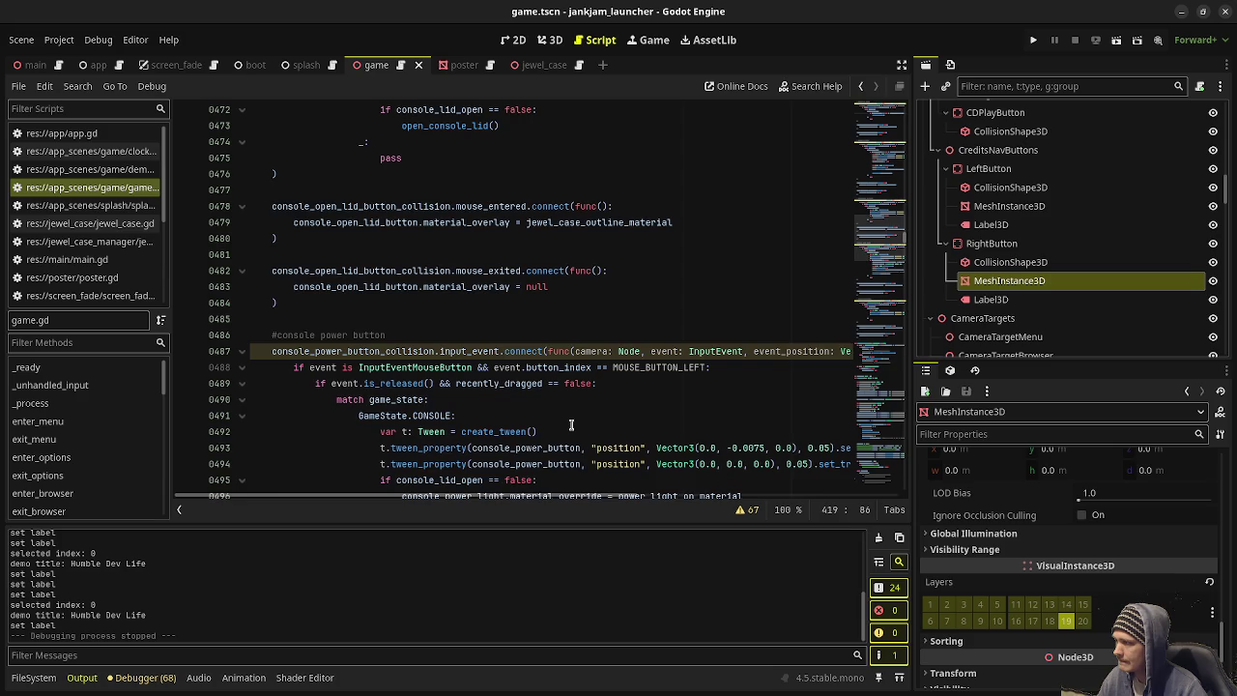
{"action": "scroll", "coordinate": [572, 425], "scroll_direction": "down", "scroll_amount": 12}
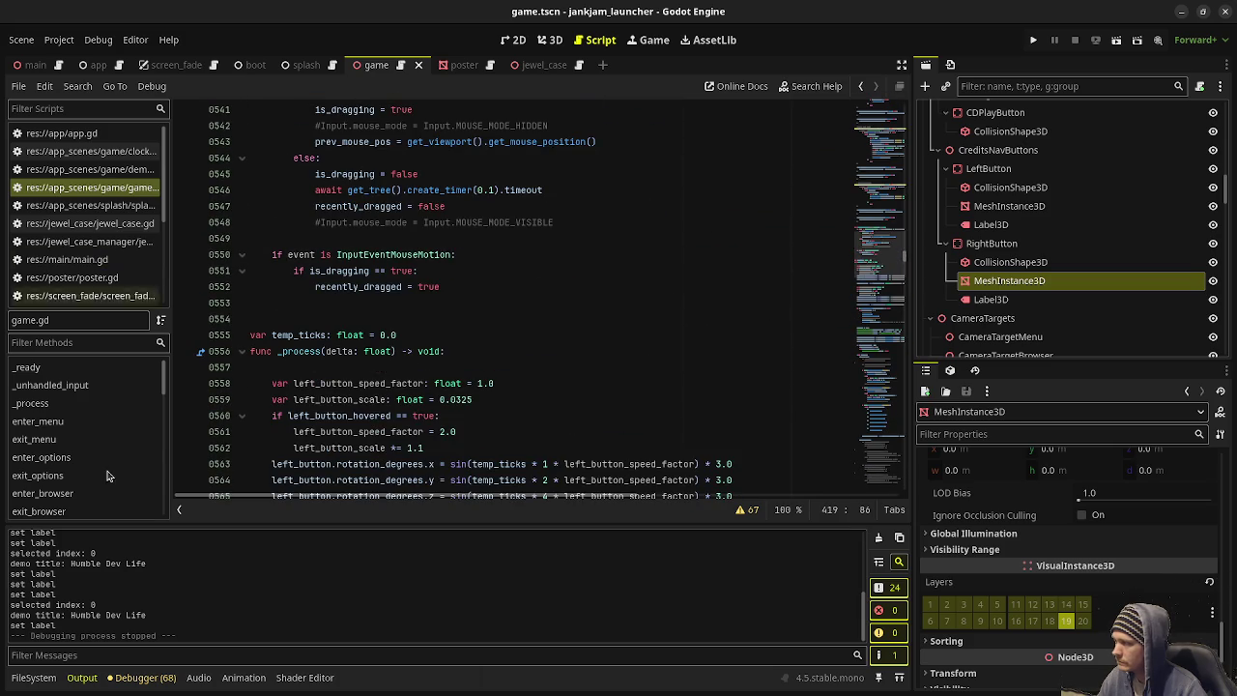
{"action": "scroll", "coordinate": [69, 490], "scroll_direction": "down", "scroll_amount": 2}
{"action": "scroll", "coordinate": [69, 490], "scroll_direction": "down", "scroll_amount": 3}
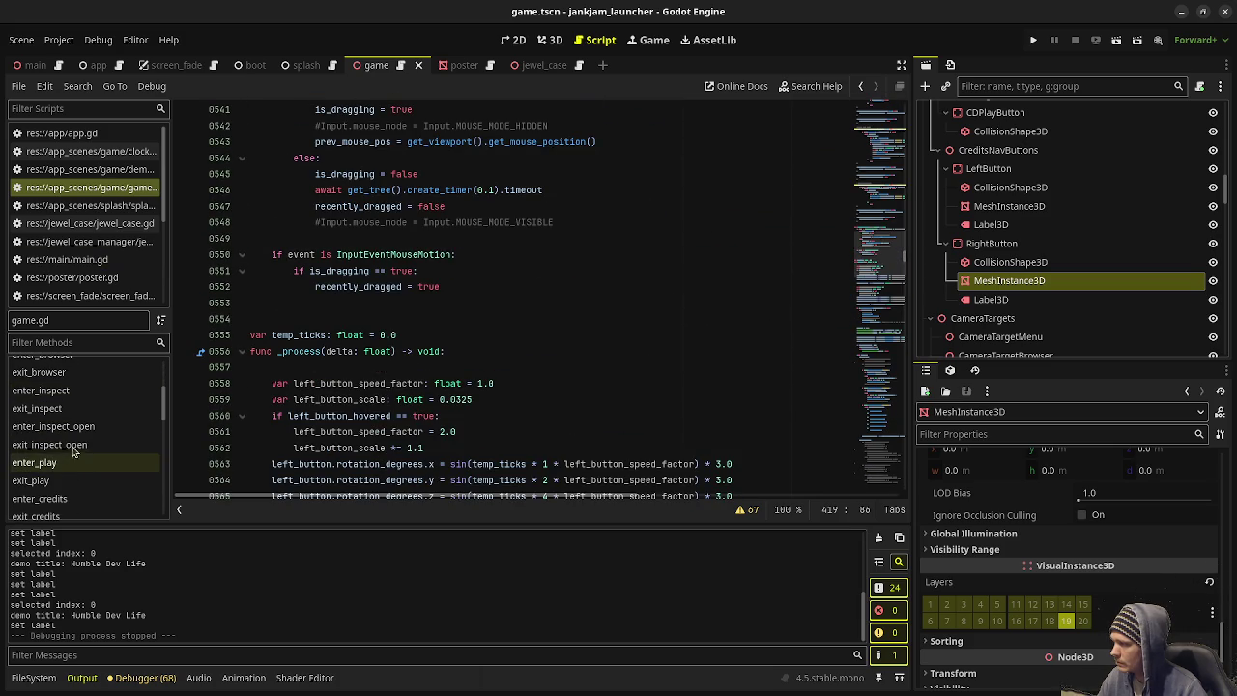
{"action": "scroll", "coordinate": [72, 454], "scroll_direction": "down", "scroll_amount": 3}
Step: Add 'console_cd_is_inserted = false' as the first line of enter_console()
{"action": "left_click", "coordinate": [72, 477]}
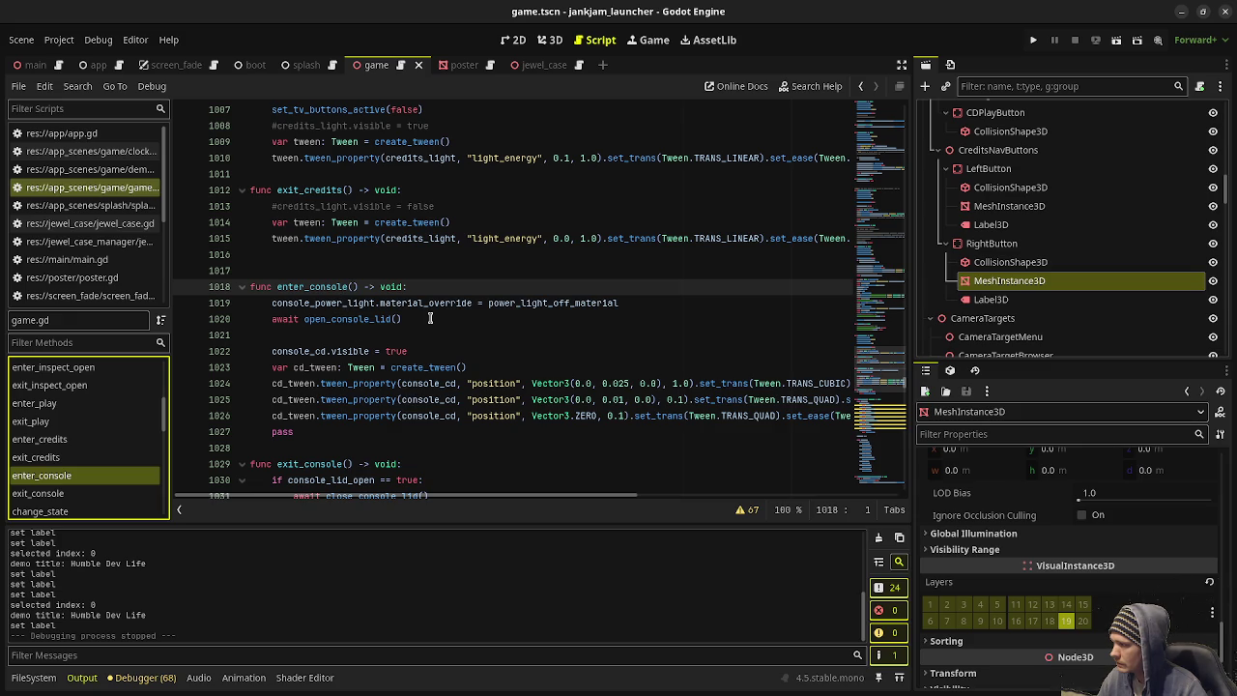
{"action": "left_click", "coordinate": [435, 286]}
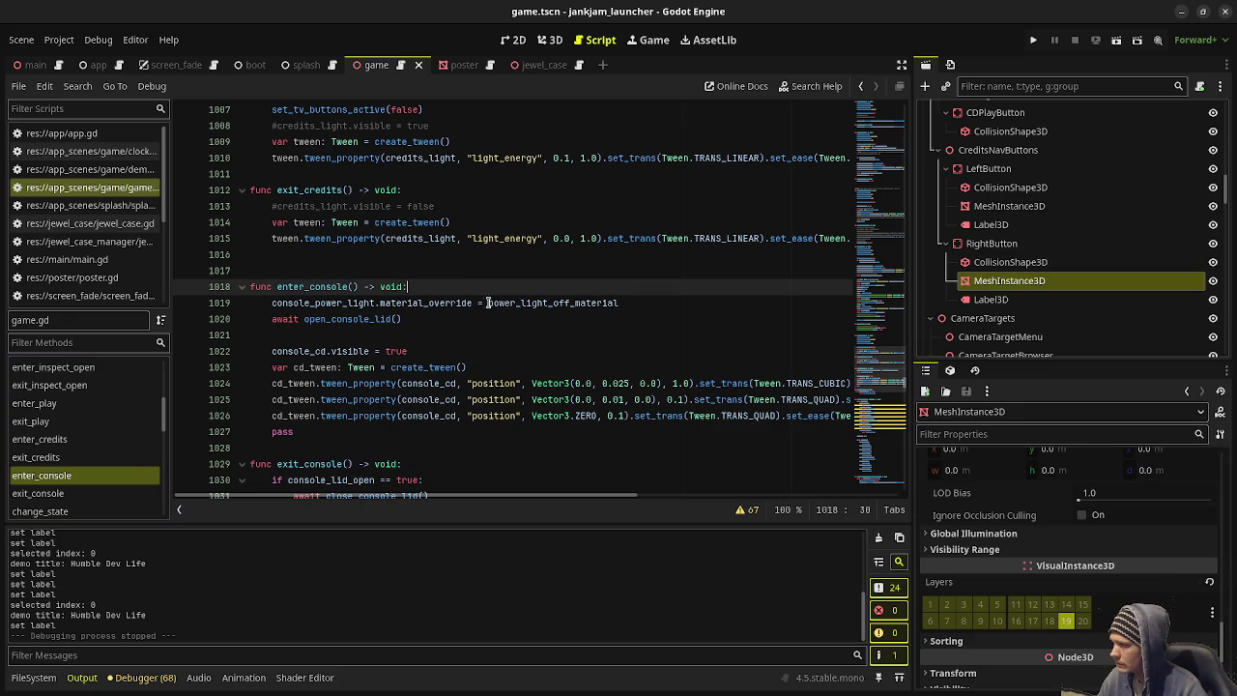
{"action": "key", "text": "Return"}
{"action": "type", "text": "cd"}
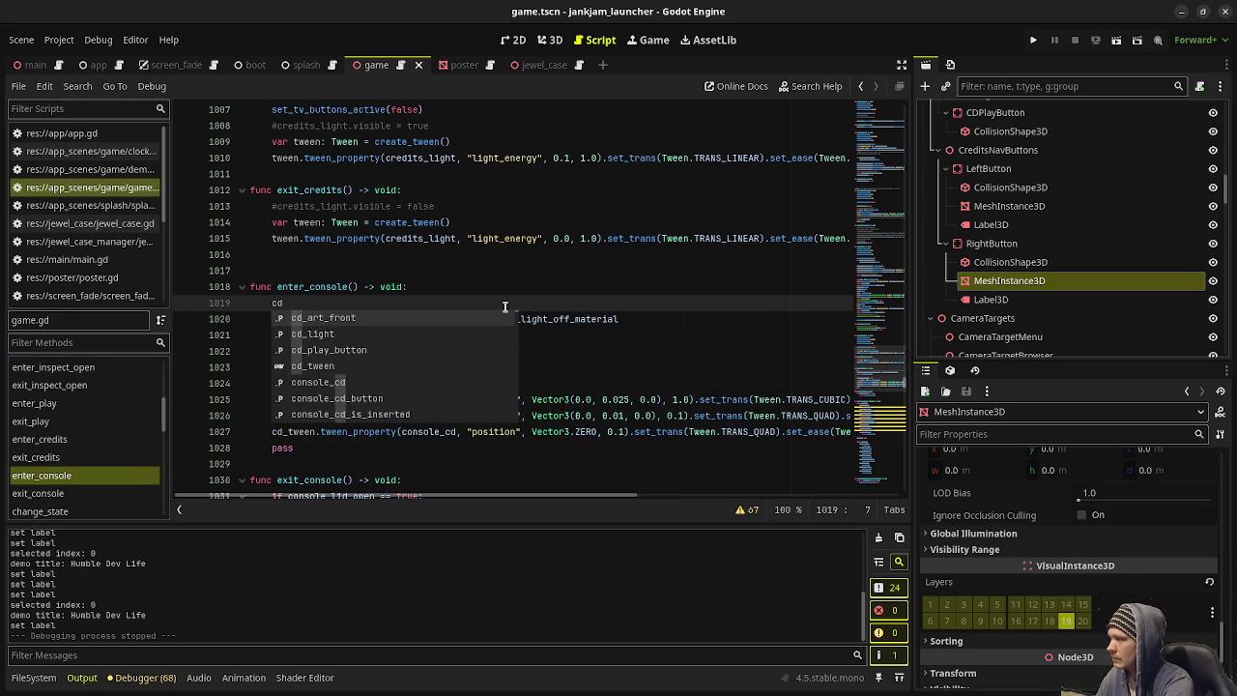
{"action": "key", "text": "BackSpace"}
{"action": "type", "text": "c"}
{"action": "key", "text": "BackSpace"}
{"action": "type", "text": "d_is"}
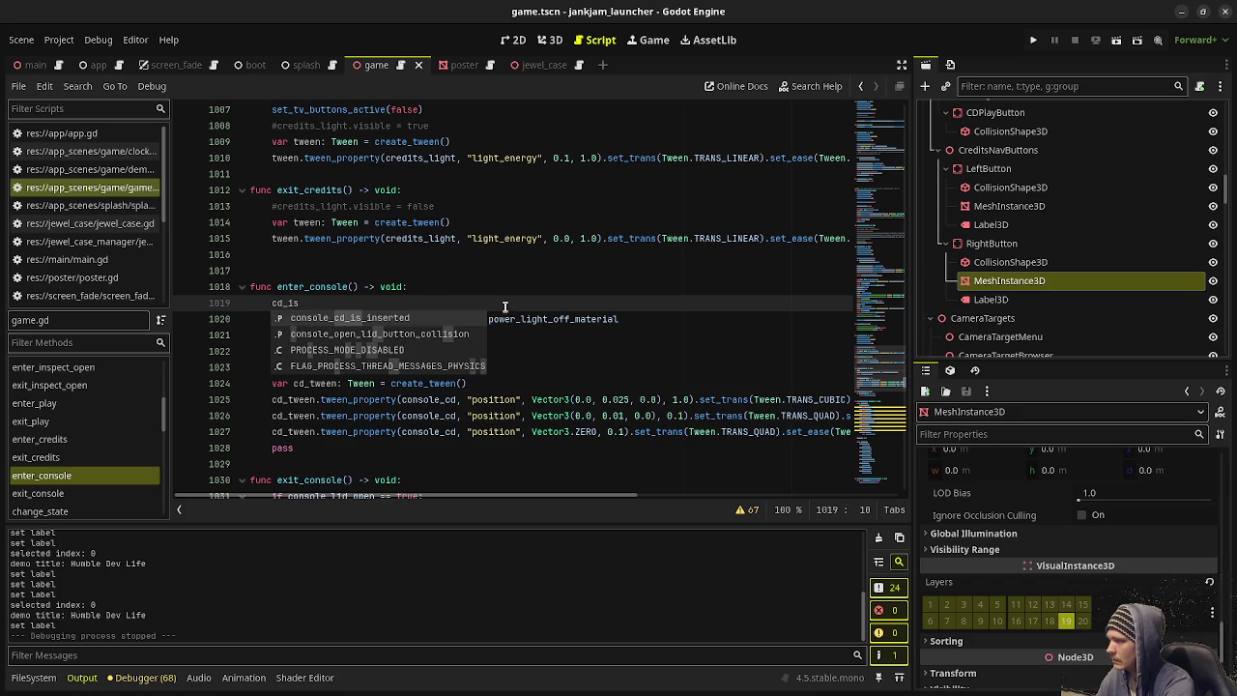
{"action": "key", "text": "Return"}
{"action": "type", "text": "= f"}
{"action": "key", "text": "Return"}
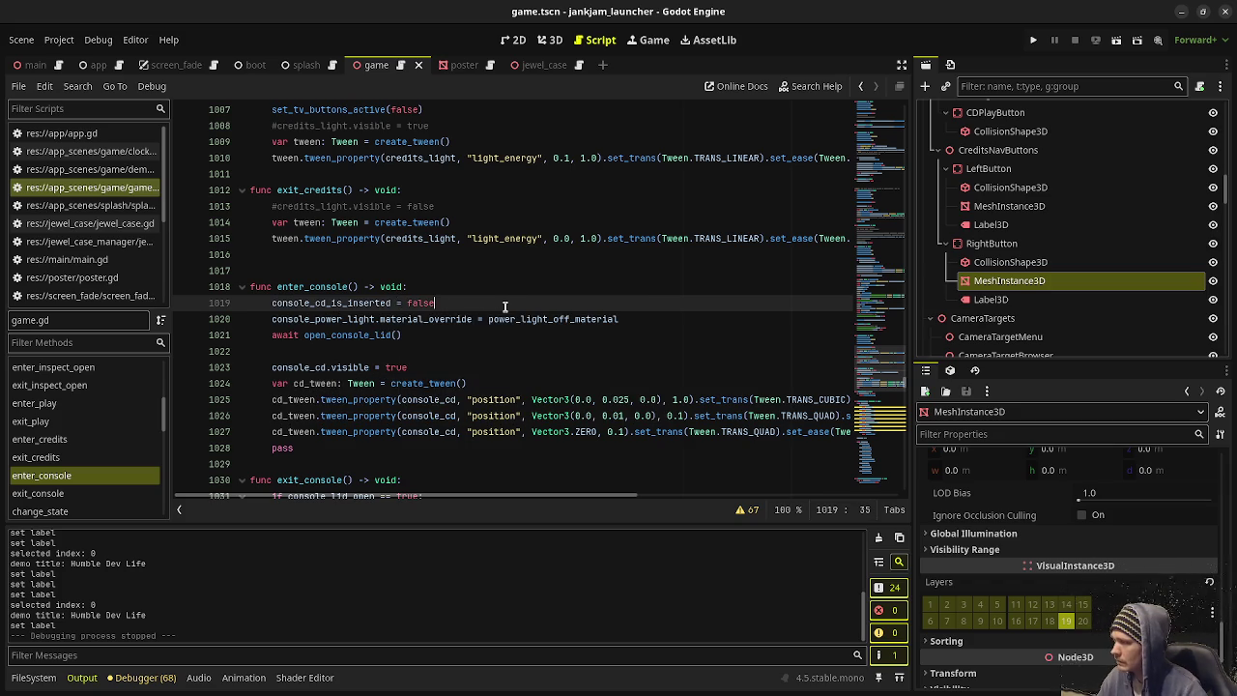
Step: After the CD tween, await cd_tween.finished and set console_cd_is_inserted = true, then save and run
{"action": "mouse_move", "coordinate": [370, 433]}
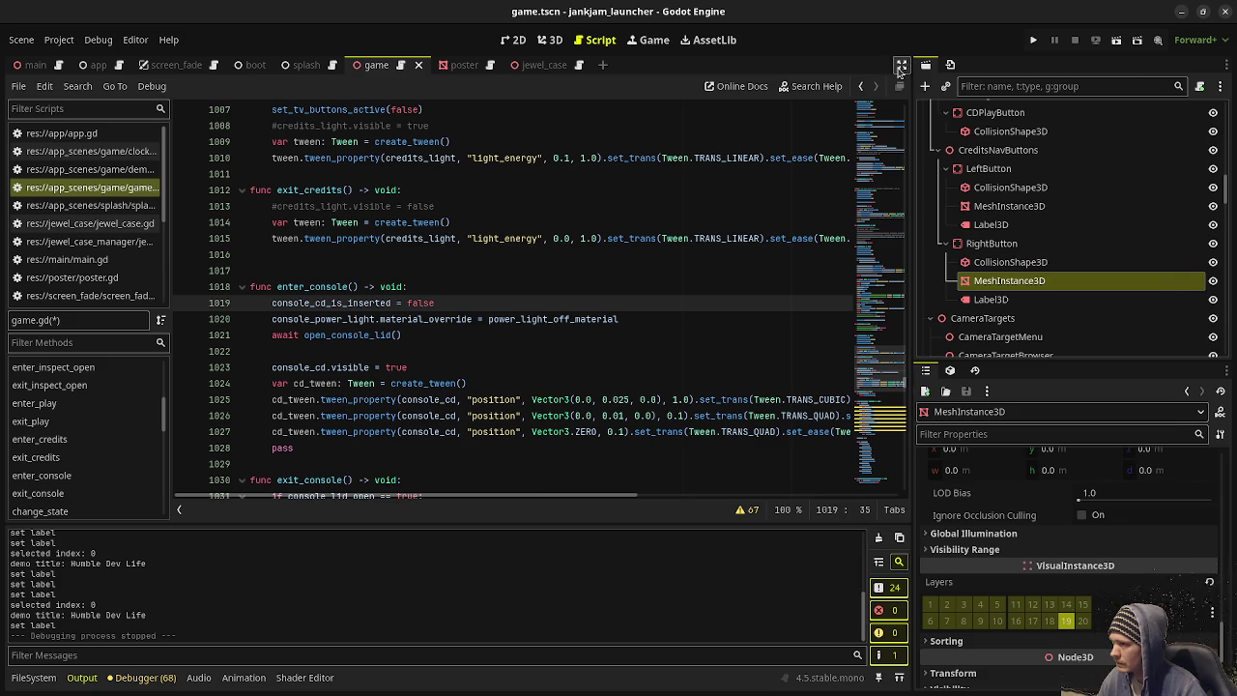
{"action": "left_click", "coordinate": [900, 67]}
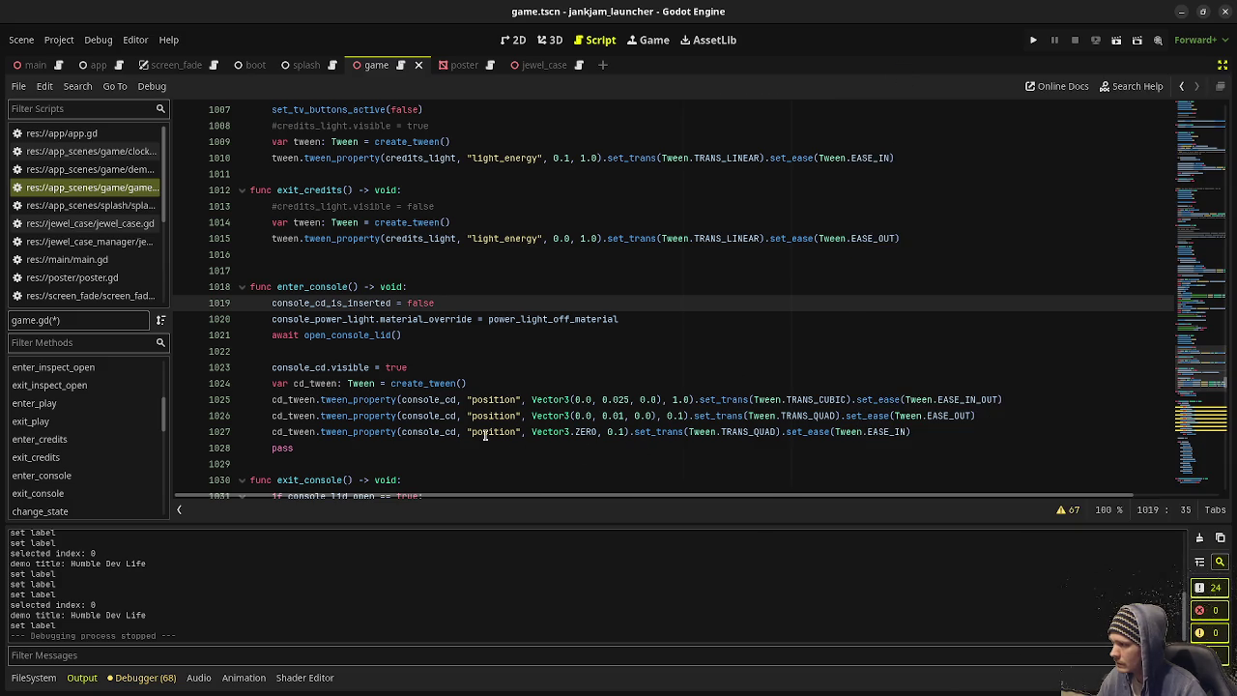
{"action": "mouse_move", "coordinate": [486, 436]}
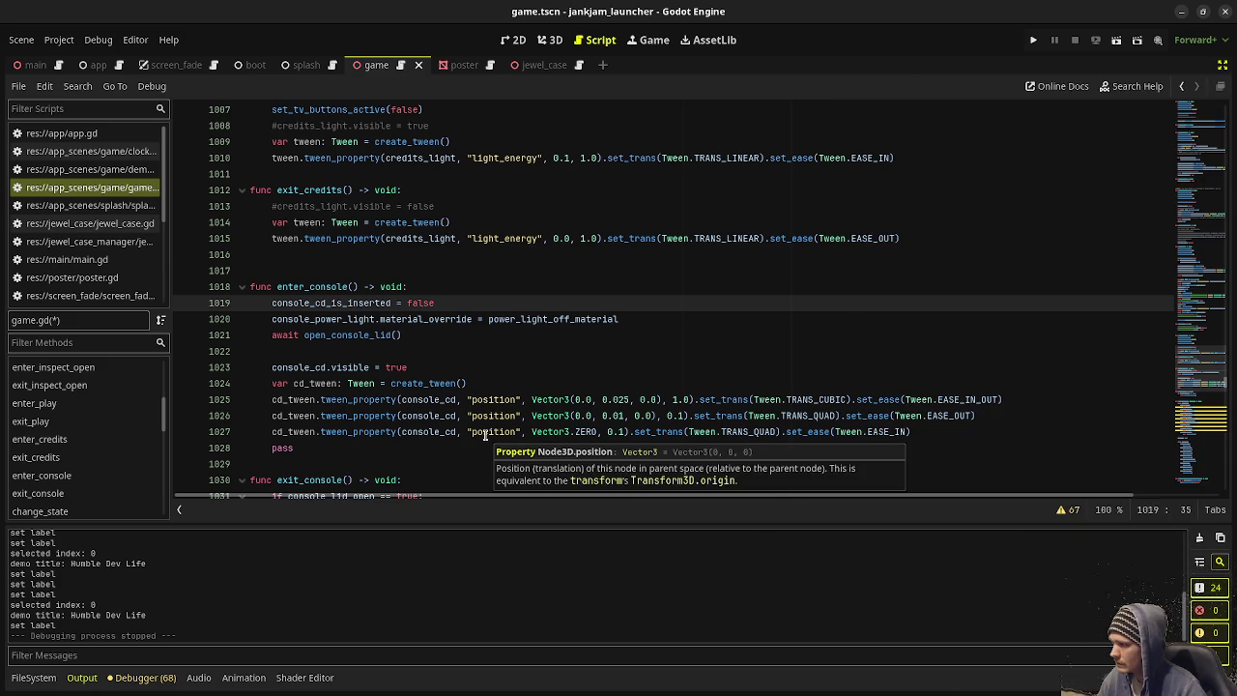
{"action": "left_click", "coordinate": [943, 430]}
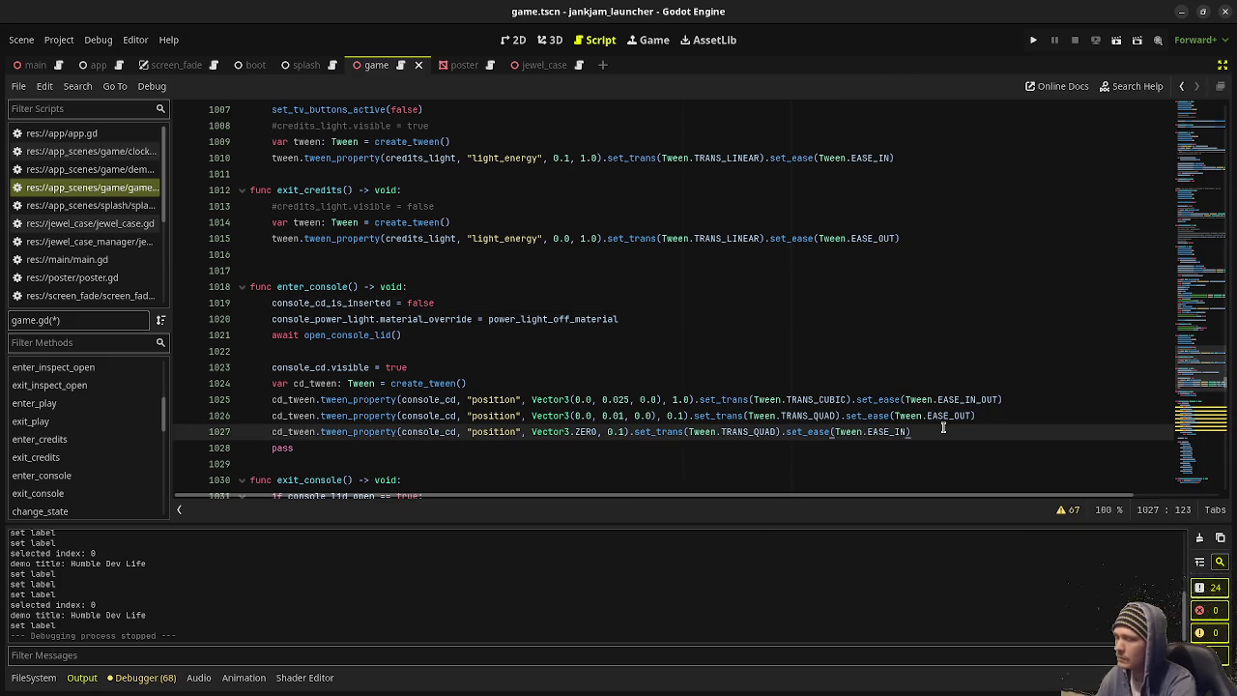
{"action": "key", "text": "Return"}
{"action": "type", "text": "await c"}
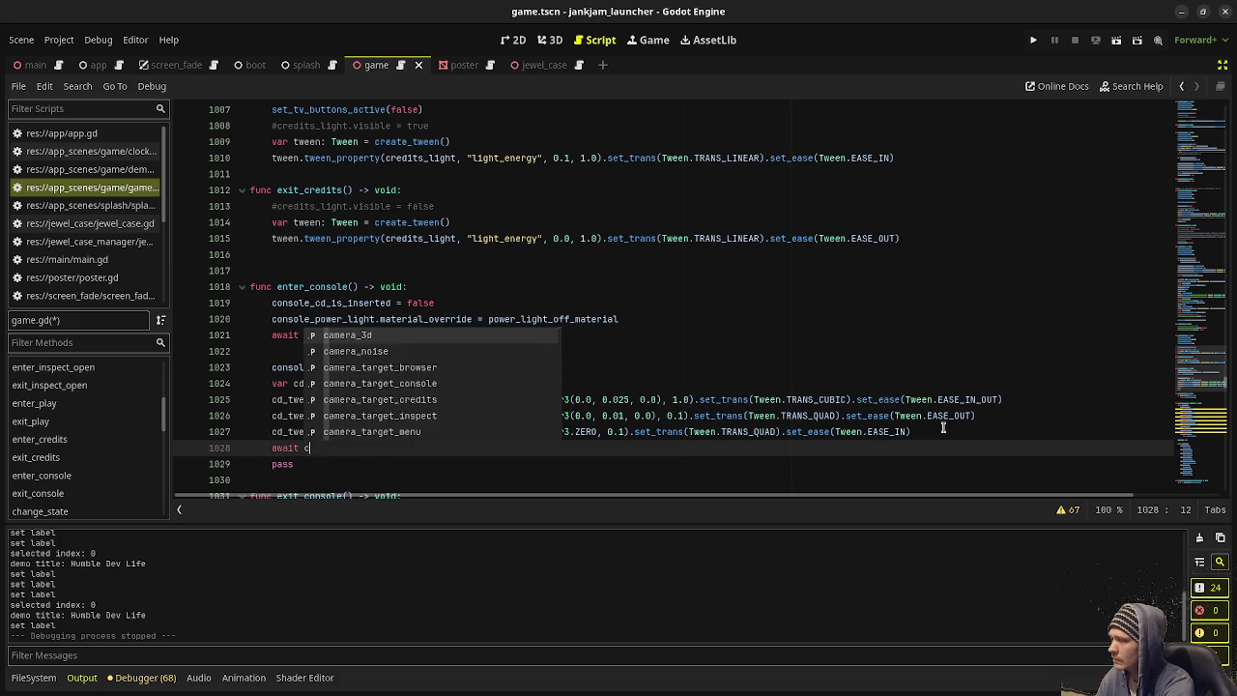
{"action": "type", "text": "d_tween.finished"}
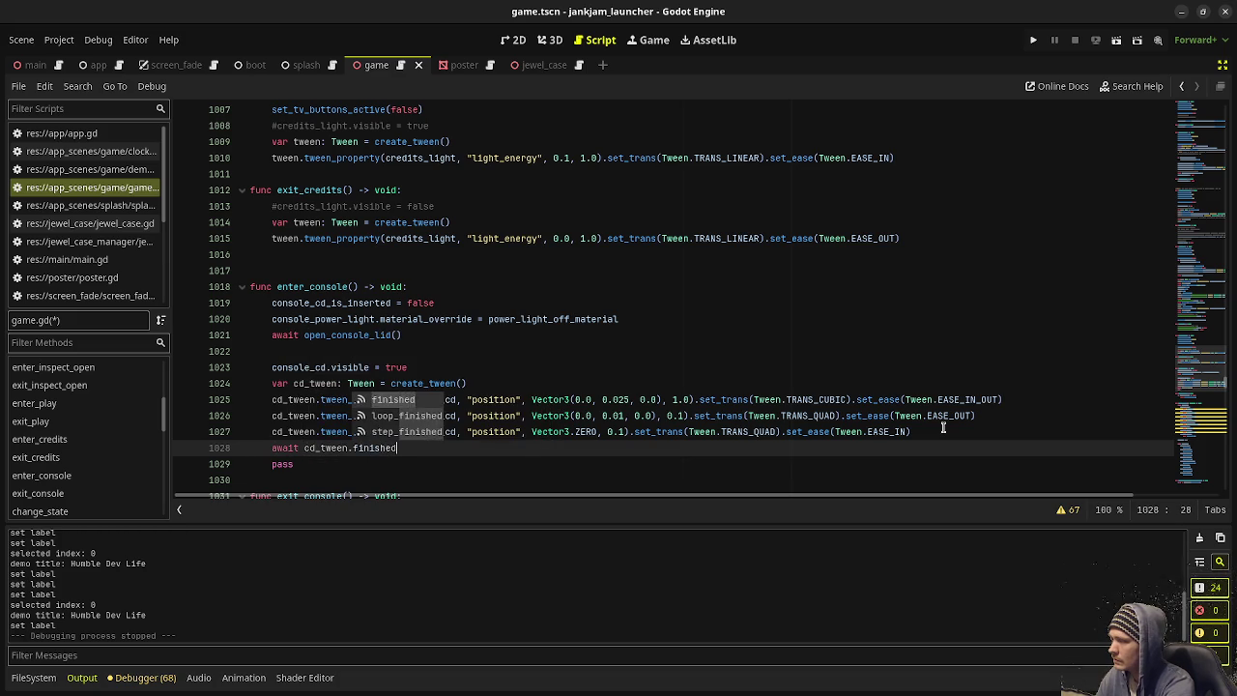
{"action": "key", "text": "Return"}
{"action": "key", "text": "Return"}
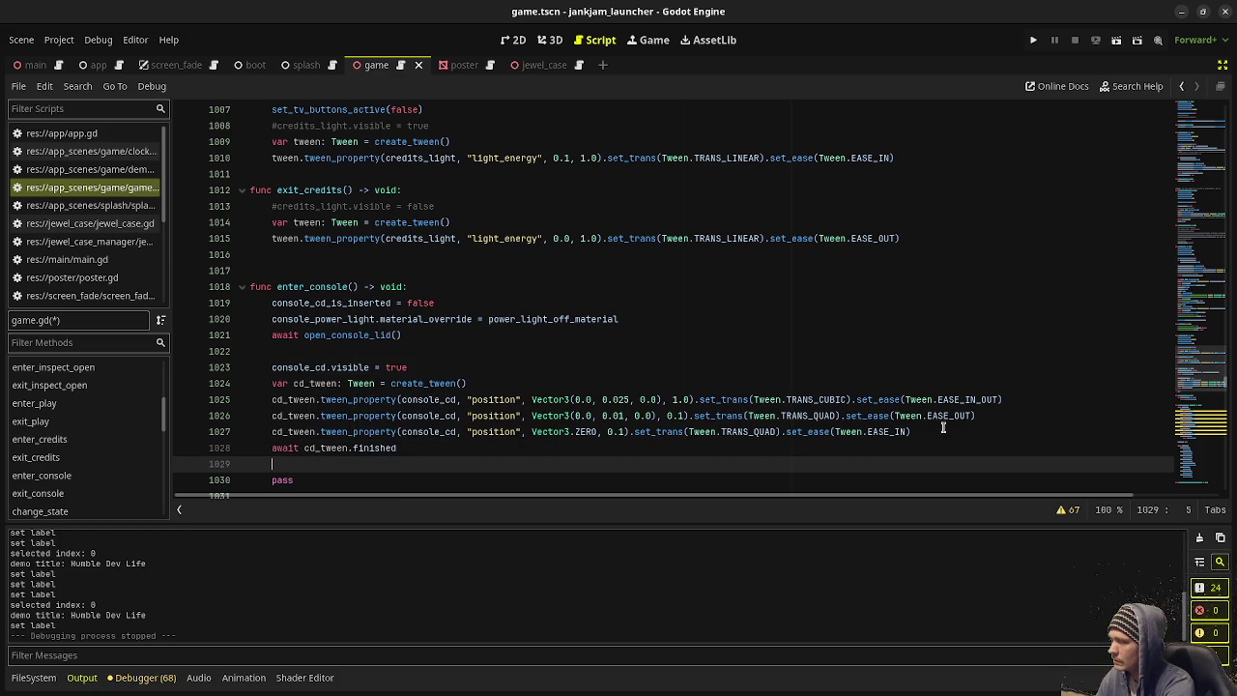
{"action": "type", "text": "console_cd_is"}
{"action": "key", "text": "Return"}
{"action": "type", "text": "true"}
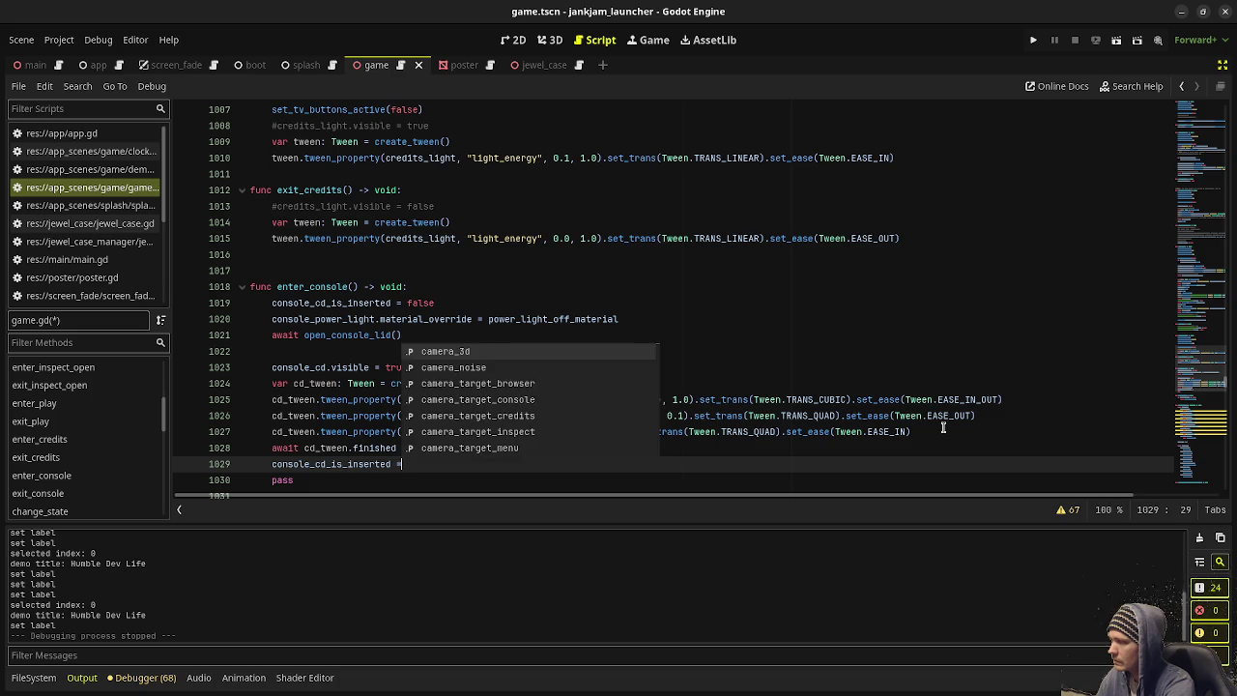
{"action": "key", "text": "ctrl+s"}
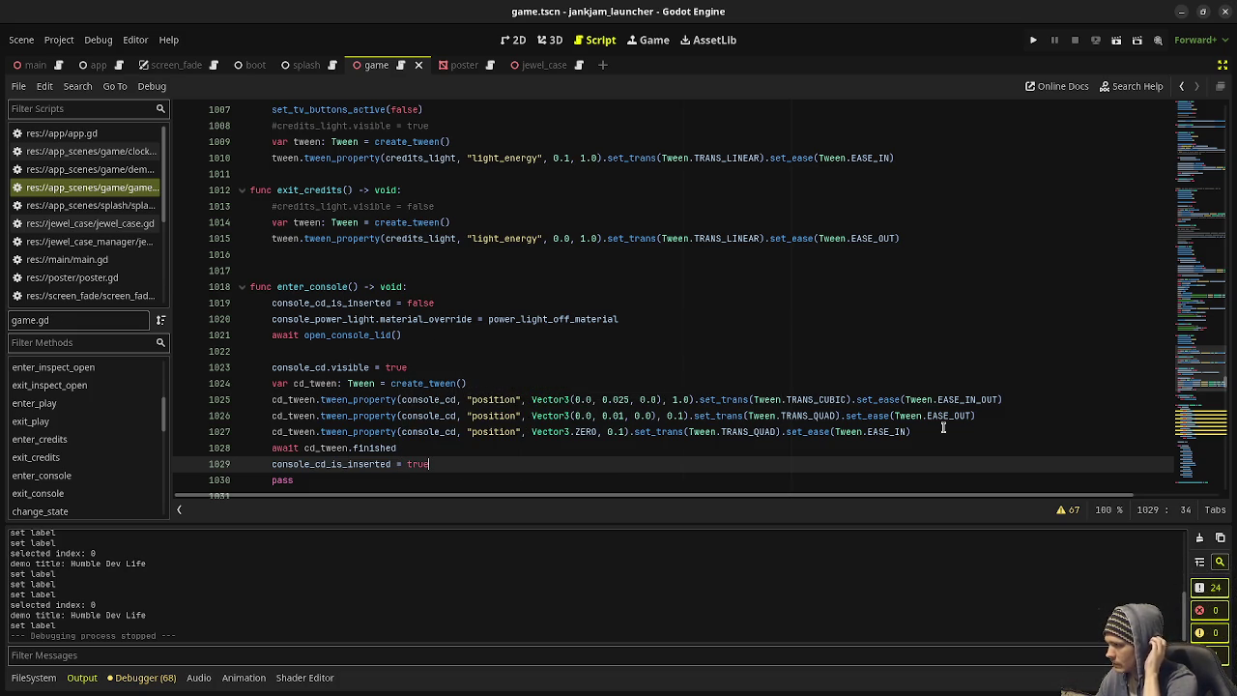
{"action": "key", "text": "F5"}
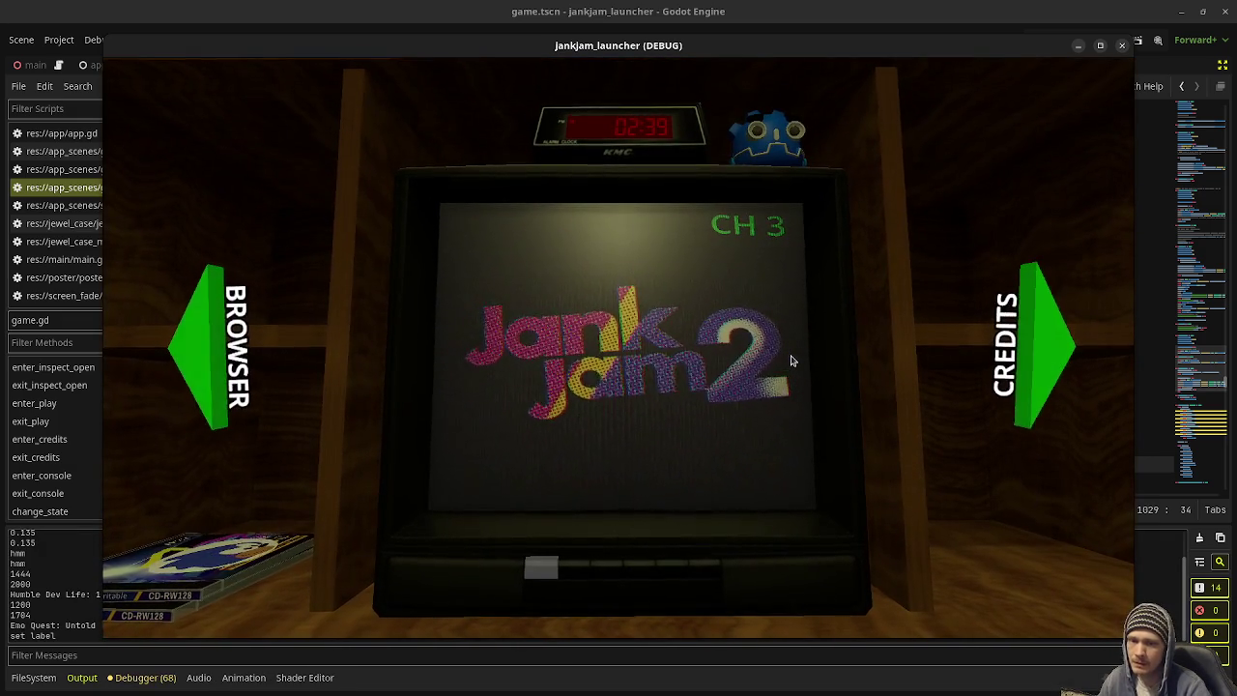
Step: Open the JNKY jewel case, insert the Jank Jam 2 disc, then eject it back to the CD browser
{"action": "left_click", "coordinate": [234, 382]}
{"action": "left_click", "coordinate": [613, 386]}
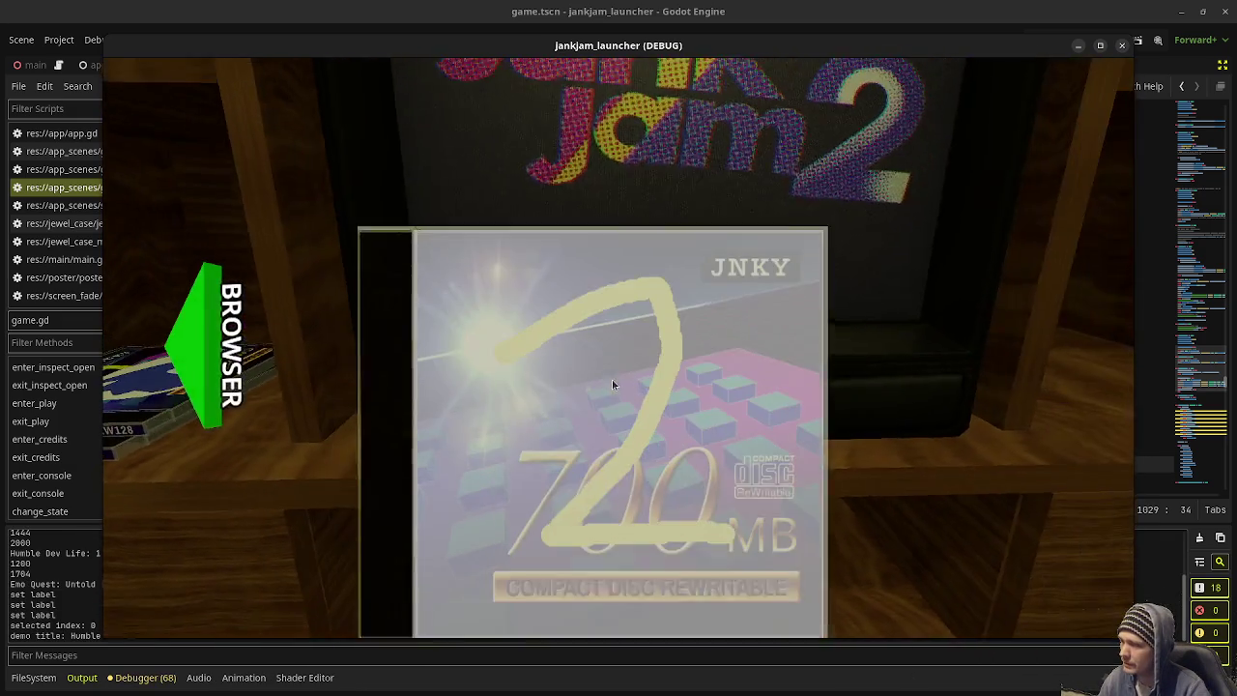
{"action": "left_click", "coordinate": [606, 391]}
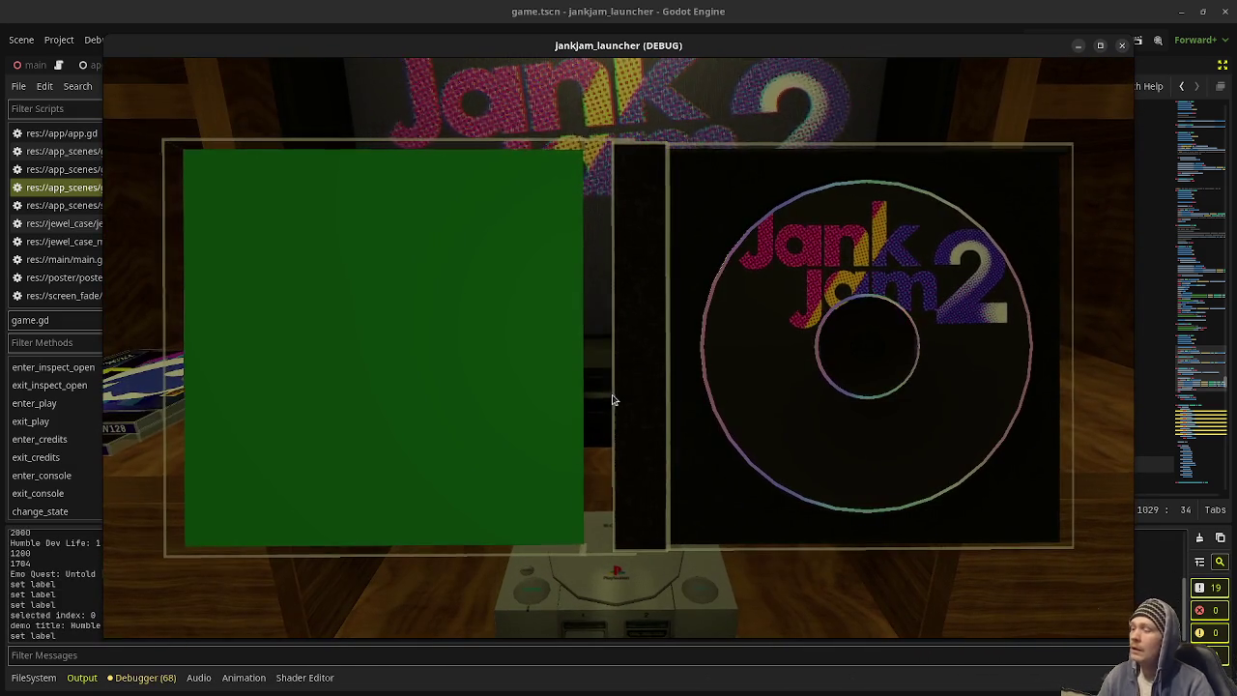
{"action": "left_click", "coordinate": [827, 402]}
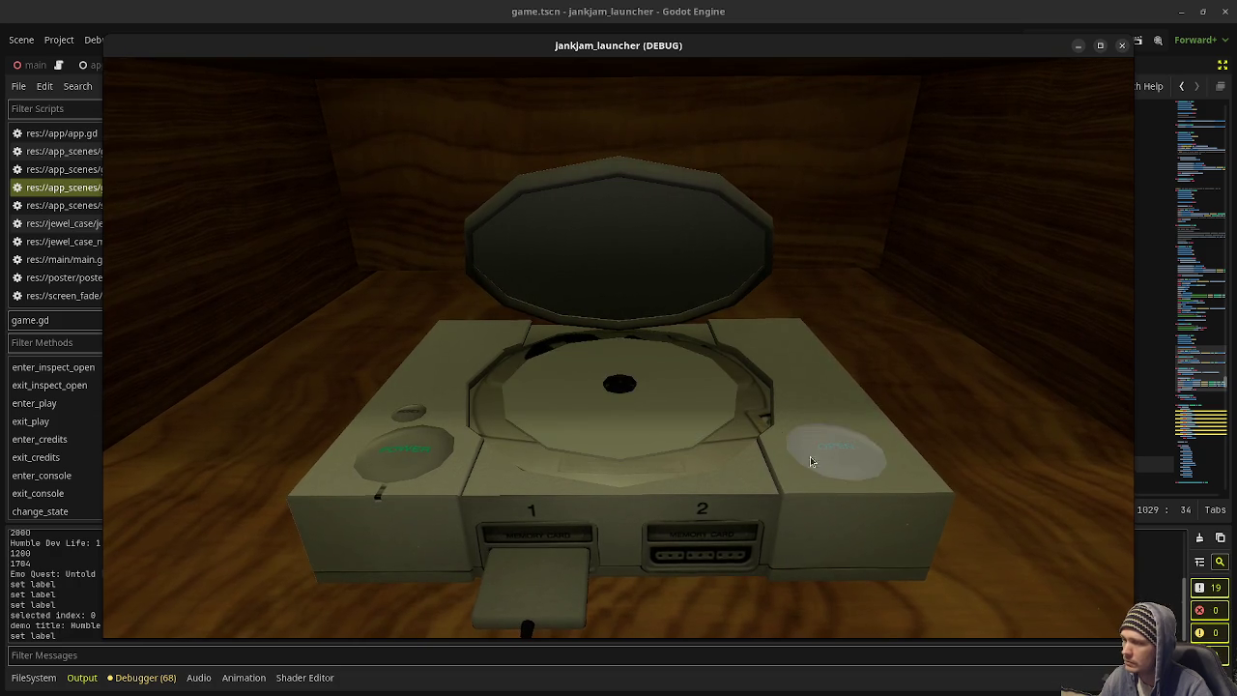
{"action": "left_click", "coordinate": [655, 412]}
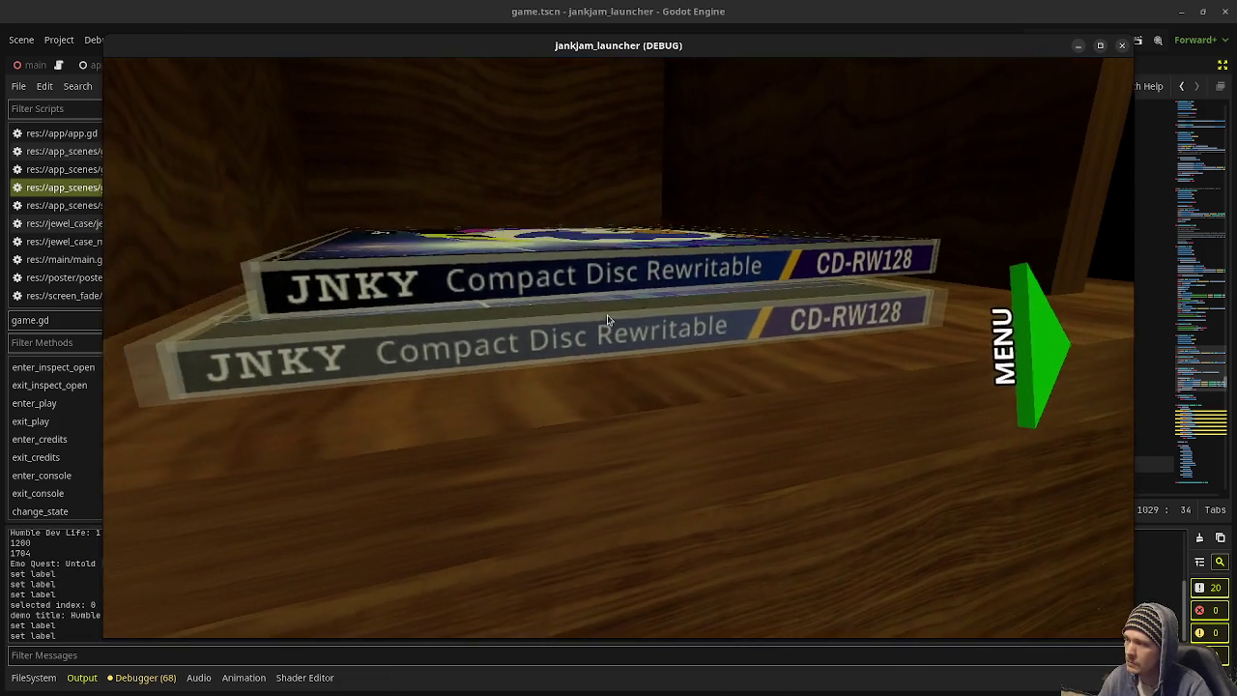
{"action": "left_click", "coordinate": [607, 314]}
Step: Reinsert the disc, open and close the console lid, return to the TV, and stop the game
{"action": "left_click", "coordinate": [647, 378]}
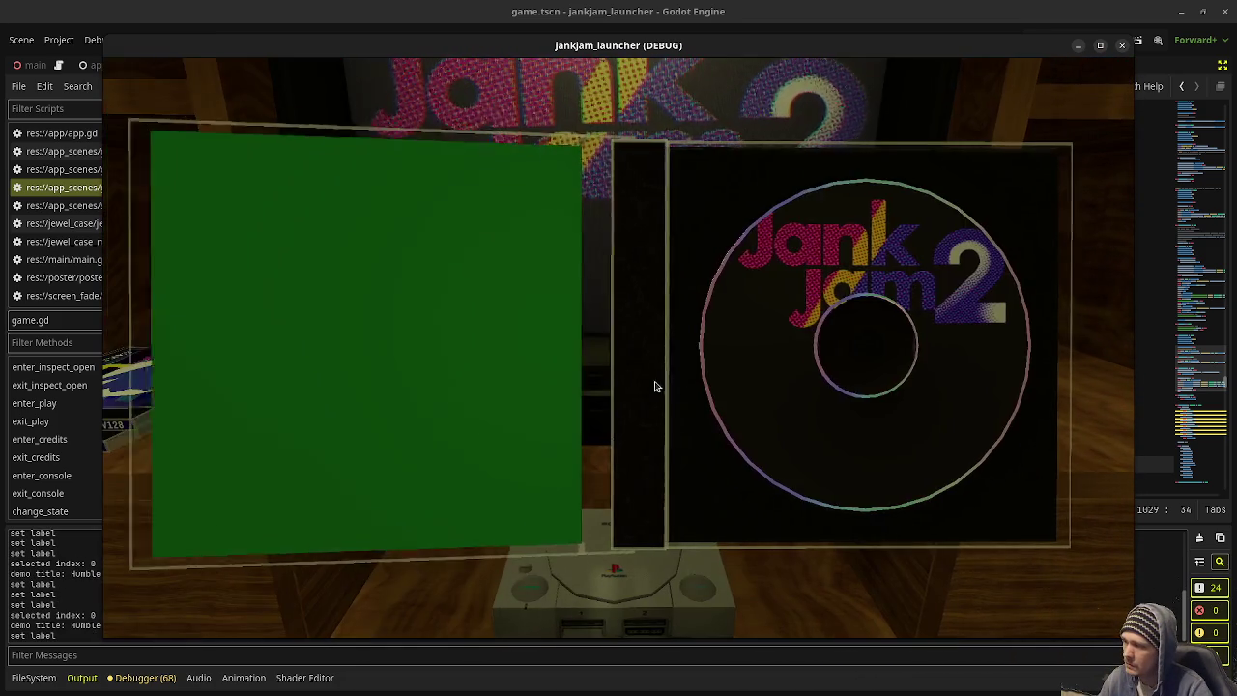
{"action": "left_click", "coordinate": [712, 404]}
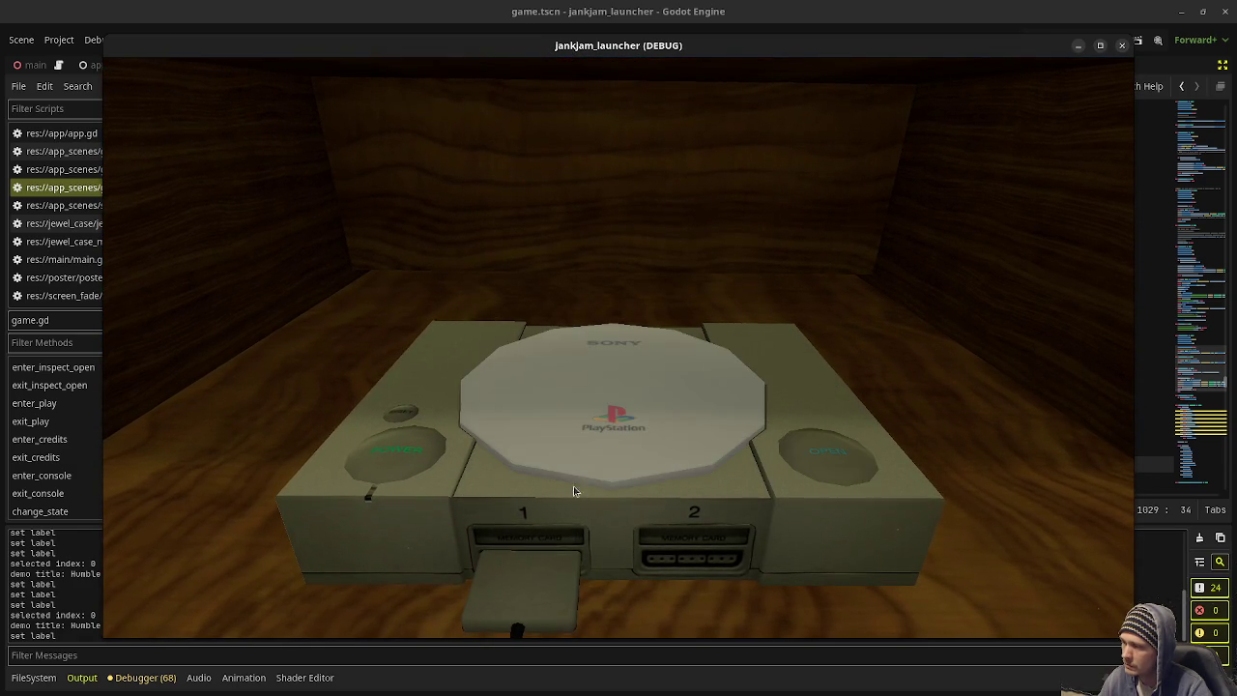
{"action": "left_click", "coordinate": [796, 457]}
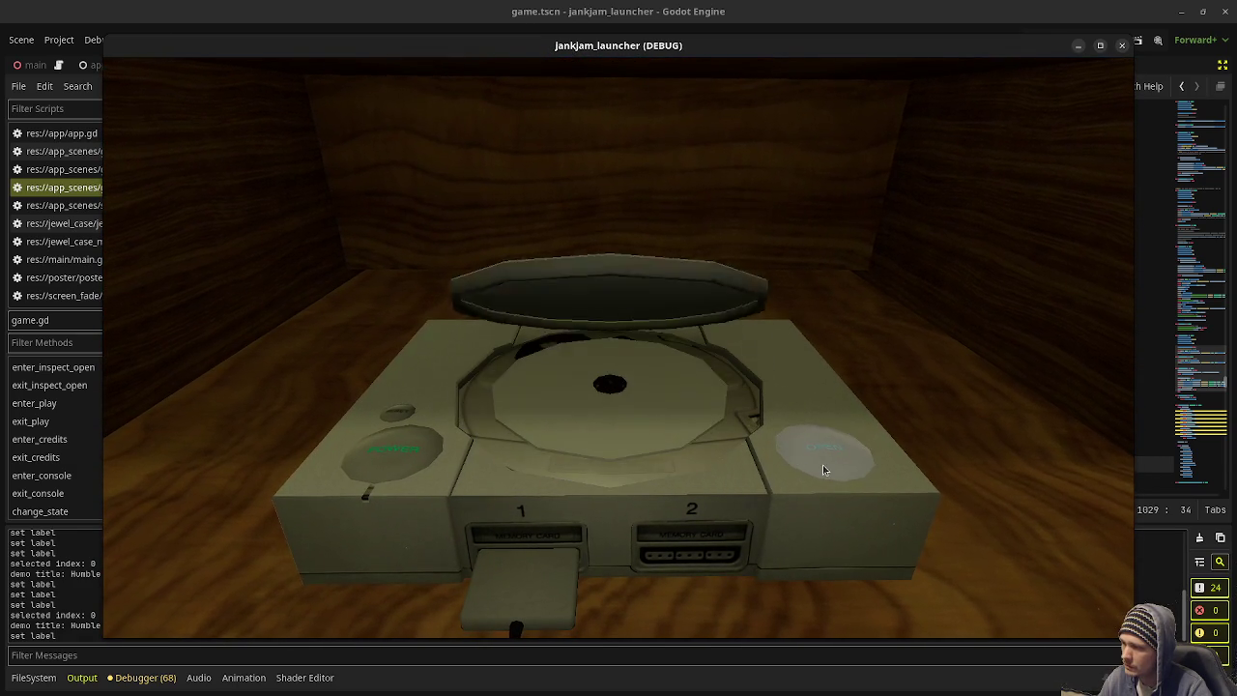
{"action": "left_click", "coordinate": [632, 443]}
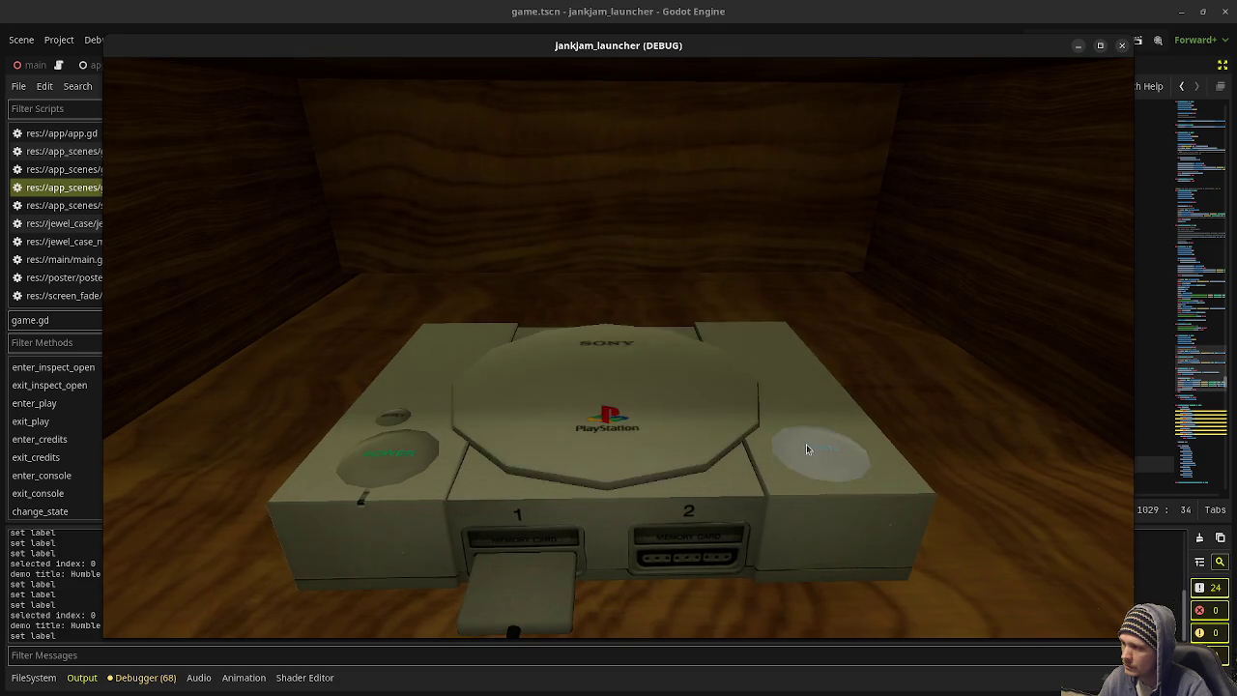
{"action": "left_click", "coordinate": [588, 260]}
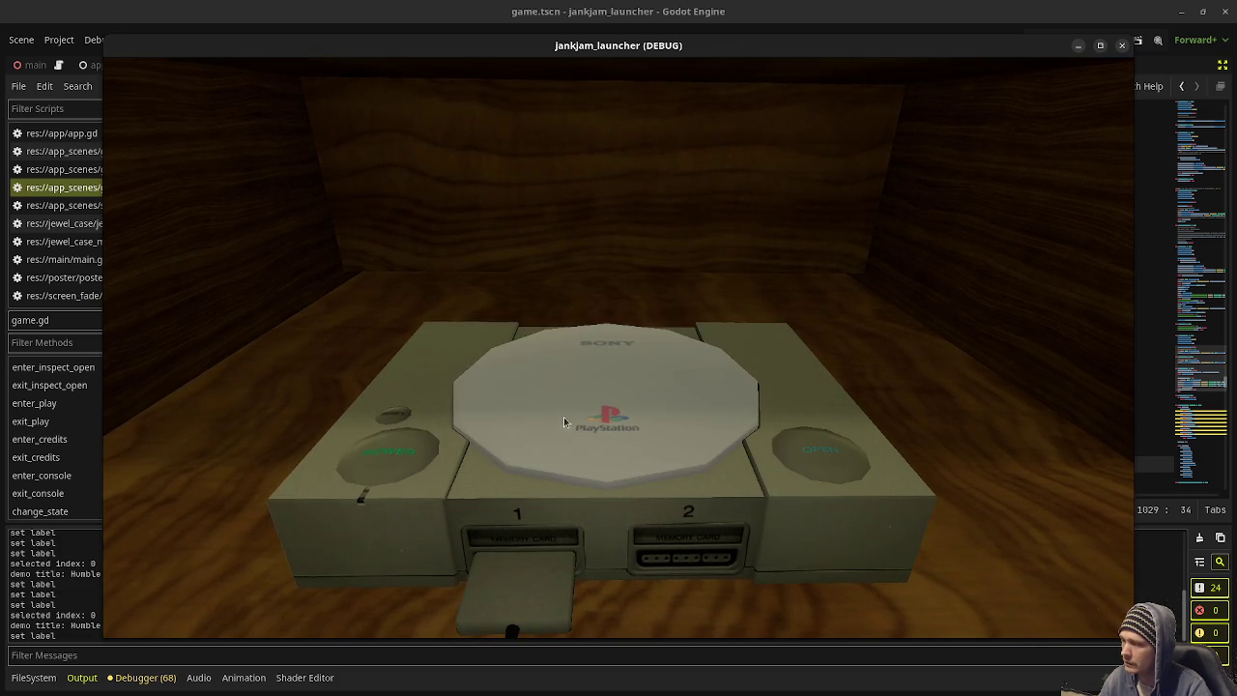
{"action": "left_click", "coordinate": [395, 469]}
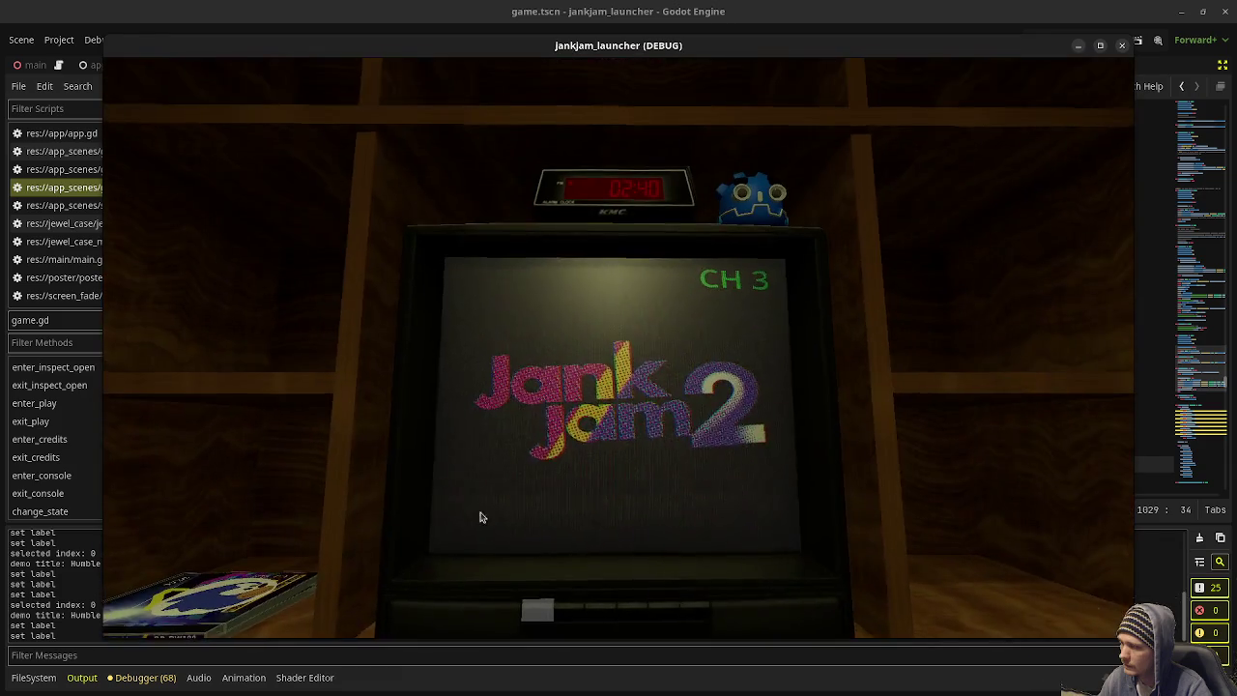
{"action": "left_click", "coordinate": [1121, 46]}
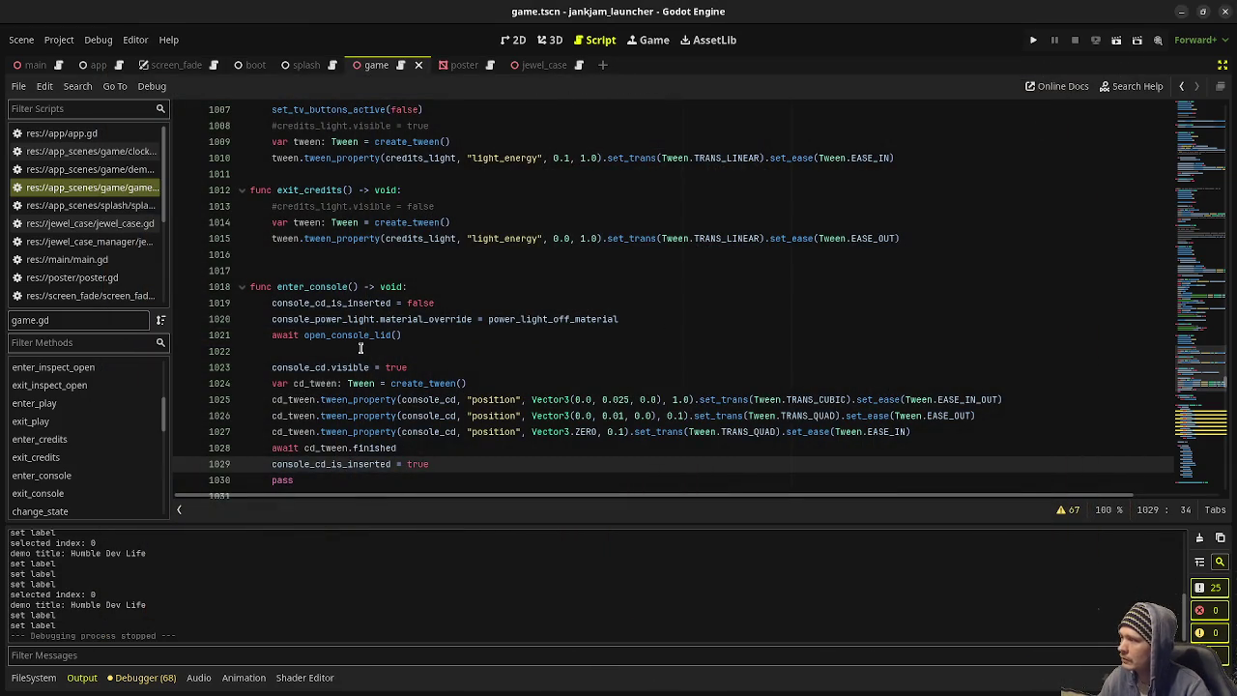
Step: Scroll up through game.gd to review the GameState.CONSOLE input handling, then relaunch the project
{"action": "scroll", "coordinate": [445, 342], "scroll_direction": "up", "scroll_amount": 20}
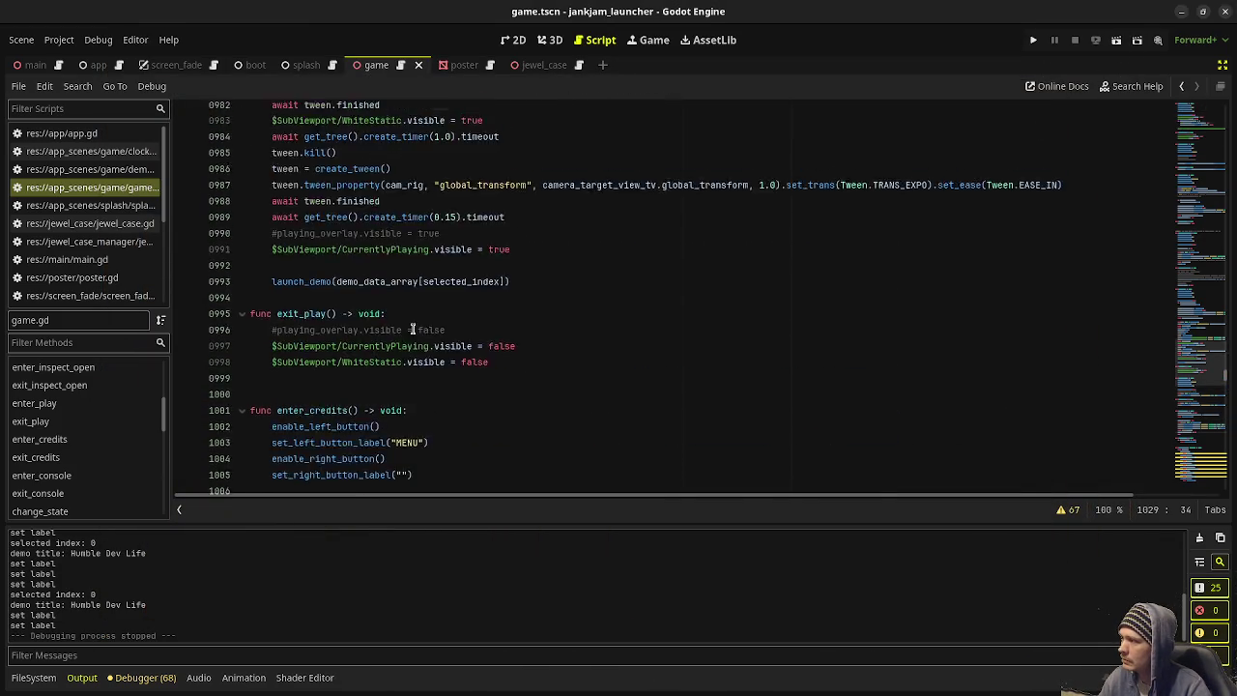
{"action": "scroll", "coordinate": [416, 329], "scroll_direction": "up", "scroll_amount": 20}
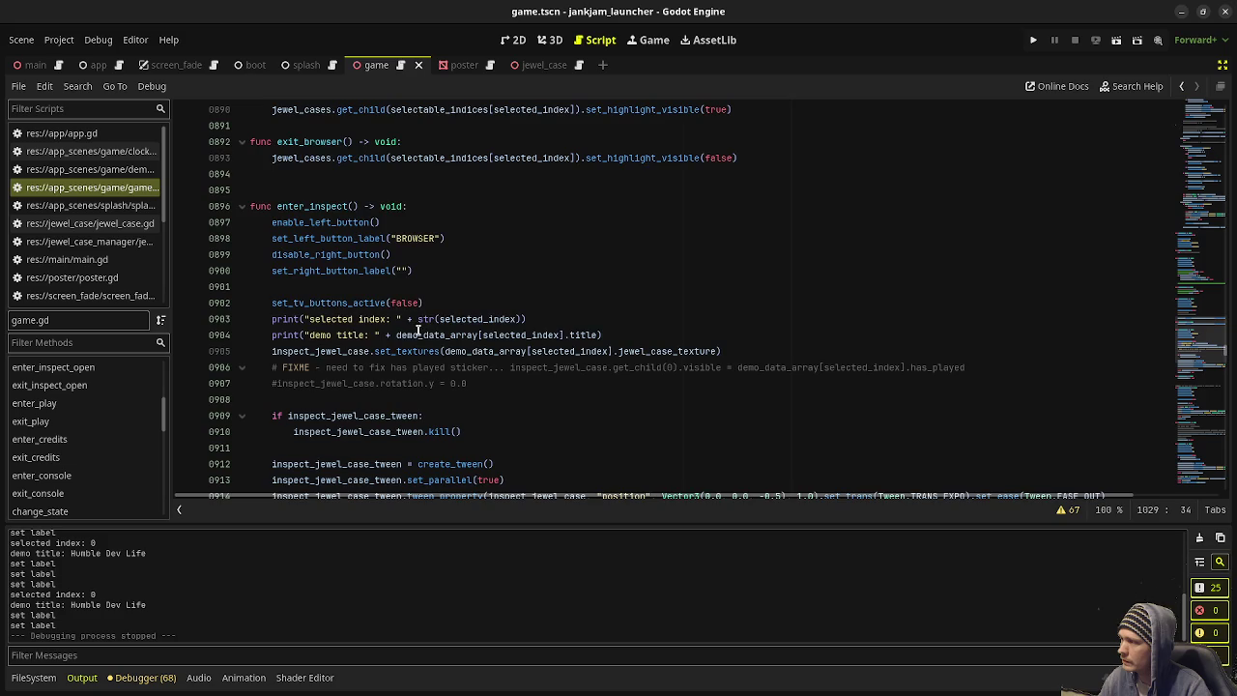
{"action": "scroll", "coordinate": [454, 334], "scroll_direction": "up", "scroll_amount": 18}
{"action": "scroll", "coordinate": [462, 336], "scroll_direction": "down", "scroll_amount": 6}
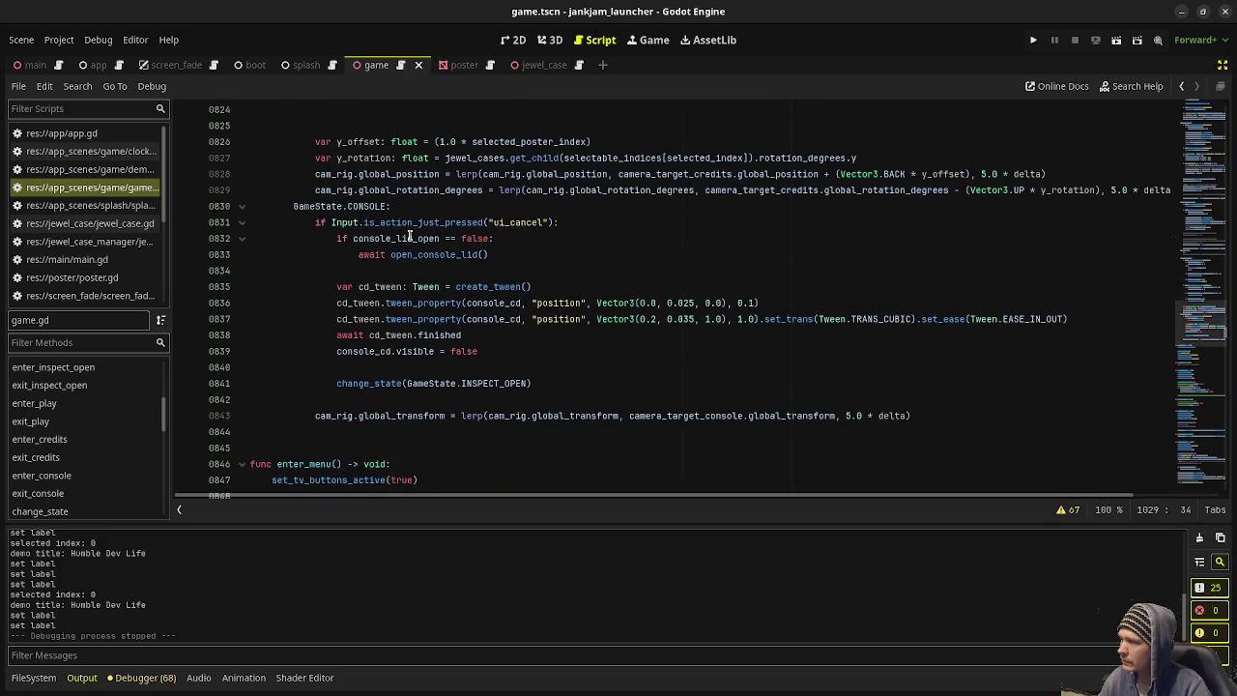
{"action": "mouse_move", "coordinate": [505, 384]}
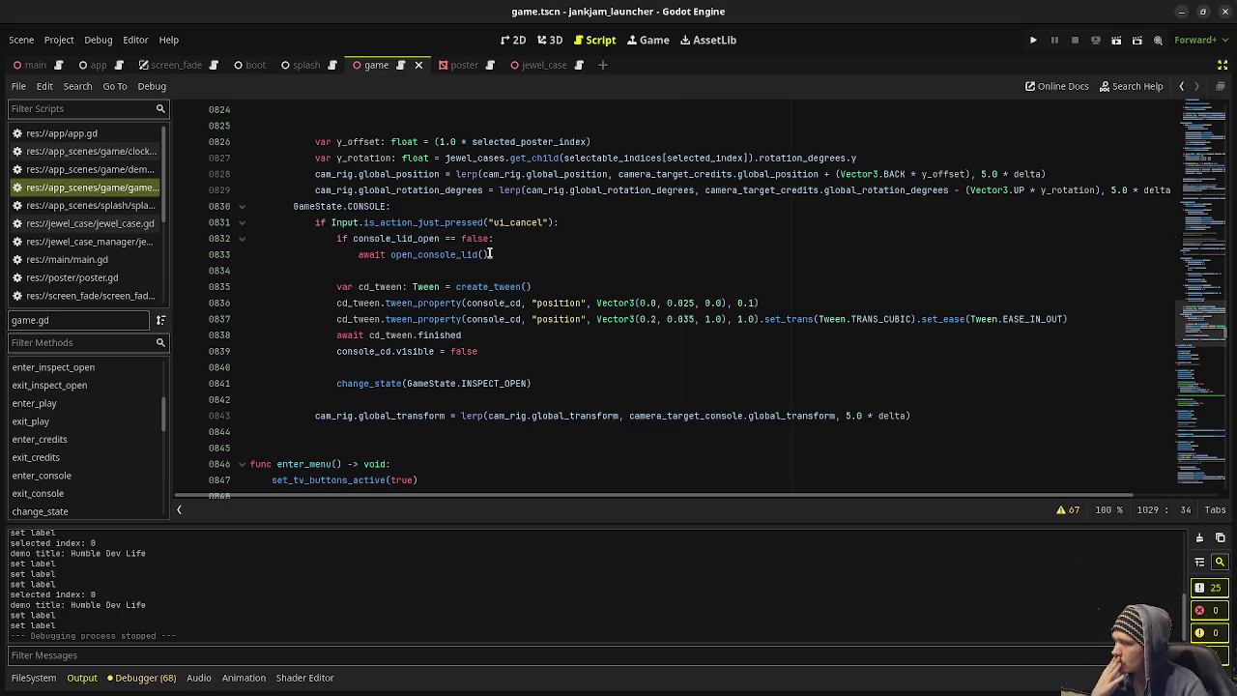
{"action": "scroll", "coordinate": [507, 268], "scroll_direction": "up", "scroll_amount": 7}
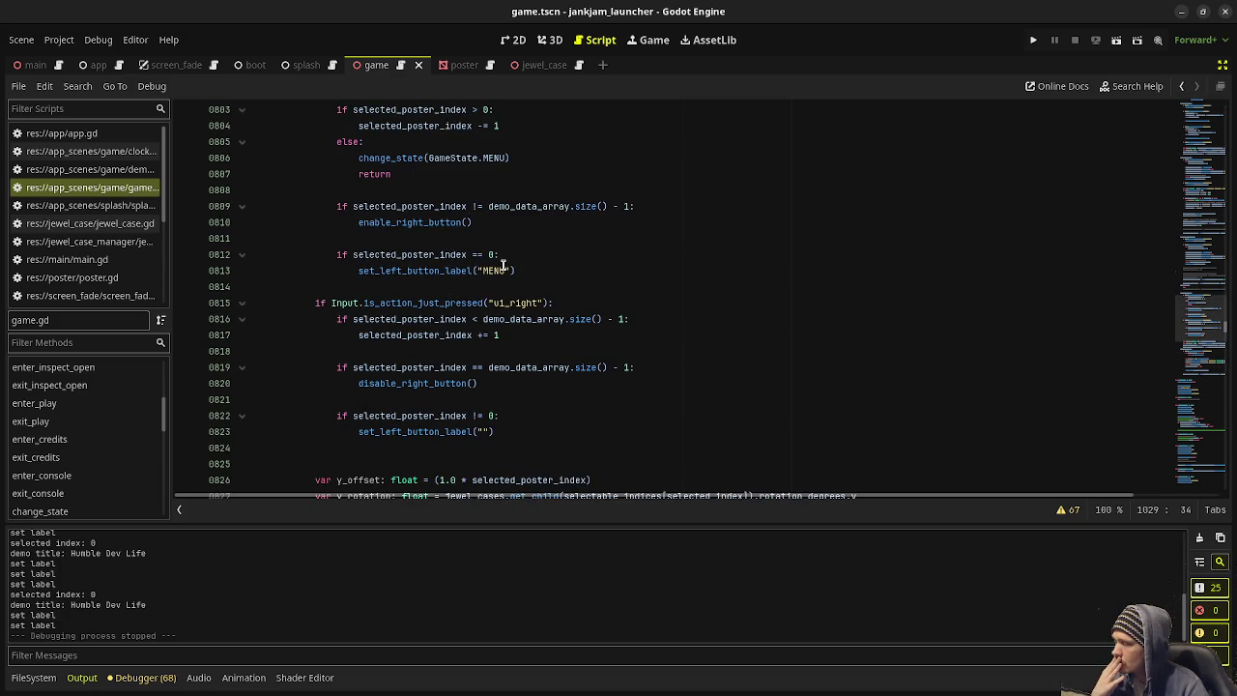
{"action": "left_click", "coordinate": [1034, 43]}
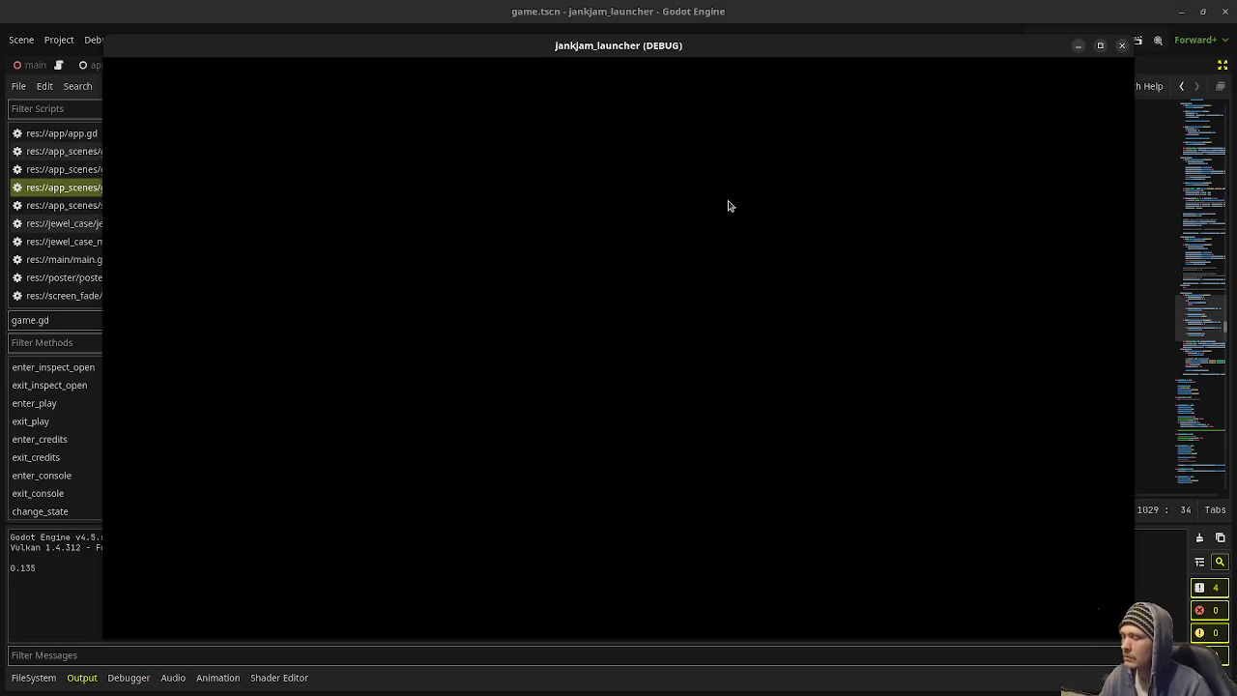
Step: Open a jewel case, load the disc, close and reopen the lid, then eject back to the browser
{"action": "left_click", "coordinate": [199, 347]}
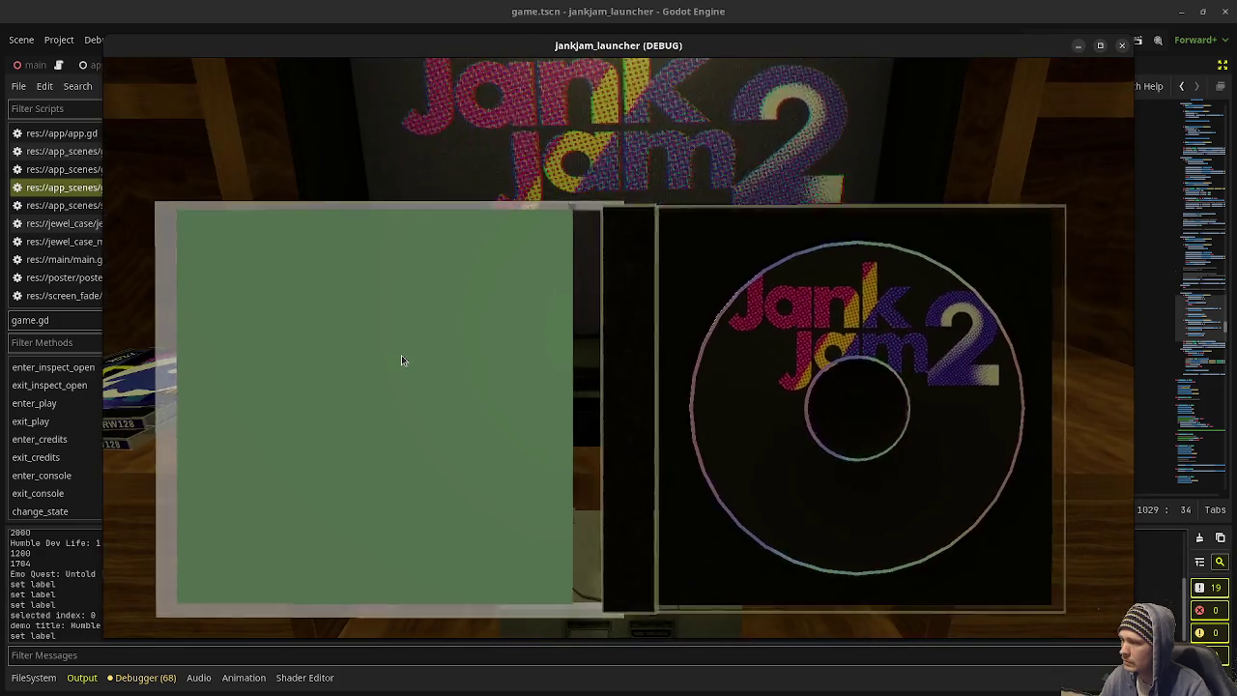
{"action": "left_click", "coordinate": [401, 359]}
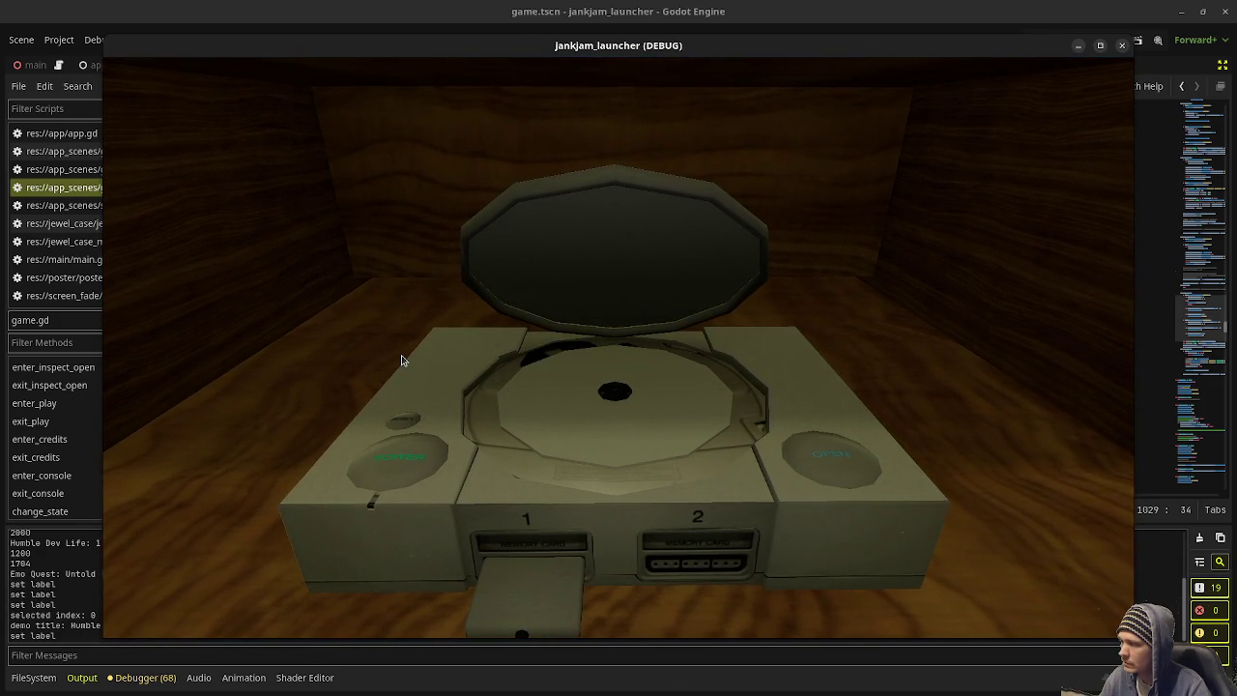
{"action": "left_click", "coordinate": [663, 251]}
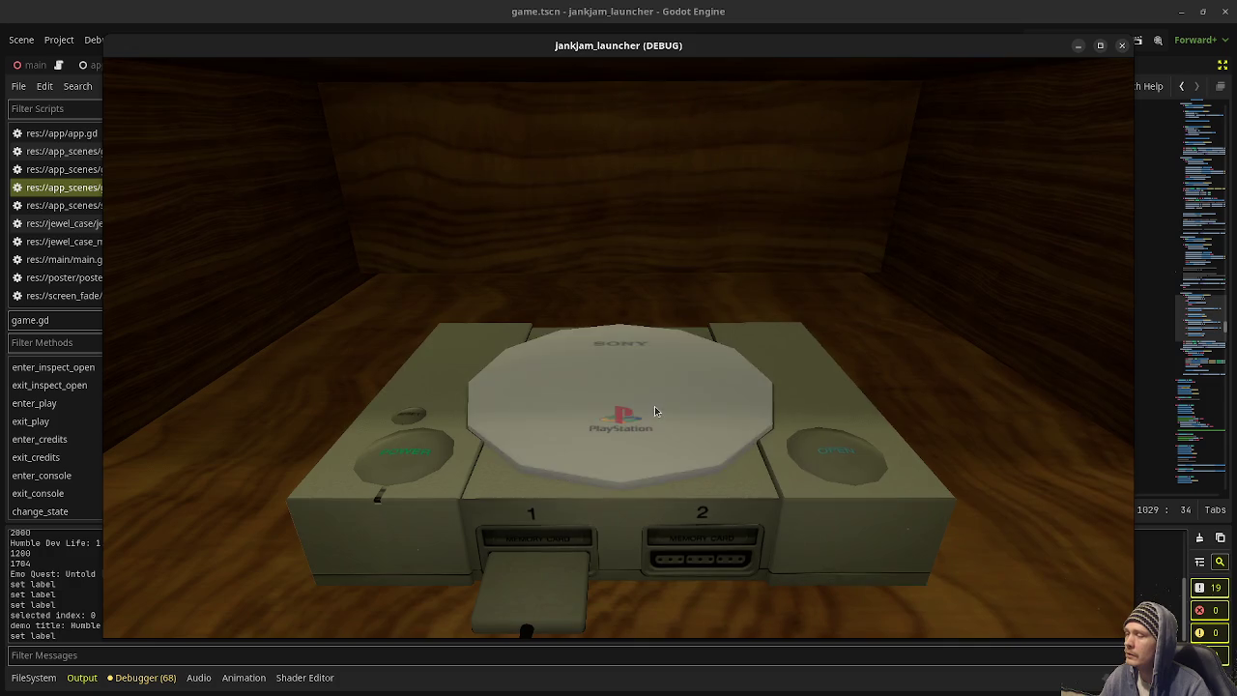
{"action": "left_click", "coordinate": [830, 454]}
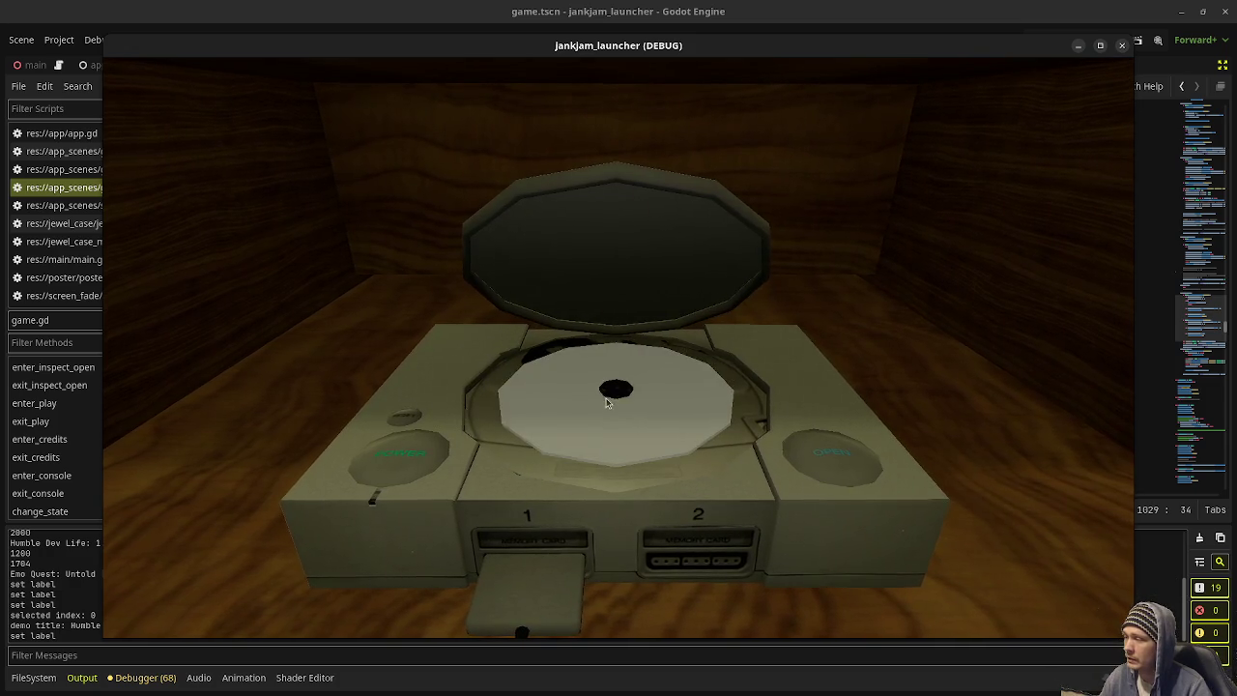
{"action": "left_click", "coordinate": [635, 454]}
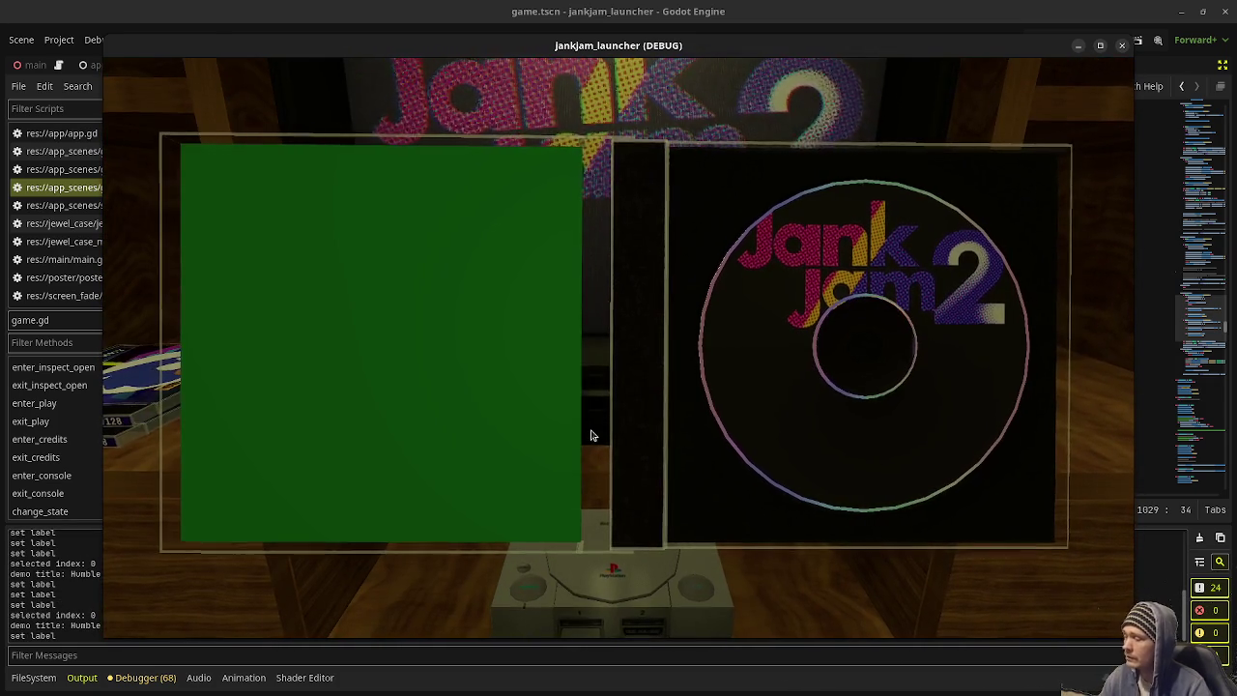
Step: Close and reopen the jewel case, insert Jank Jam 2, close and reopen the lid, then eject
{"action": "left_click", "coordinate": [592, 436]}
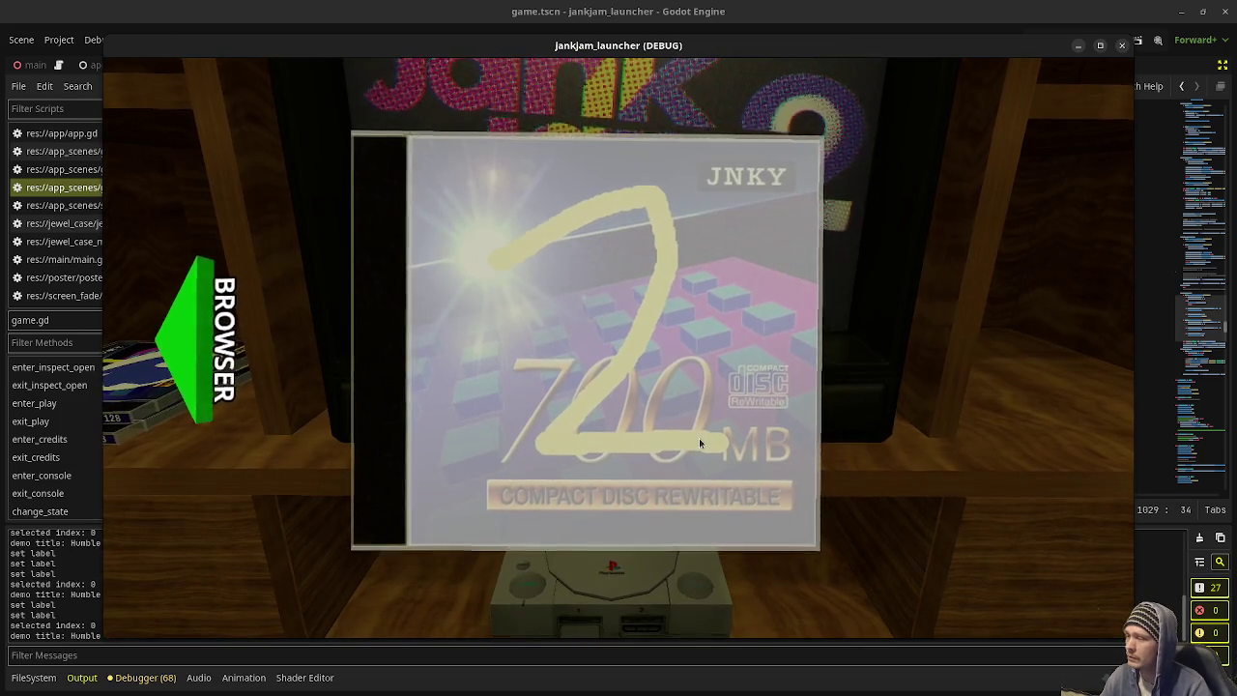
{"action": "left_click", "coordinate": [699, 441]}
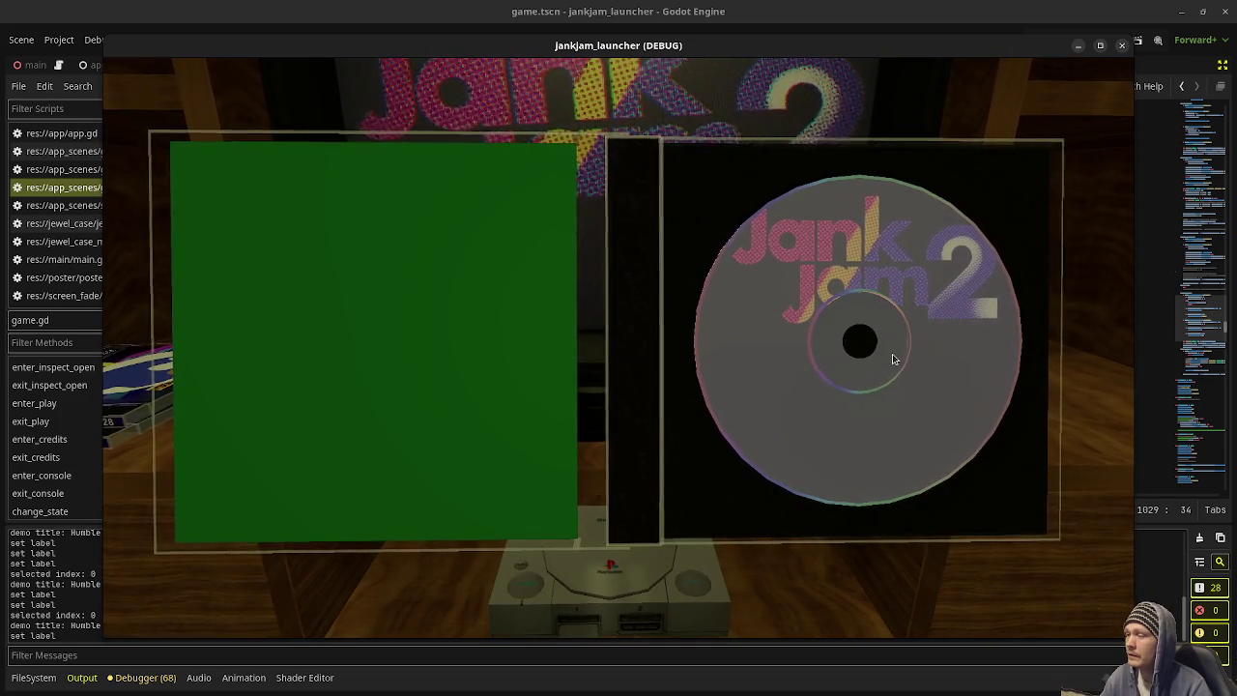
{"action": "left_click", "coordinate": [893, 354]}
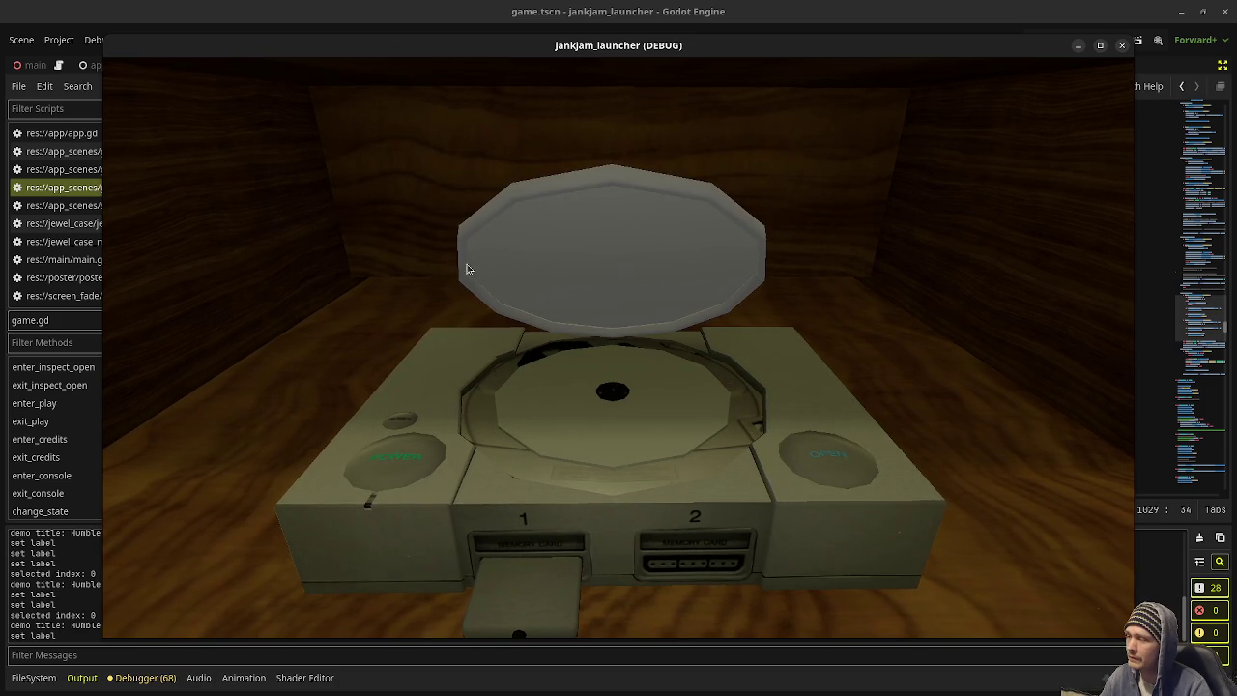
{"action": "left_click", "coordinate": [638, 276]}
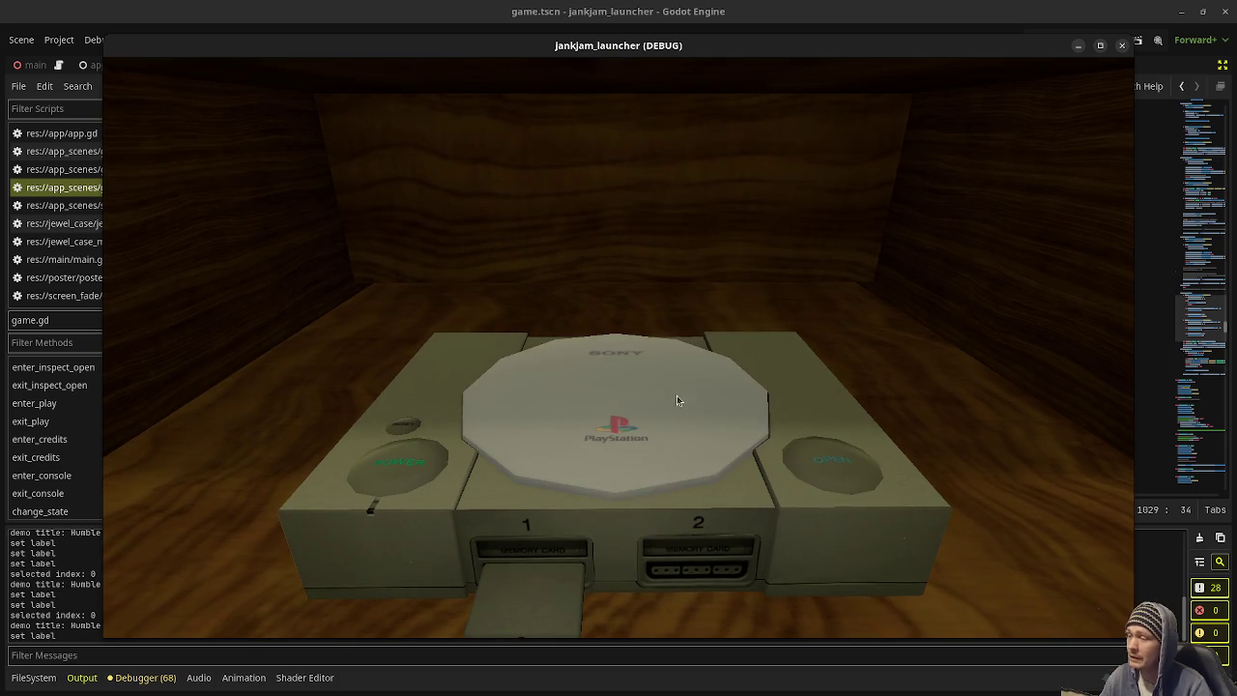
{"action": "left_click", "coordinate": [826, 474]}
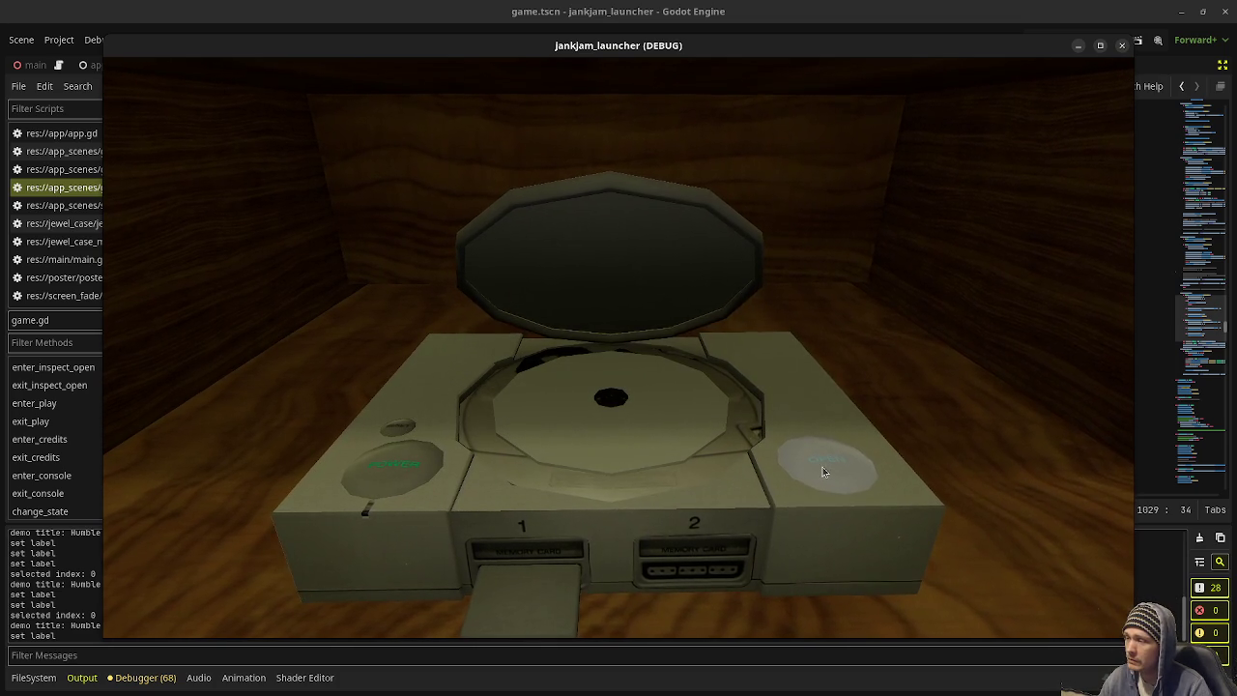
{"action": "left_click", "coordinate": [633, 286]}
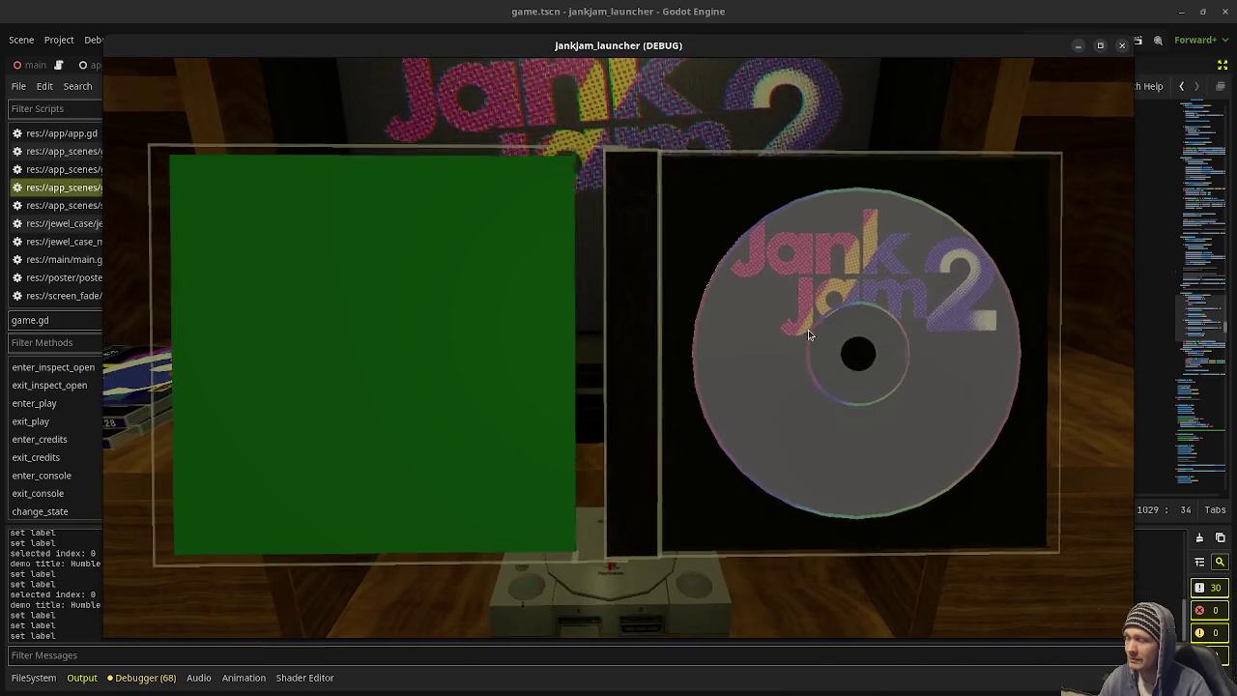
Step: Toggle between the disc case and the console, closing and opening the lid, ending on an empty closed tray
{"action": "left_click", "coordinate": [808, 330]}
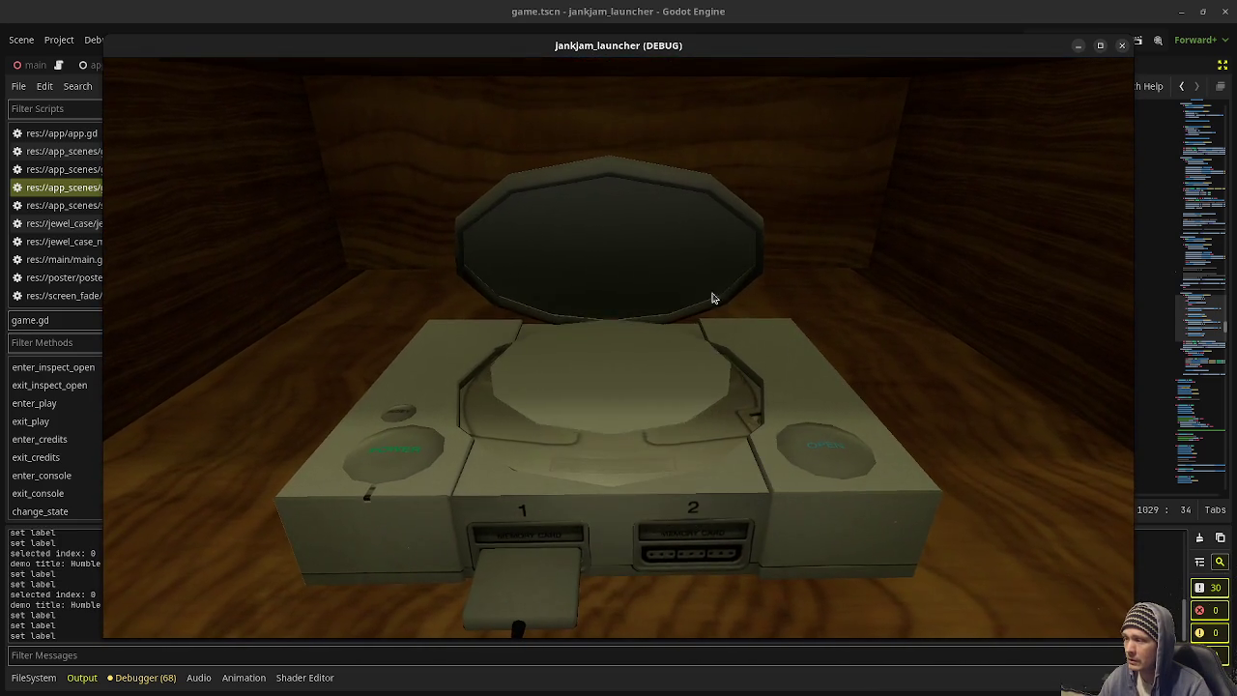
{"action": "left_click", "coordinate": [677, 266]}
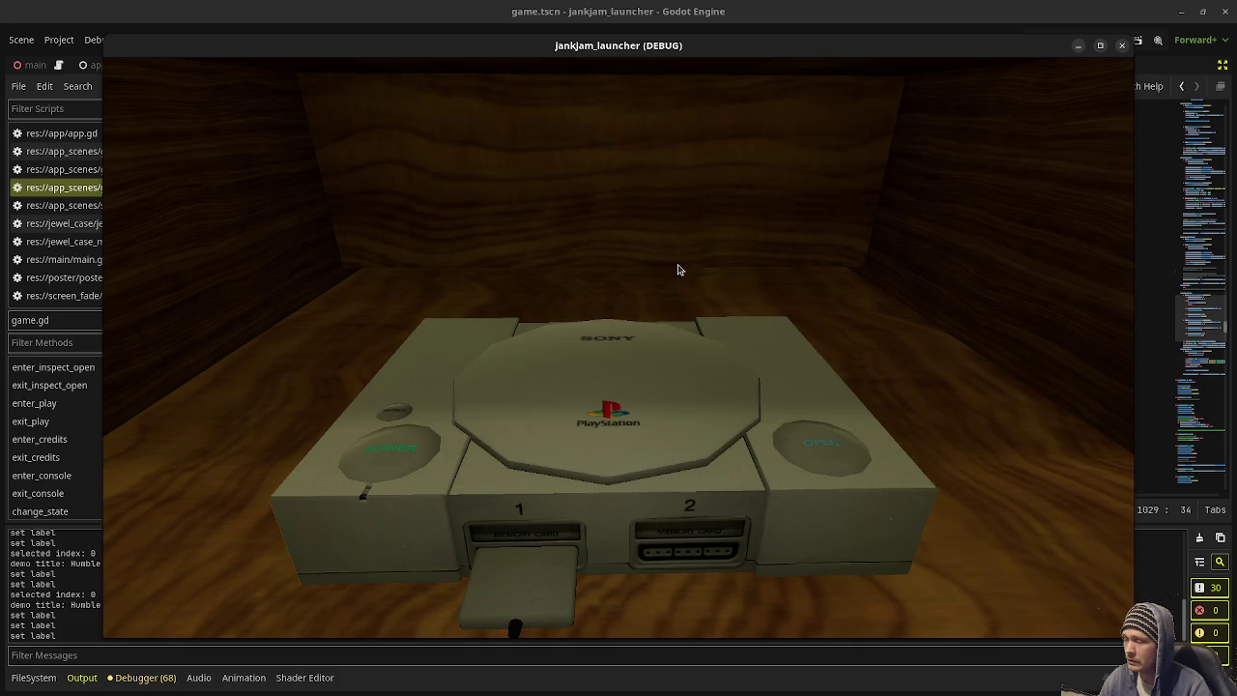
{"action": "left_click", "coordinate": [678, 269]}
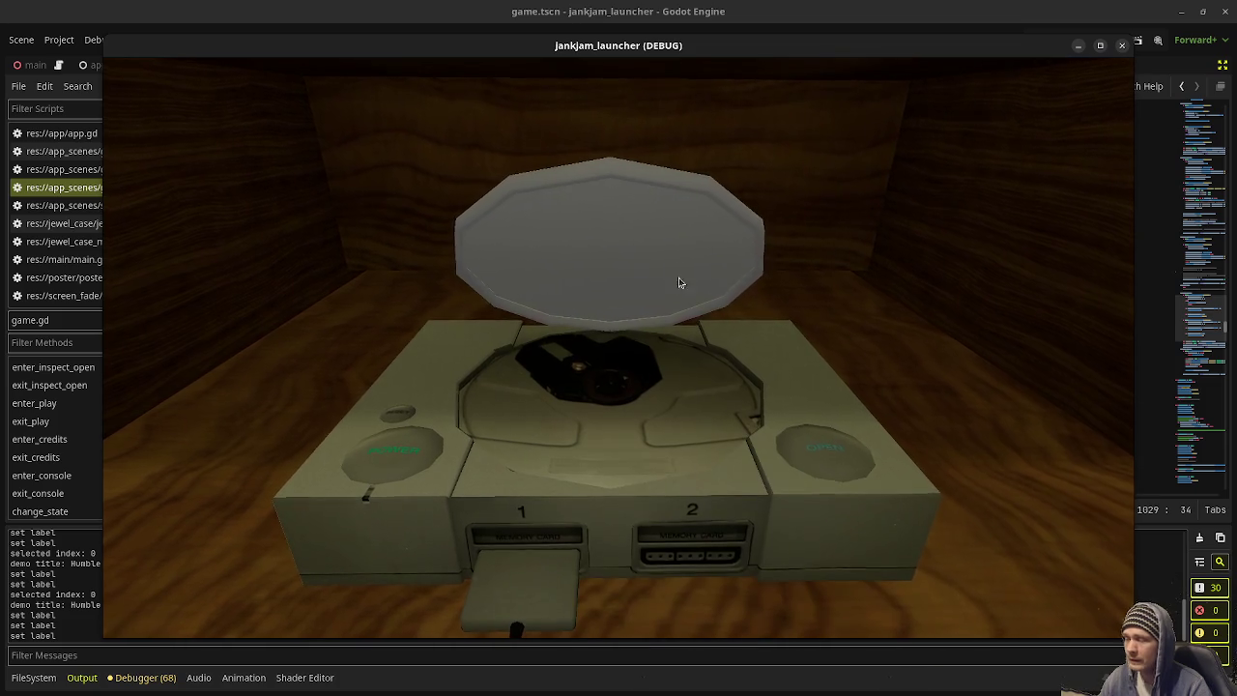
{"action": "left_click", "coordinate": [704, 335]}
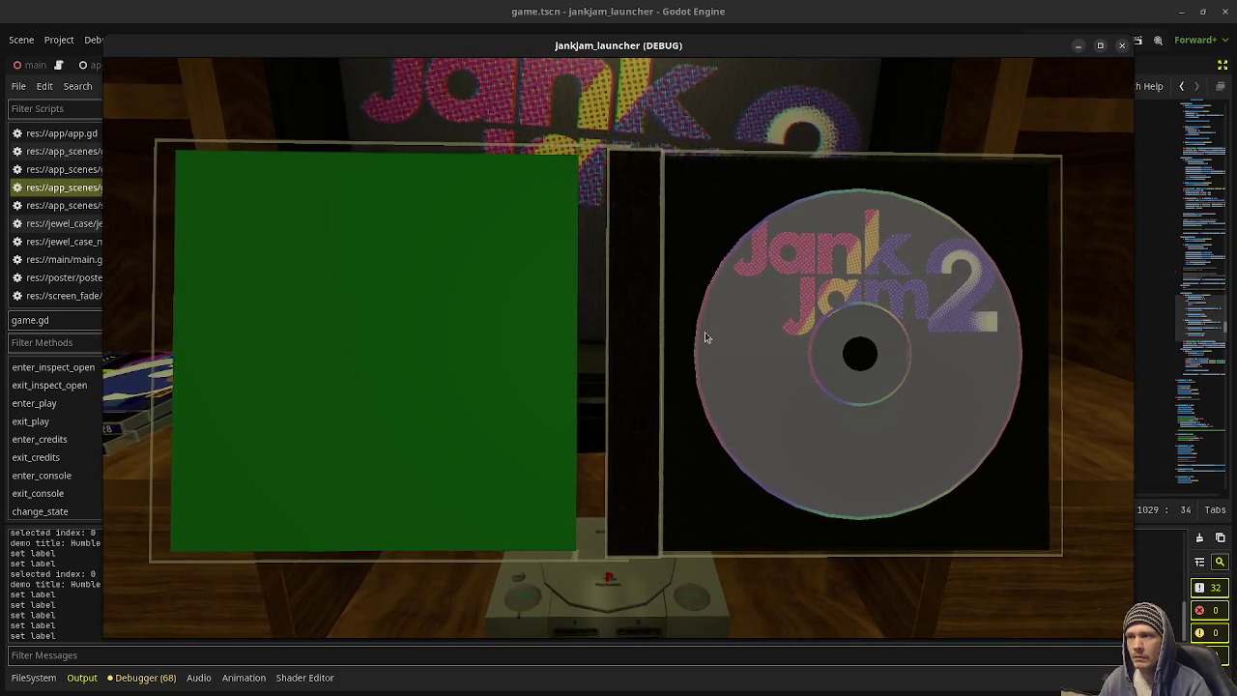
{"action": "left_click", "coordinate": [746, 343]}
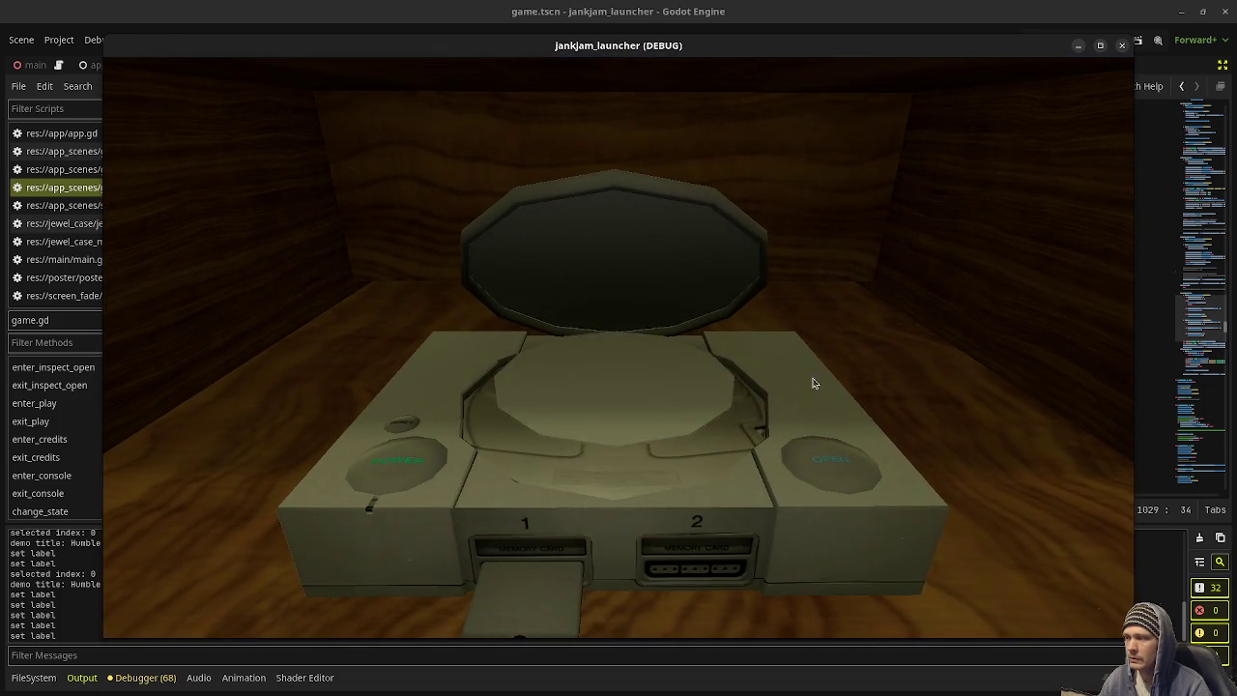
{"action": "left_click", "coordinate": [654, 290]}
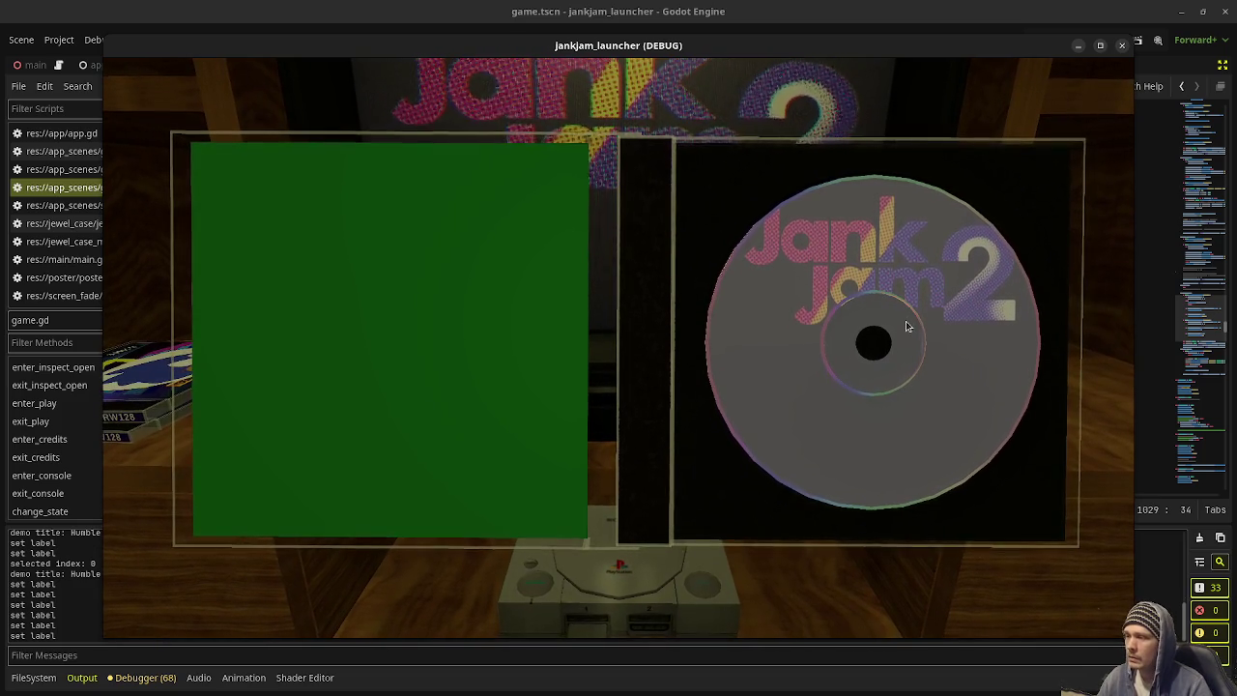
{"action": "left_click", "coordinate": [906, 324]}
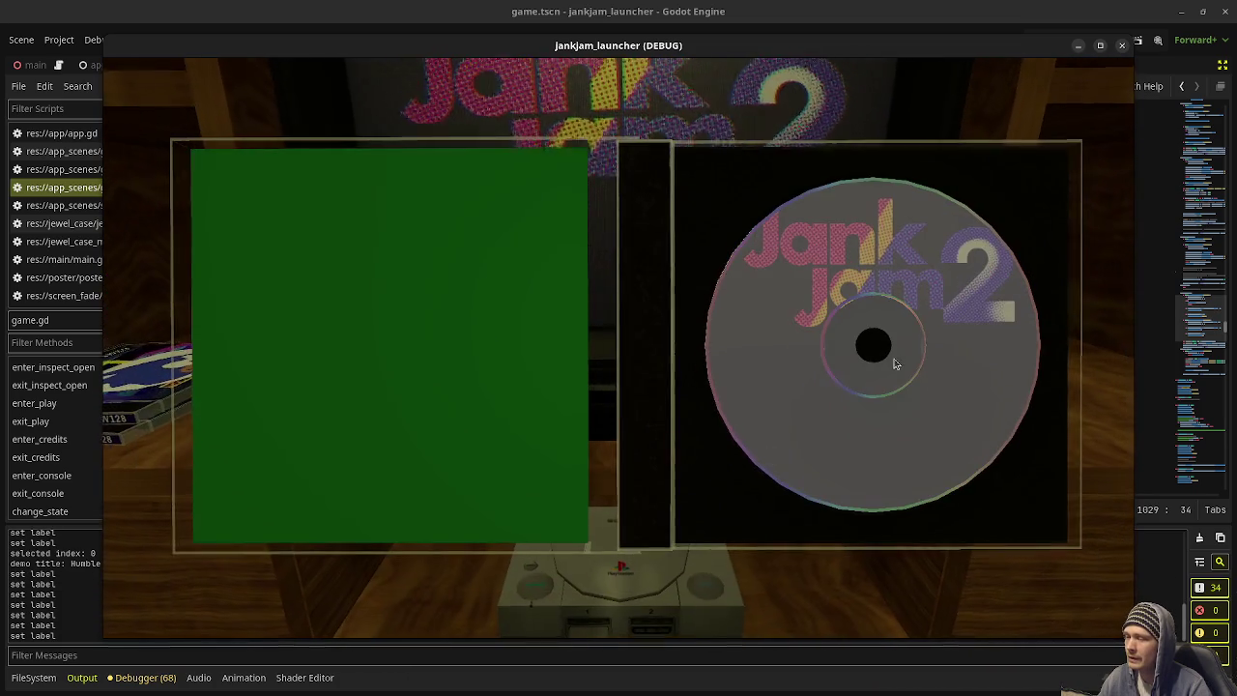
{"action": "left_click", "coordinate": [821, 326]}
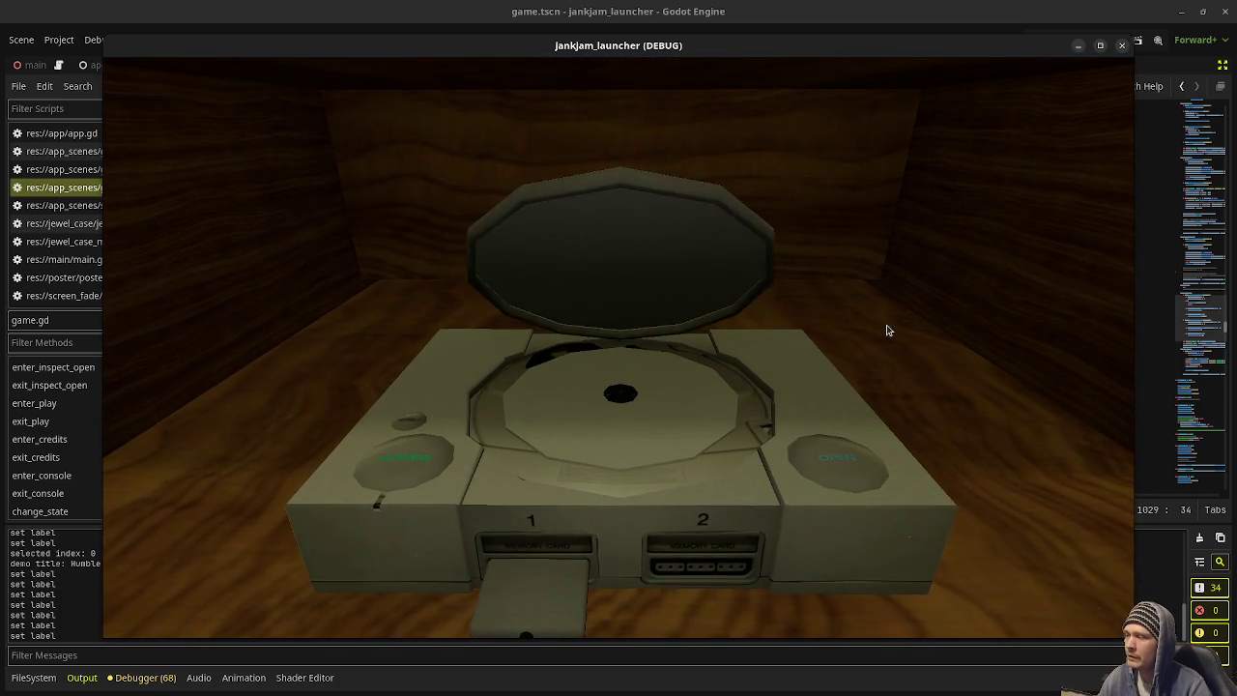
{"action": "left_click", "coordinate": [636, 243]}
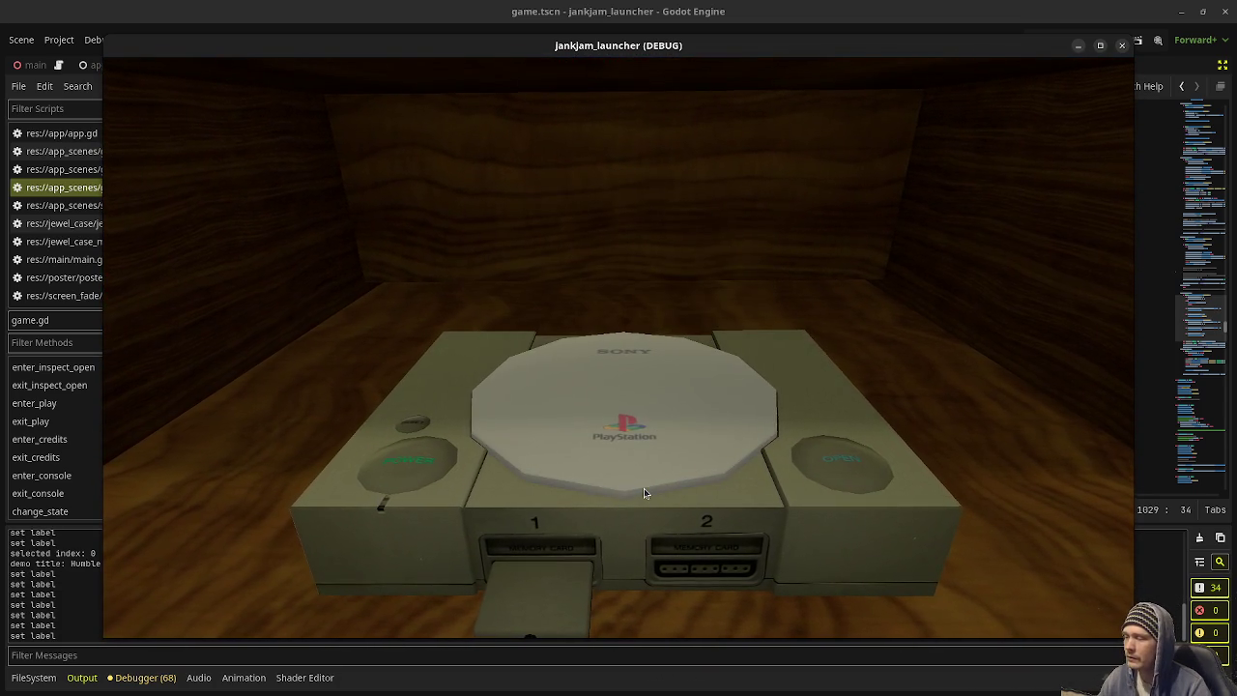
Step: Switch the console on, go to the disc browser, send Jank Jam 2 to the console, and stop
{"action": "left_click", "coordinate": [394, 473]}
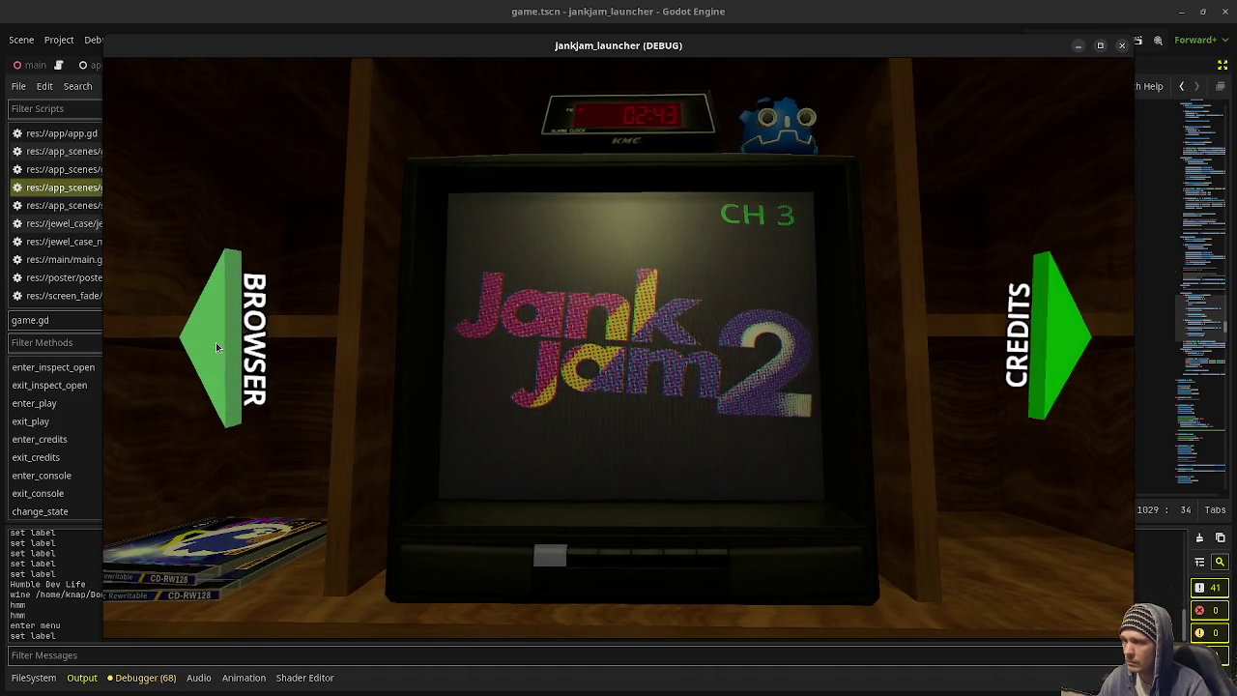
{"action": "left_click", "coordinate": [216, 342]}
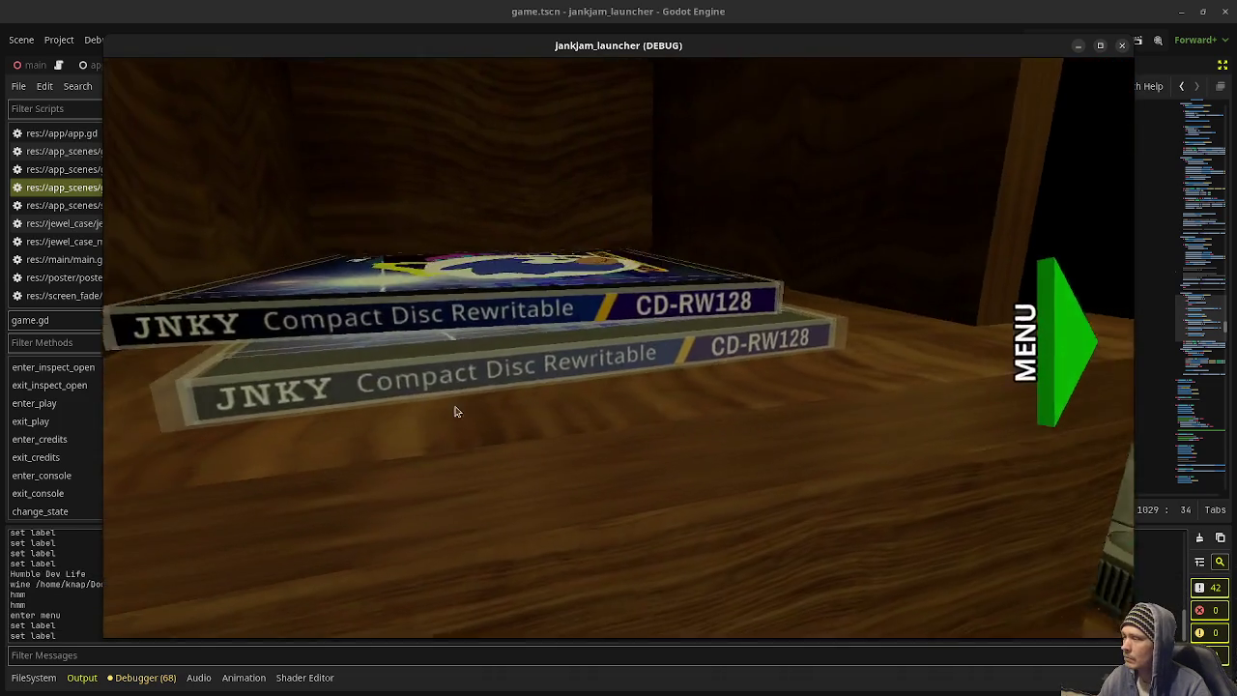
{"action": "left_click", "coordinate": [457, 412]}
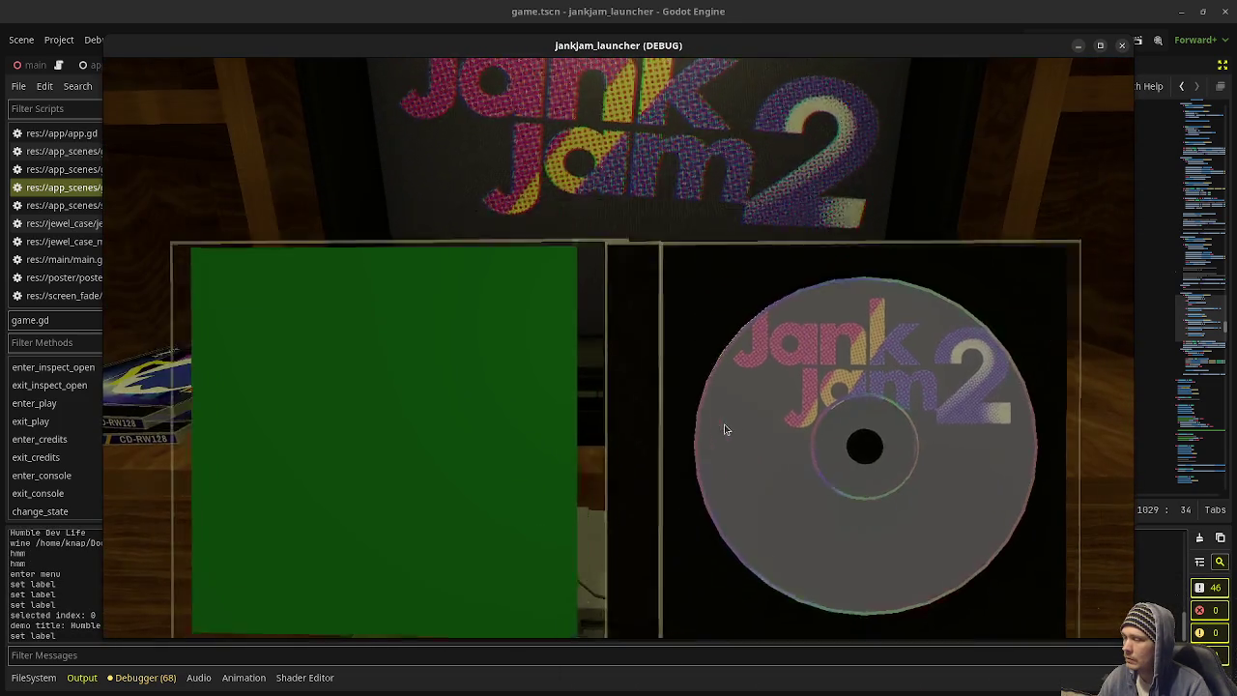
{"action": "left_click", "coordinate": [727, 429]}
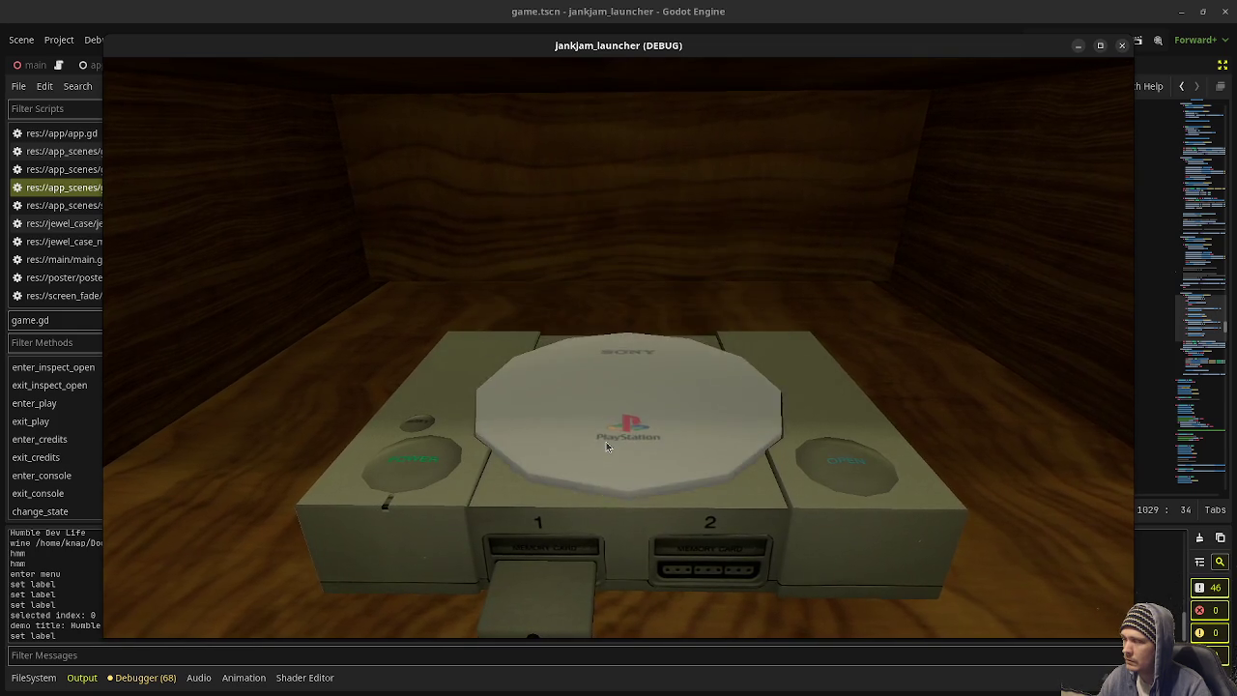
{"action": "left_click", "coordinate": [1122, 46]}
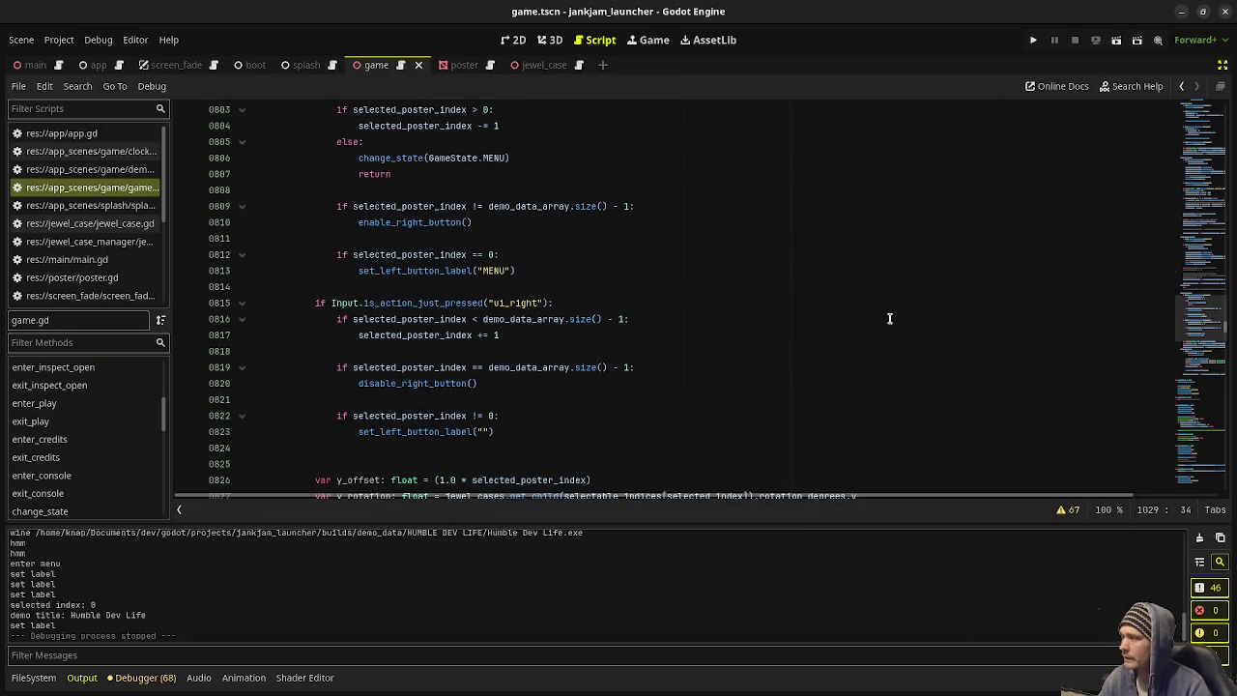
Step: After the power-light line, add 'await get_tree().create_timer(0.5)', save, and run the project
{"action": "scroll", "coordinate": [577, 377], "scroll_direction": "down", "scroll_amount": 8}
{"action": "scroll", "coordinate": [578, 385], "scroll_direction": "up", "scroll_amount": 10}
{"action": "scroll", "coordinate": [578, 385], "scroll_direction": "up", "scroll_amount": 20}
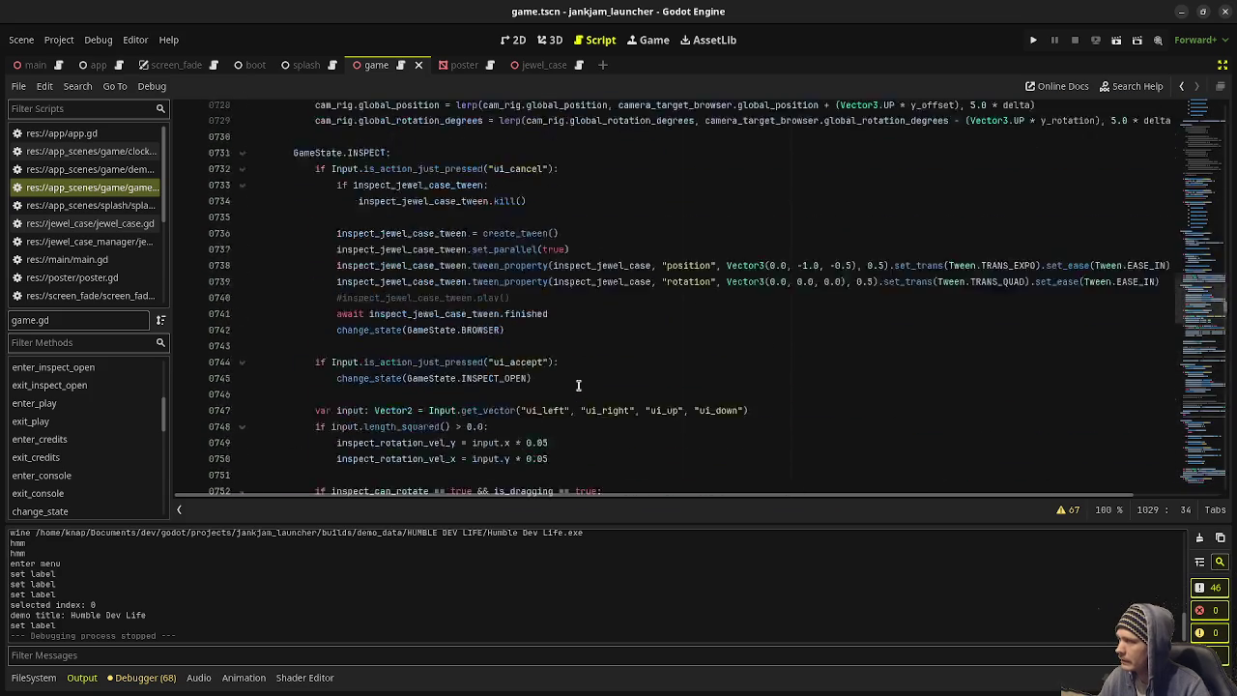
{"action": "scroll", "coordinate": [578, 385], "scroll_direction": "up", "scroll_amount": 10}
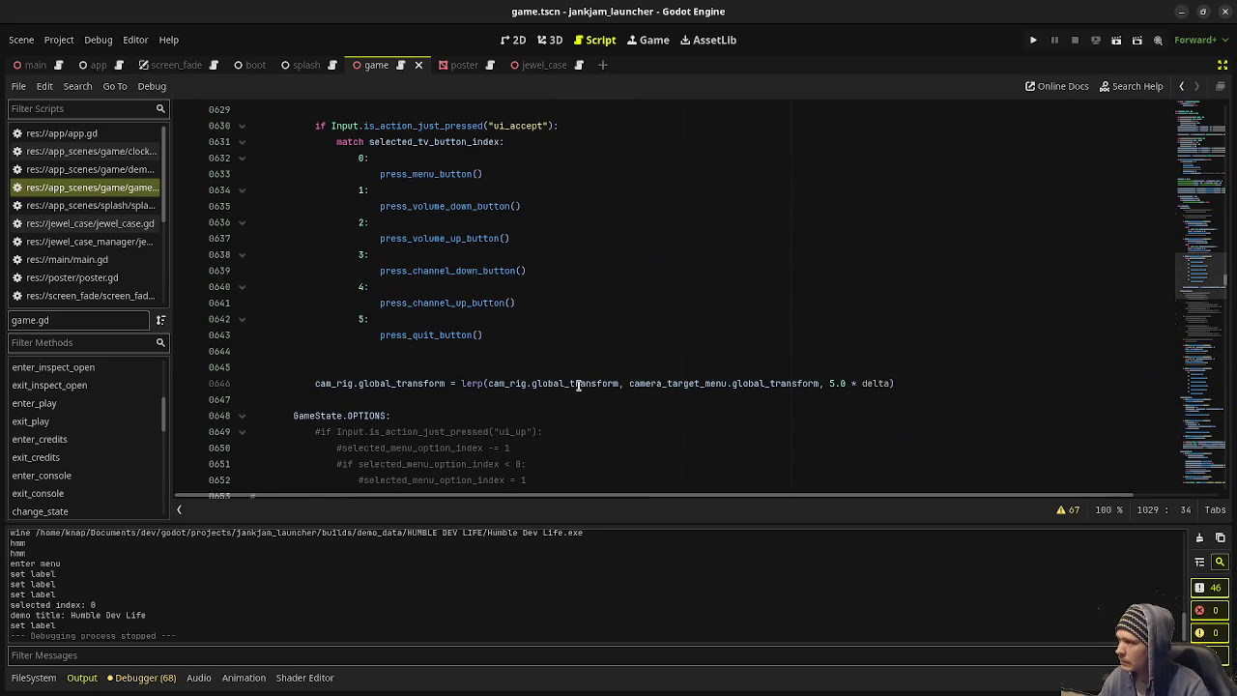
{"action": "scroll", "coordinate": [578, 385], "scroll_direction": "up", "scroll_amount": 20}
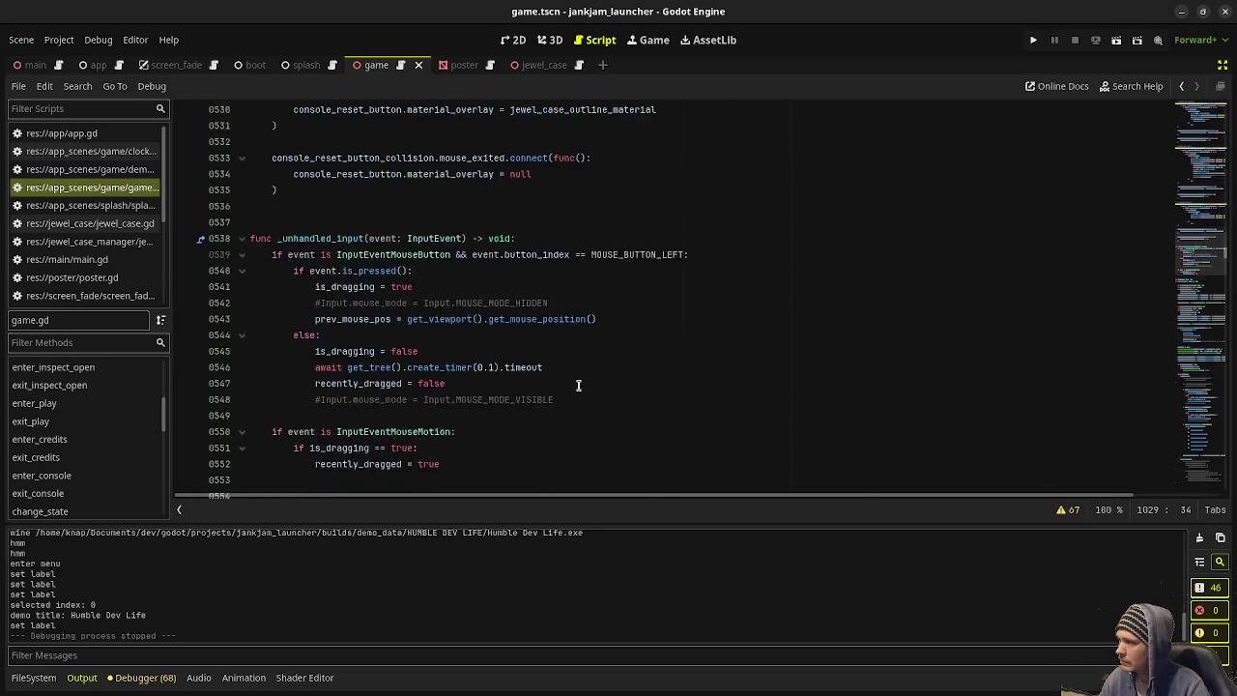
{"action": "scroll", "coordinate": [578, 385], "scroll_direction": "up", "scroll_amount": 6}
{"action": "scroll", "coordinate": [578, 385], "scroll_direction": "up", "scroll_amount": 8}
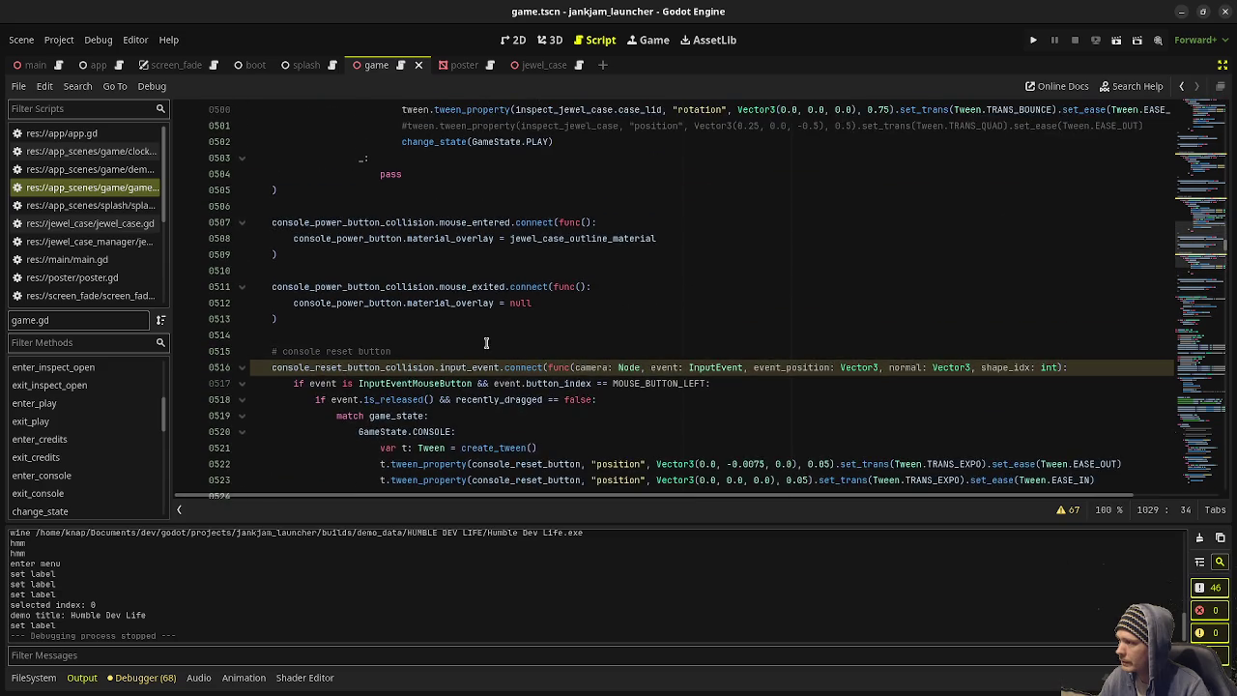
{"action": "scroll", "coordinate": [491, 329], "scroll_direction": "up", "scroll_amount": 5}
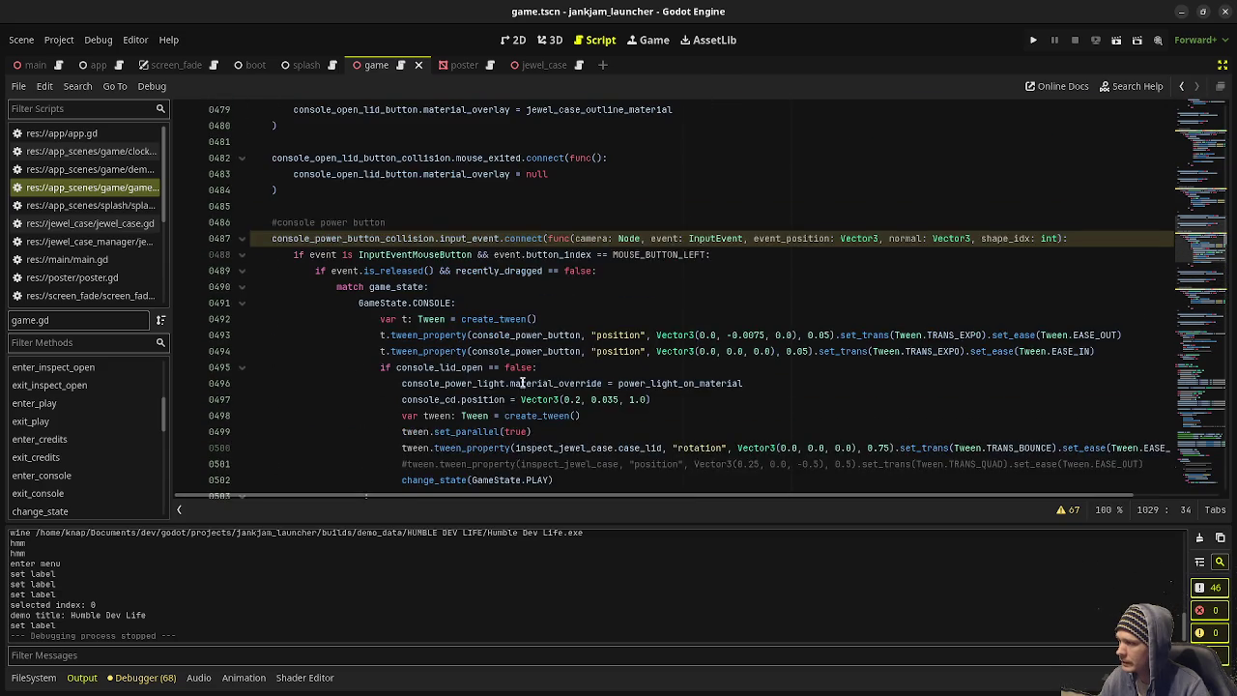
{"action": "scroll", "coordinate": [491, 421], "scroll_direction": "down", "scroll_amount": 3}
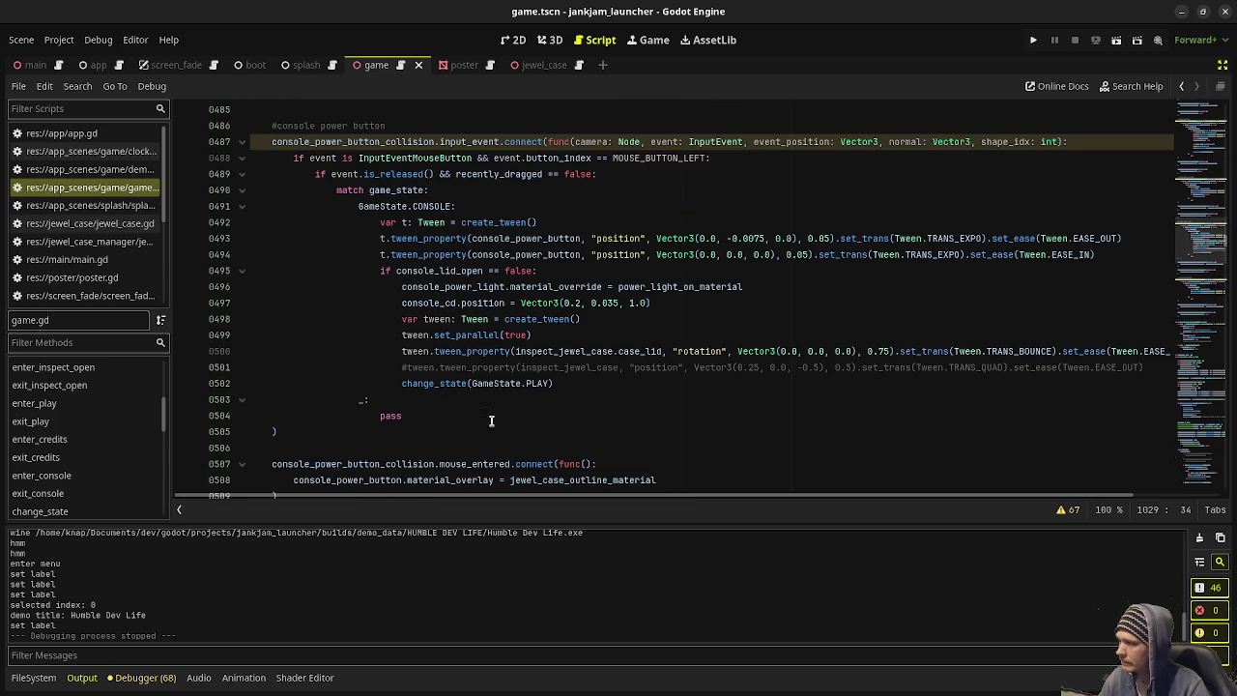
{"action": "left_click", "coordinate": [540, 272]}
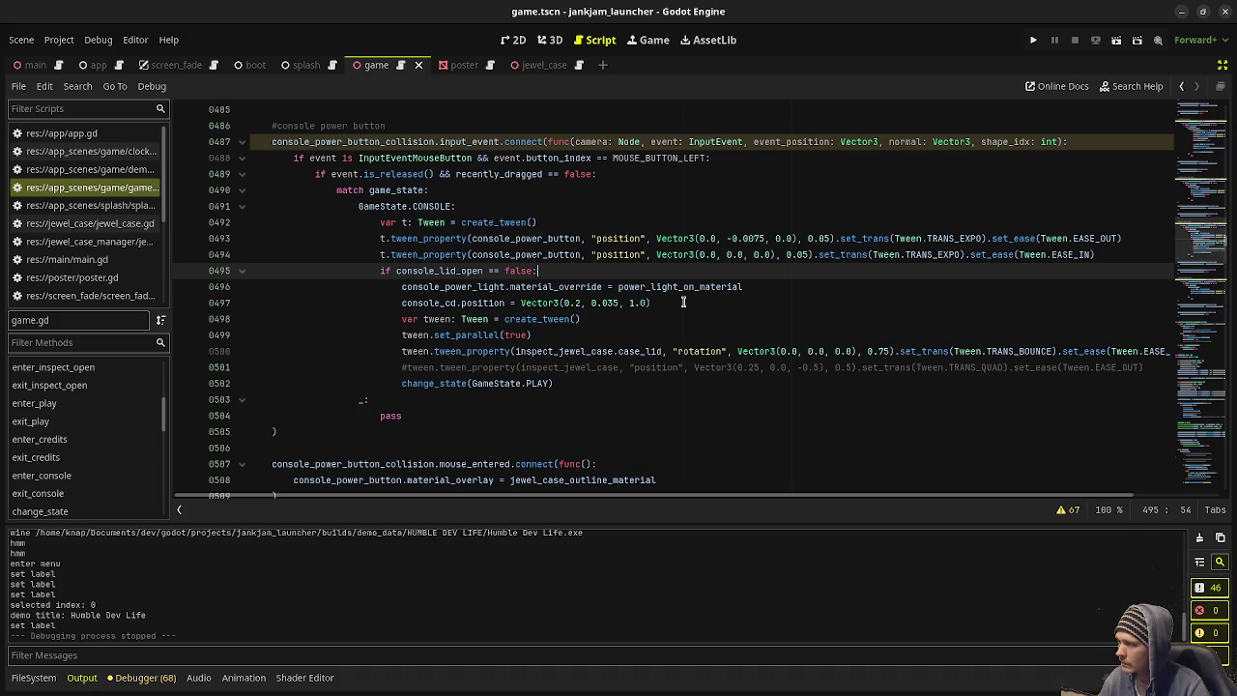
{"action": "left_click", "coordinate": [759, 283]}
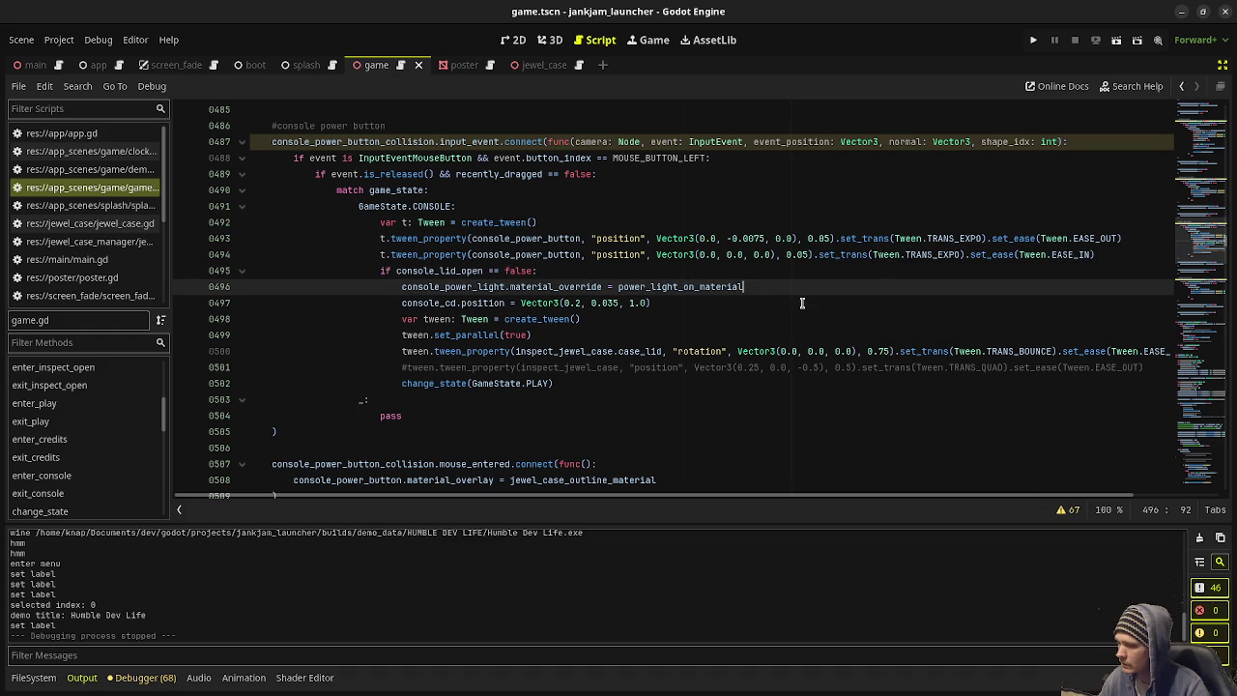
{"action": "key", "text": "Return"}
{"action": "type", "text": "await g"}
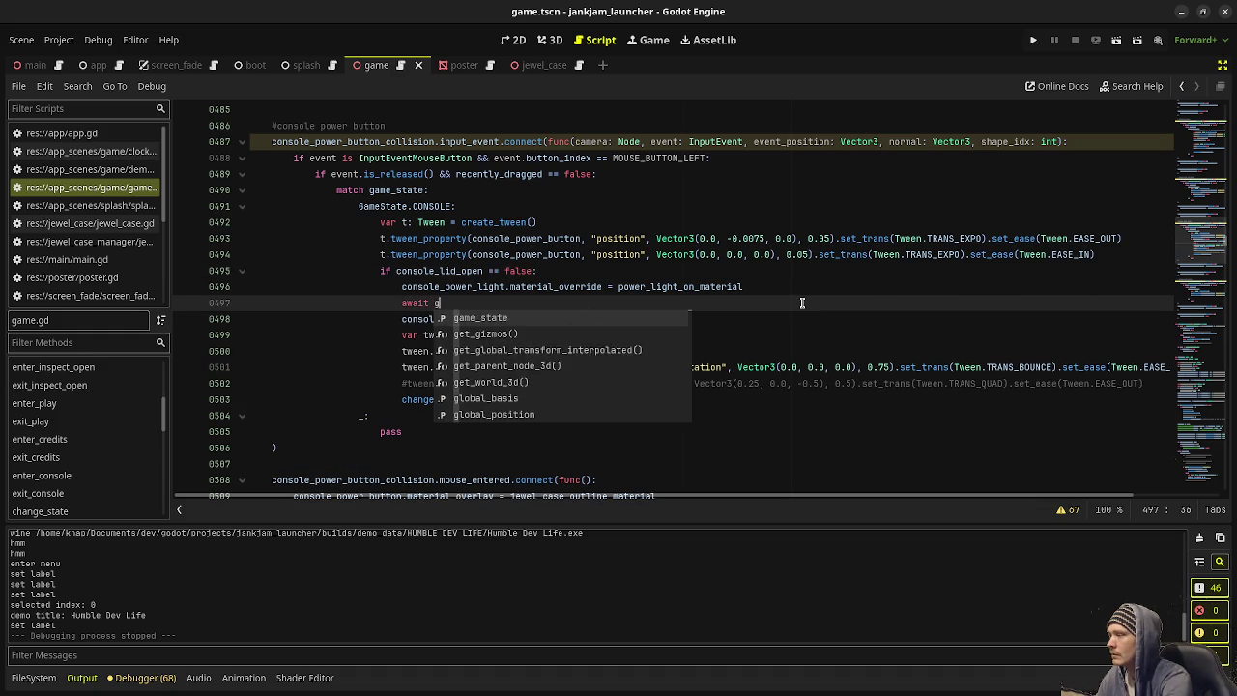
{"action": "type", "text": "Tree()"}
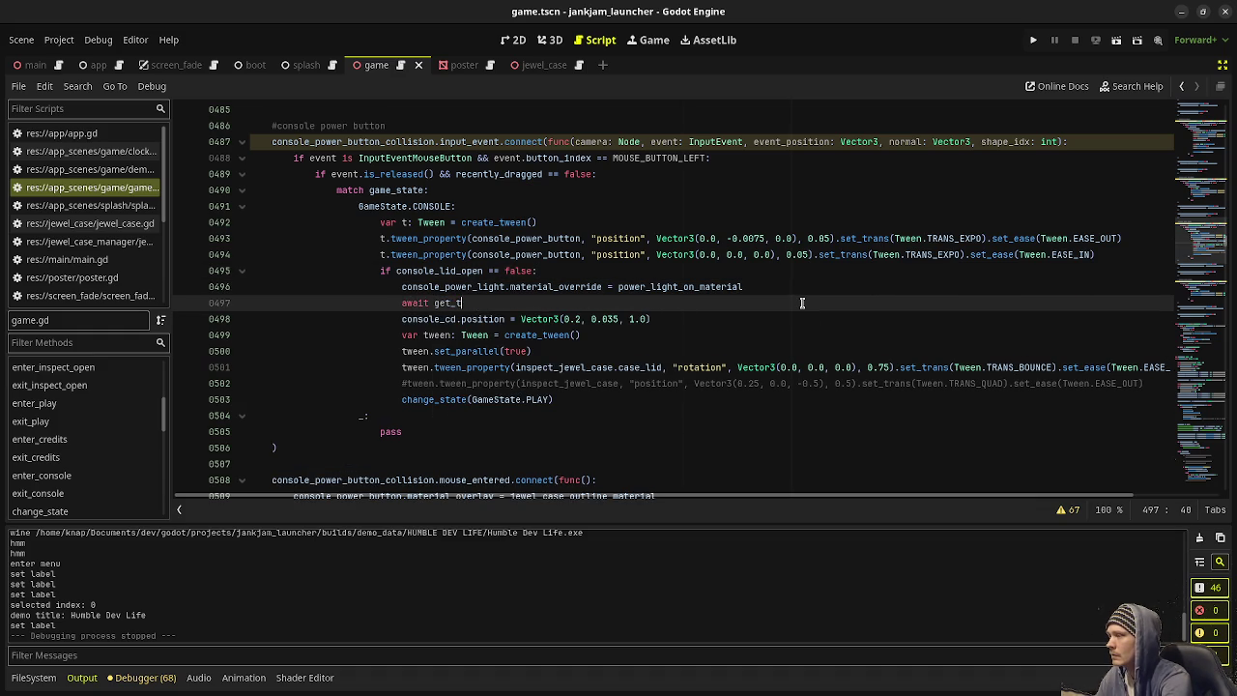
{"action": "type", "text": "re"}
{"action": "type", "text": "().create_timer(0.2"}
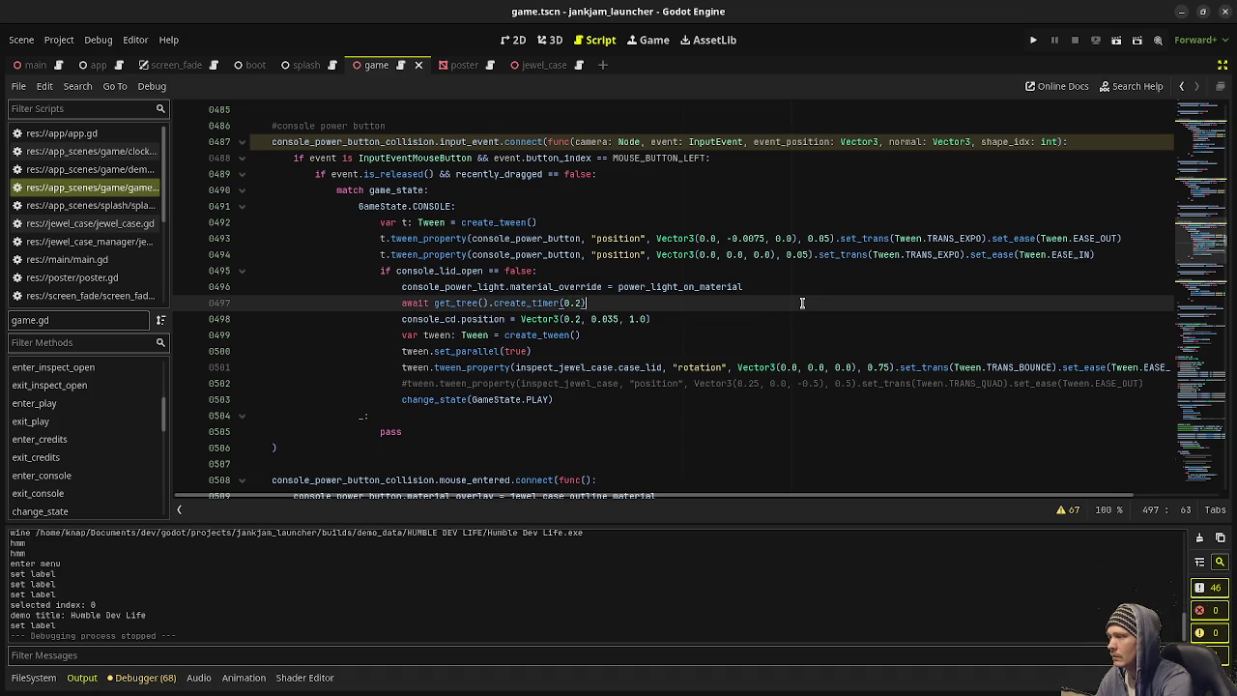
{"action": "key", "text": "BackSpace"}
{"action": "key", "text": "BackSpace"}
{"action": "type", "text": "5"}
{"action": "key", "text": "ctrl+s"}
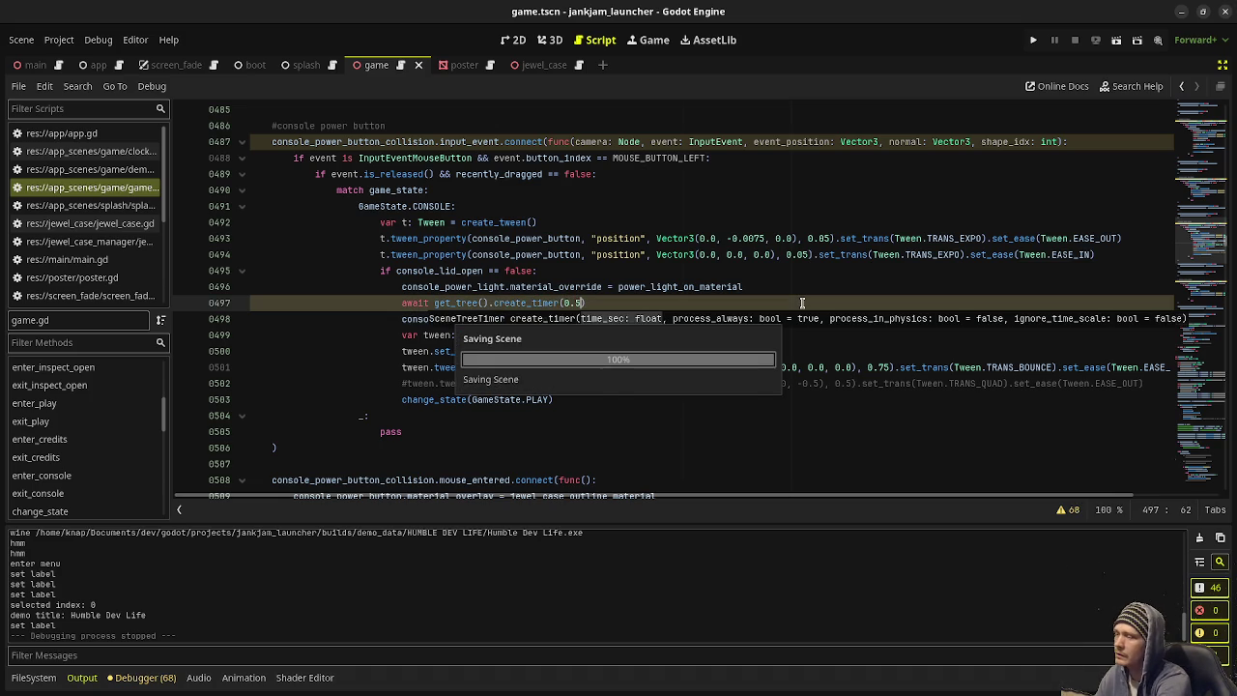
{"action": "key", "text": "F5"}
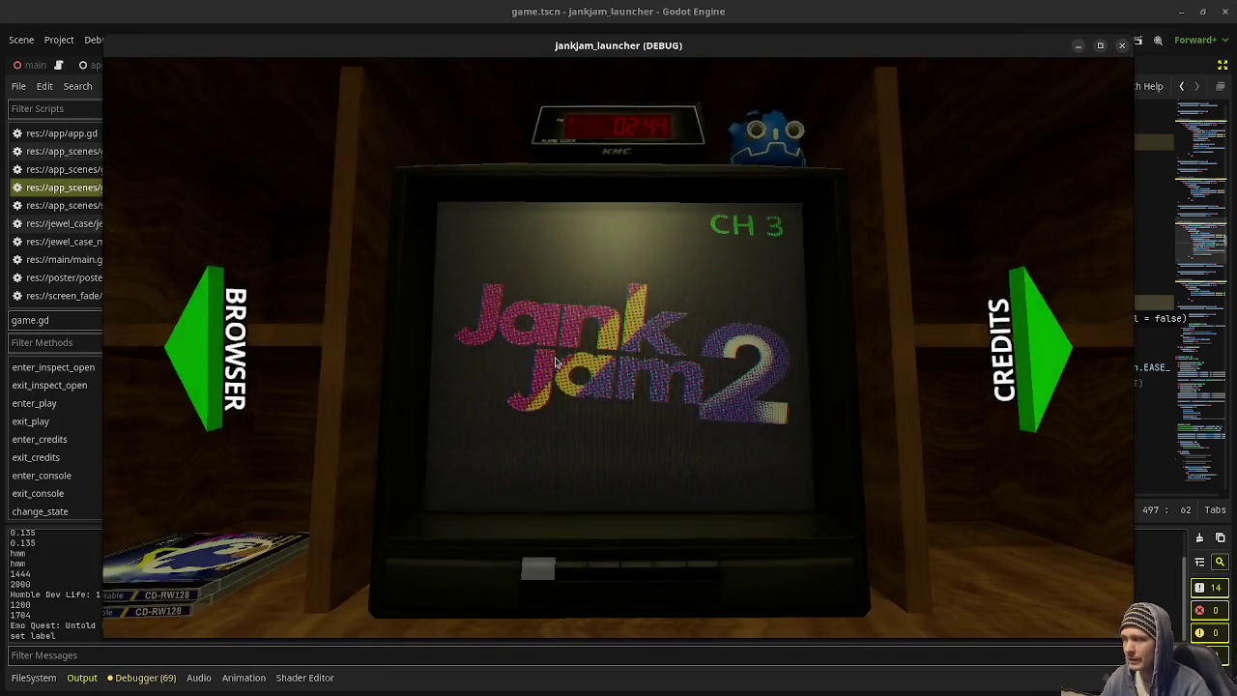
Step: Go to the CD shelf, insert the JNKY case's Jank Jam 2 disc, close the lid, power on, then stop
{"action": "left_click", "coordinate": [209, 341]}
{"action": "left_click", "coordinate": [870, 411]}
{"action": "left_click", "coordinate": [773, 389]}
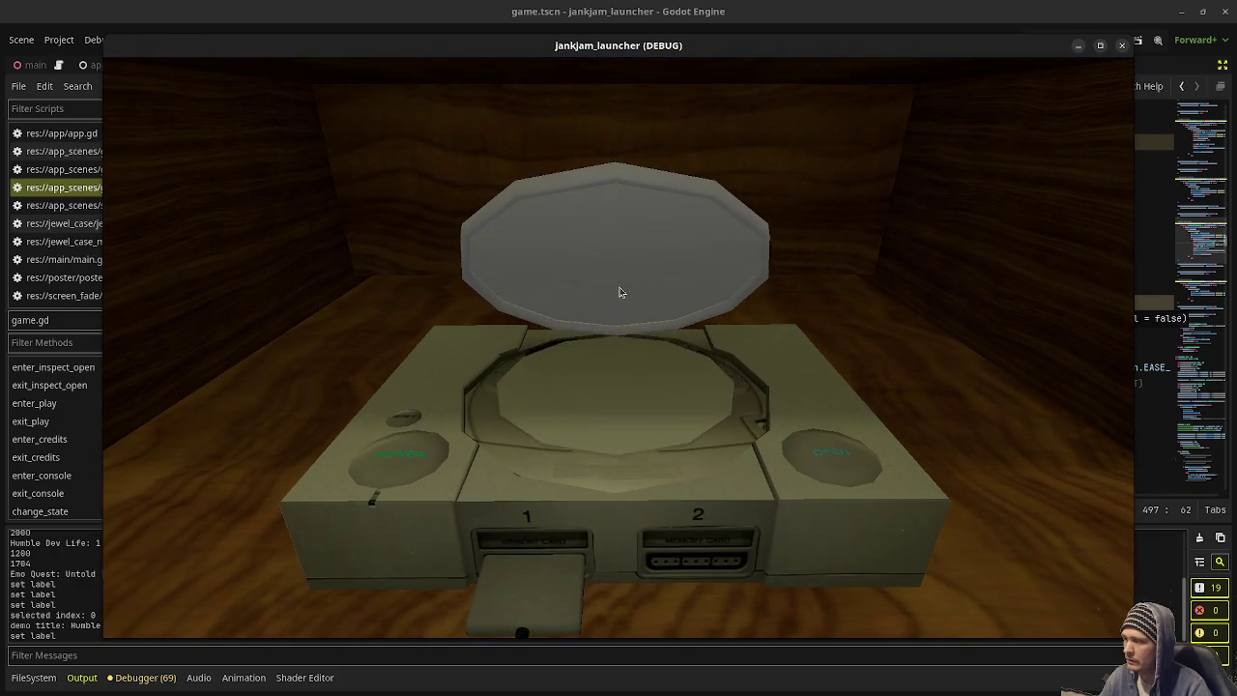
{"action": "left_click", "coordinate": [629, 259]}
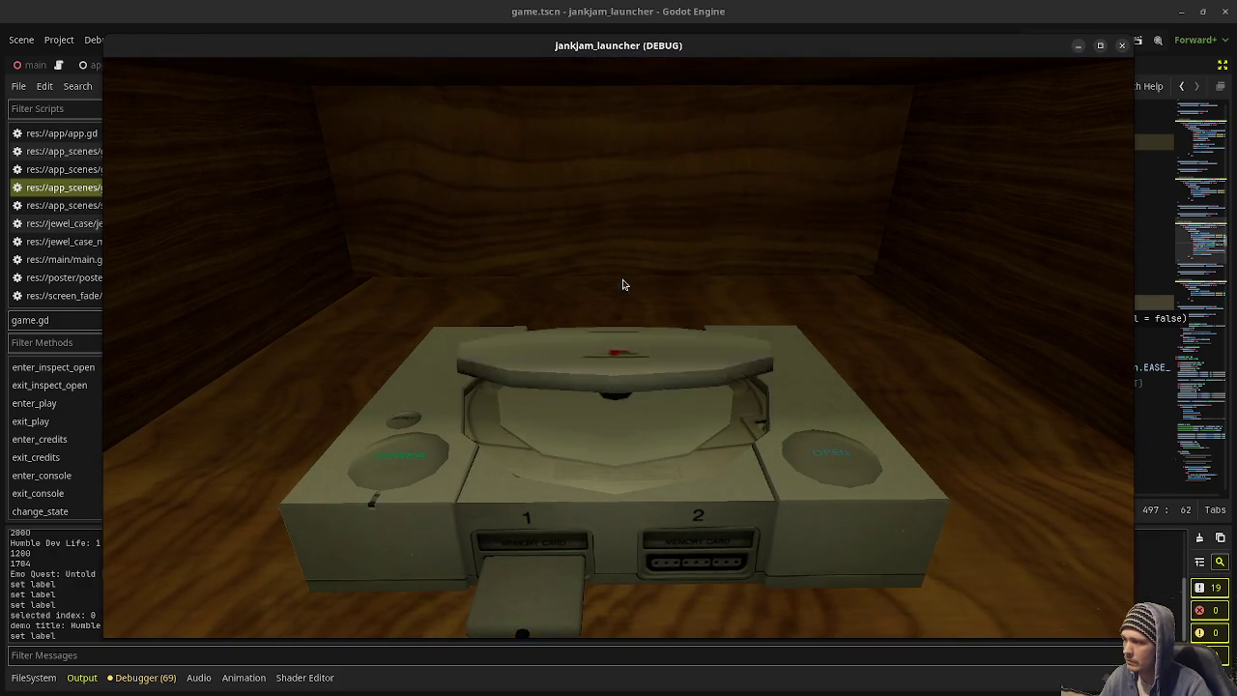
{"action": "left_click", "coordinate": [392, 463]}
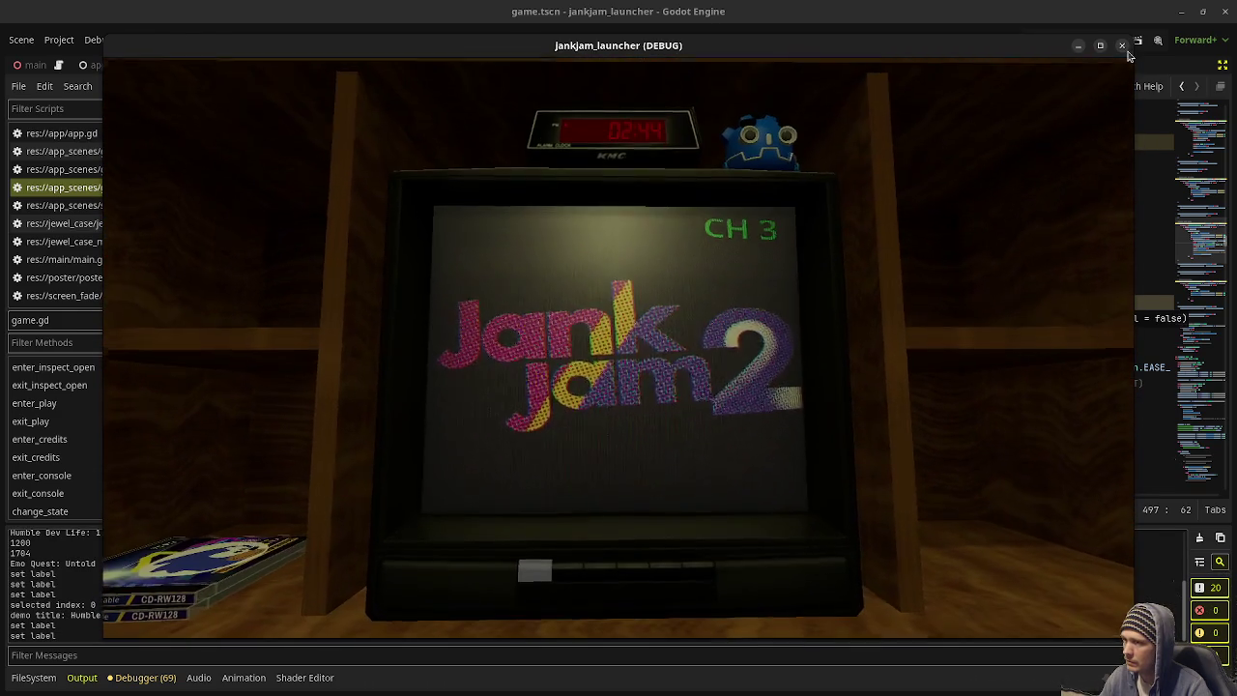
{"action": "left_click", "coordinate": [1121, 45]}
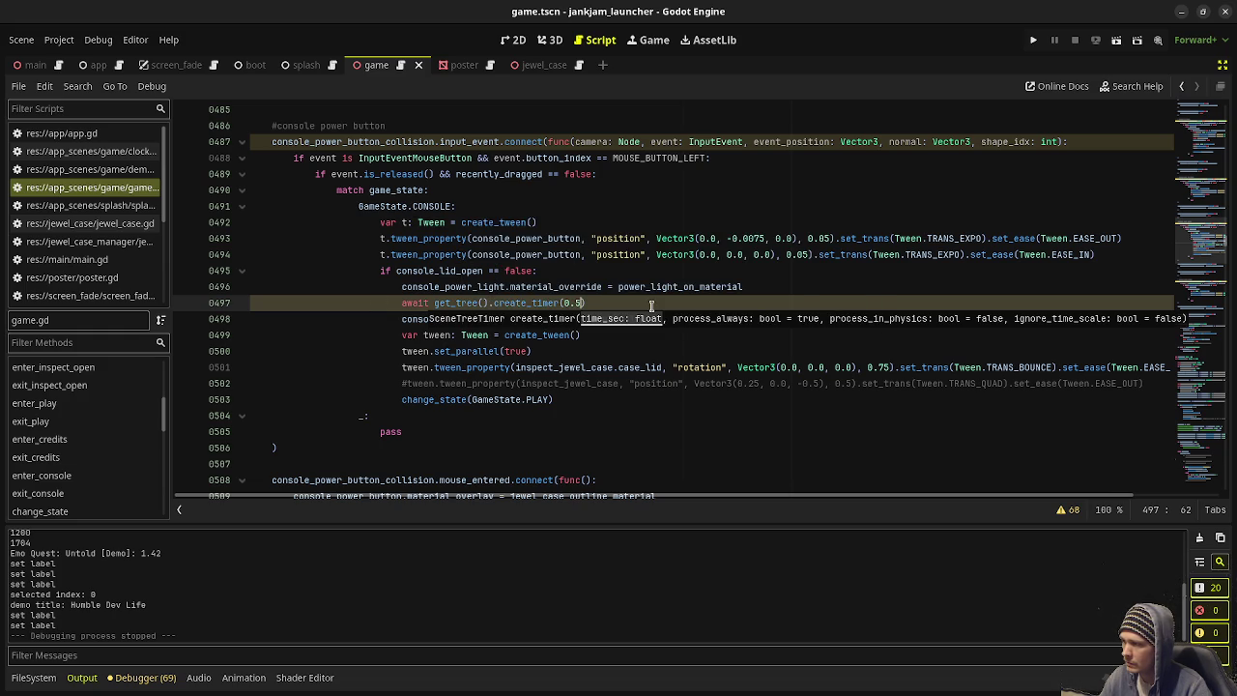
Step: Append .timeout to the create_timer(0.5) await, then re-test disc insert, lid close and power-on
{"action": "type", "text": ".timeout"}
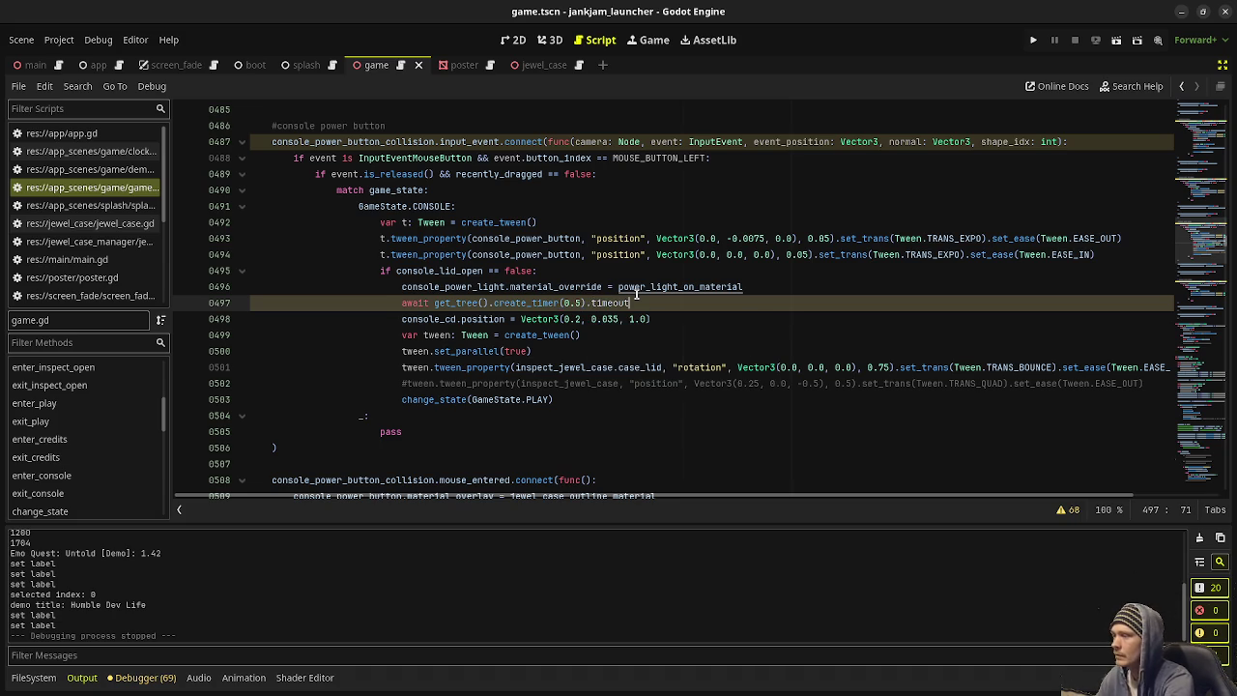
{"action": "key", "text": "F5"}
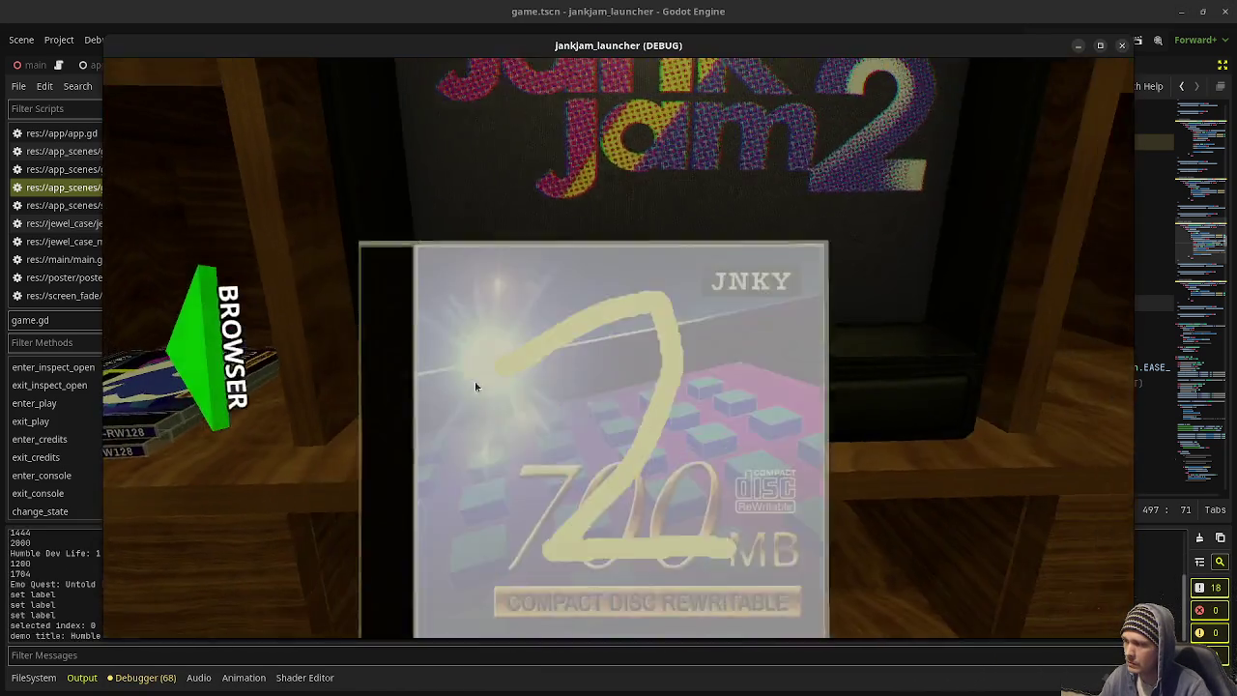
{"action": "left_click", "coordinate": [475, 386]}
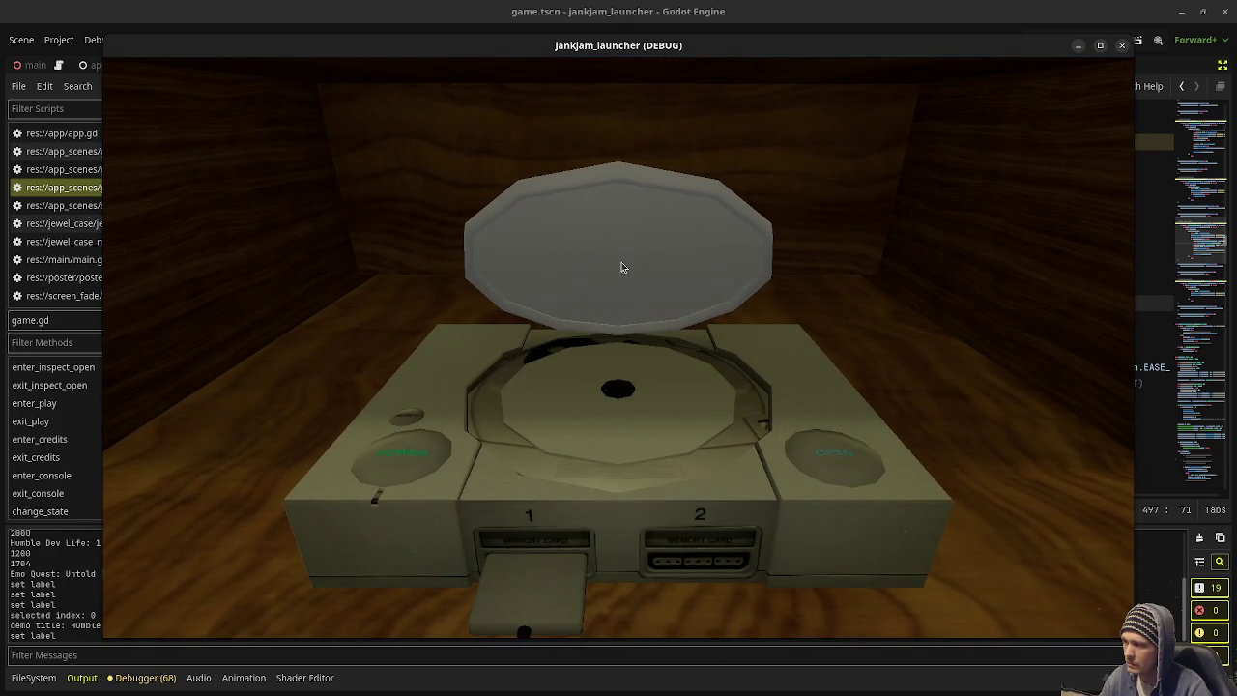
{"action": "left_click", "coordinate": [622, 267]}
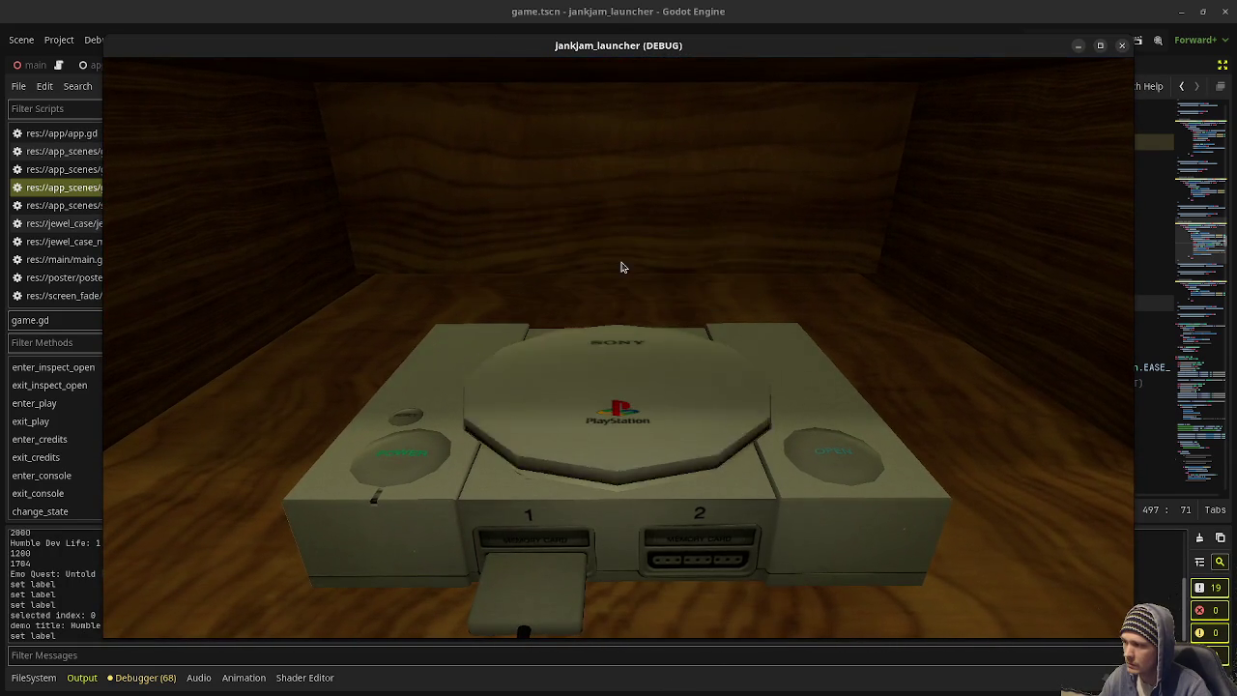
{"action": "left_click", "coordinate": [416, 472]}
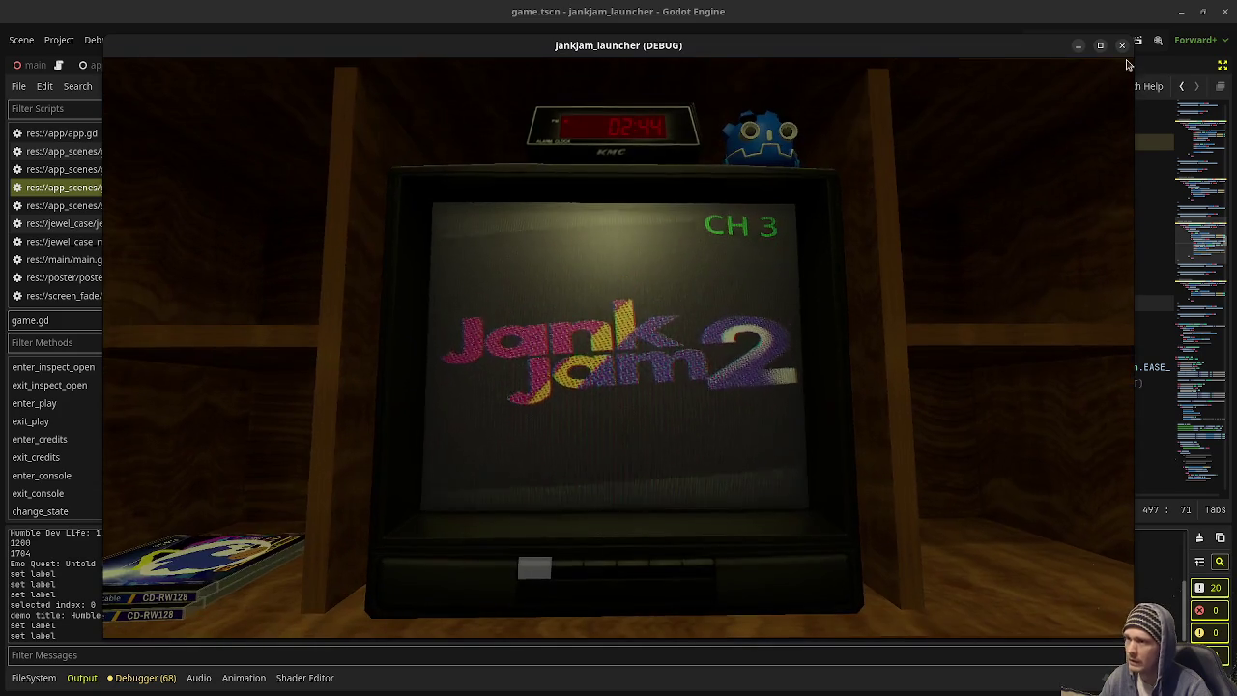
{"action": "left_click", "coordinate": [1121, 45]}
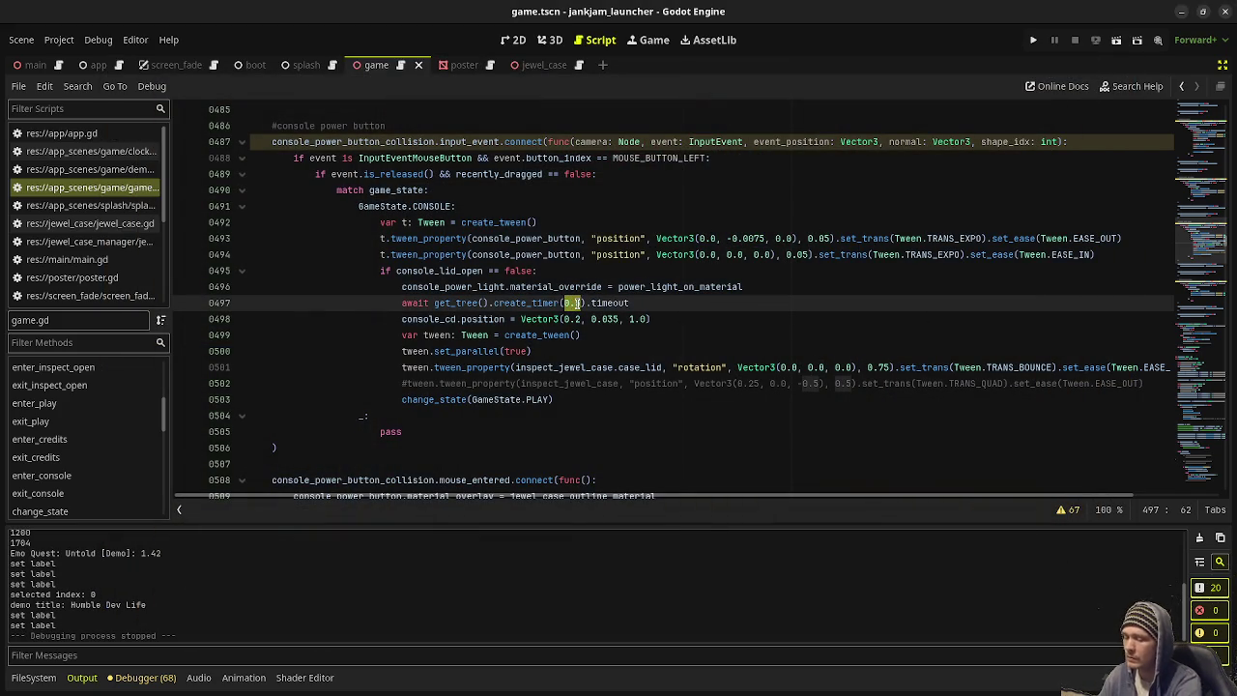
Step: Relaunch, use Left, Right and Down keys to insert the disc, close the lid, then stop with F8
{"action": "key", "text": "F5"}
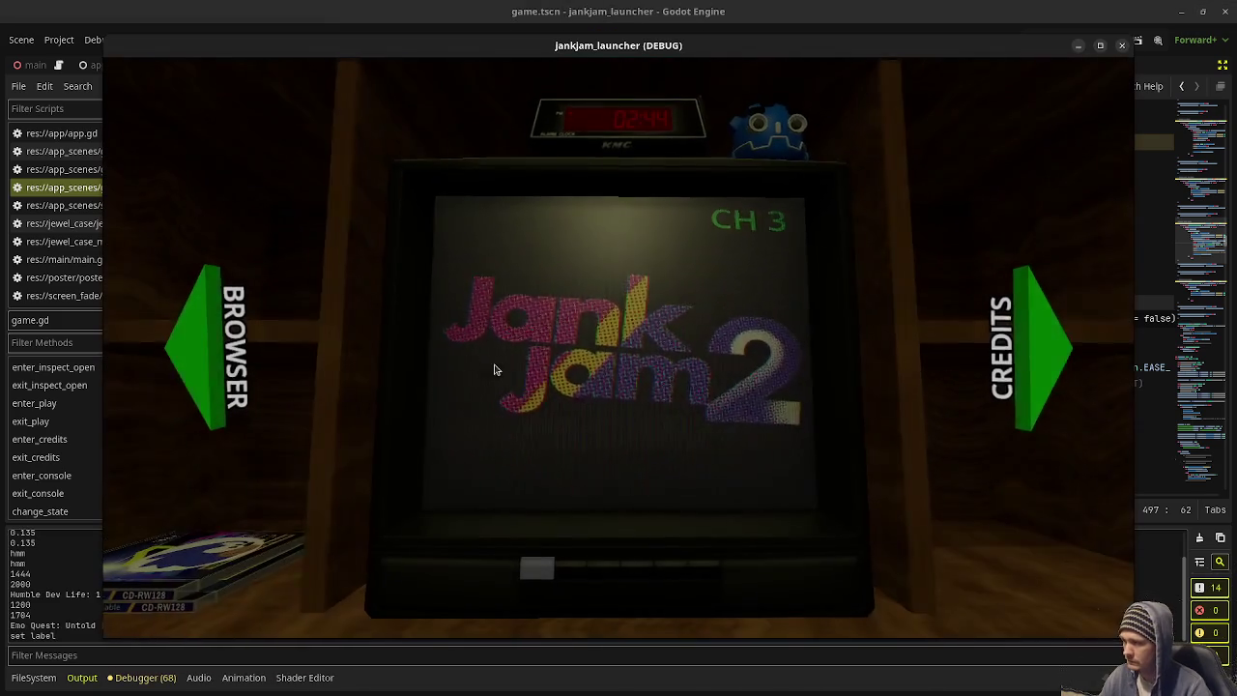
{"action": "key", "text": "Left"}
{"action": "key", "text": "Right"}
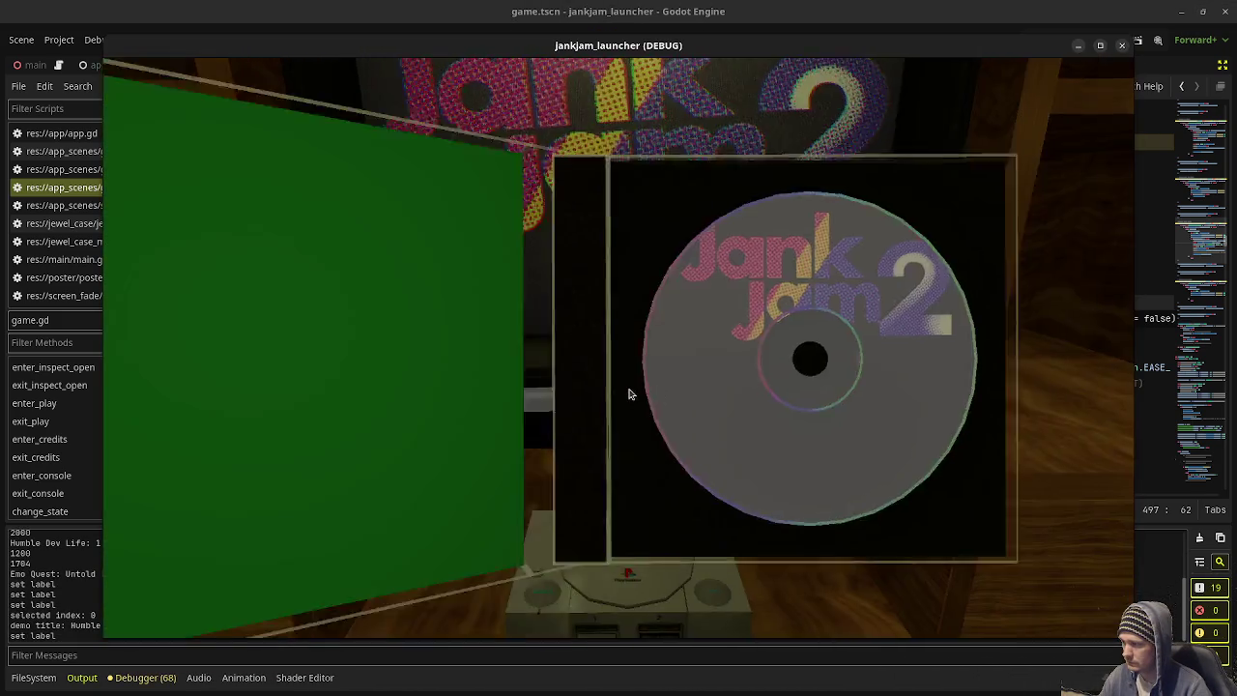
{"action": "key", "text": "Down"}
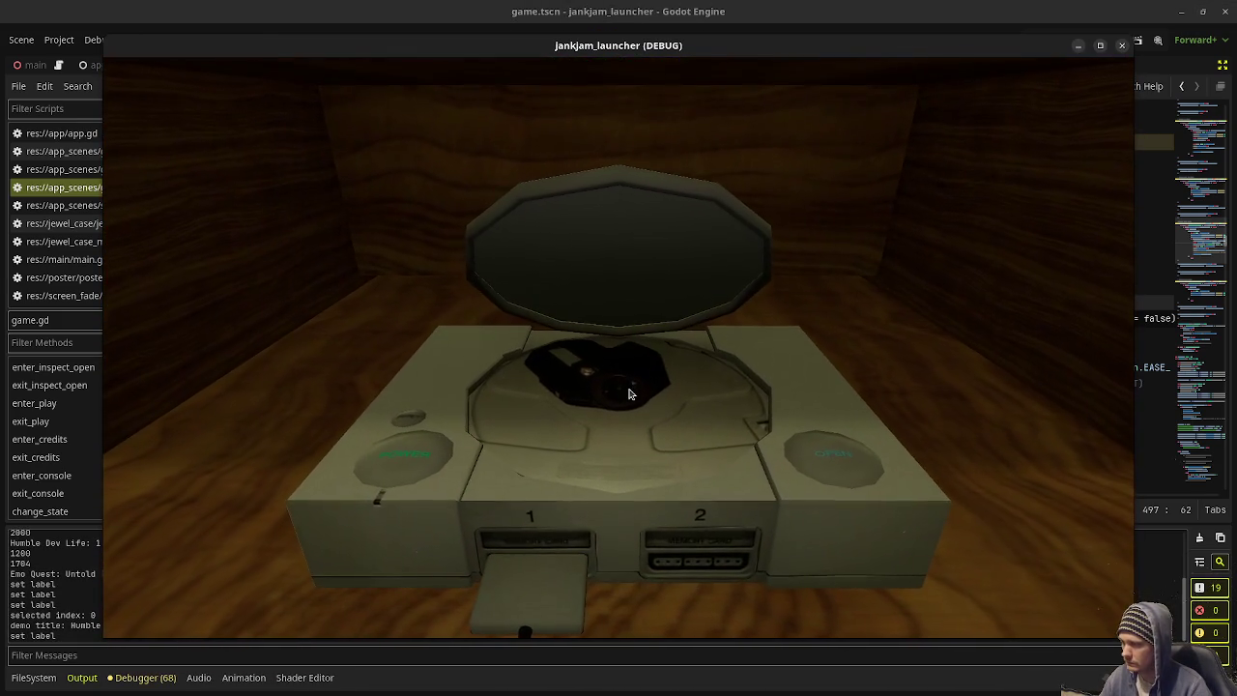
{"action": "left_click", "coordinate": [635, 270]}
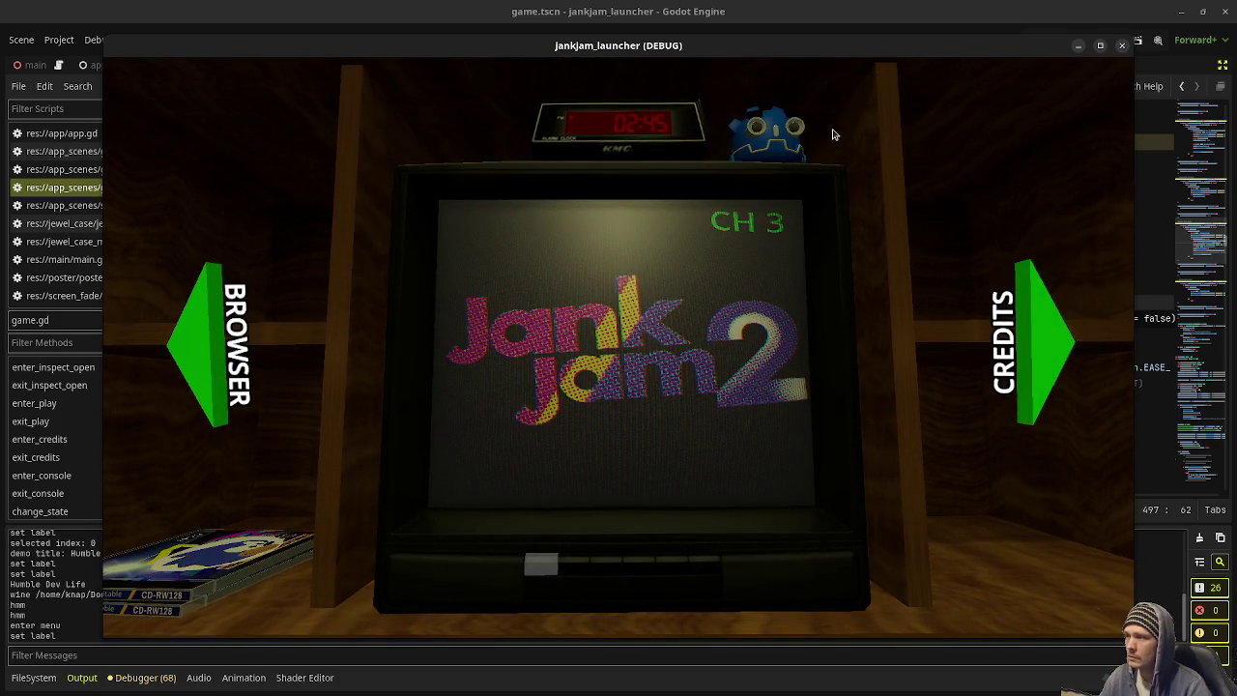
{"action": "key", "text": "F8"}
Step: Delete the console-lid bug note on line 23 of the BUGS comments and save
{"action": "scroll", "coordinate": [1207, 251], "scroll_direction": "up", "scroll_amount": 20}
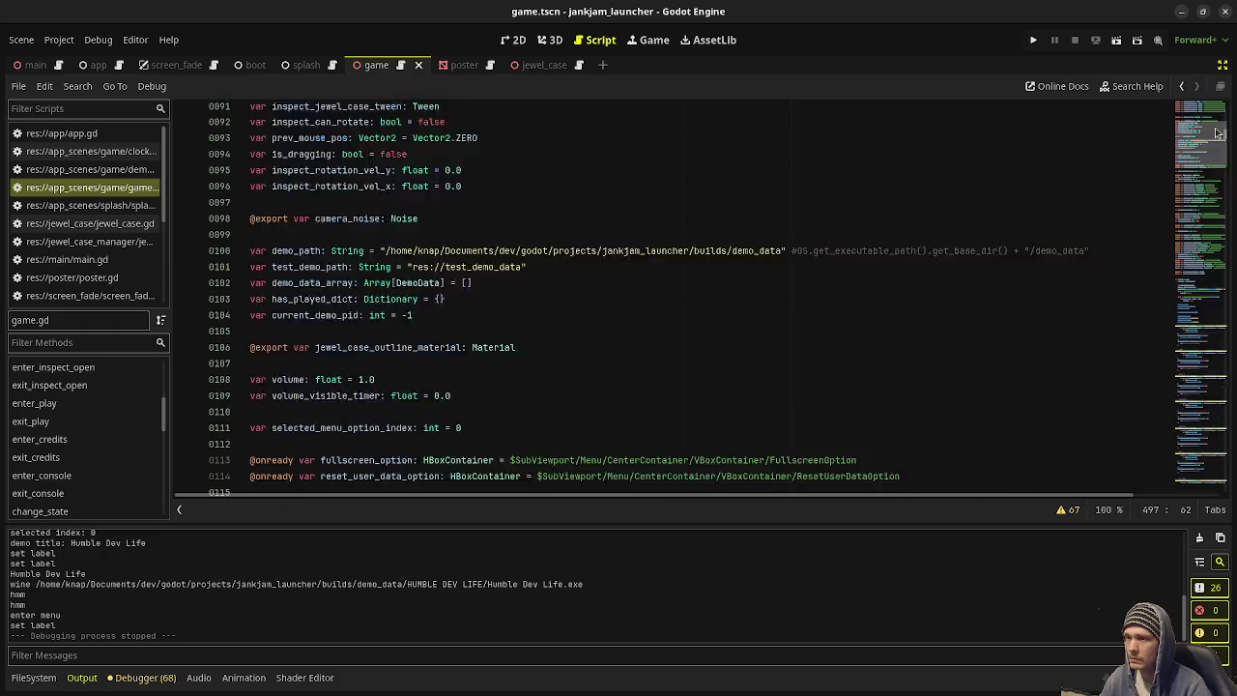
{"action": "scroll", "coordinate": [517, 300], "scroll_direction": "up", "scroll_amount": 9}
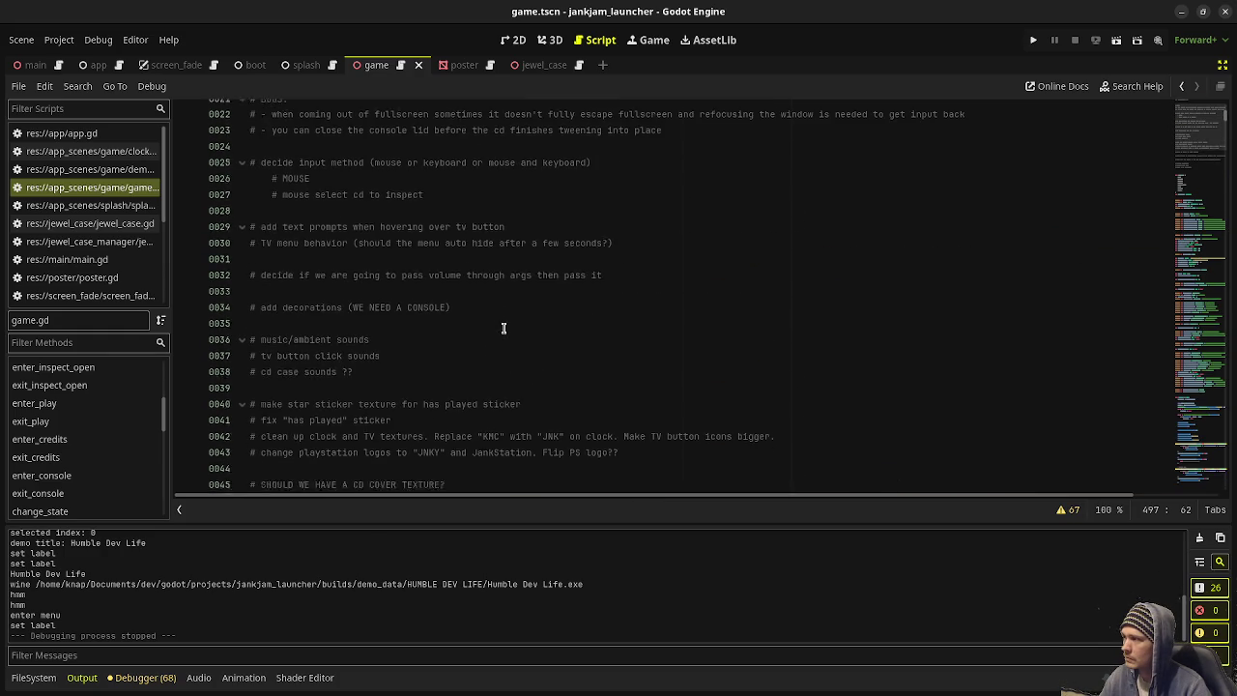
{"action": "scroll", "coordinate": [503, 324], "scroll_direction": "down", "scroll_amount": 2}
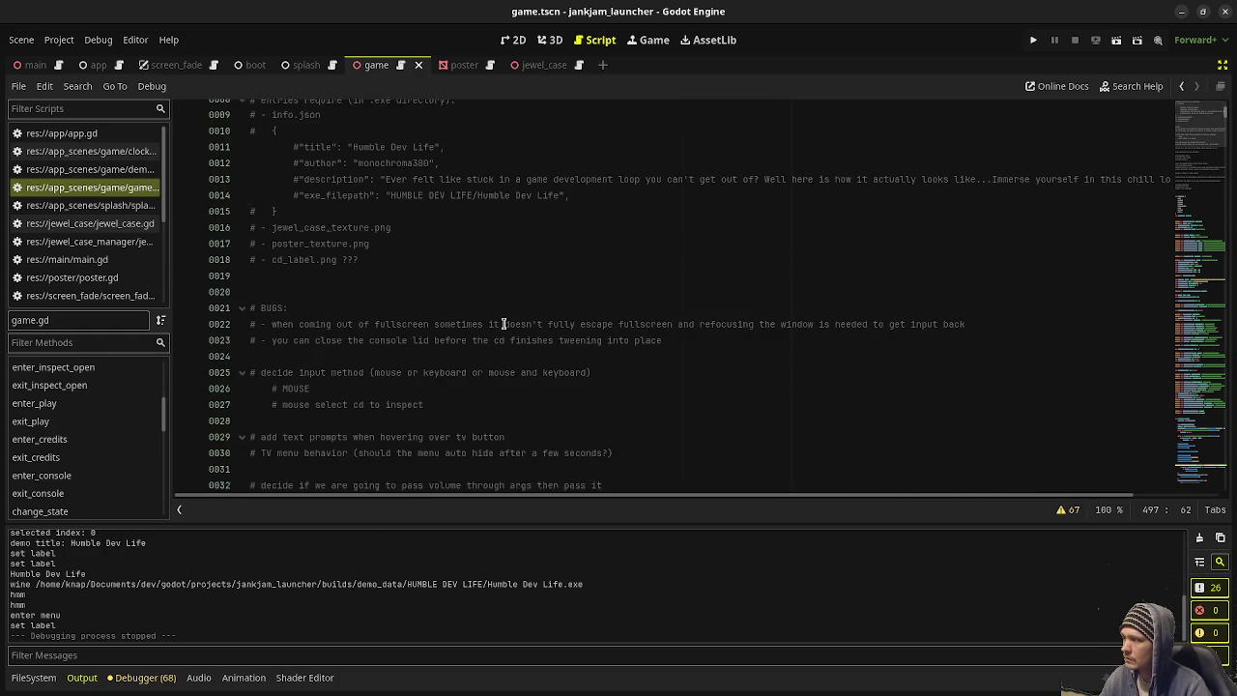
{"action": "left_click_drag", "start_coordinate": [663, 333], "coordinate": [969, 316]}
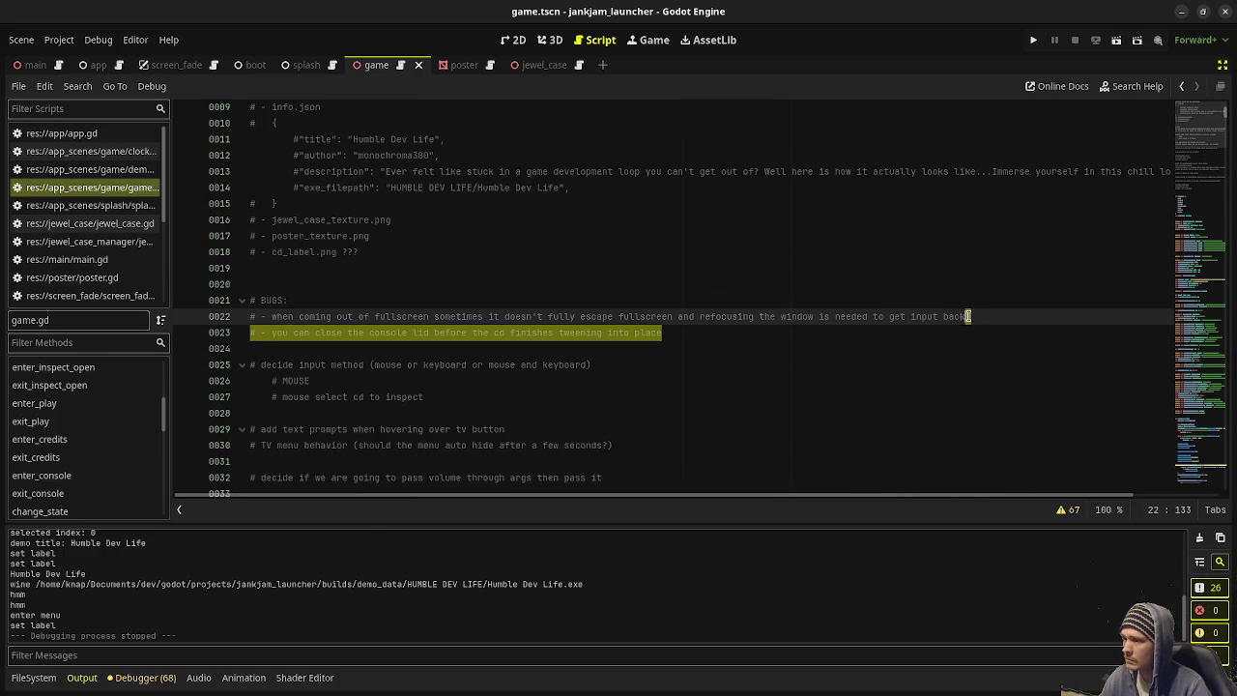
{"action": "key", "text": "BackSpace"}
{"action": "key", "text": "ctrl+s"}
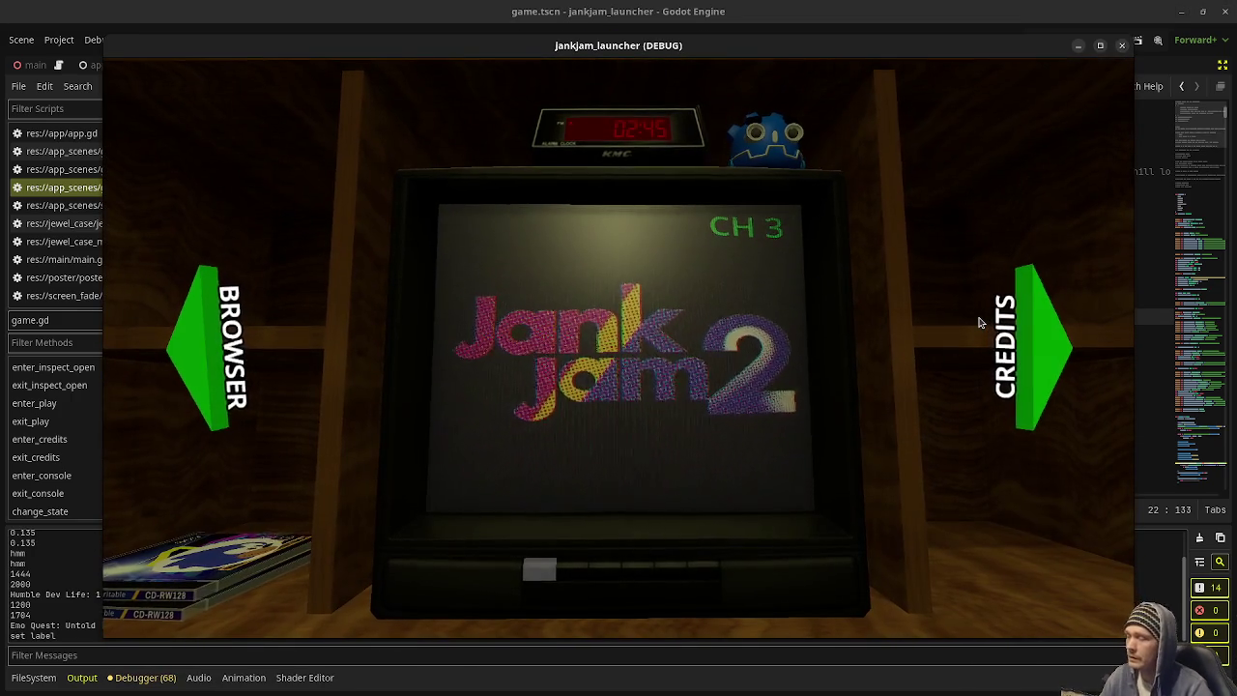
Step: In the relaunched game, move to the CD shelf, back out, and open a CD case to inspect its disc
{"action": "left_click", "coordinate": [193, 350]}
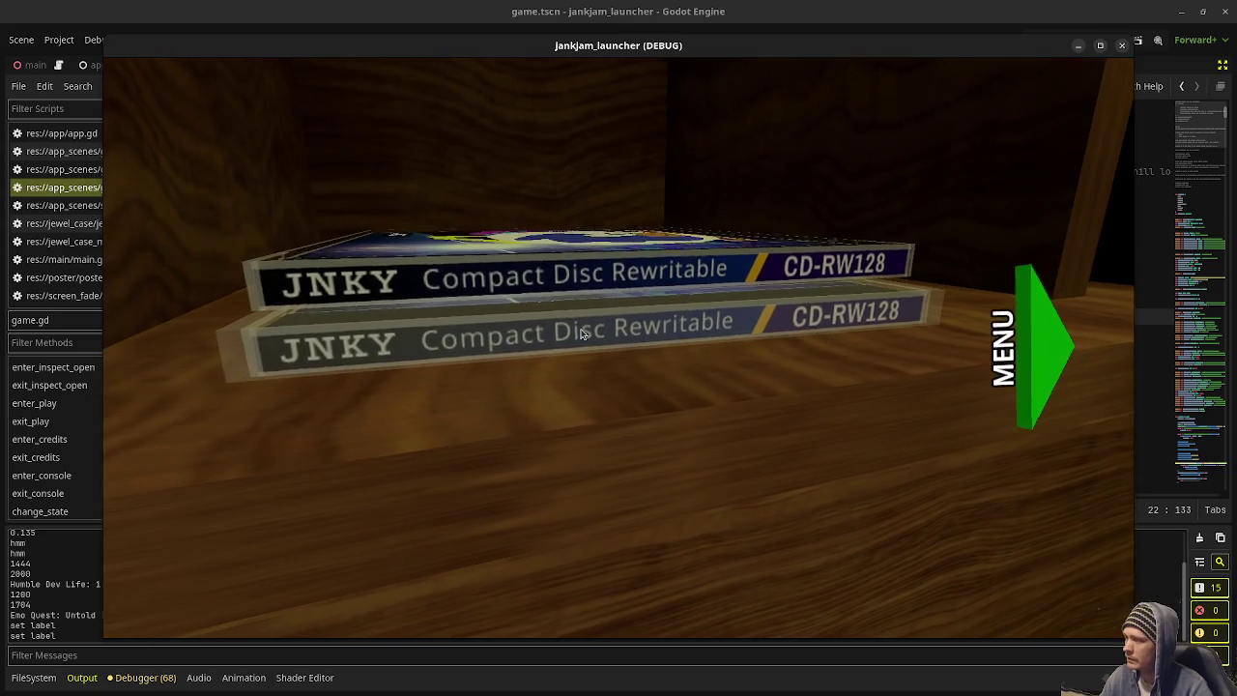
{"action": "key", "text": "Escape"}
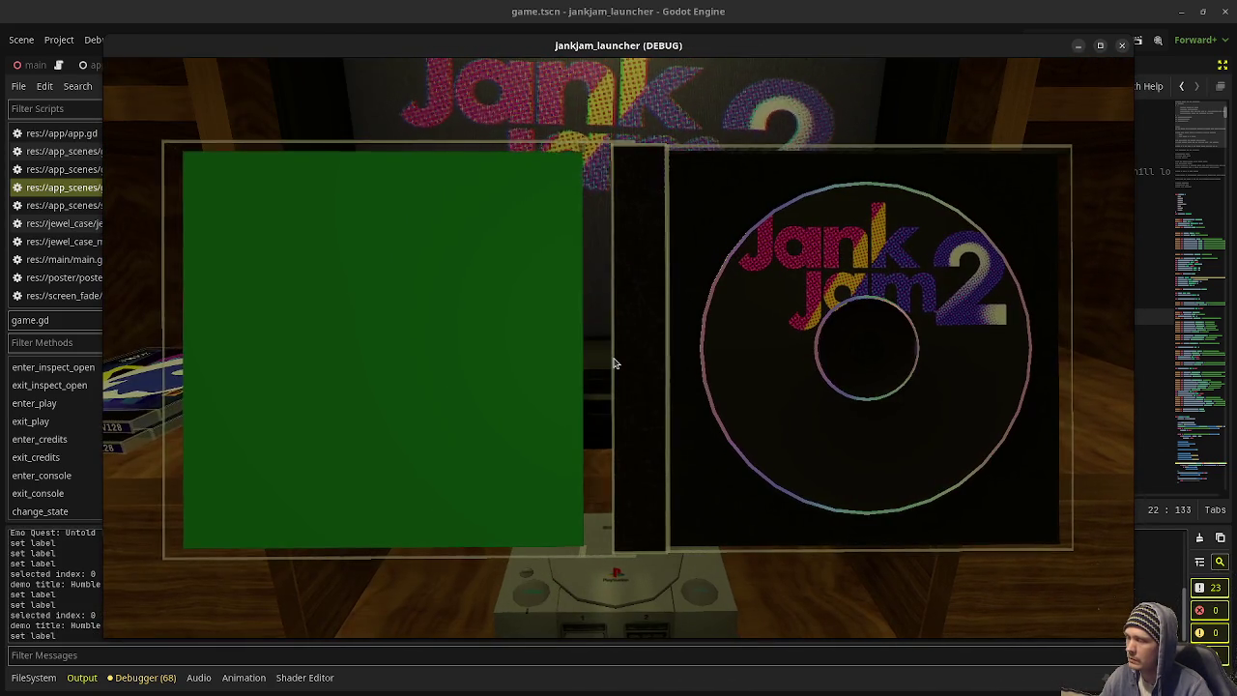
{"action": "left_click", "coordinate": [518, 387]}
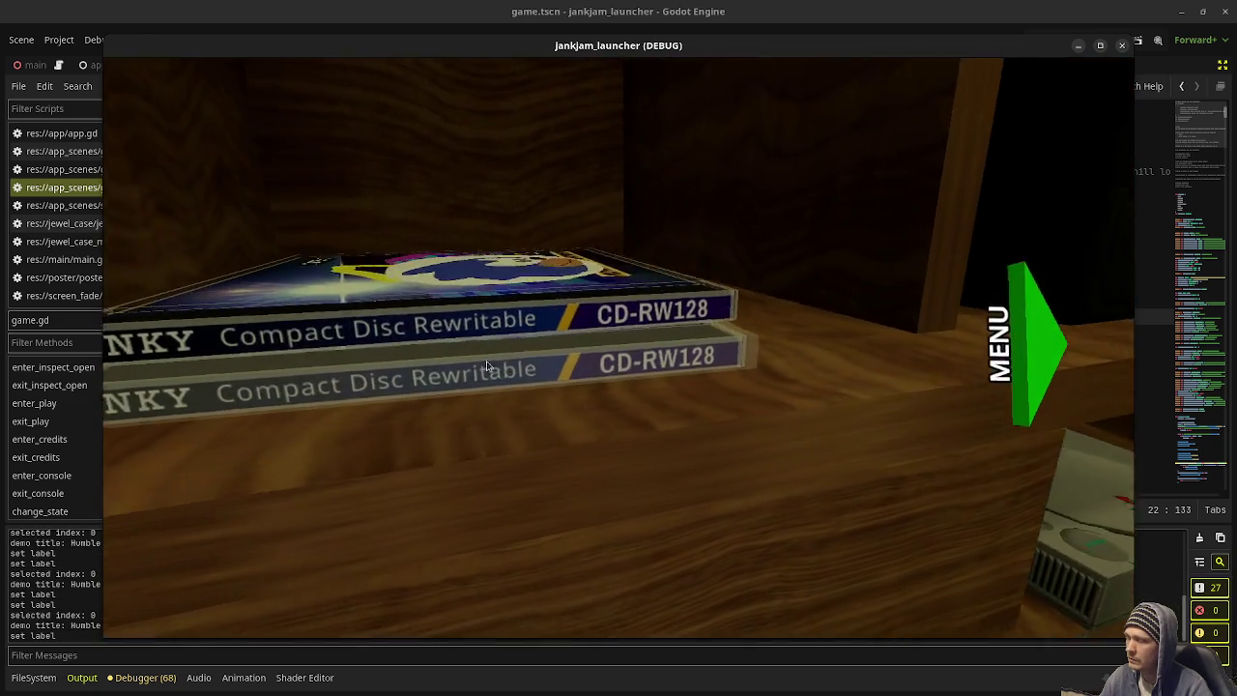
{"action": "left_click", "coordinate": [583, 352]}
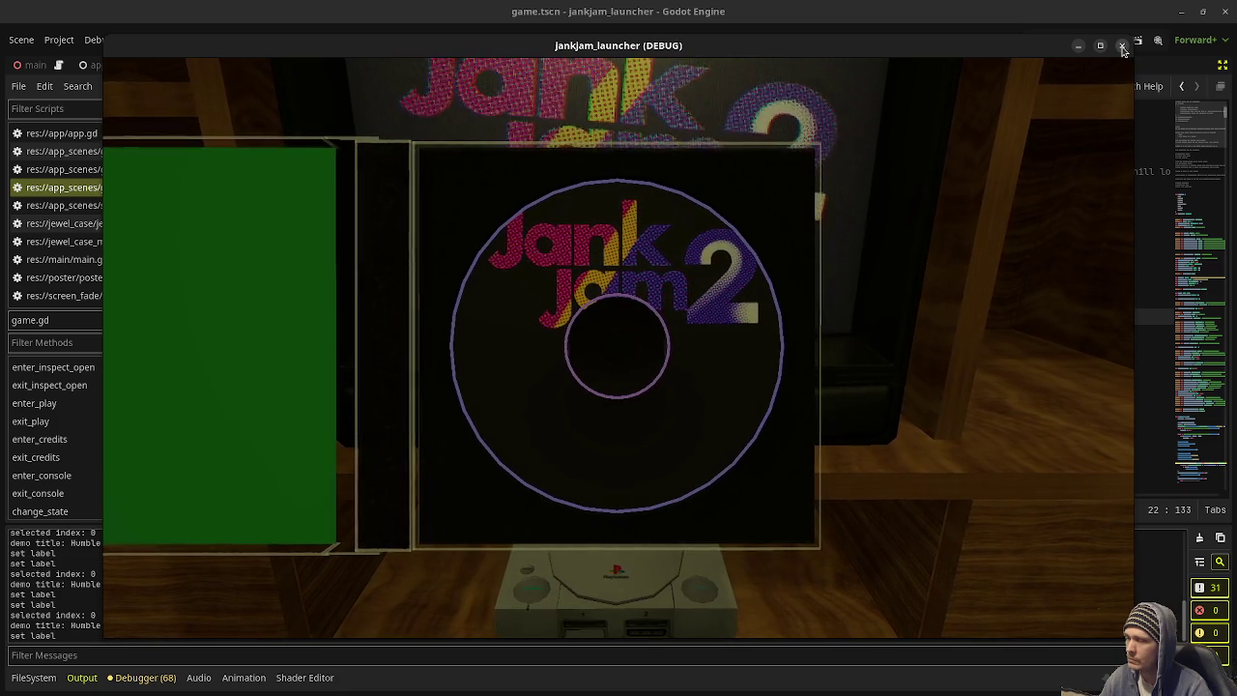
Step: Stop the running game and return to the BUGS notes in game.gd
{"action": "key", "text": "Escape"}
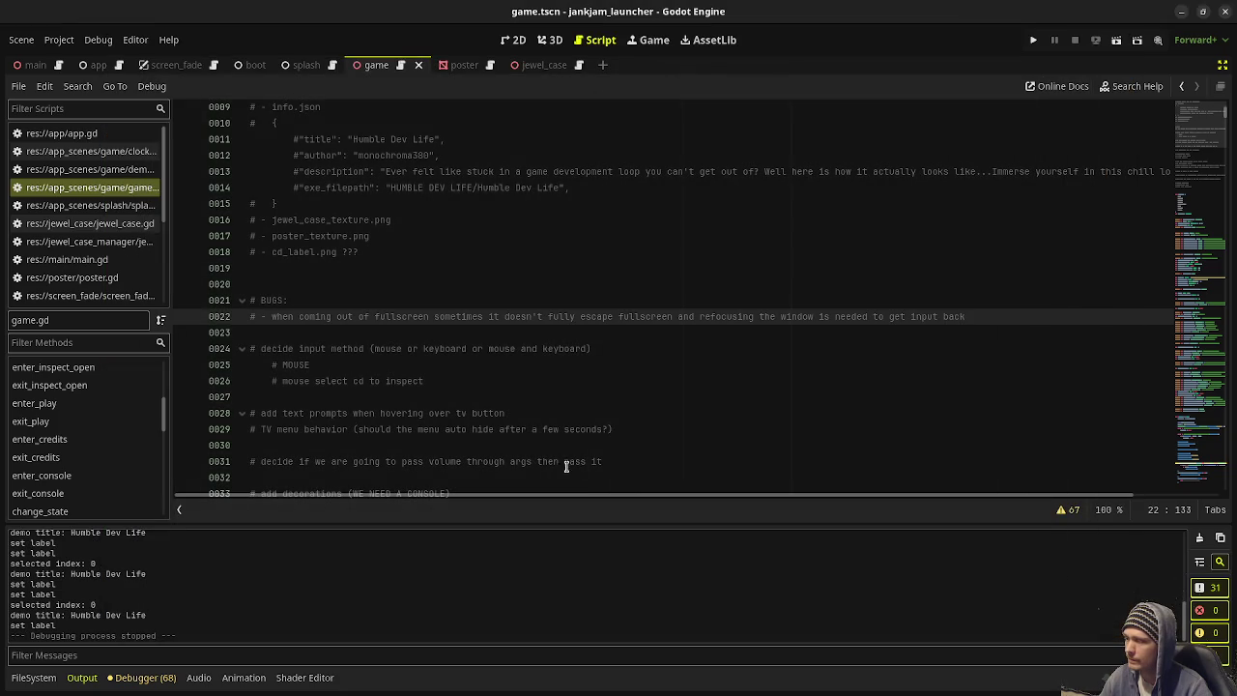
{"action": "scroll", "coordinate": [509, 423], "scroll_direction": "down", "scroll_amount": 3}
{"action": "scroll", "coordinate": [509, 423], "scroll_direction": "up", "scroll_amount": 2}
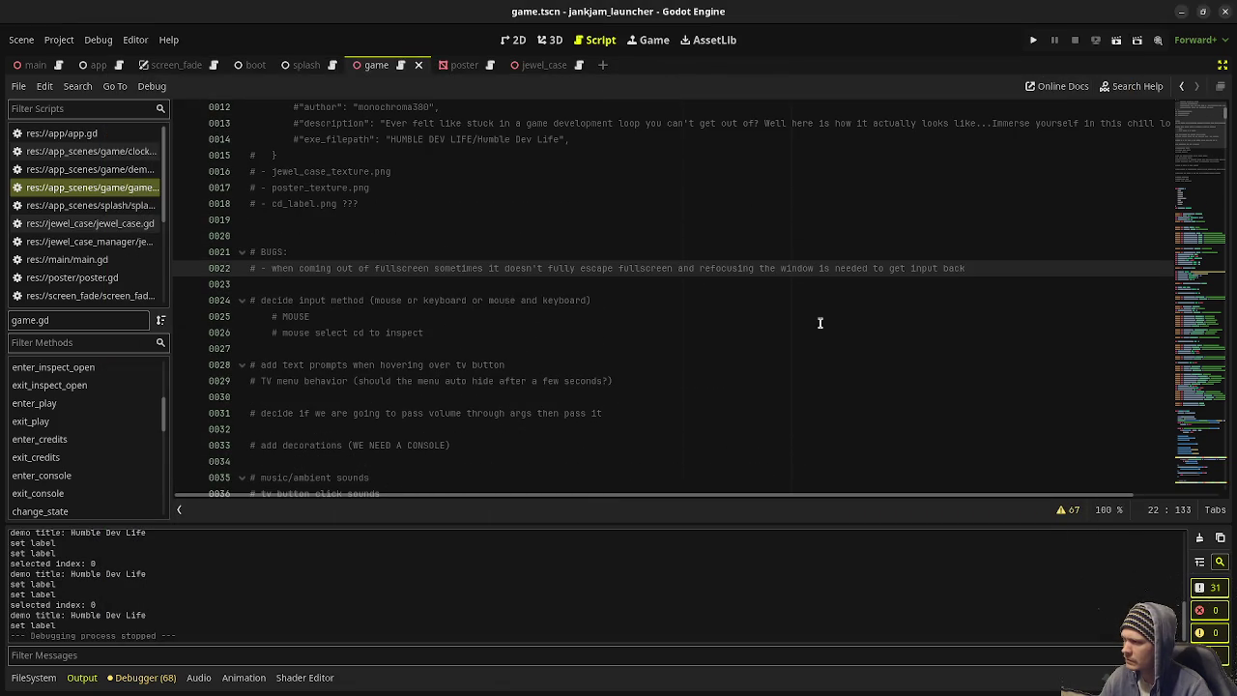
Step: Add a BUGS note that spamming space in CD inspect mixes the tweens, save, and run
{"action": "key", "text": "Return"}
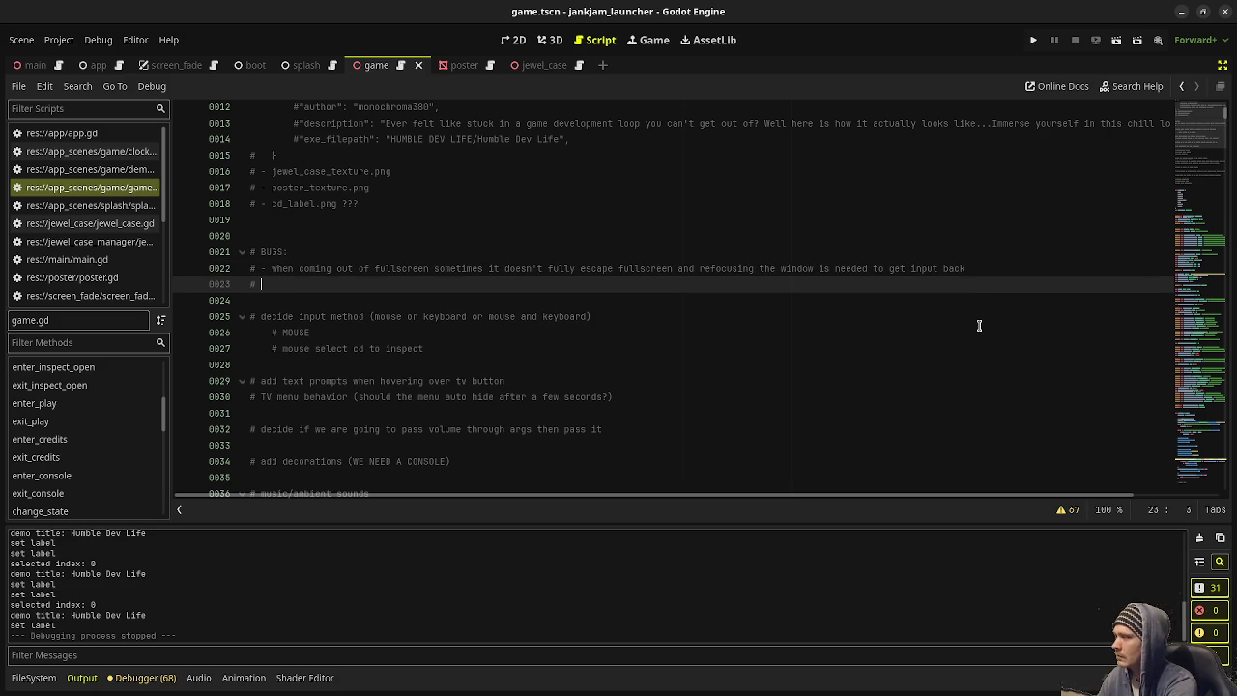
{"action": "type", "text": "- if you enter "}
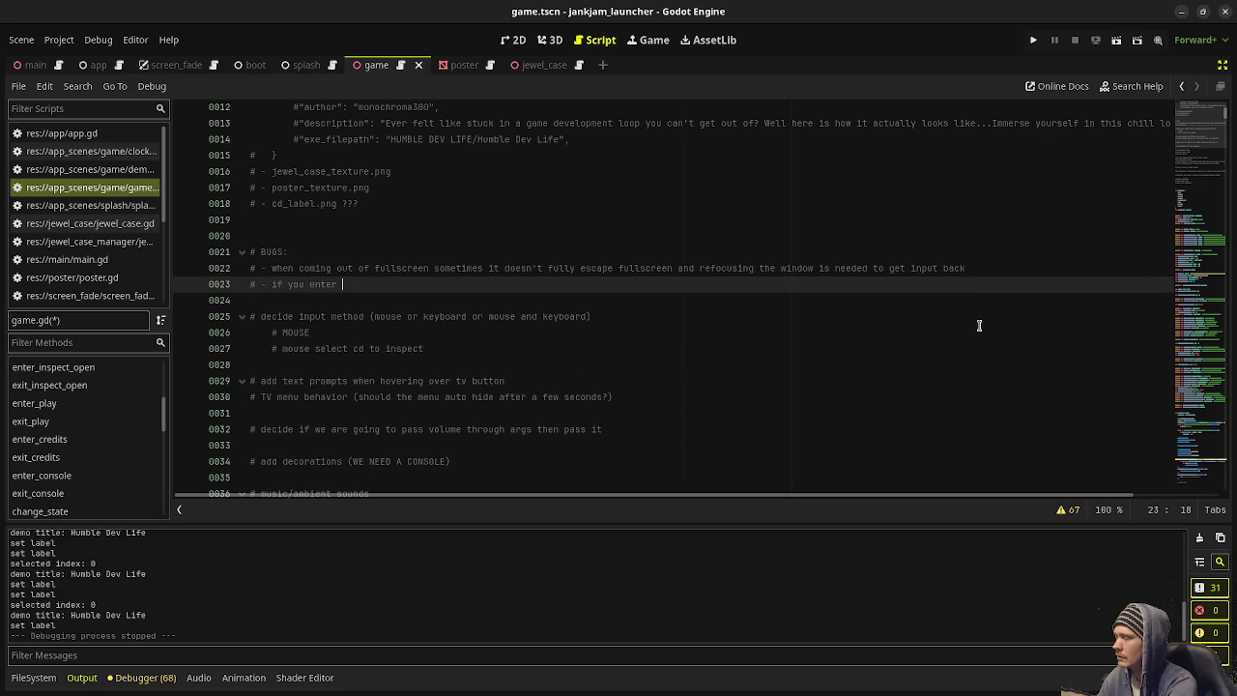
{"action": "type", "text": "cd inspect state and"}
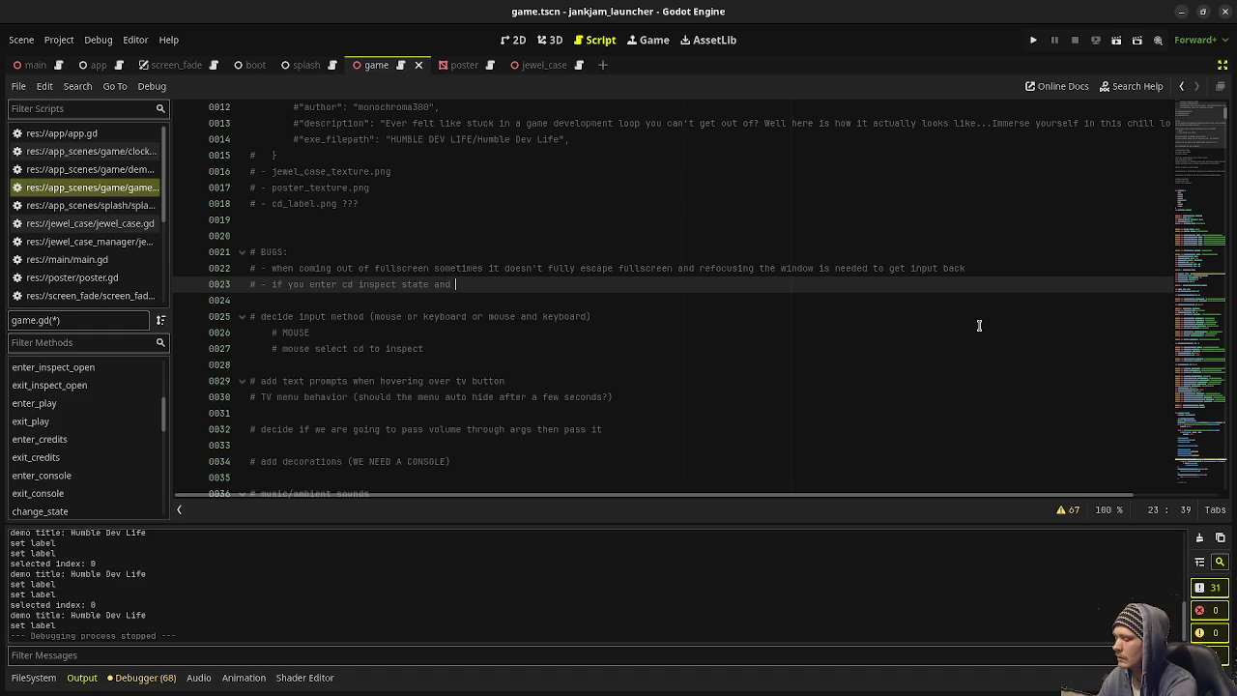
{"action": "type", "text": "spam space to open the cd case "}
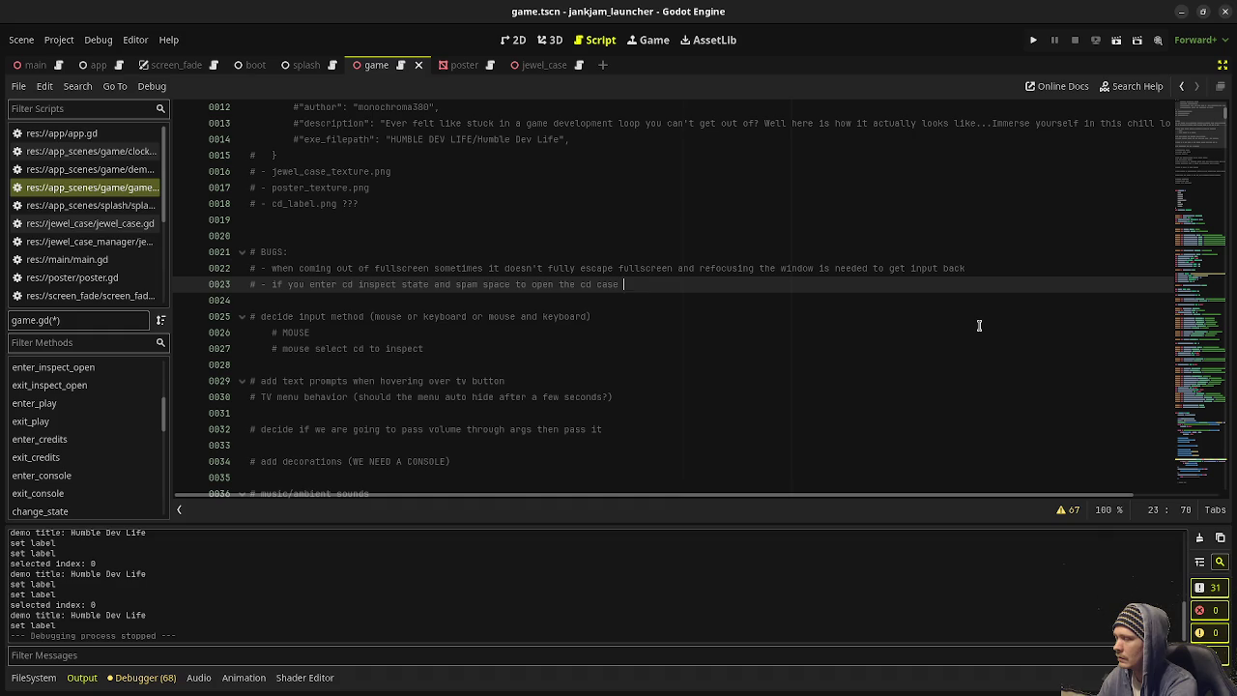
{"action": "type", "text": "the twee"}
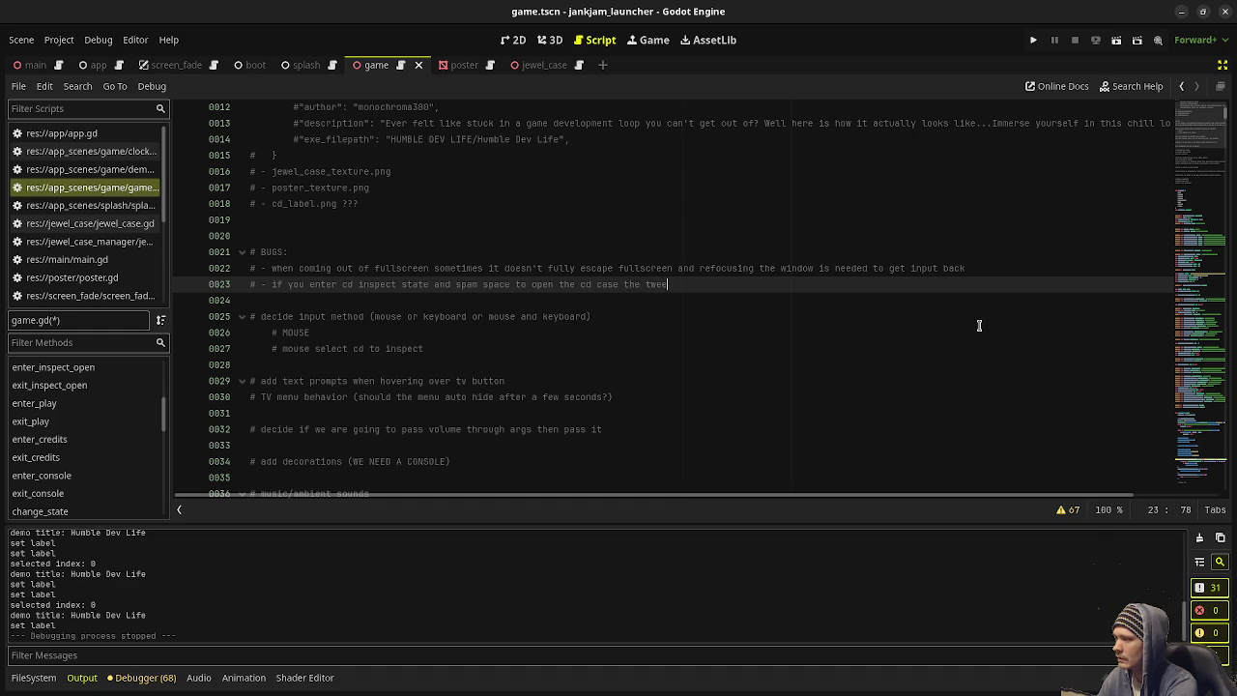
{"action": "type", "text": "ns get mixed up"}
{"action": "key", "text": "ctrl+s"}
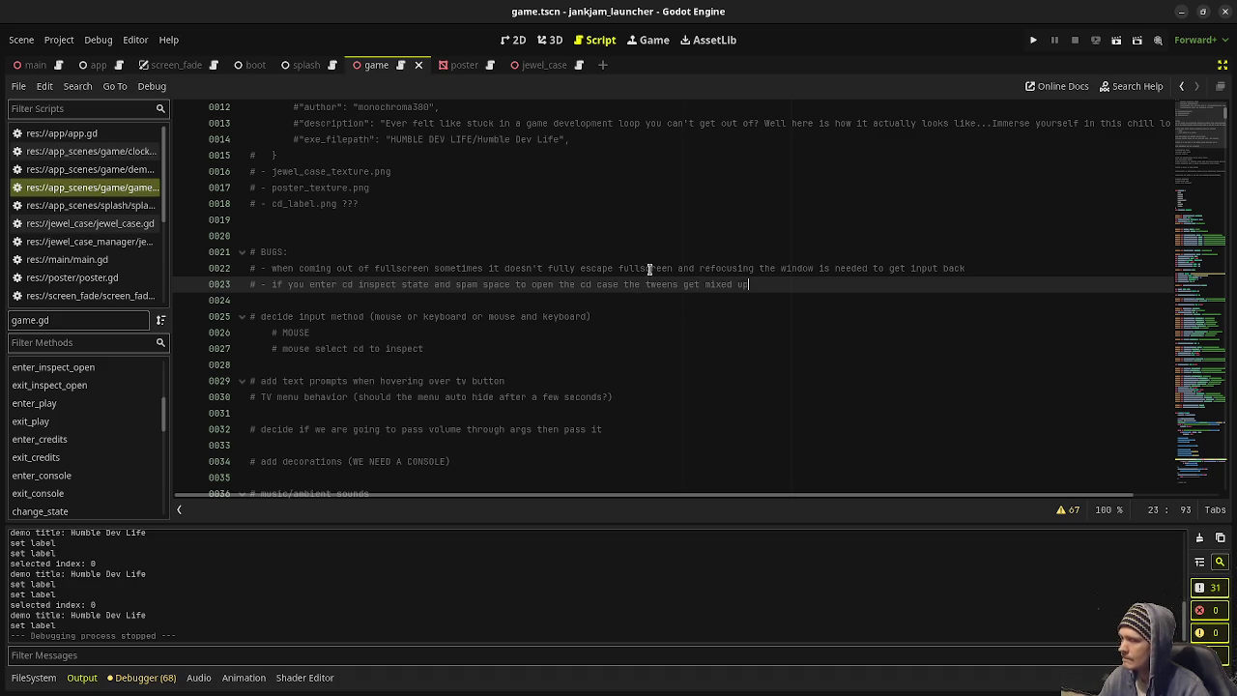
{"action": "left_click", "coordinate": [1033, 40]}
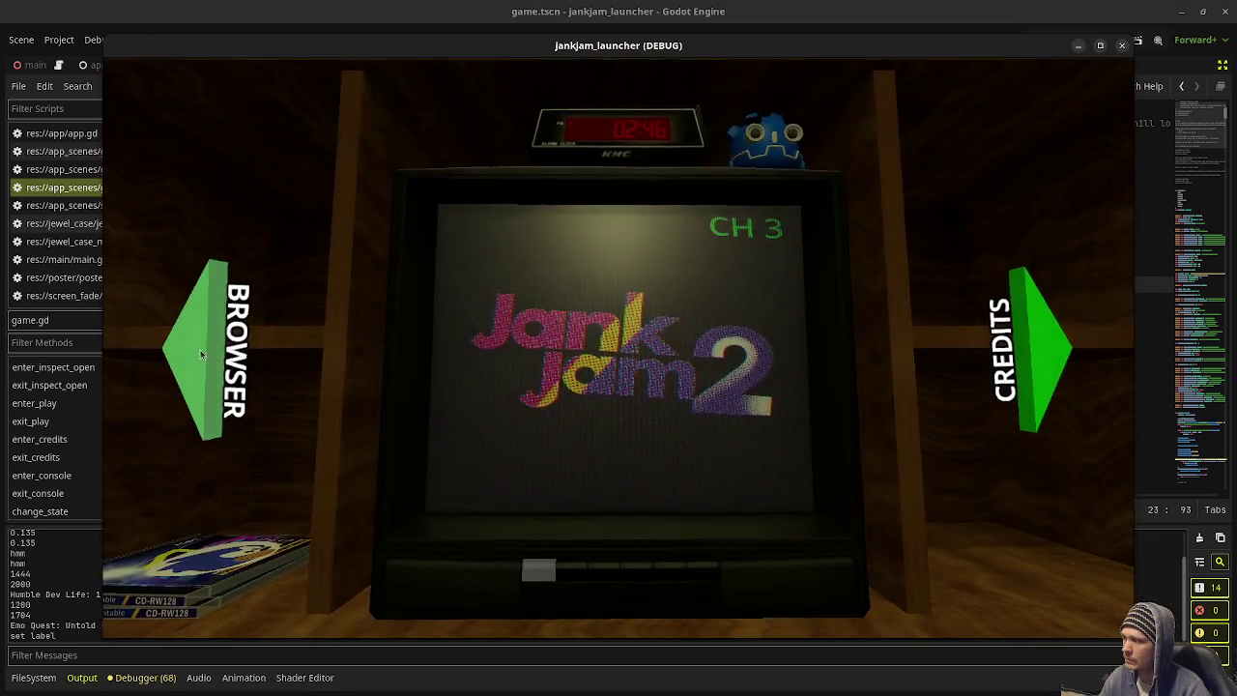
Step: Go to the BROWSER shelf, open the top JNKY CD case, then stop the game
{"action": "left_click", "coordinate": [201, 354]}
{"action": "left_click", "coordinate": [419, 352]}
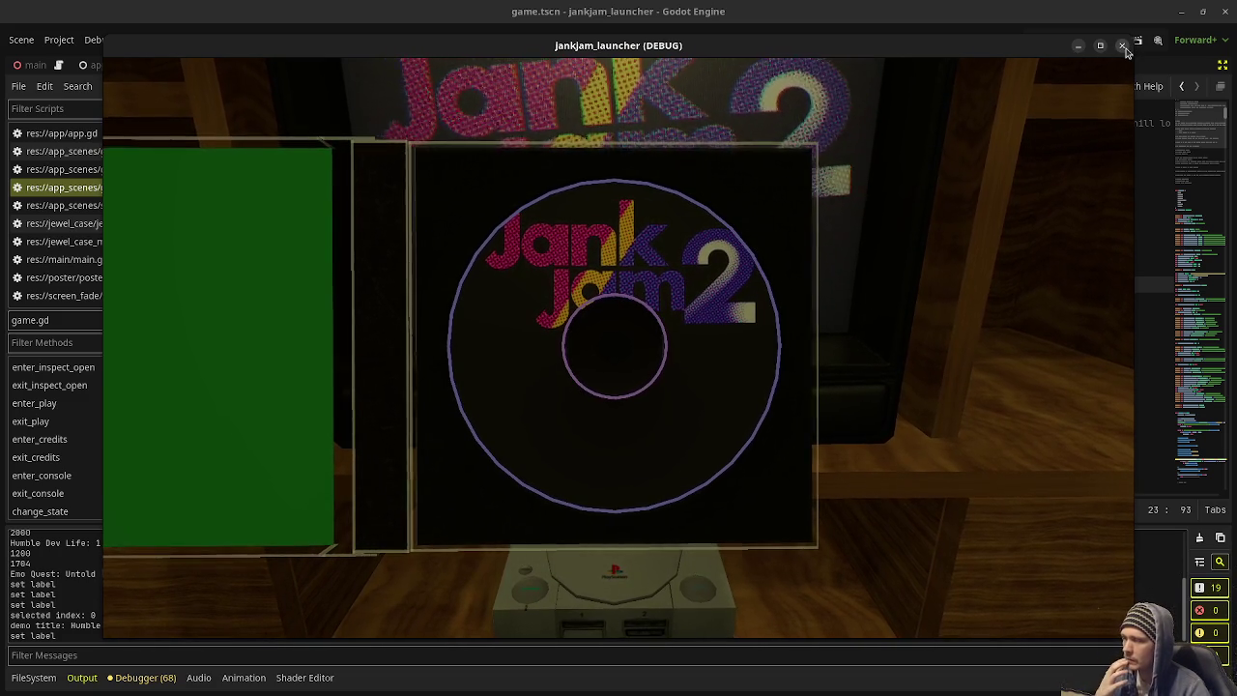
{"action": "left_click", "coordinate": [1123, 46]}
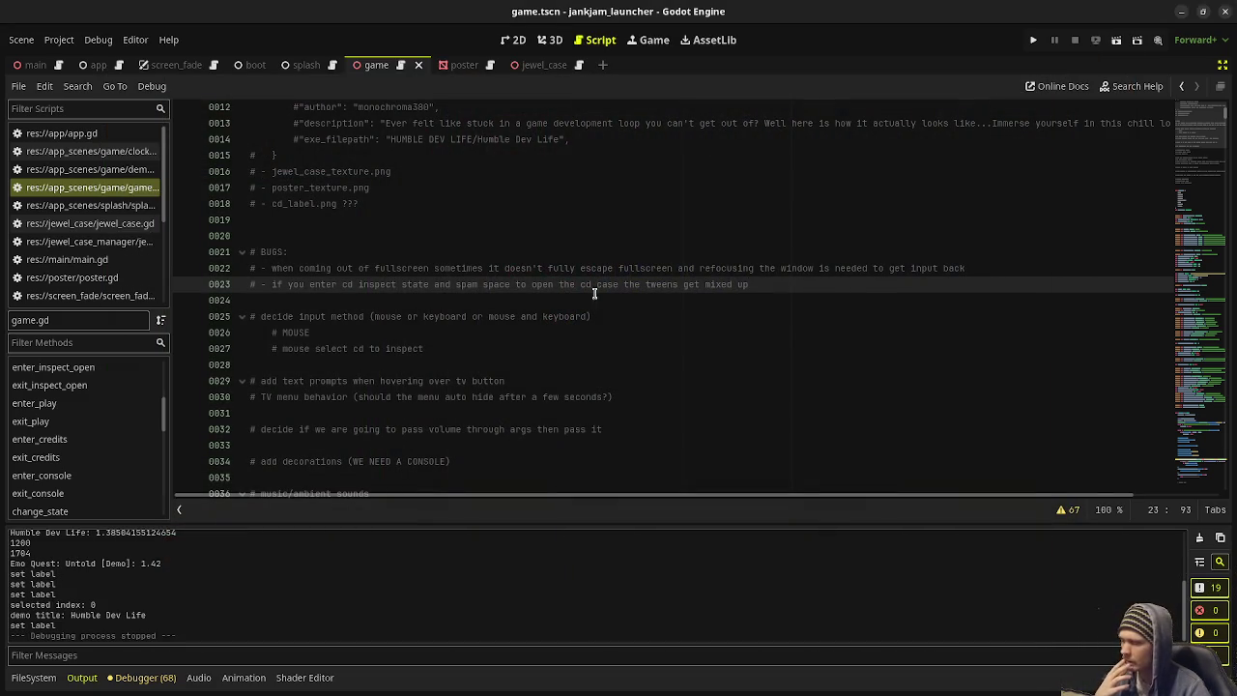
{"action": "scroll", "coordinate": [550, 287], "scroll_direction": "down", "scroll_amount": 5}
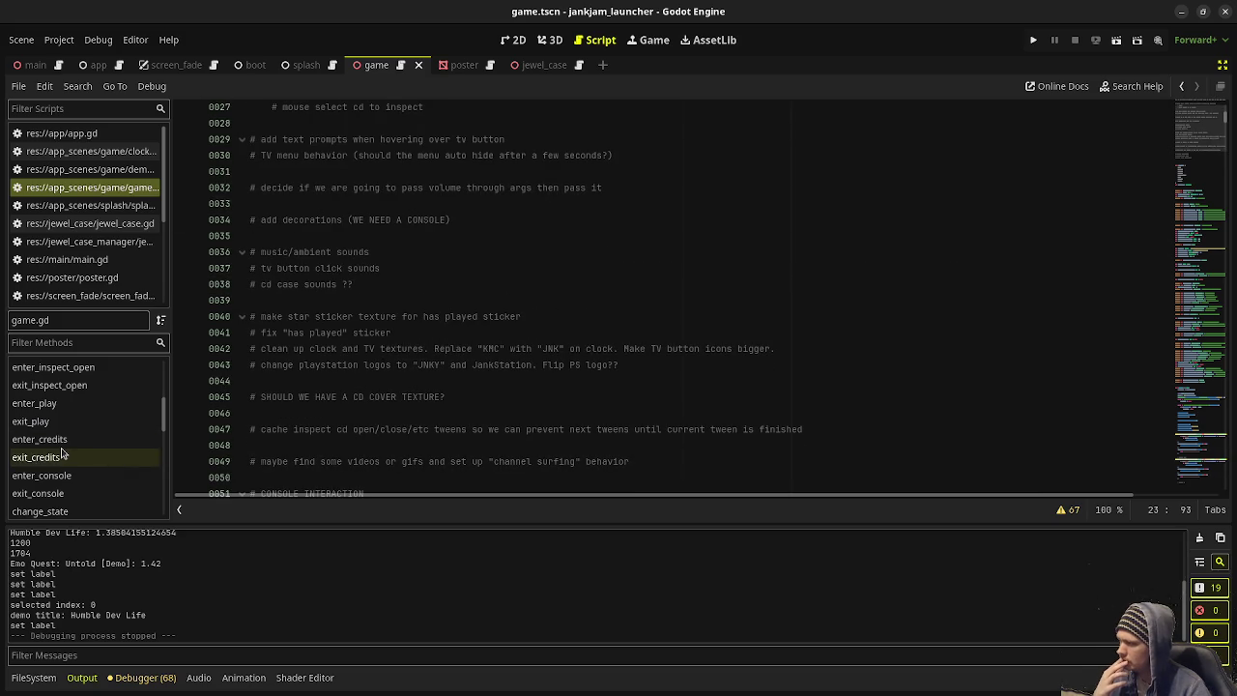
{"action": "scroll", "coordinate": [66, 405], "scroll_direction": "up", "scroll_amount": 2}
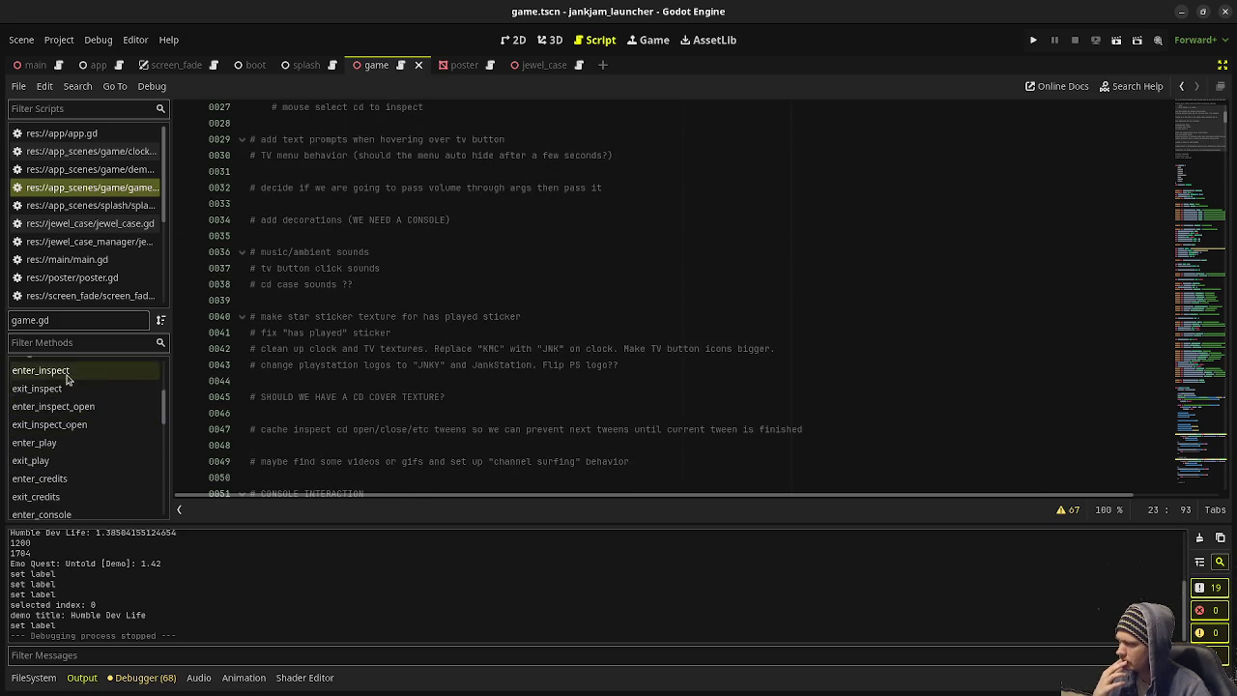
Step: Jump to enter_inspect and select inspect_can_rotate on line 919
{"action": "left_click", "coordinate": [64, 372]}
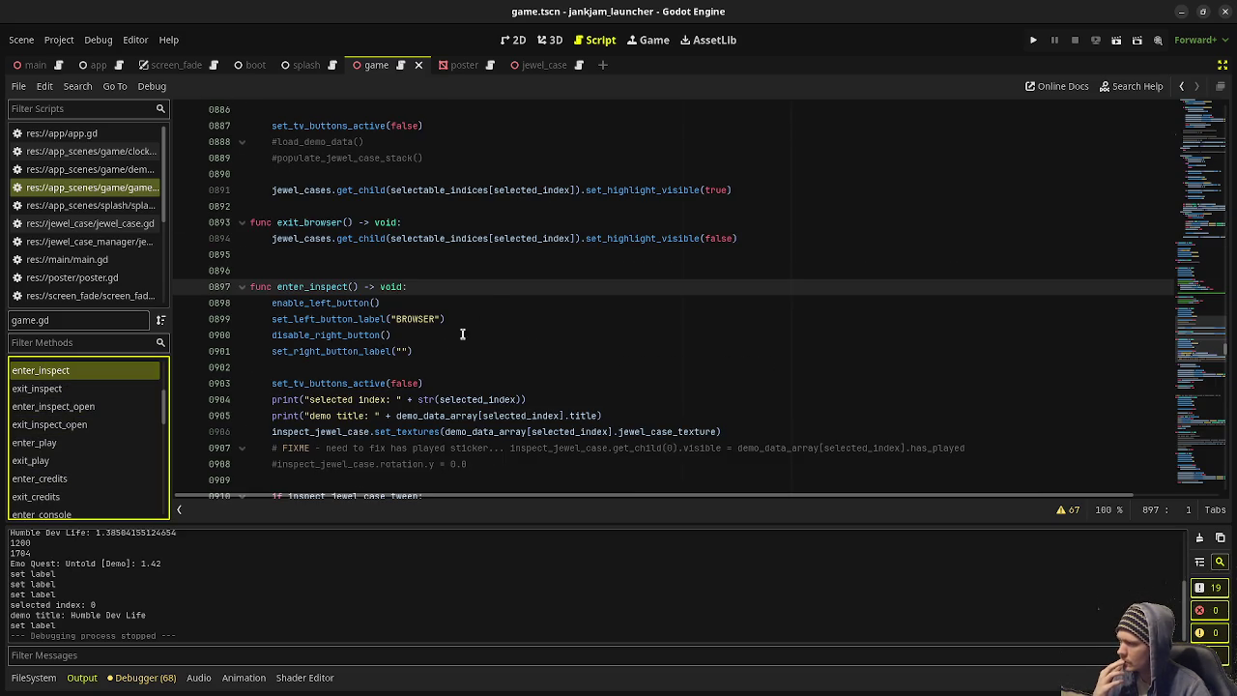
{"action": "scroll", "coordinate": [454, 344], "scroll_direction": "down", "scroll_amount": 5}
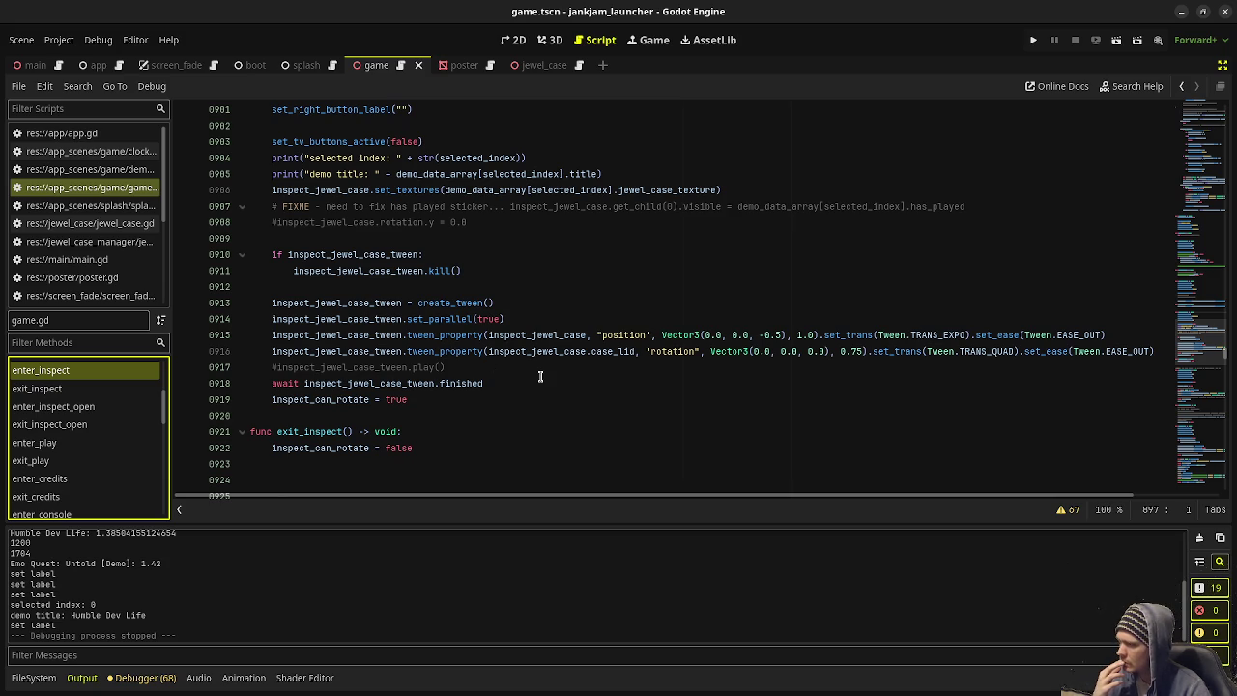
{"action": "double_click", "coordinate": [317, 402]}
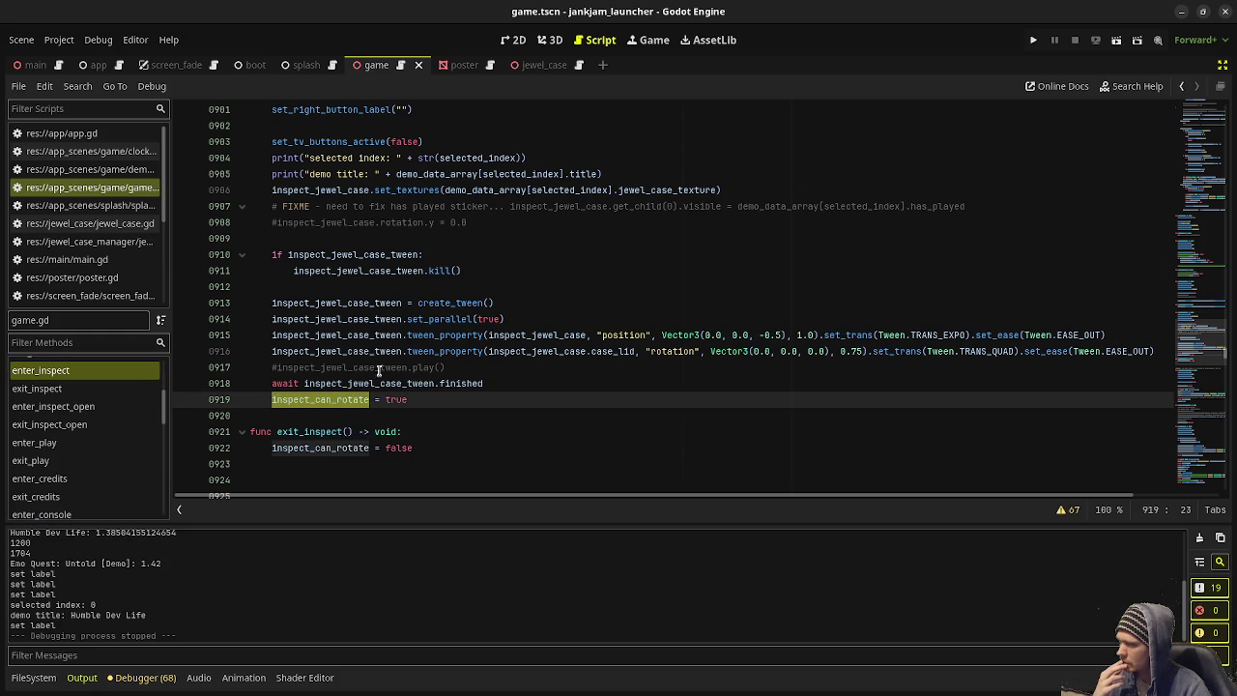
Step: Re-run the launcher, put the inspected case back, pull out another, then stop the game
{"action": "left_click", "coordinate": [1033, 40]}
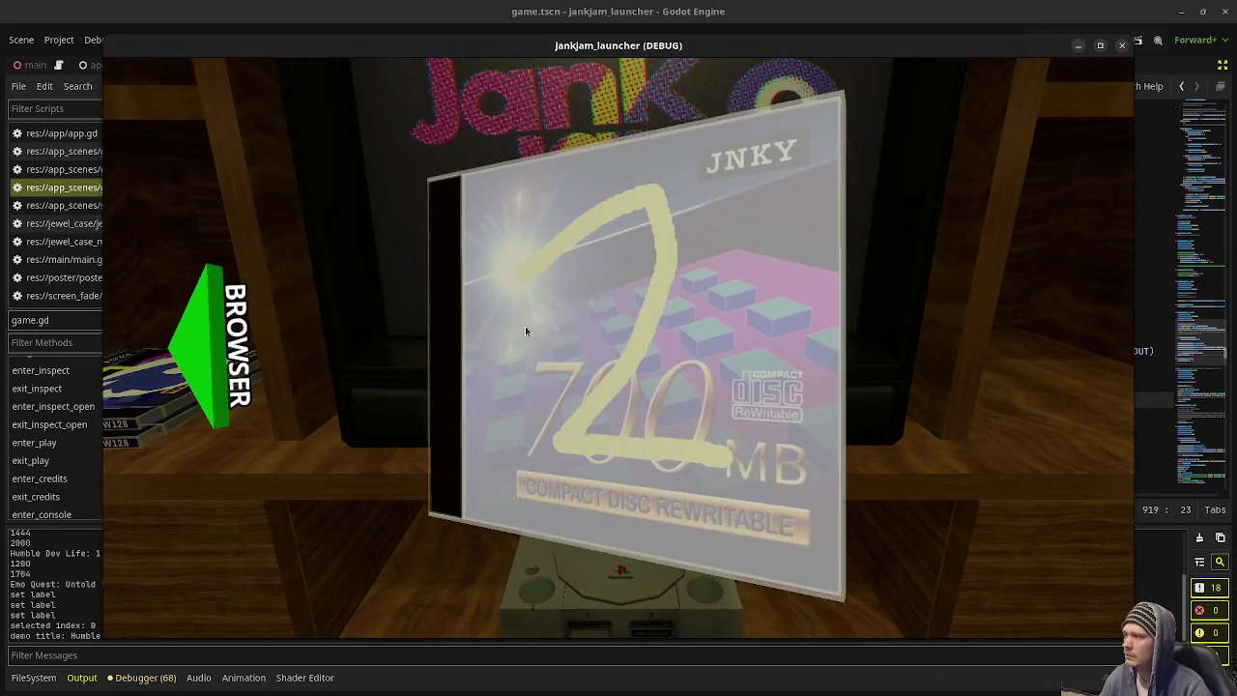
{"action": "left_click", "coordinate": [250, 296]}
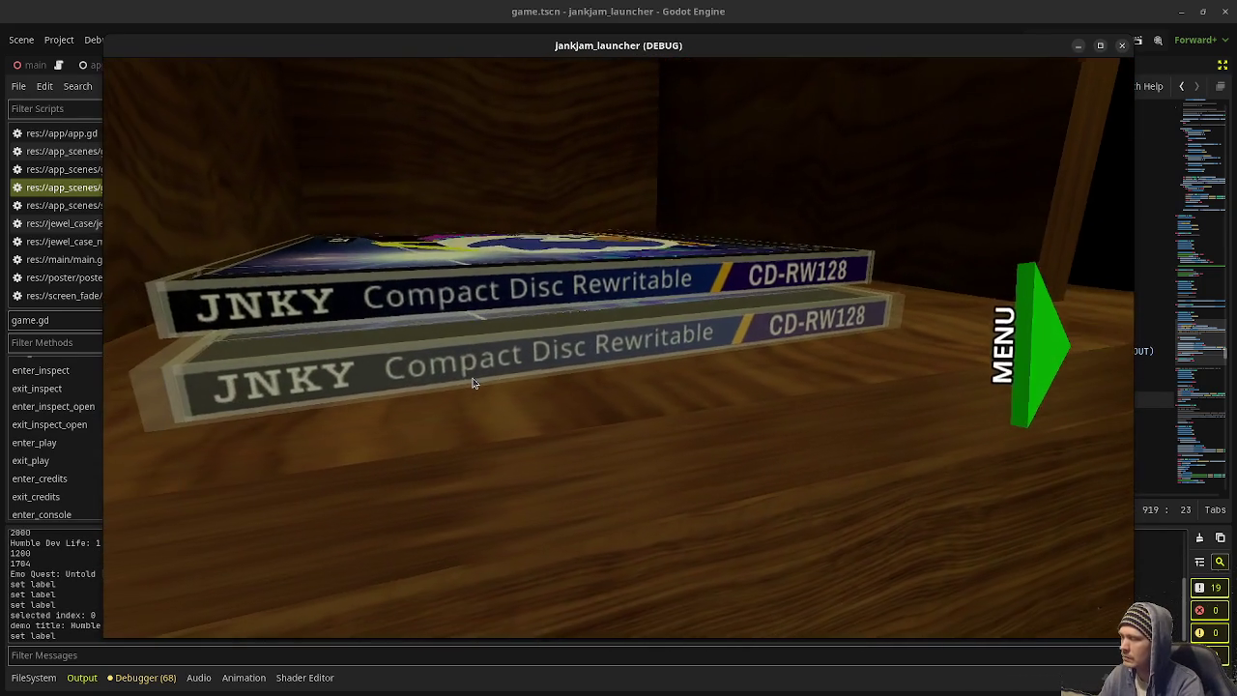
{"action": "left_click", "coordinate": [473, 383]}
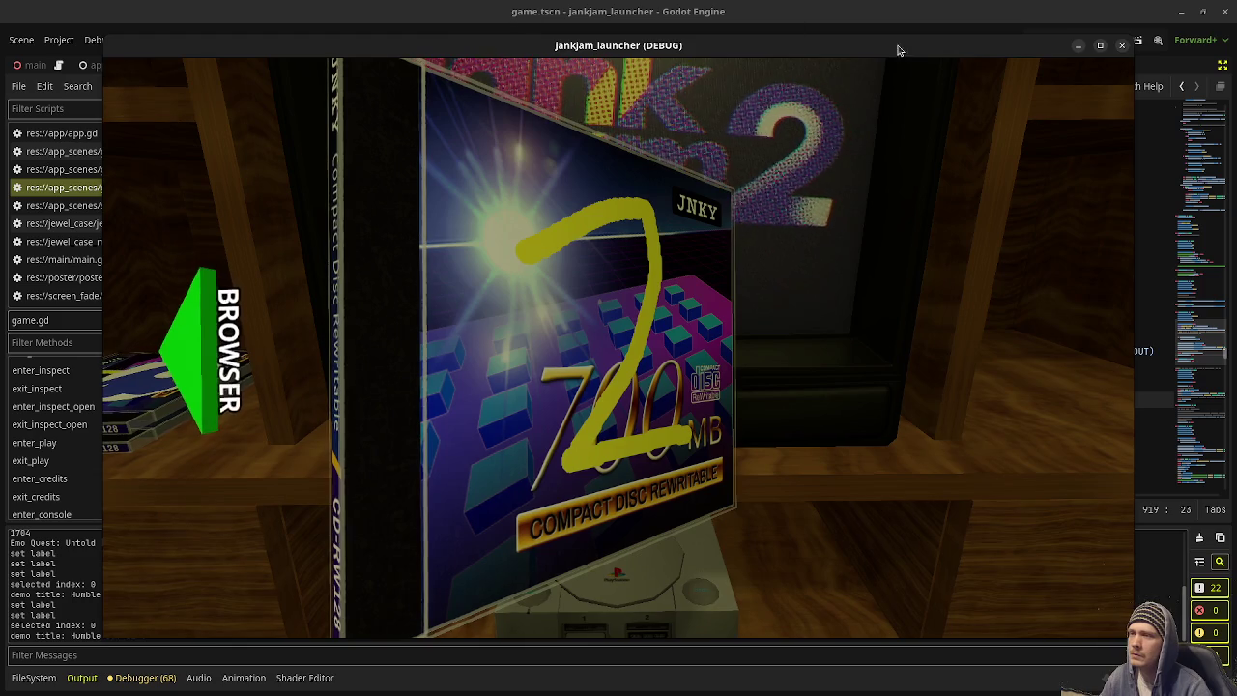
{"action": "left_click", "coordinate": [1123, 46]}
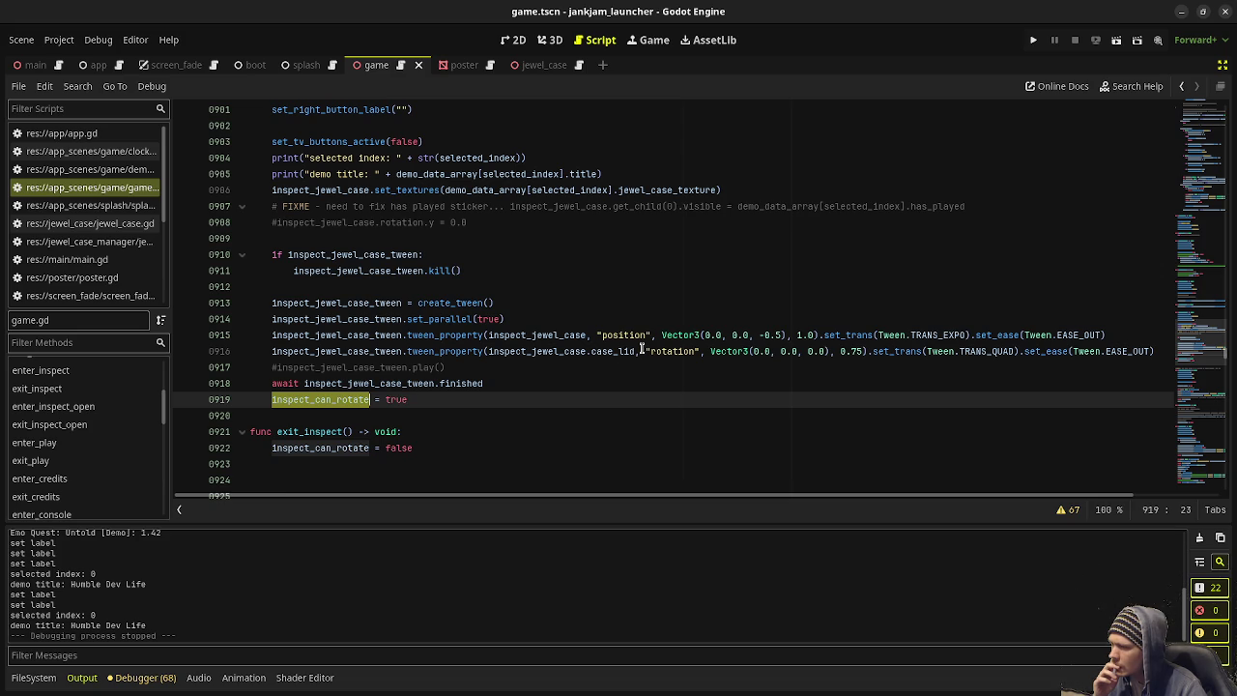
Step: Search game.gd for inspect_can_rotate, stepping through matches to line 753
{"action": "double_click", "coordinate": [350, 399]}
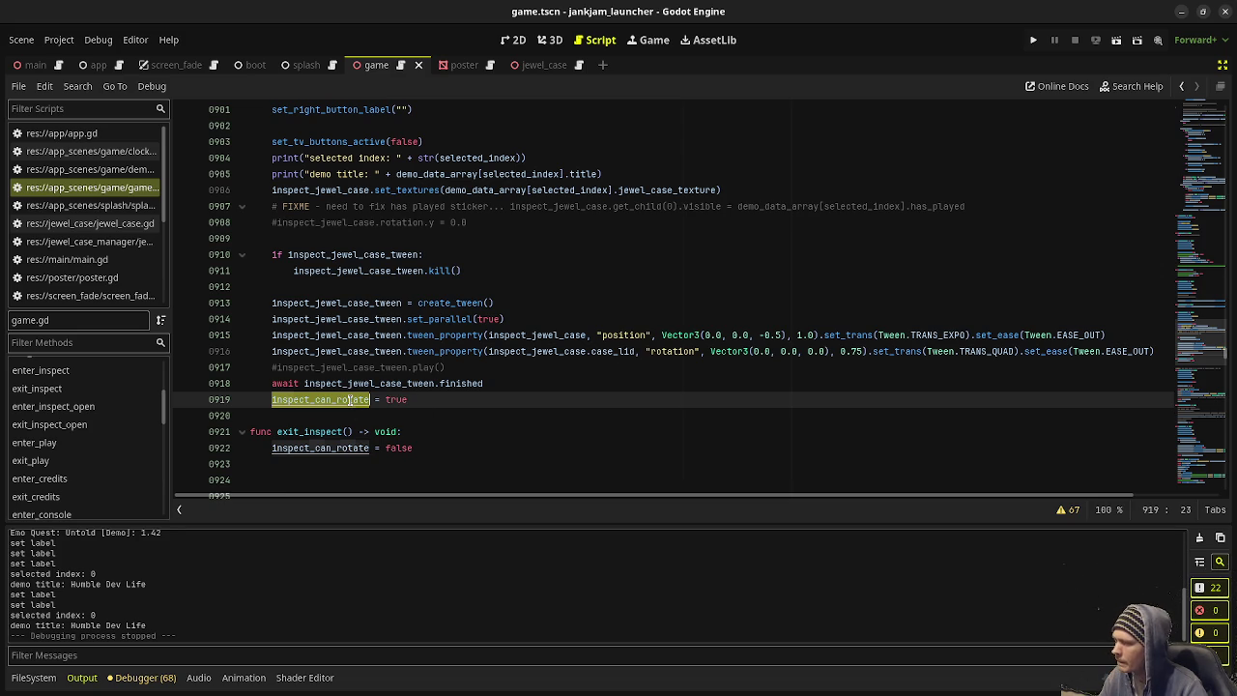
{"action": "key", "text": "ctrl+f"}
{"action": "left_click", "coordinate": [1042, 509]}
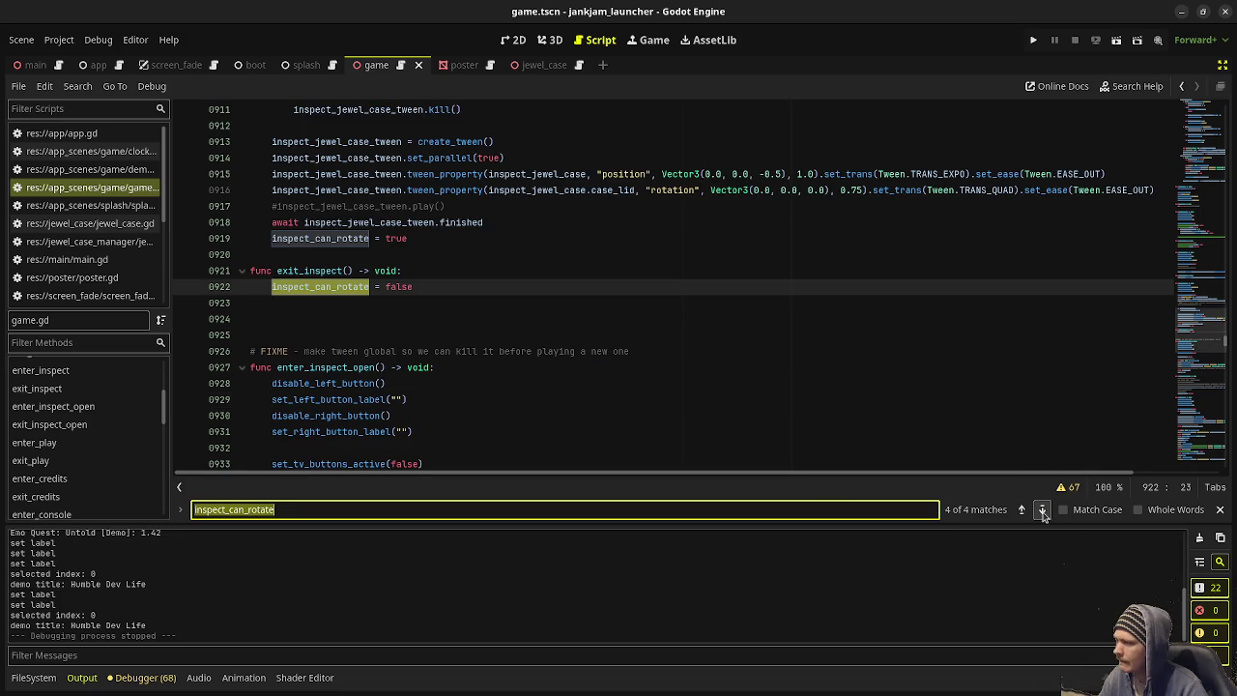
{"action": "left_click", "coordinate": [1042, 509]}
{"action": "left_click", "coordinate": [1042, 510]}
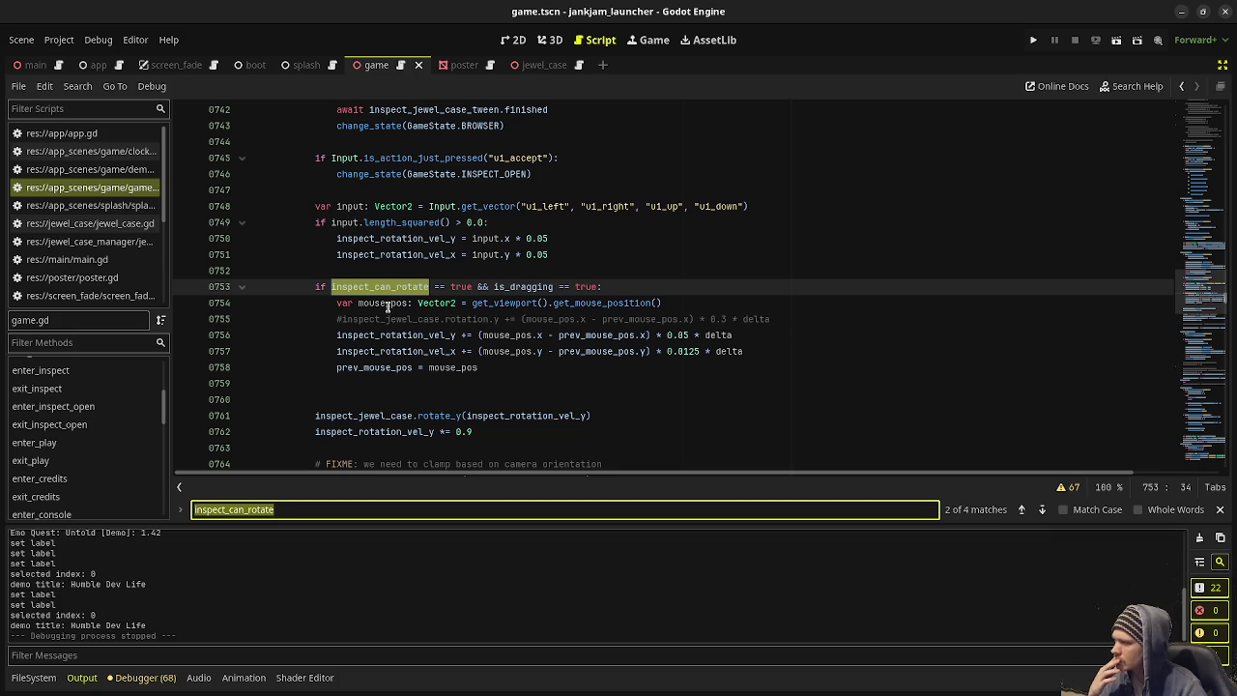
Step: Append '&& inspect_can_rotate == true' to line 749's keyboard rotation check, save, and run
{"action": "left_click", "coordinate": [397, 242]}
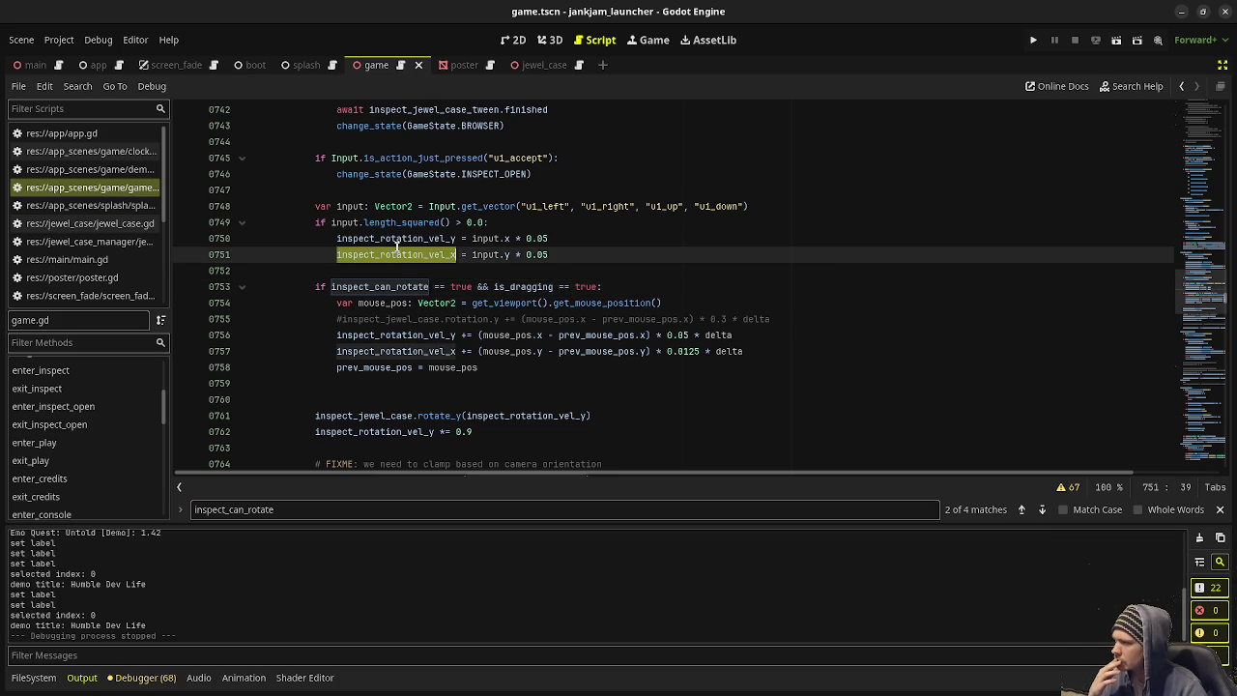
{"action": "left_click", "coordinate": [485, 222]}
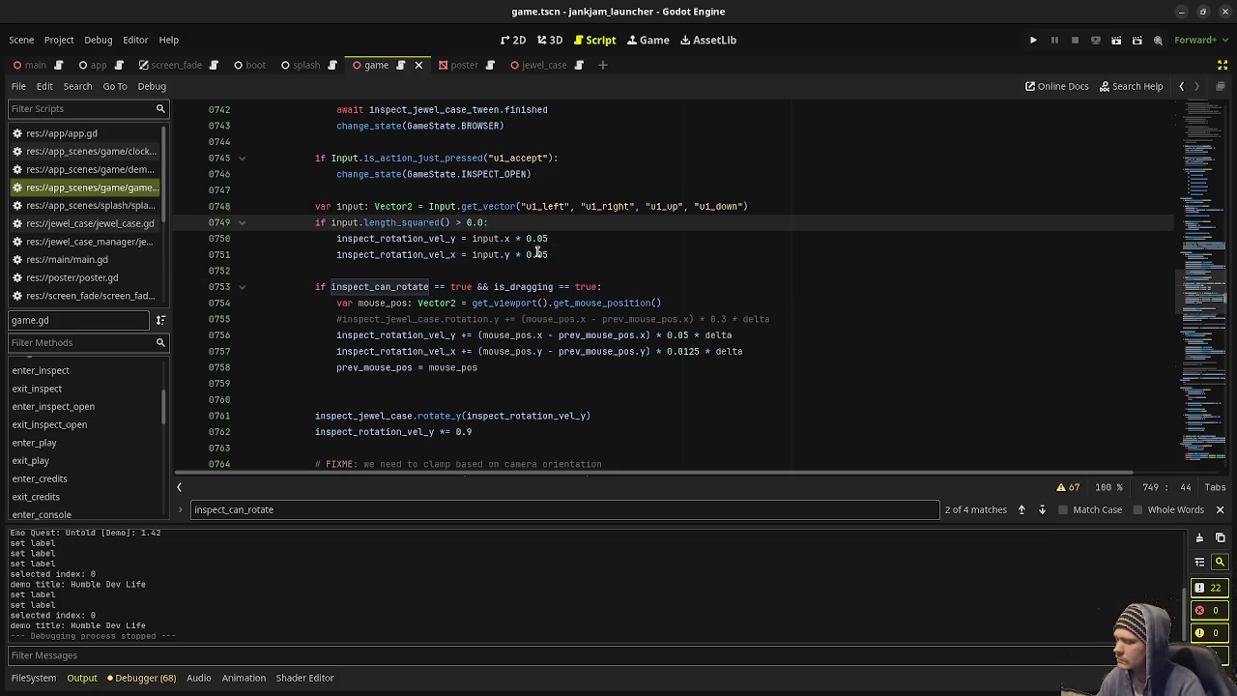
{"action": "type", "text": "&& inspect_can_rot"}
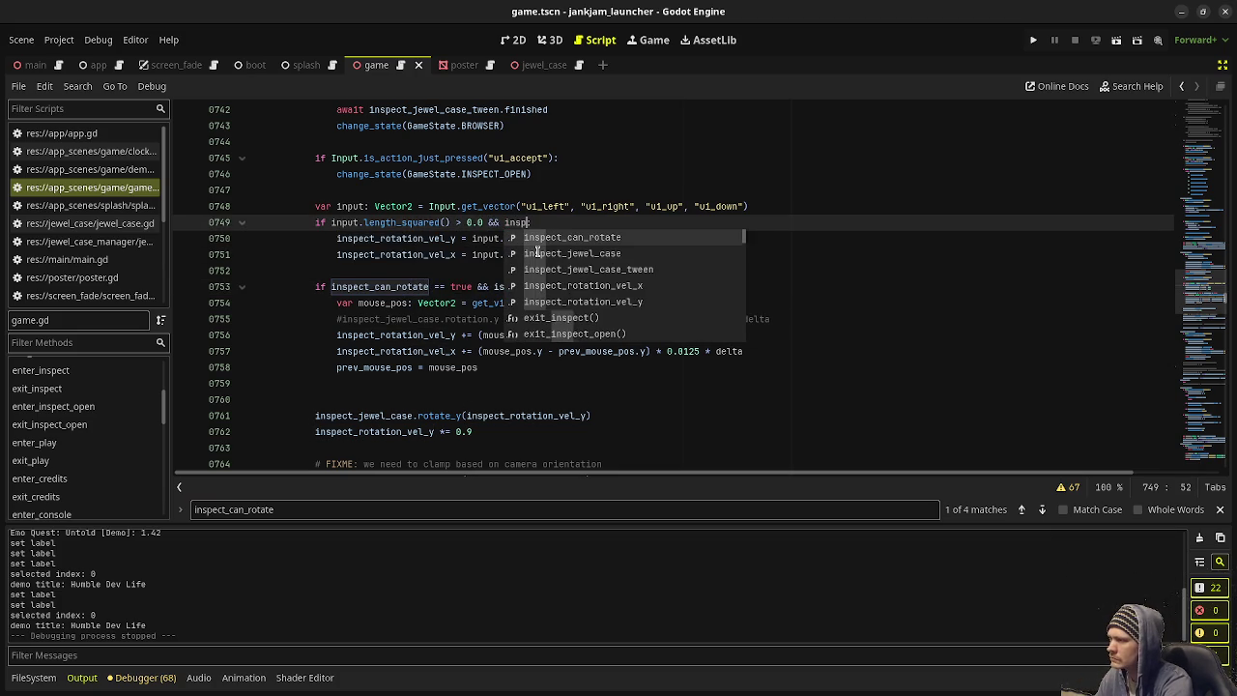
{"action": "key", "text": "Return"}
{"action": "key", "text": "ctrl+s"}
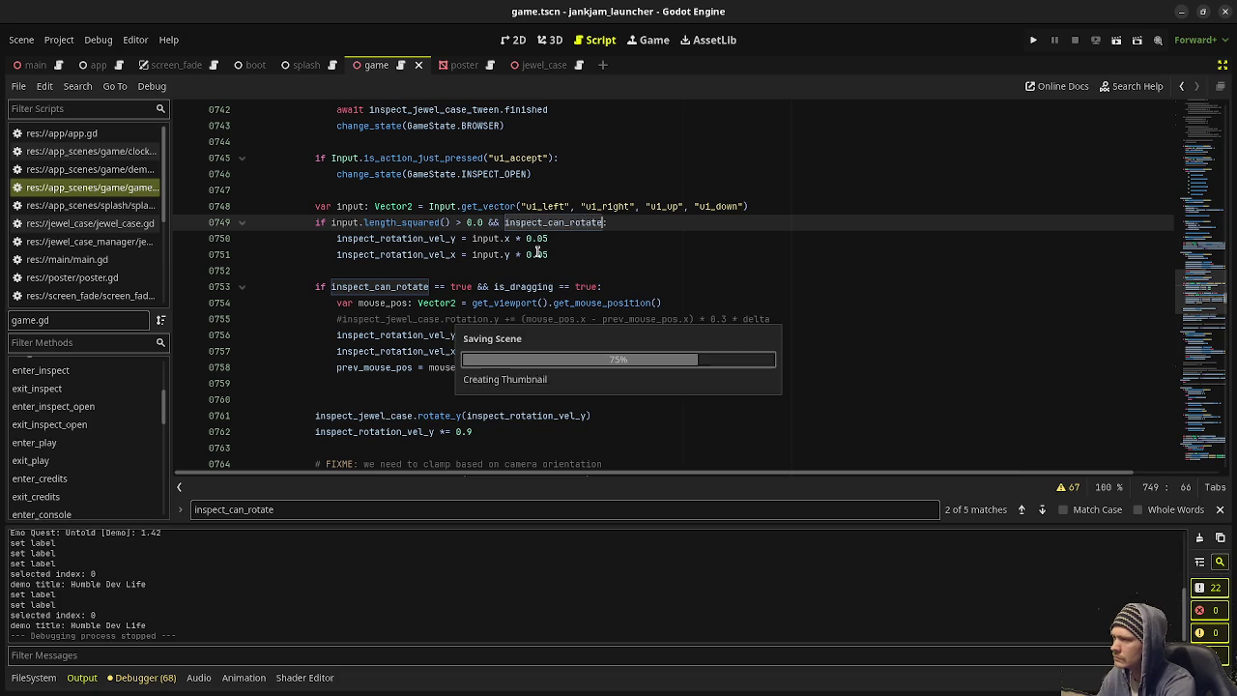
{"action": "type", "text": "== true"}
{"action": "key", "text": "F5"}
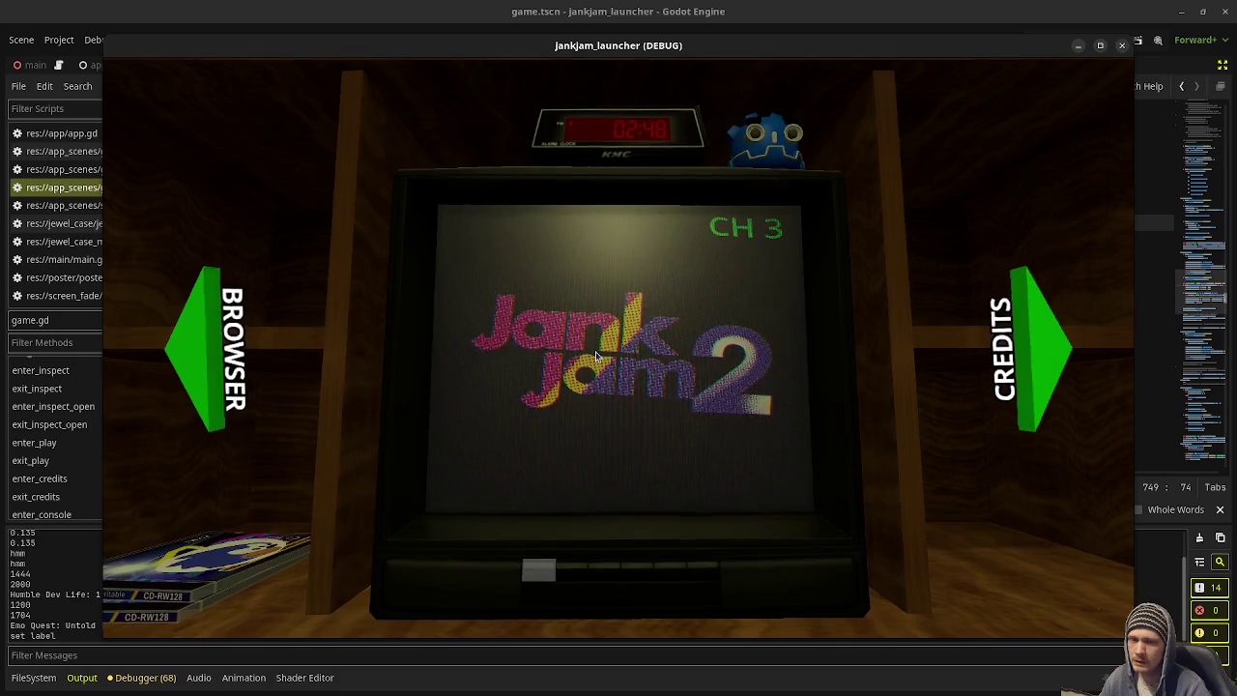
Step: Browse to the CD shelf, pick up a case, put it back, pick one again, then stop with F8
{"action": "left_click", "coordinate": [206, 340]}
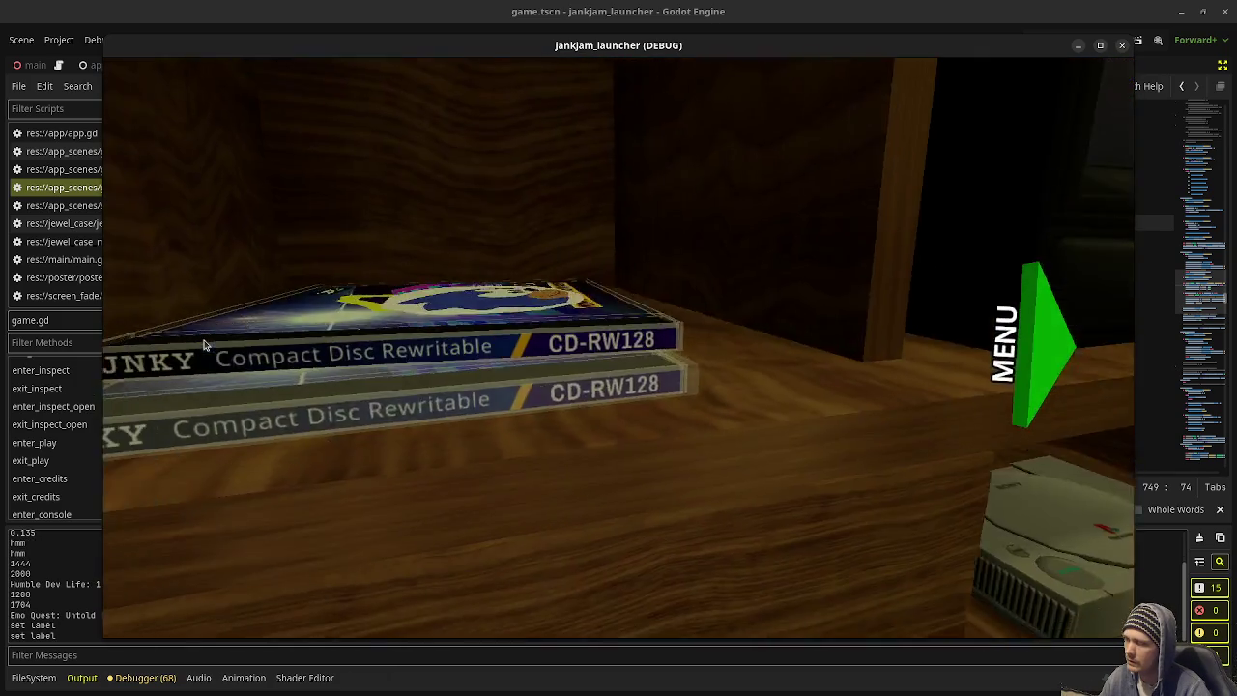
{"action": "left_click", "coordinate": [466, 357]}
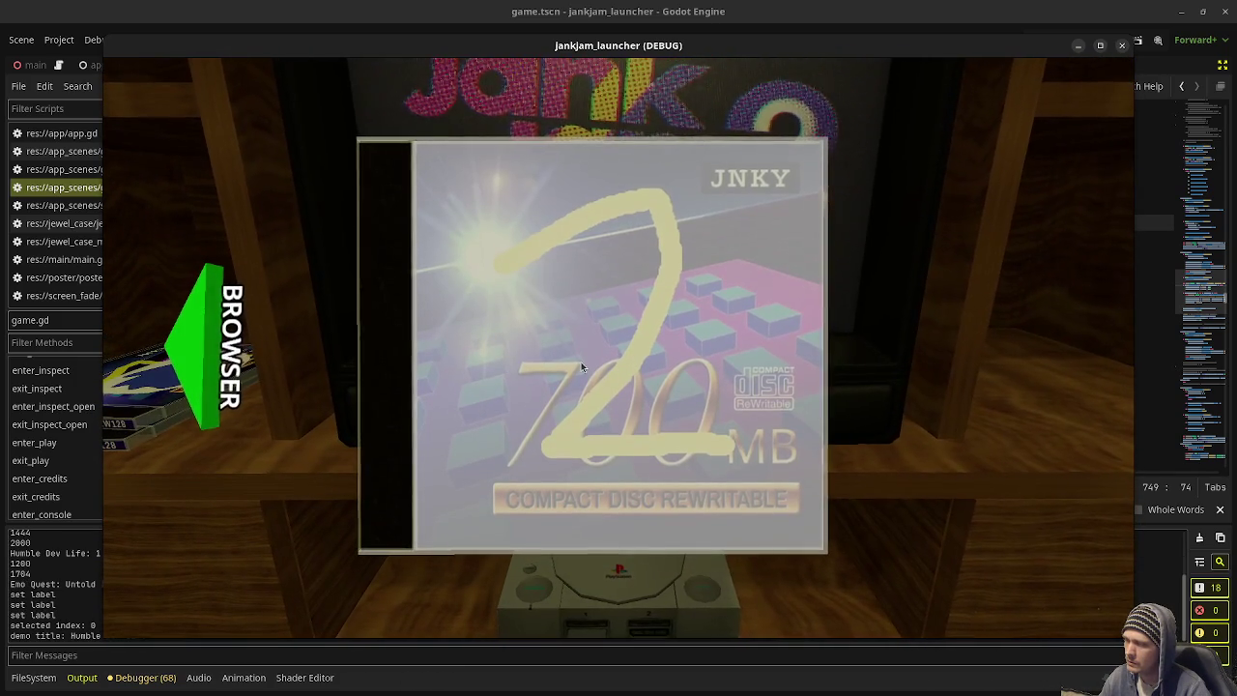
{"action": "left_click", "coordinate": [581, 364]}
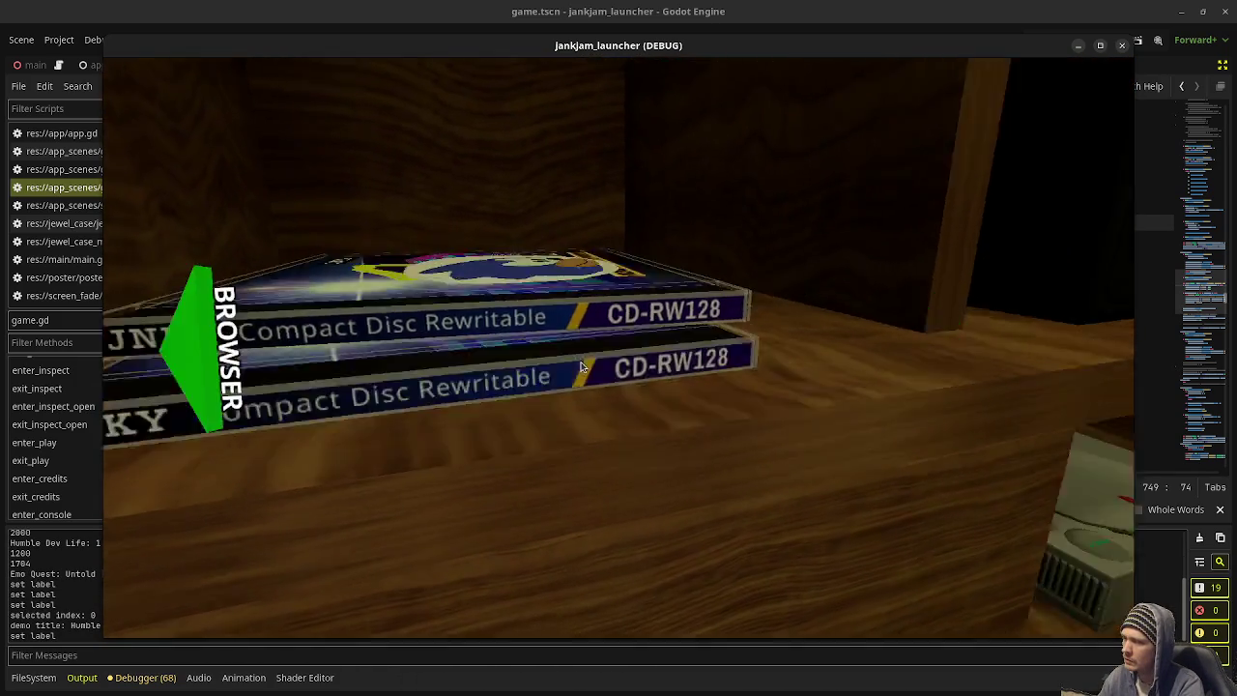
{"action": "left_click", "coordinate": [581, 366]}
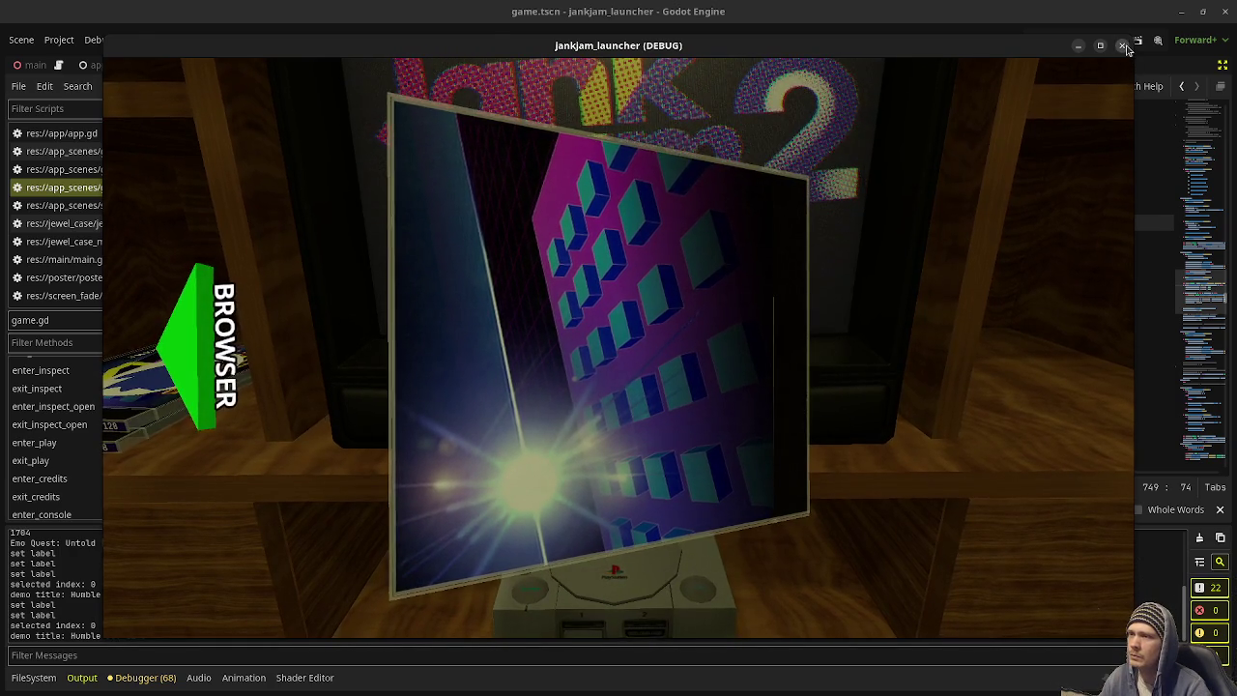
{"action": "key", "text": "F8"}
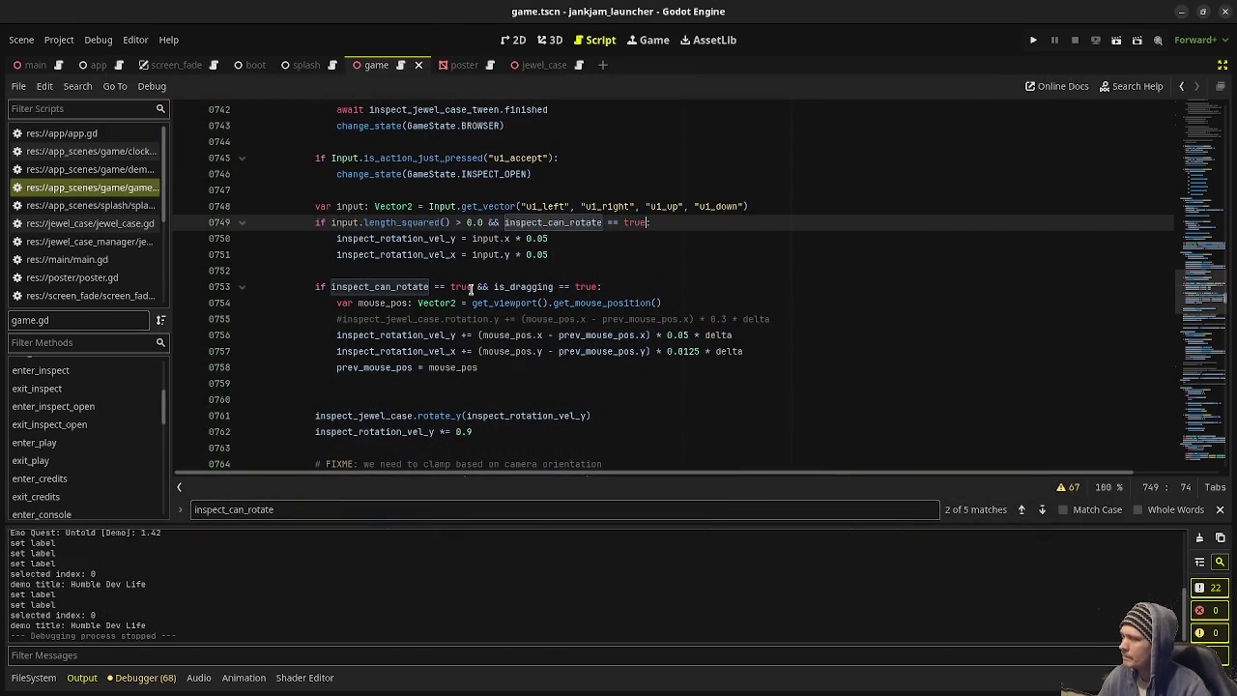
Step: Locate the ui_accept branch and its INSPECT_OPEN state change on line 746
{"action": "scroll", "coordinate": [471, 288], "scroll_direction": "up", "scroll_amount": 2}
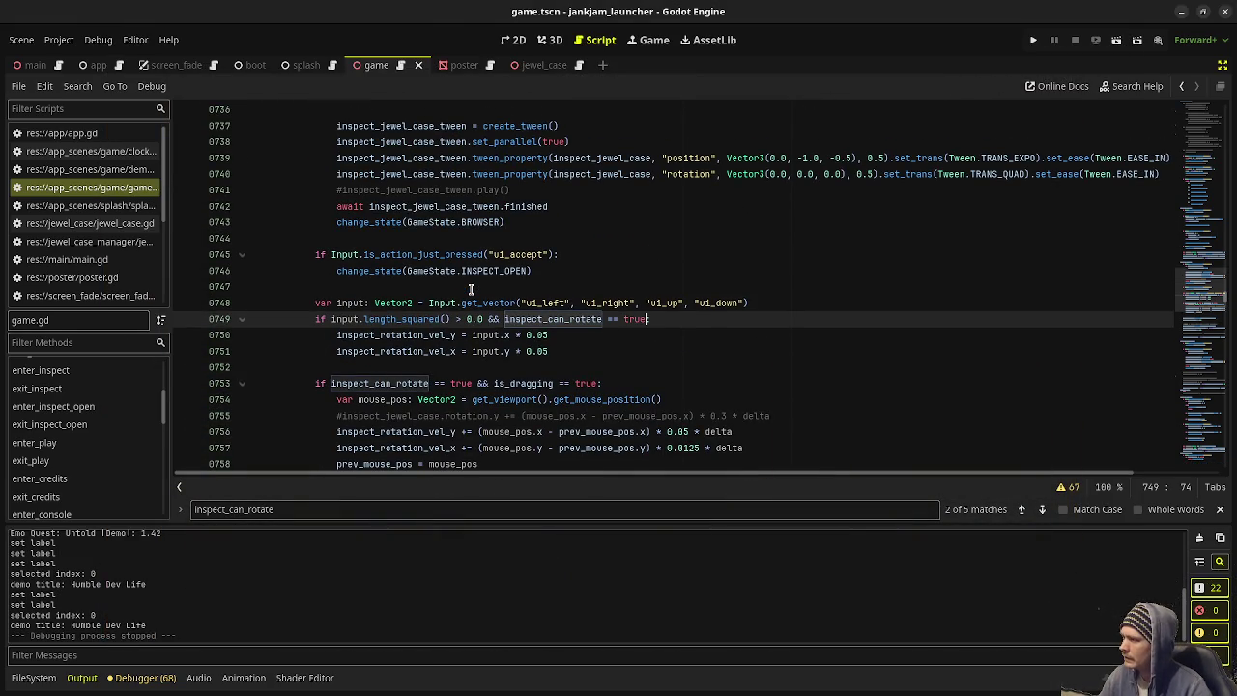
{"action": "scroll", "coordinate": [471, 288], "scroll_direction": "up", "scroll_amount": 3}
{"action": "mouse_move", "coordinate": [374, 189]}
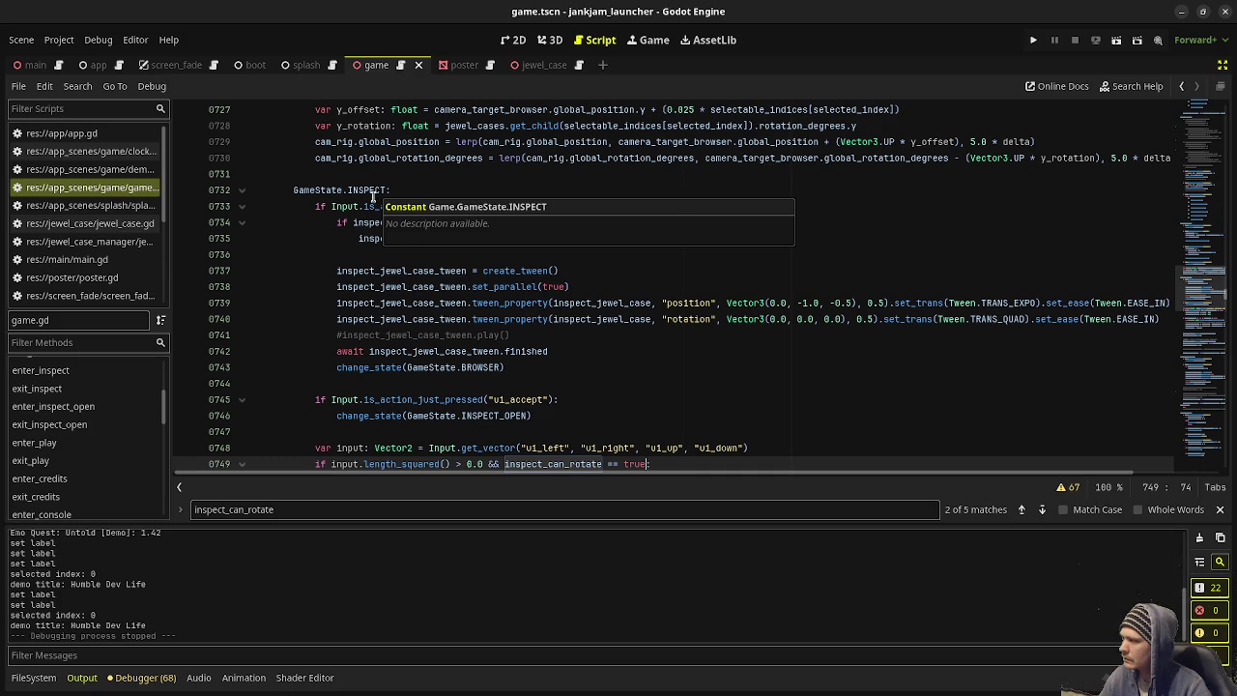
{"action": "scroll", "coordinate": [434, 364], "scroll_direction": "down", "scroll_amount": 1}
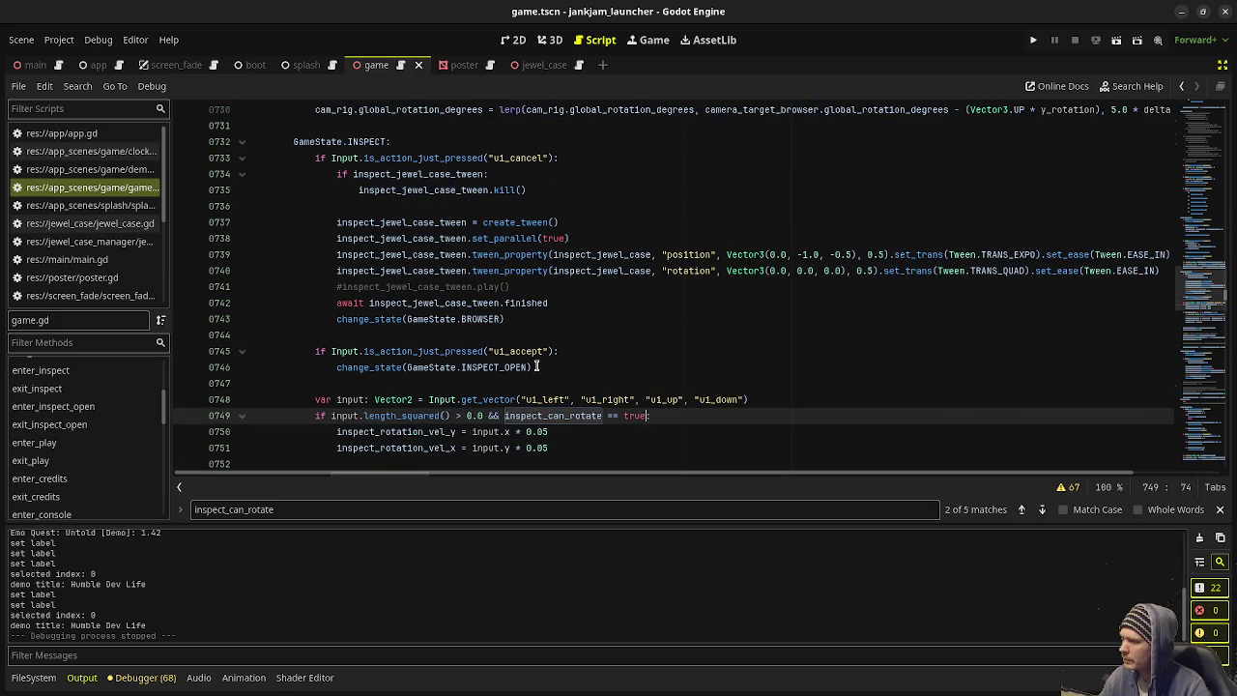
{"action": "double_click", "coordinate": [523, 352]}
{"action": "double_click", "coordinate": [509, 368]}
Step: Wrap change_state(GameState.INSPECT_OPEN) under 'if inspect_can_rotate == true:' and save to run
{"action": "left_click", "coordinate": [594, 351]}
{"action": "key", "text": "Return"}
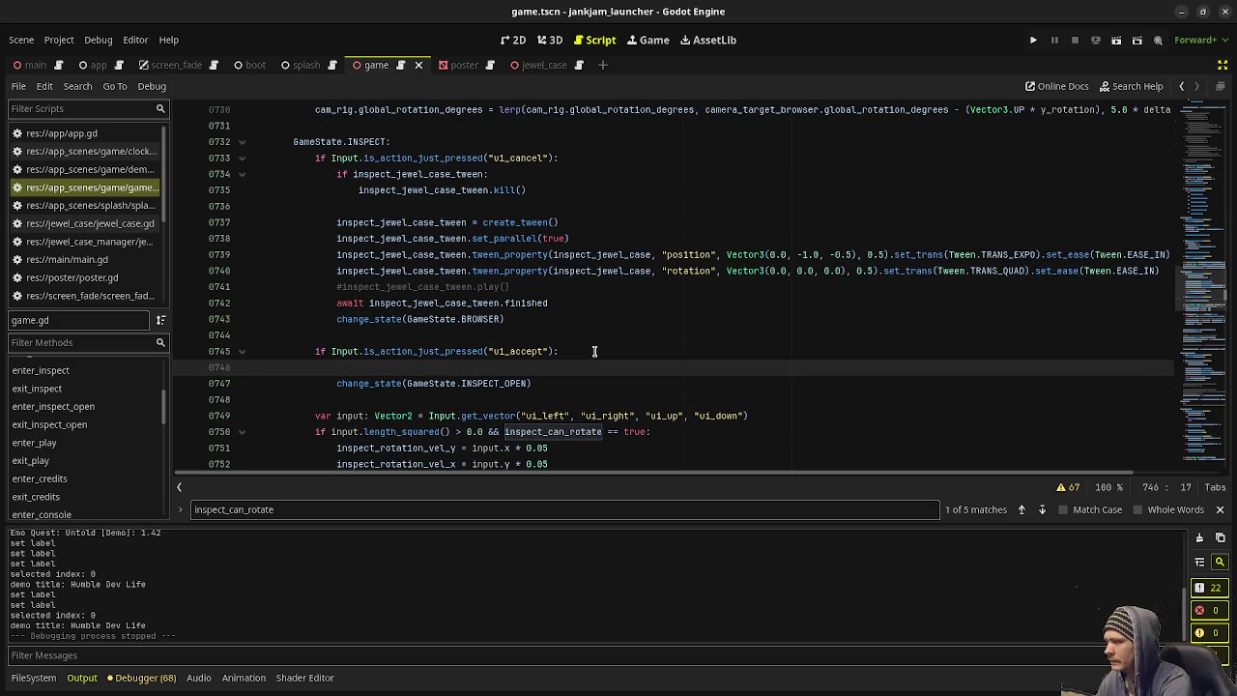
{"action": "type", "text": "if inspect_can_rotate == true:"}
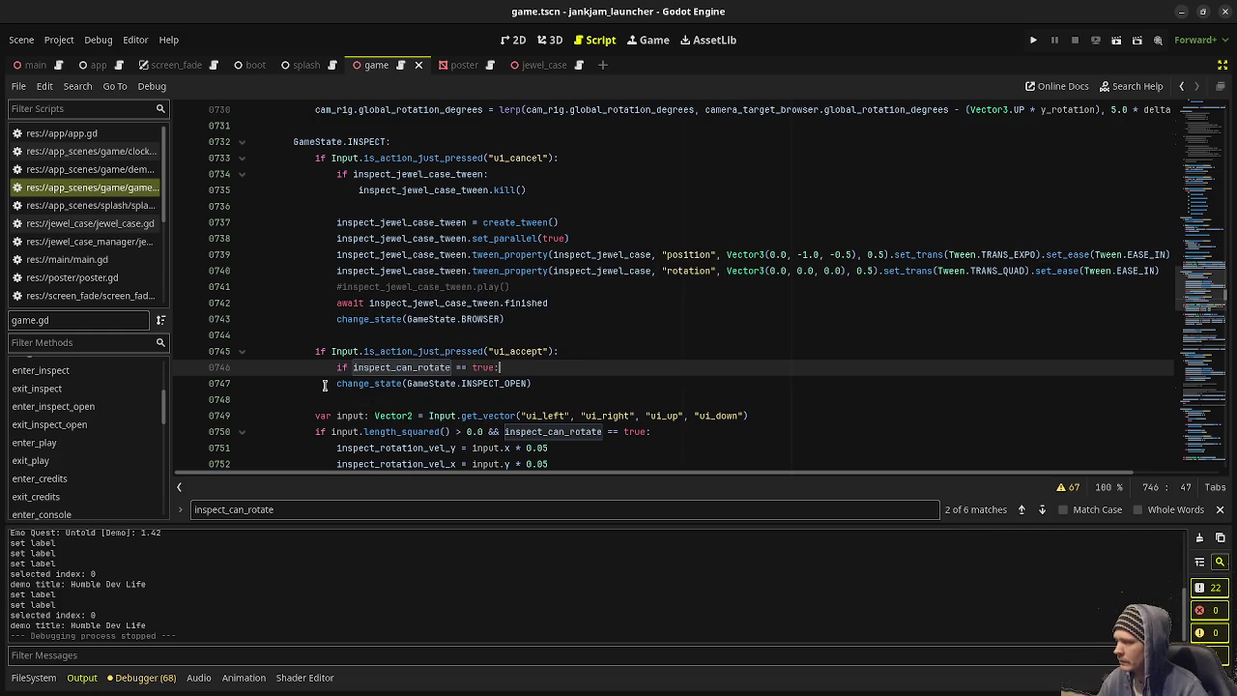
{"action": "left_click", "coordinate": [334, 383]}
{"action": "key", "text": "Tab"}
{"action": "key", "text": "ctrl+s"}
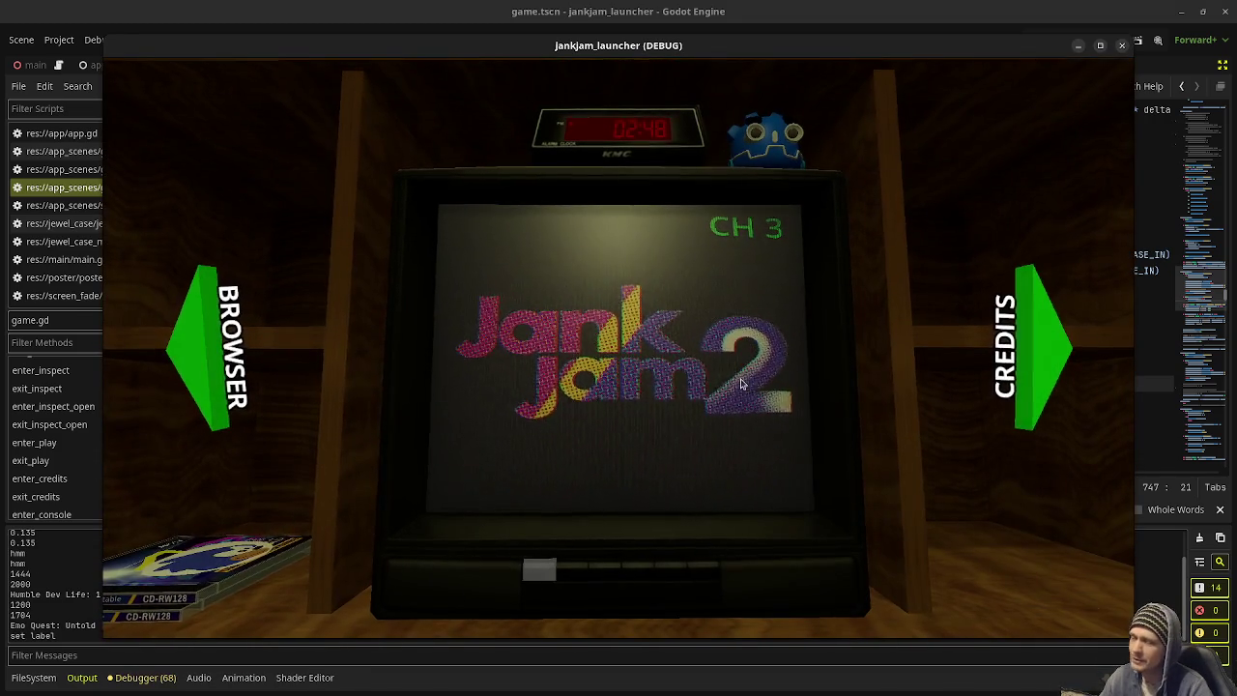
Step: Browse to the CD shelf, swap cases, and open and close the JNKY jewel case
{"action": "left_click", "coordinate": [218, 353]}
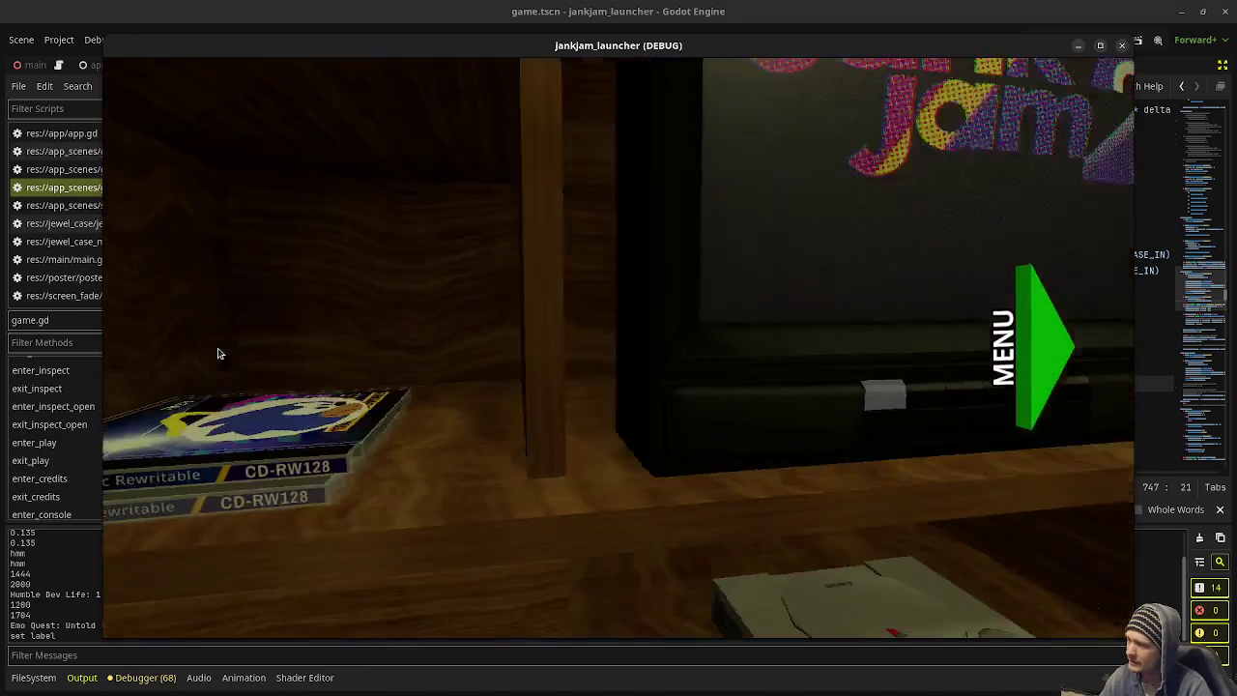
{"action": "left_click", "coordinate": [657, 344]}
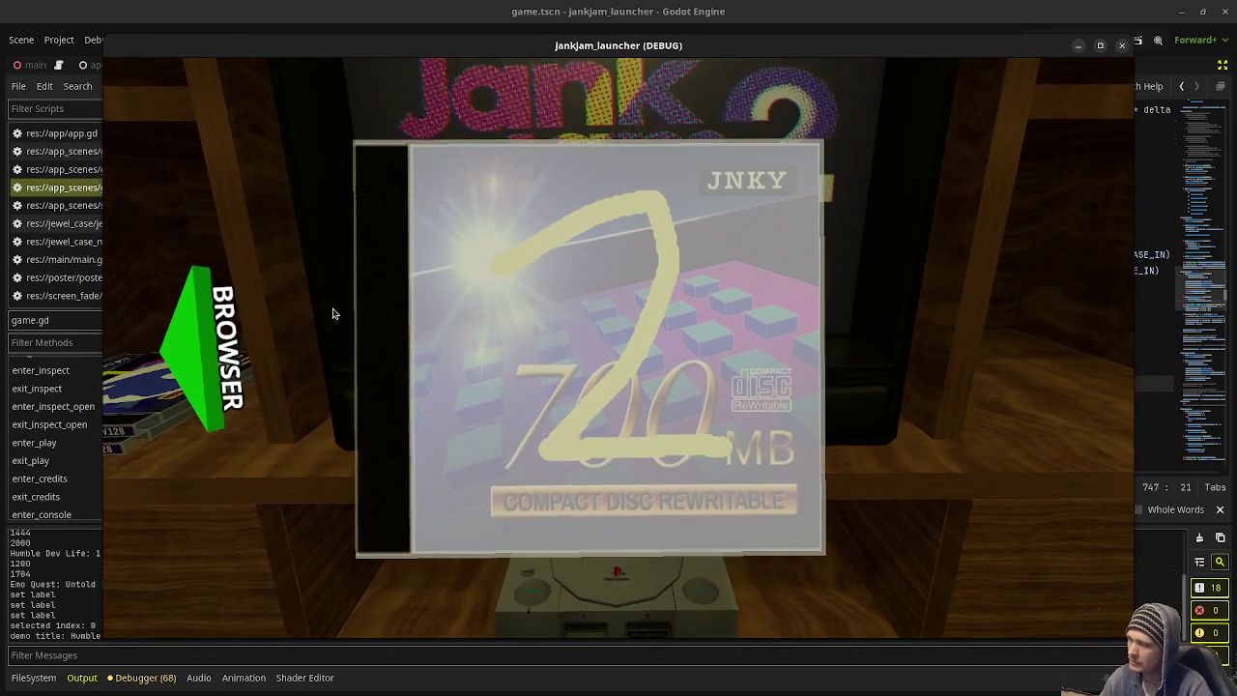
{"action": "left_click", "coordinate": [198, 343]}
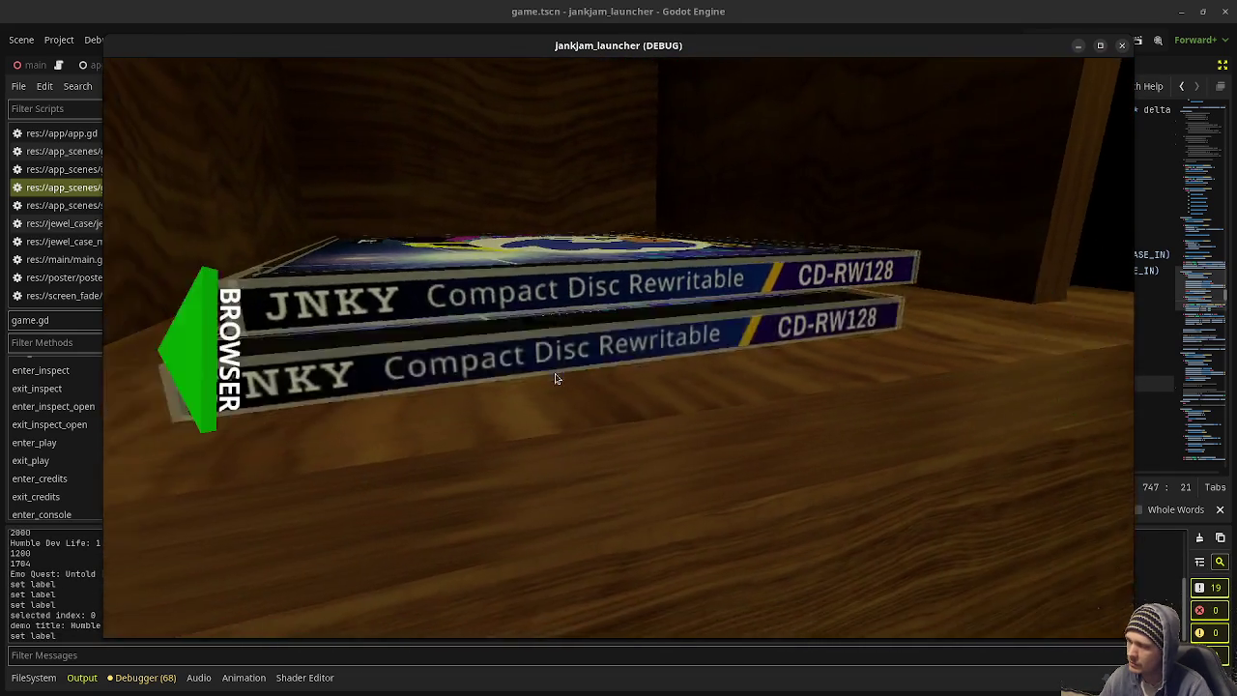
{"action": "left_click", "coordinate": [555, 378]}
{"action": "left_click", "coordinate": [555, 378]}
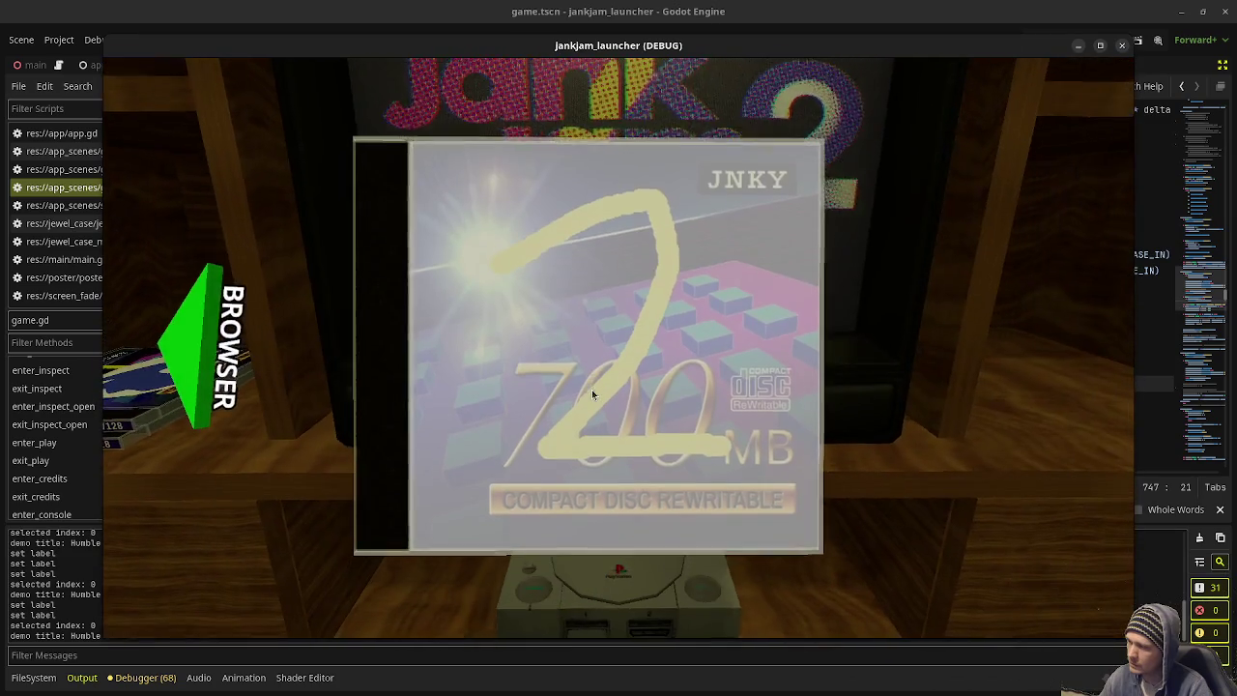
{"action": "left_click", "coordinate": [592, 395]}
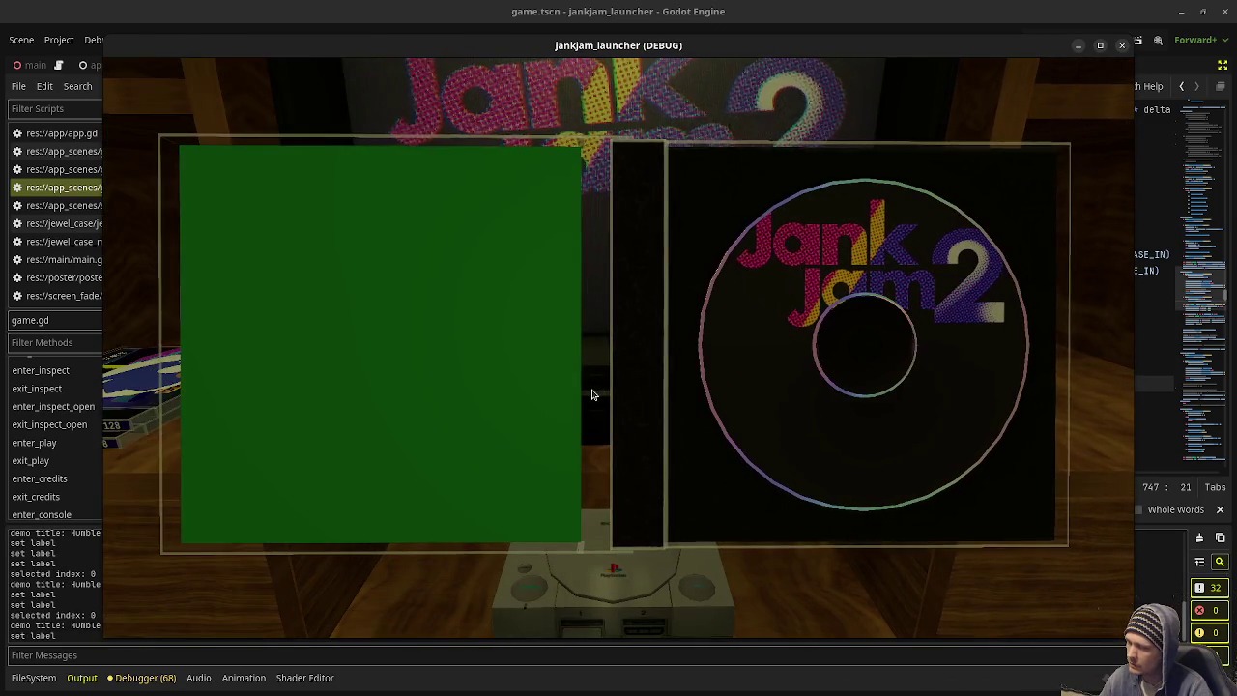
{"action": "left_click", "coordinate": [592, 394]}
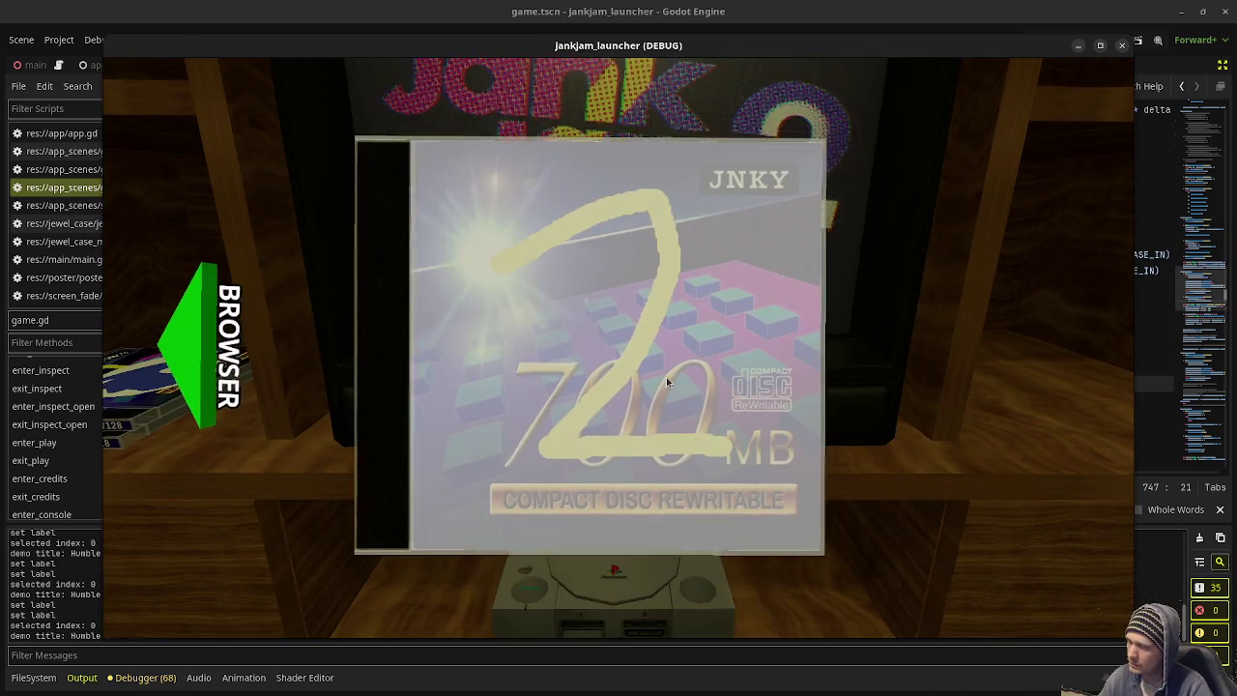
{"action": "left_click", "coordinate": [666, 377]}
{"action": "key", "text": "Escape"}
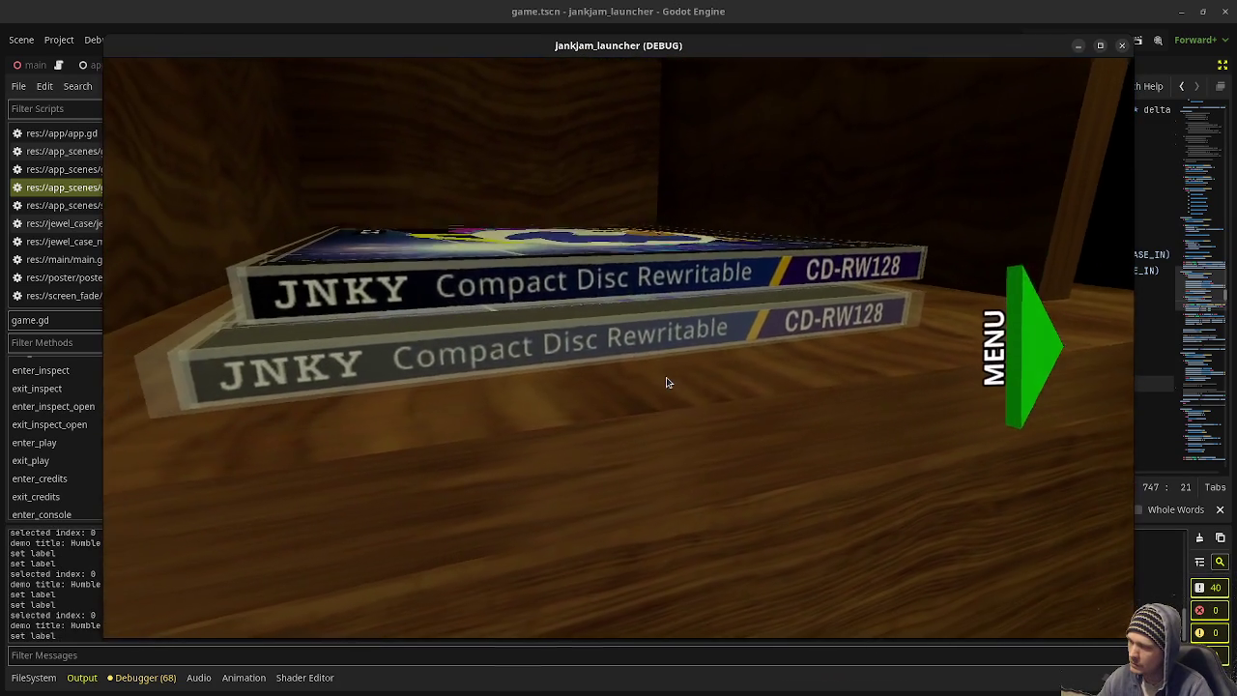
Step: Repeatedly bring the jewel case close, open and close it, and return it to the shelf
{"action": "left_click", "coordinate": [666, 382]}
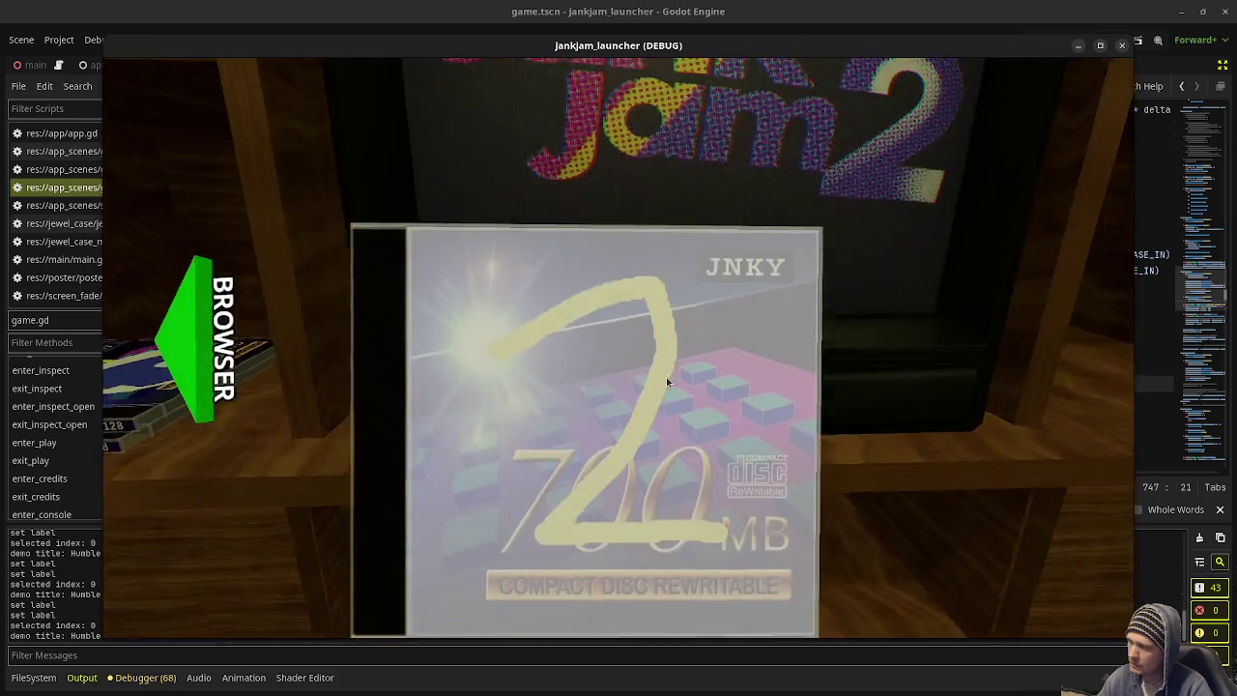
{"action": "key", "text": "Escape"}
{"action": "left_click", "coordinate": [666, 382]}
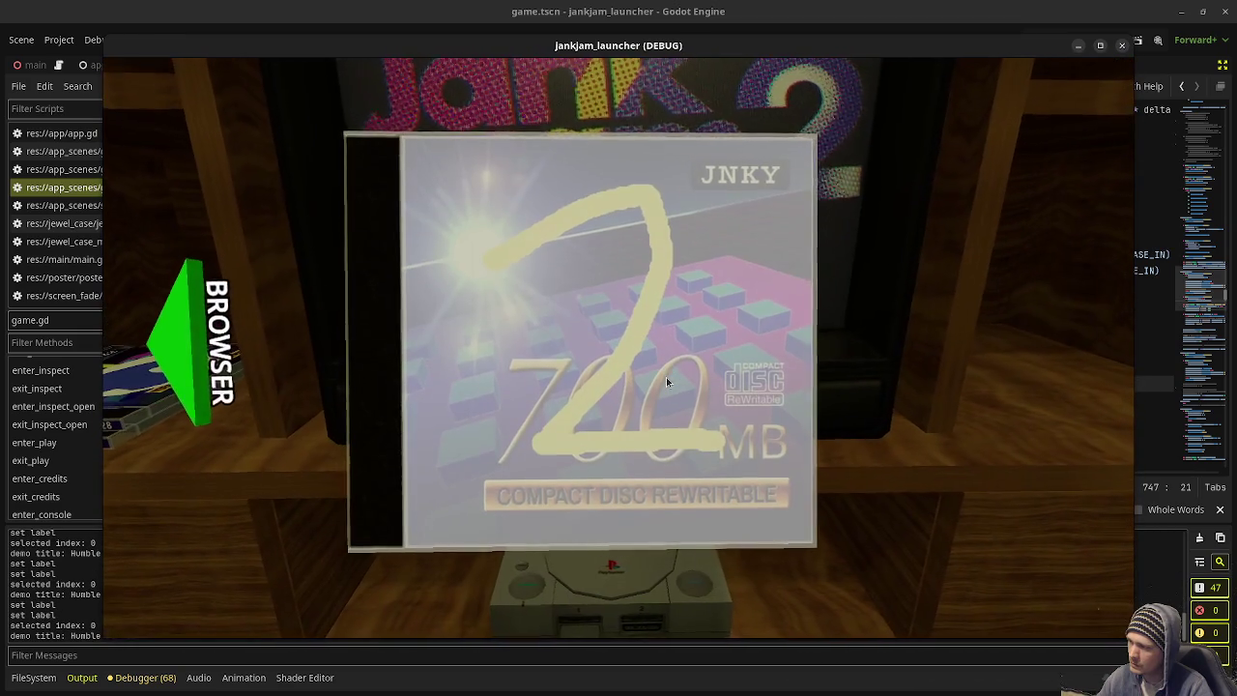
{"action": "left_click", "coordinate": [666, 382]}
{"action": "left_click", "coordinate": [666, 382]}
{"action": "left_click", "coordinate": [666, 382]}
{"action": "left_click", "coordinate": [666, 382]}
{"action": "left_click", "coordinate": [666, 382]}
{"action": "left_click", "coordinate": [666, 382]}
{"action": "left_click", "coordinate": [666, 380]}
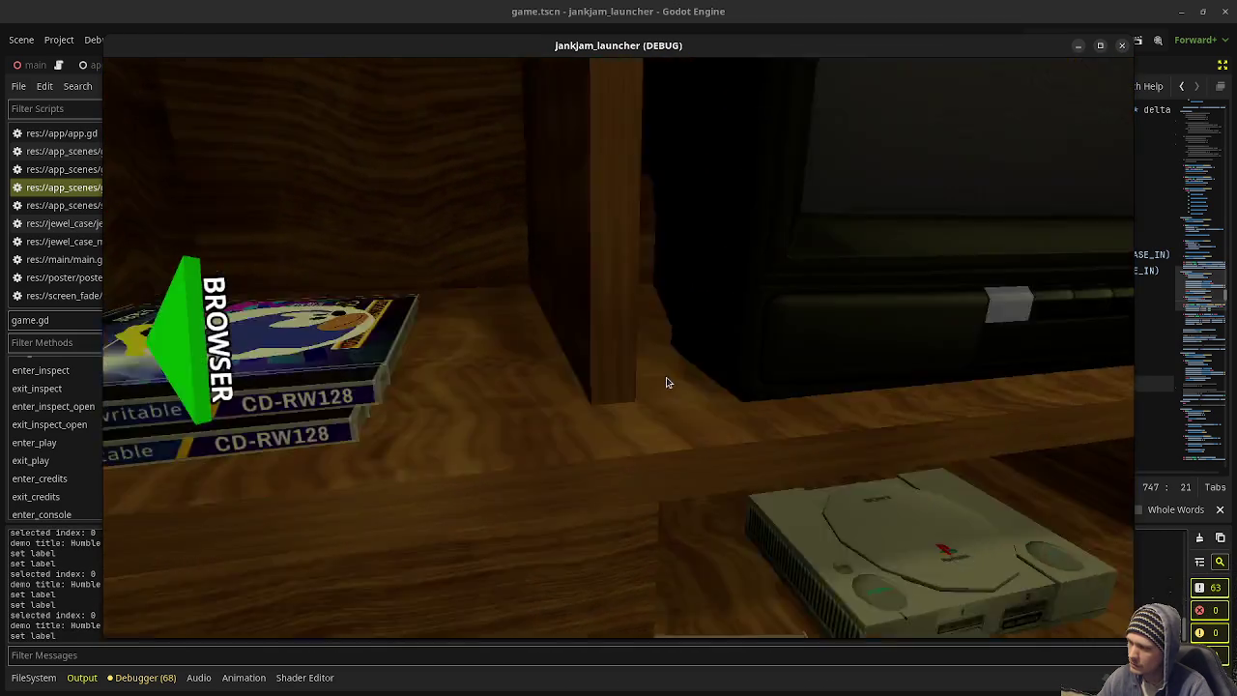
{"action": "left_click", "coordinate": [666, 381]}
{"action": "left_click", "coordinate": [666, 382]}
{"action": "left_click", "coordinate": [666, 381]}
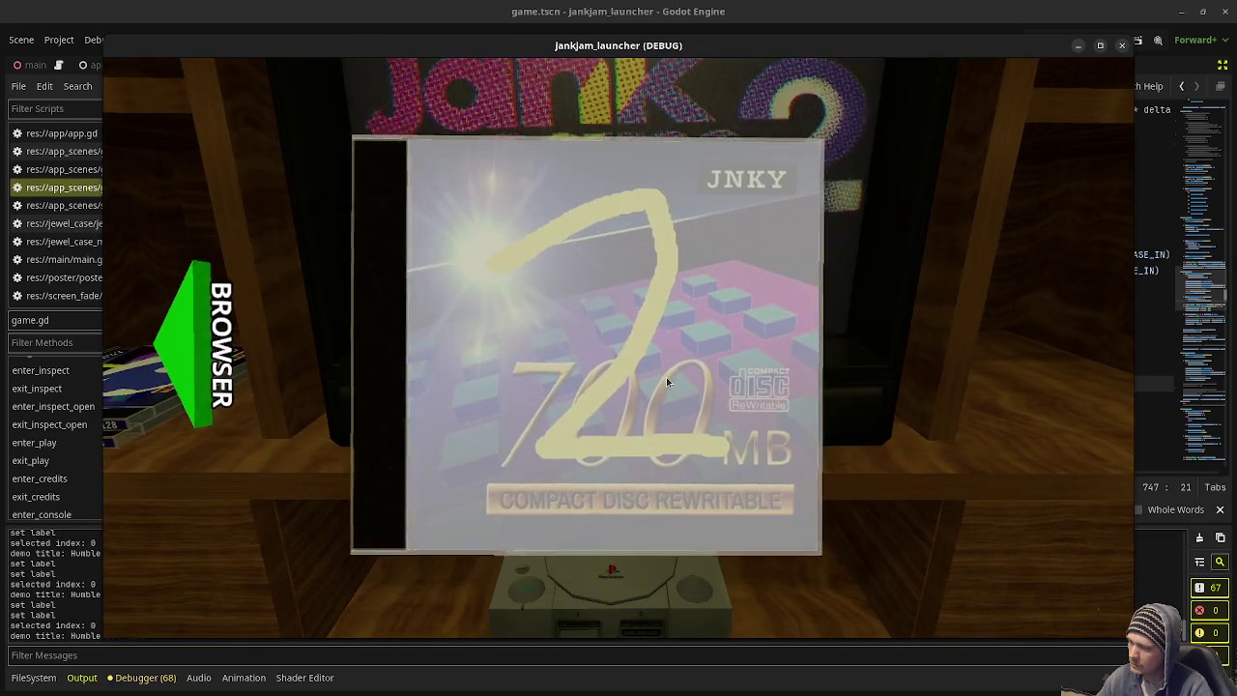
{"action": "left_click", "coordinate": [666, 381]}
{"action": "left_click", "coordinate": [666, 382]}
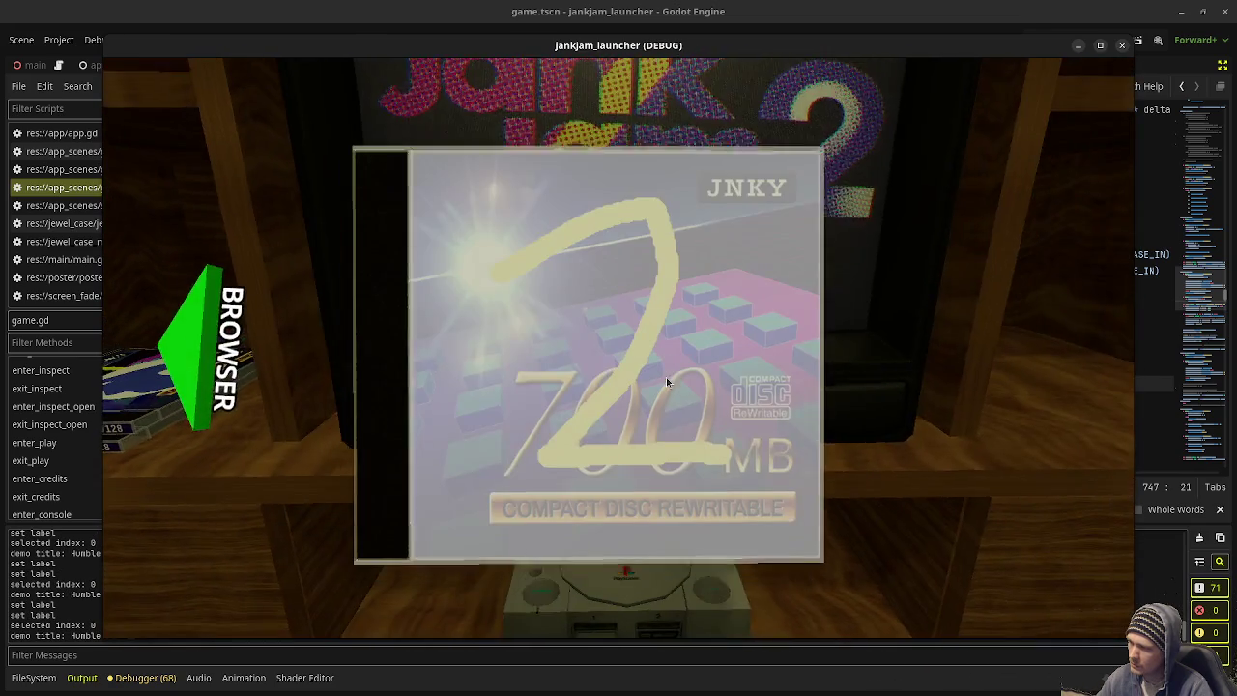
{"action": "left_click", "coordinate": [666, 381]}
{"action": "left_click", "coordinate": [666, 381]}
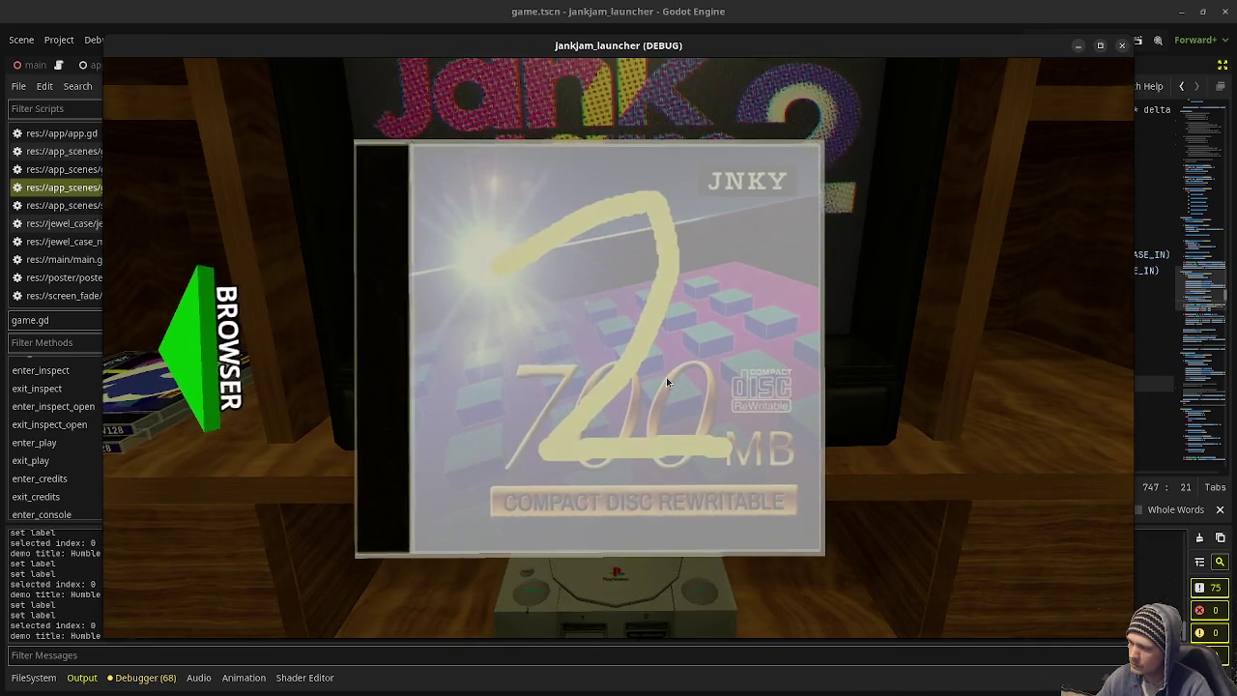
{"action": "left_click", "coordinate": [666, 382]}
{"action": "left_click", "coordinate": [666, 382]}
{"action": "left_click", "coordinate": [666, 382]}
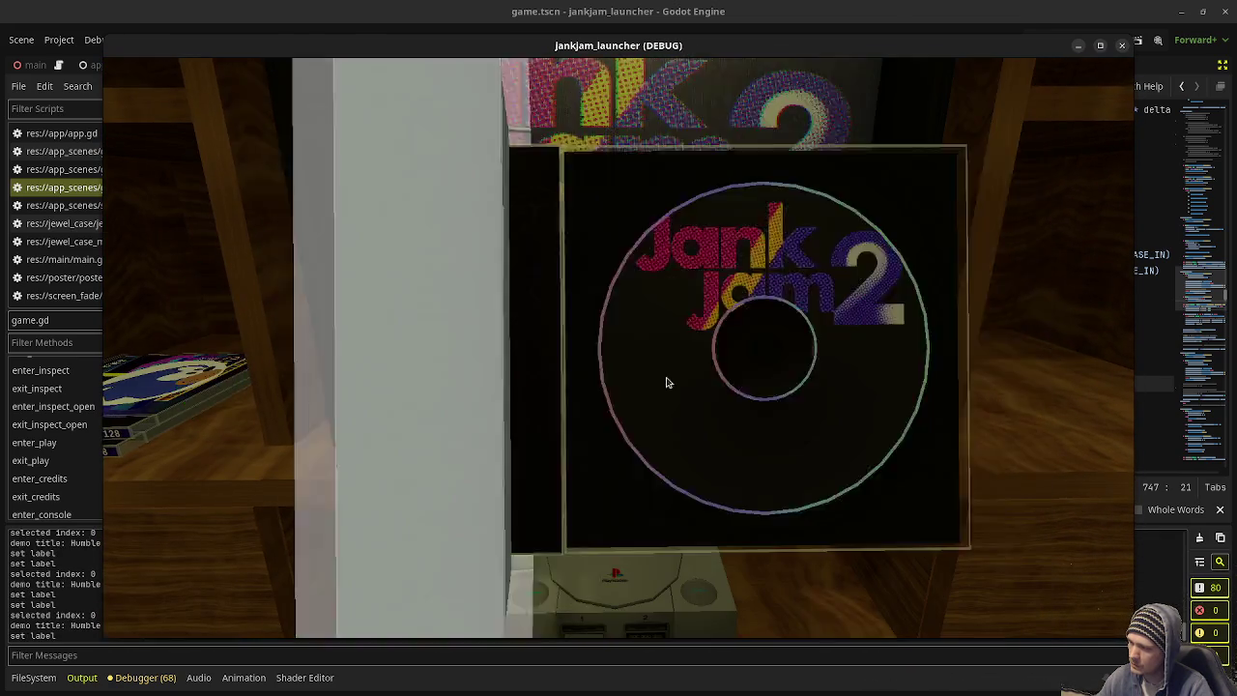
{"action": "left_click", "coordinate": [666, 382]}
{"action": "left_click", "coordinate": [665, 382]}
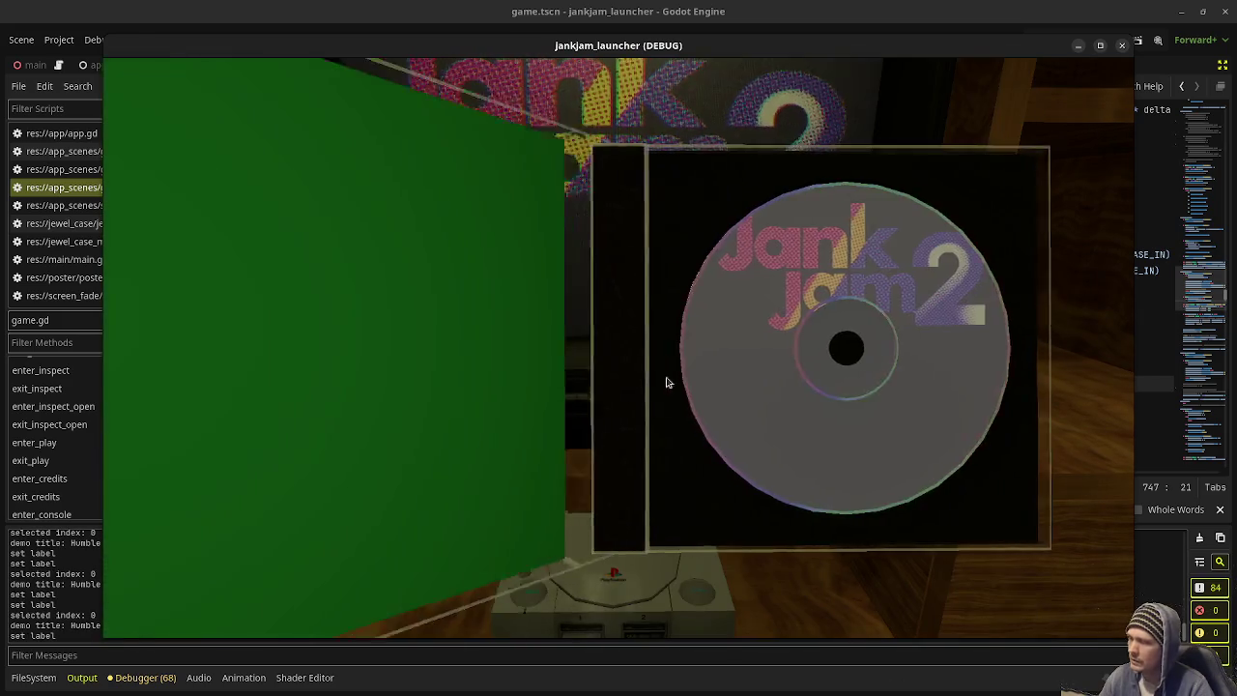
Step: Load the Jank Jam 2 disc into the PlayStation, eject it back into the case, and stop
{"action": "left_click", "coordinate": [730, 399]}
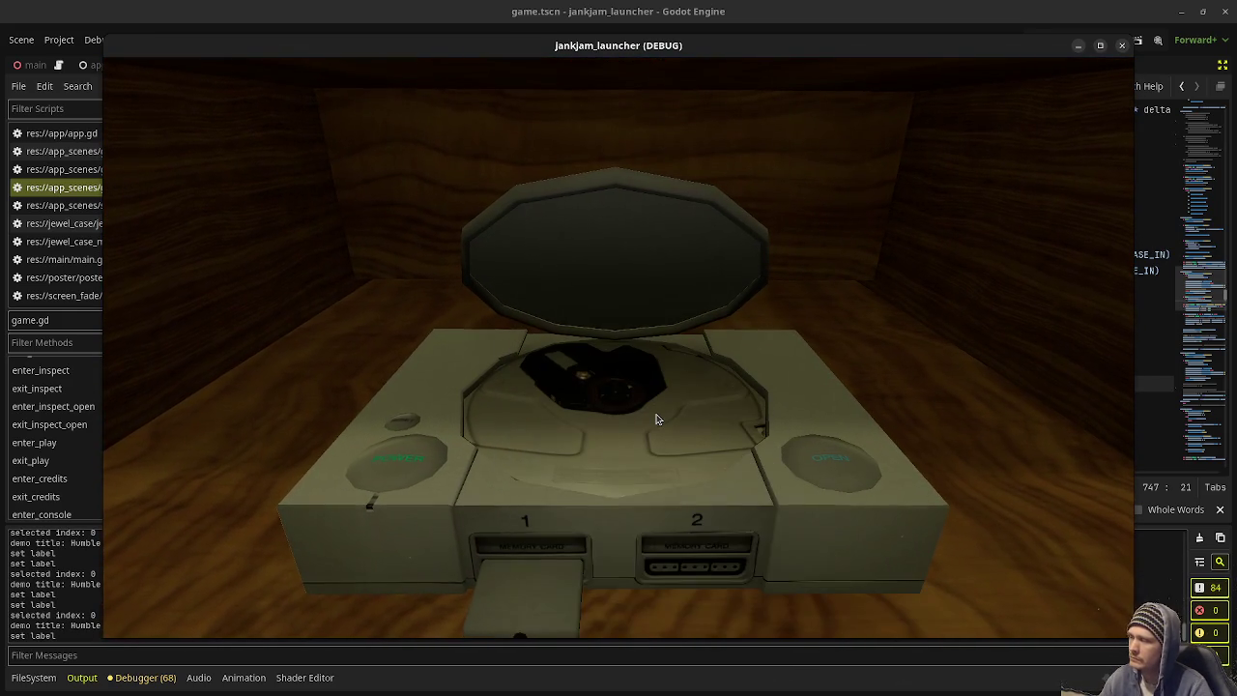
{"action": "left_click", "coordinate": [656, 418]}
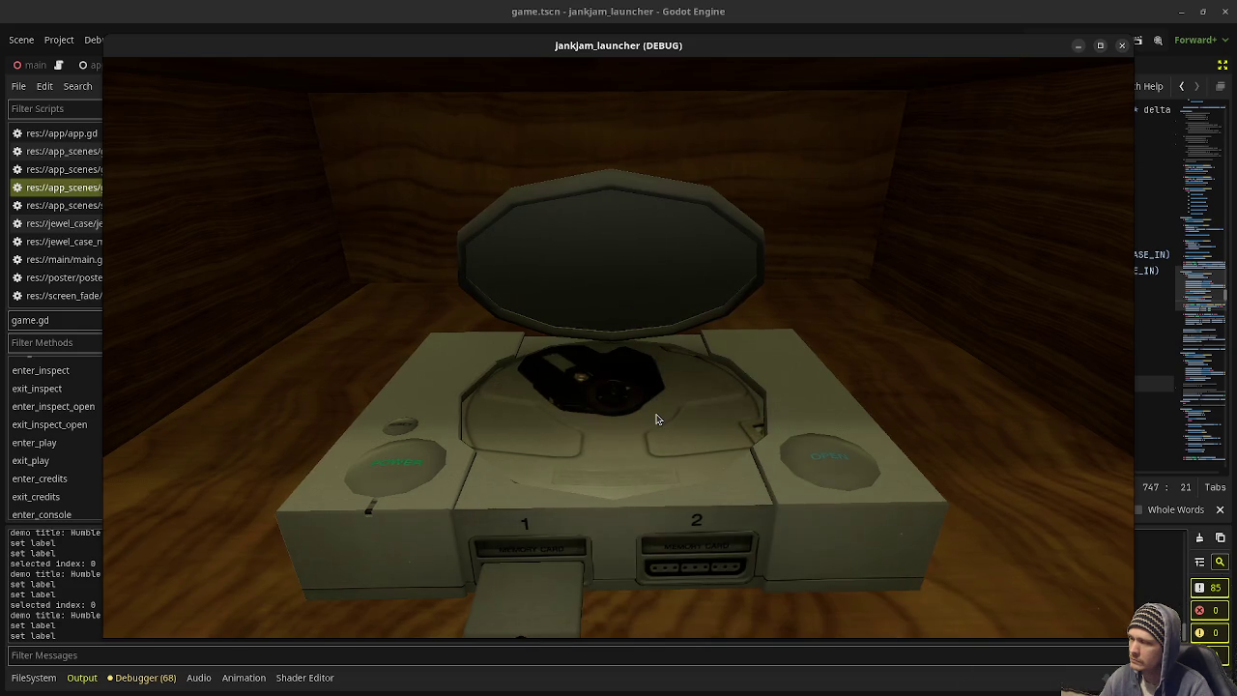
{"action": "left_click", "coordinate": [656, 418]}
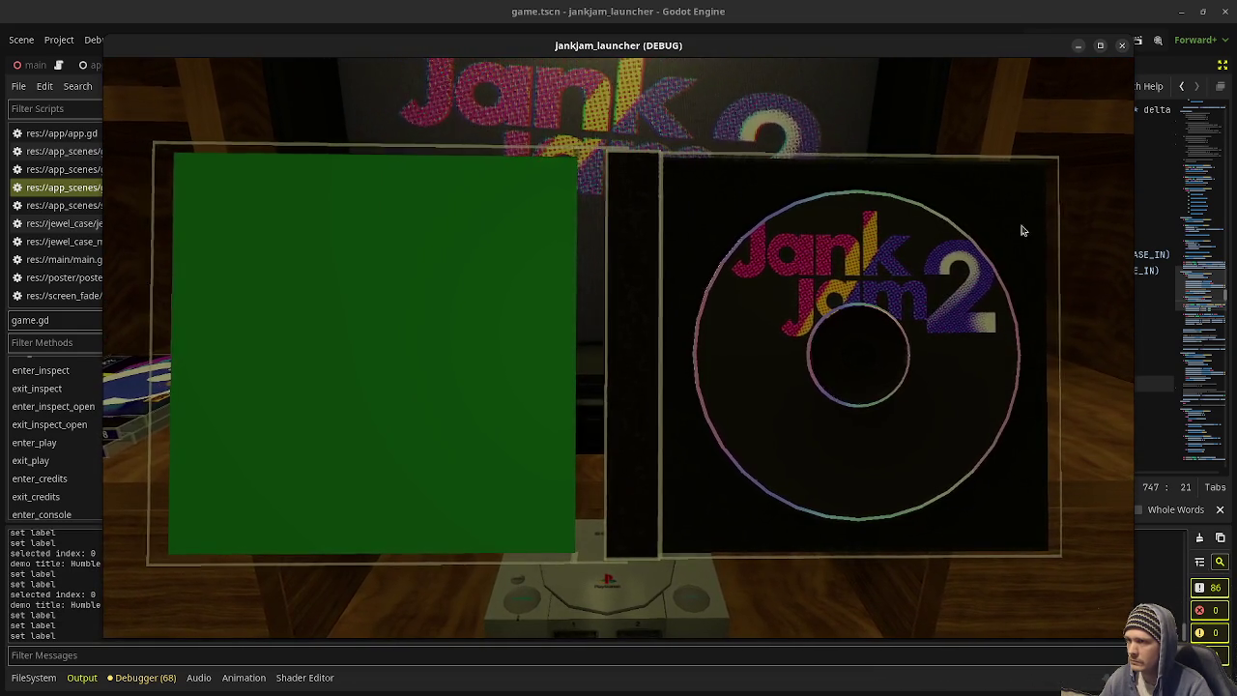
{"action": "left_click", "coordinate": [1123, 46]}
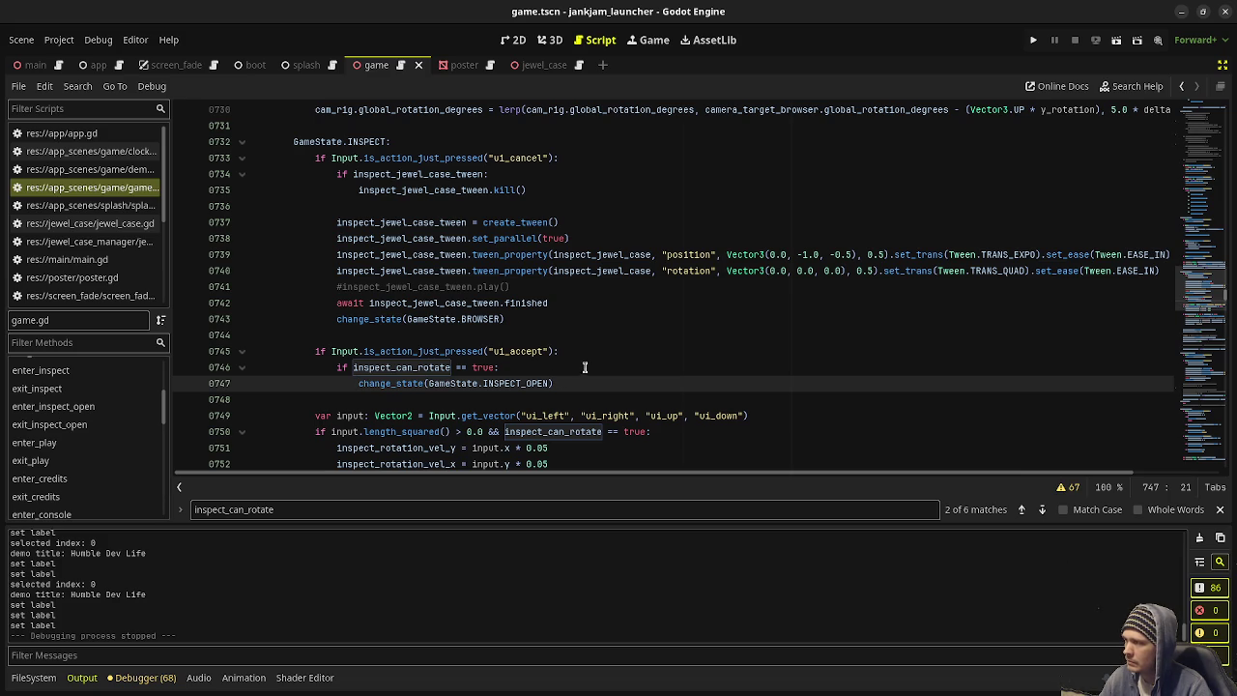
Step: Change line 833's ui_cancel check to also require console_cd_is_inserted == true, and save
{"action": "scroll", "coordinate": [456, 283], "scroll_direction": "up", "scroll_amount": 4}
{"action": "scroll", "coordinate": [450, 339], "scroll_direction": "down", "scroll_amount": 15}
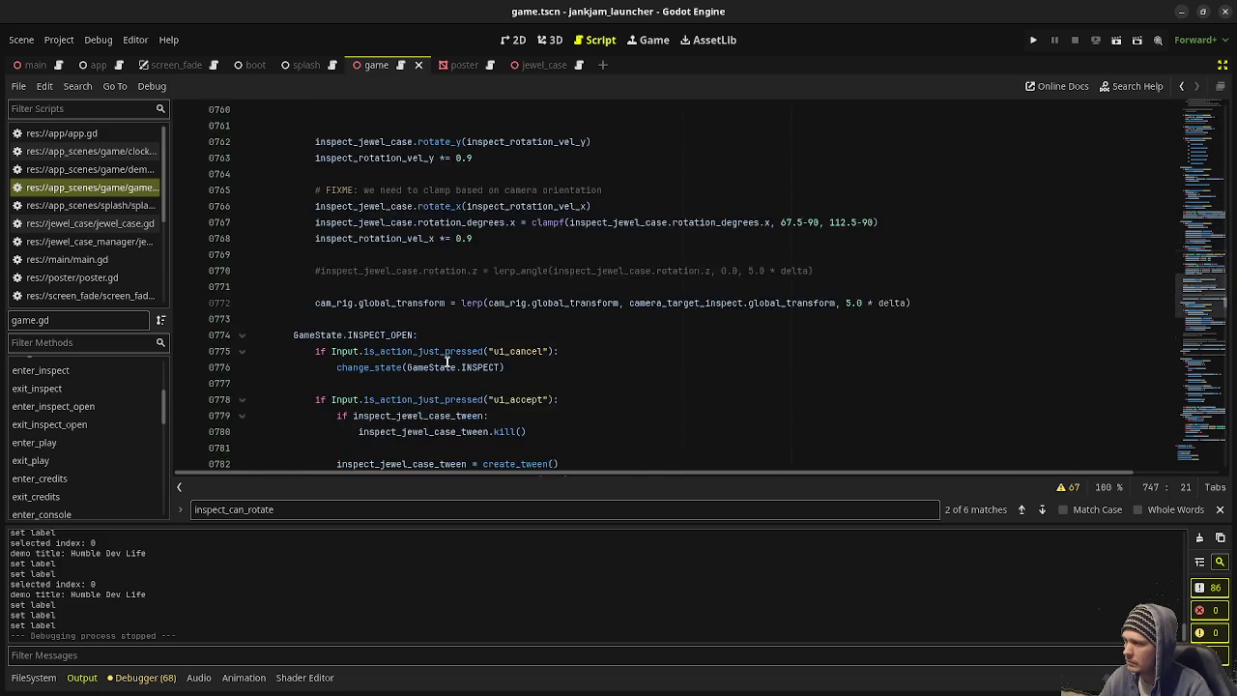
{"action": "scroll", "coordinate": [448, 361], "scroll_direction": "down", "scroll_amount": 13}
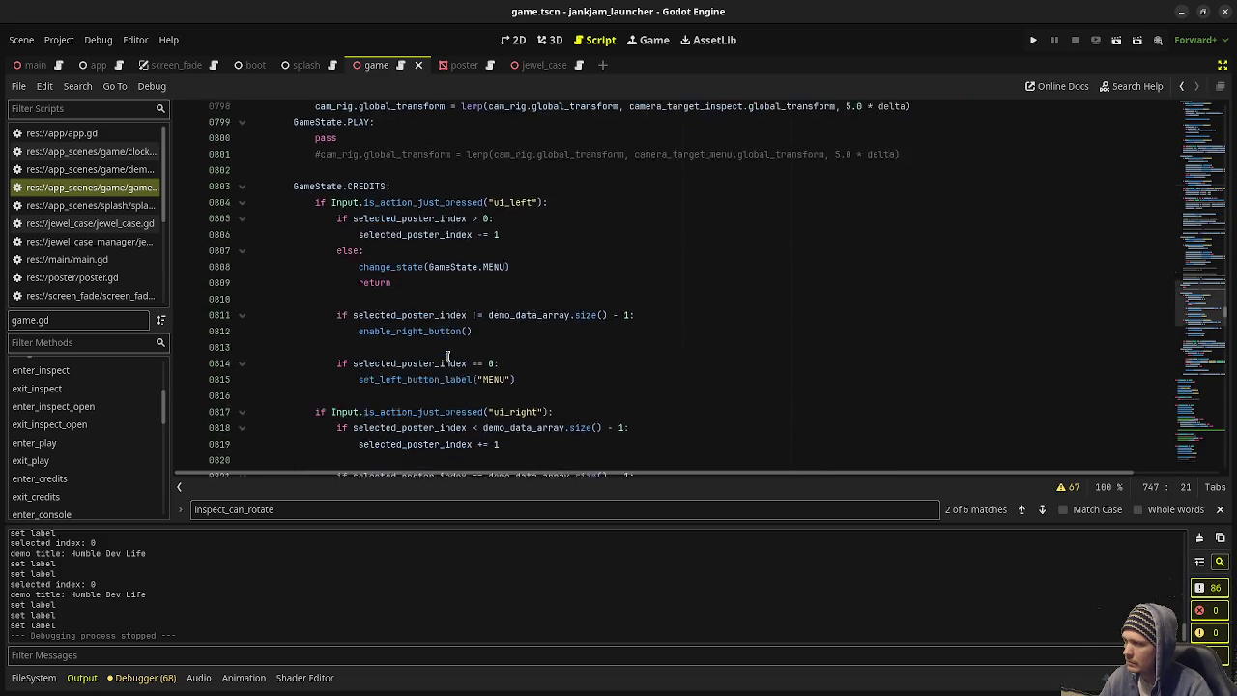
{"action": "scroll", "coordinate": [447, 356], "scroll_direction": "down", "scroll_amount": 5}
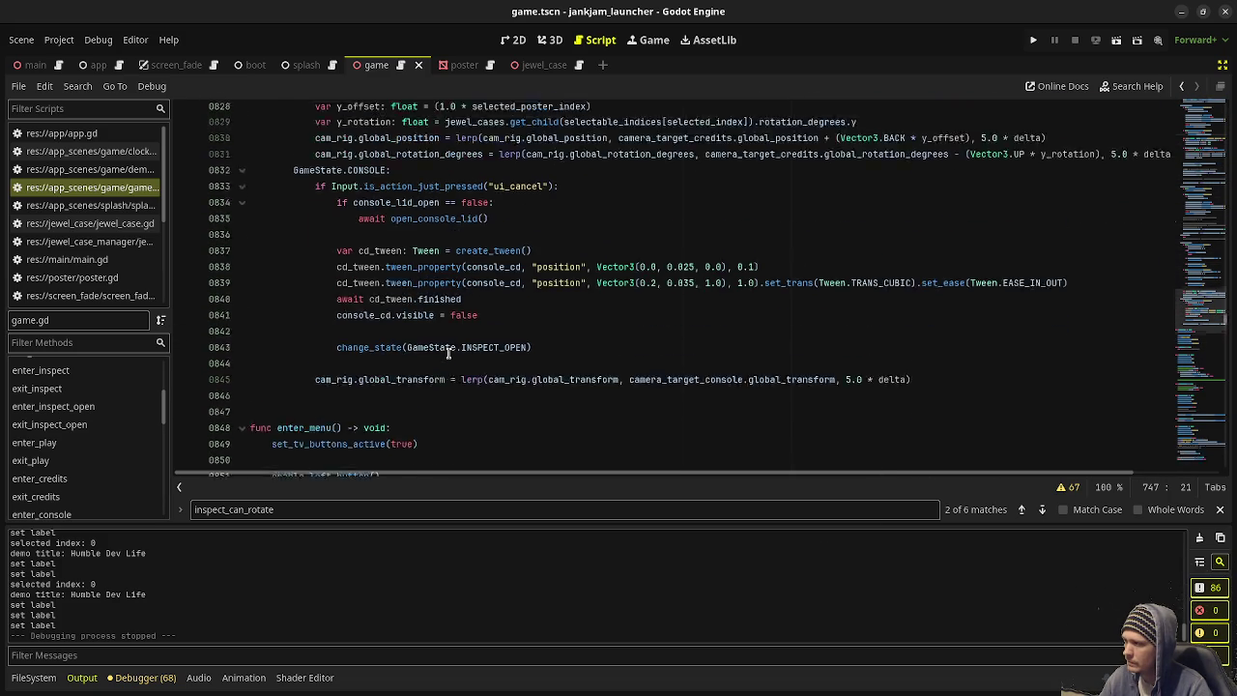
{"action": "left_click", "coordinate": [552, 222]}
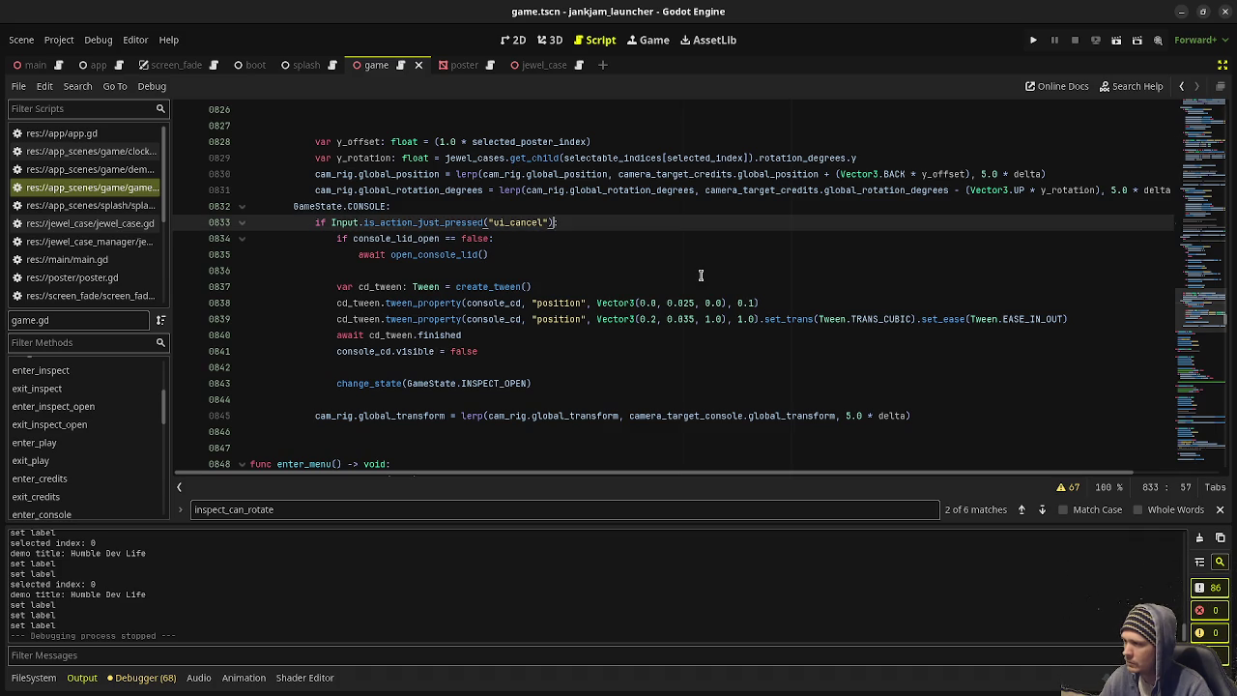
{"action": "type", "text": "&& console_cd_"}
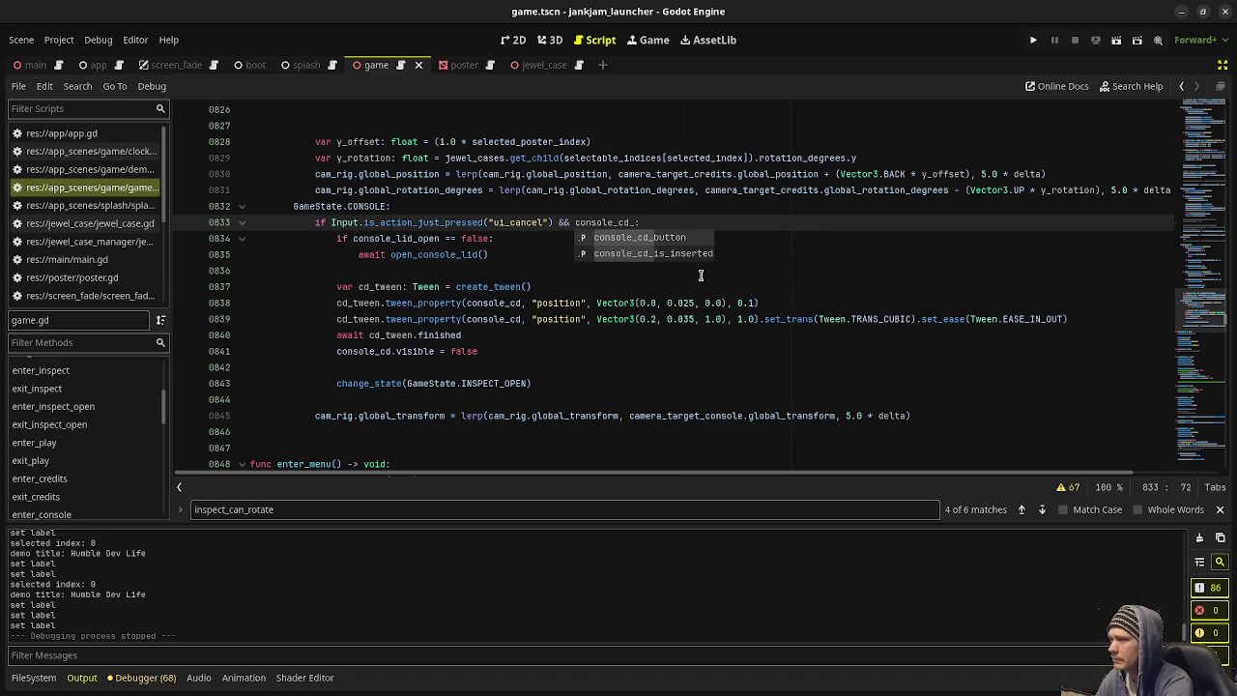
{"action": "key", "text": "Down"}
{"action": "key", "text": "Return"}
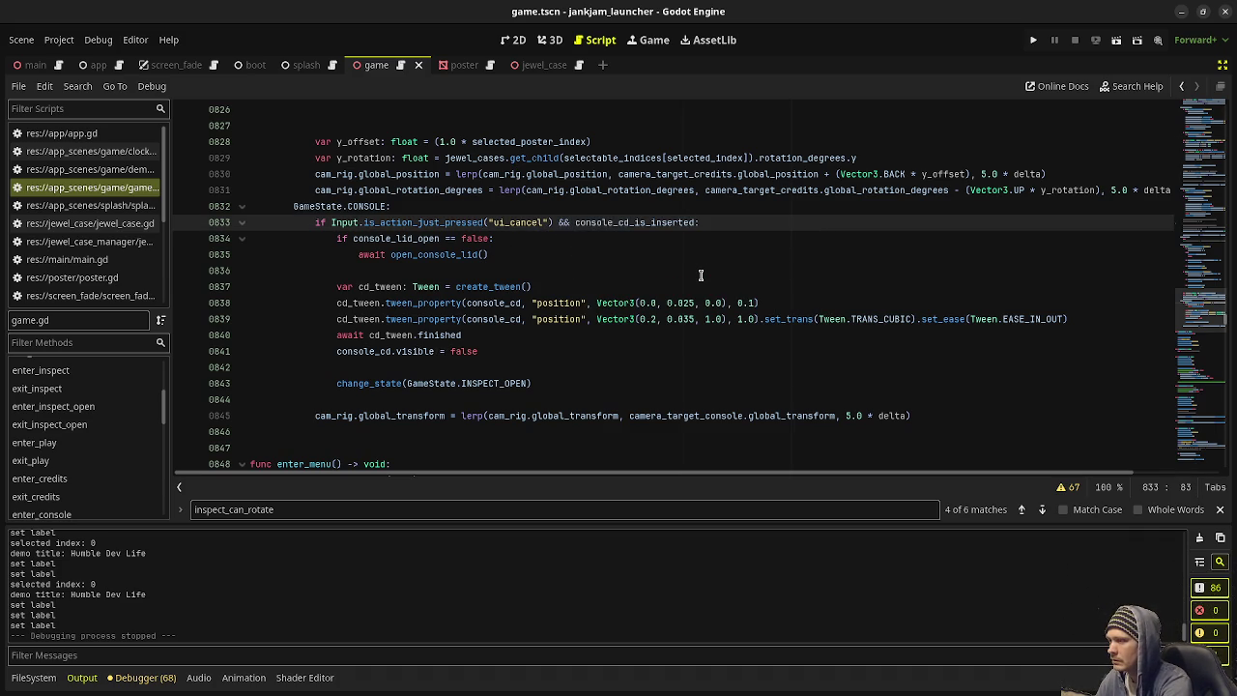
{"action": "type", "text": "== true"}
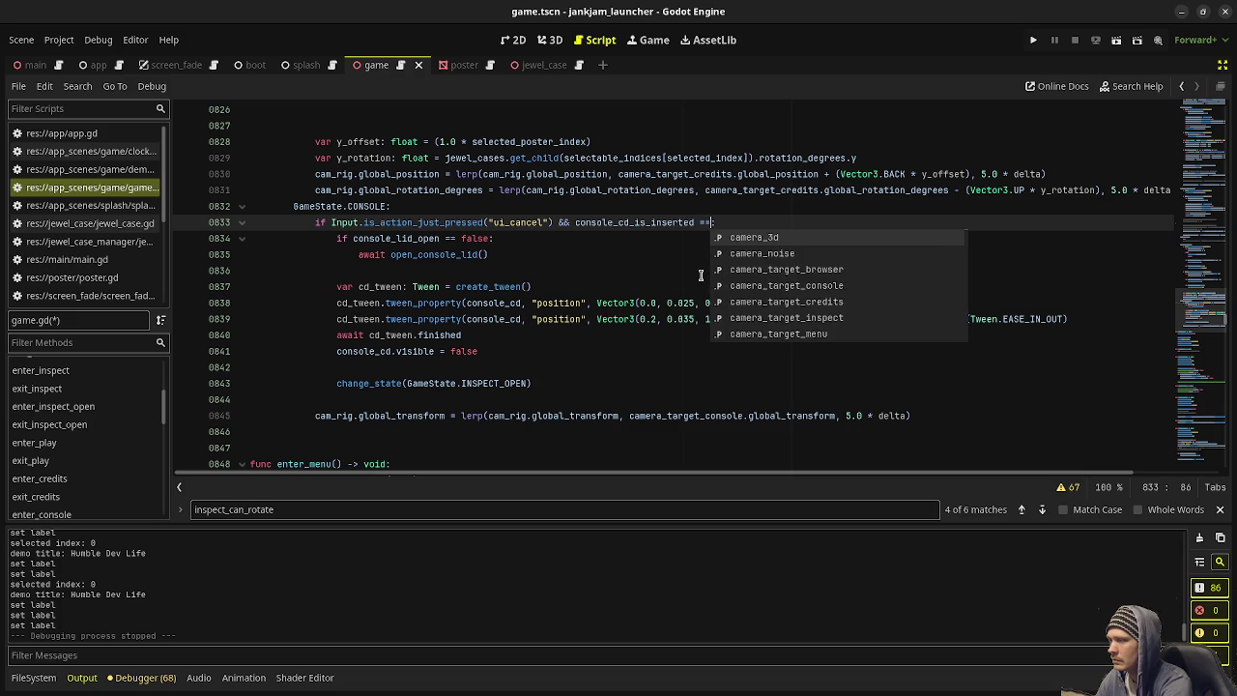
{"action": "key", "text": "ctrl+s"}
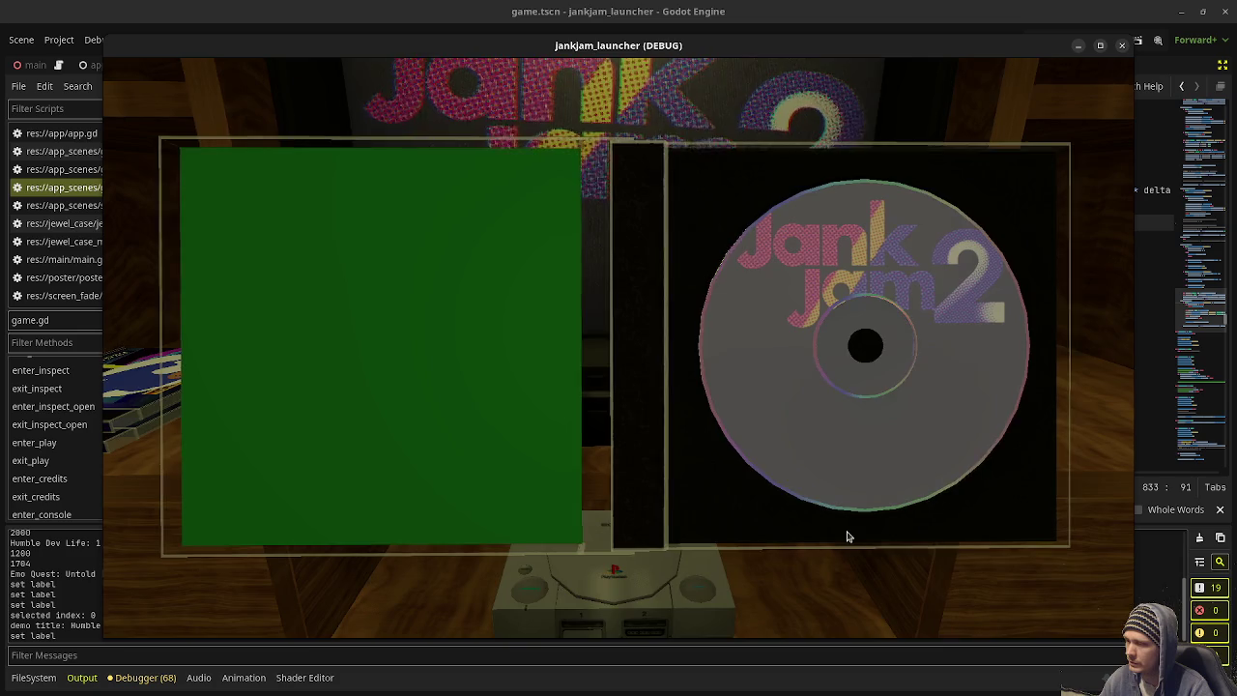
Step: Select the disc, escape to the shelf, visit the TV menu, reopen a case, then close the game
{"action": "left_click", "coordinate": [847, 536]}
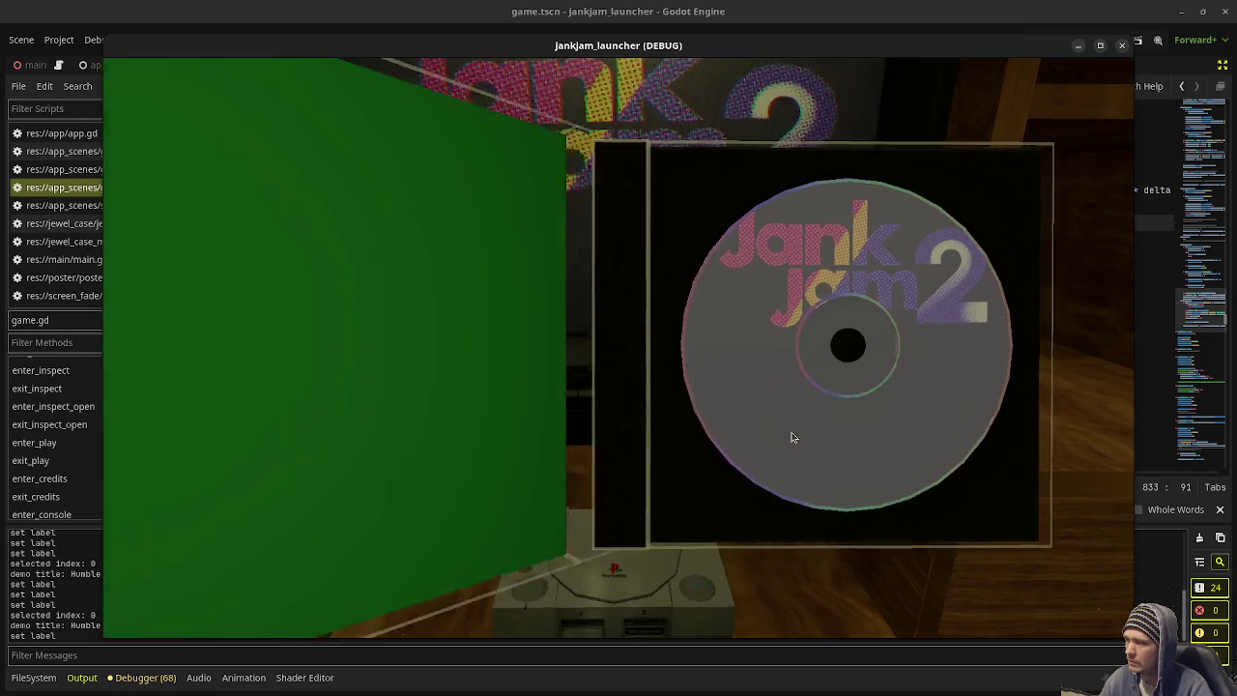
{"action": "key", "text": "Escape"}
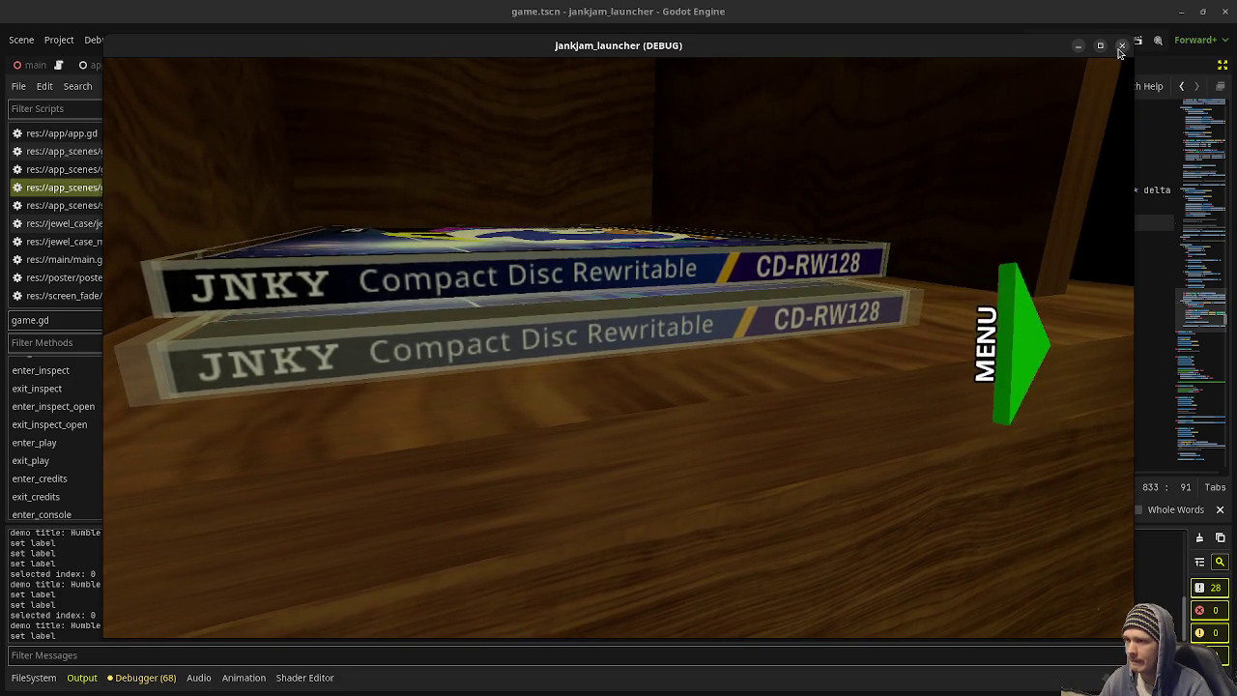
{"action": "left_click", "coordinate": [1011, 357]}
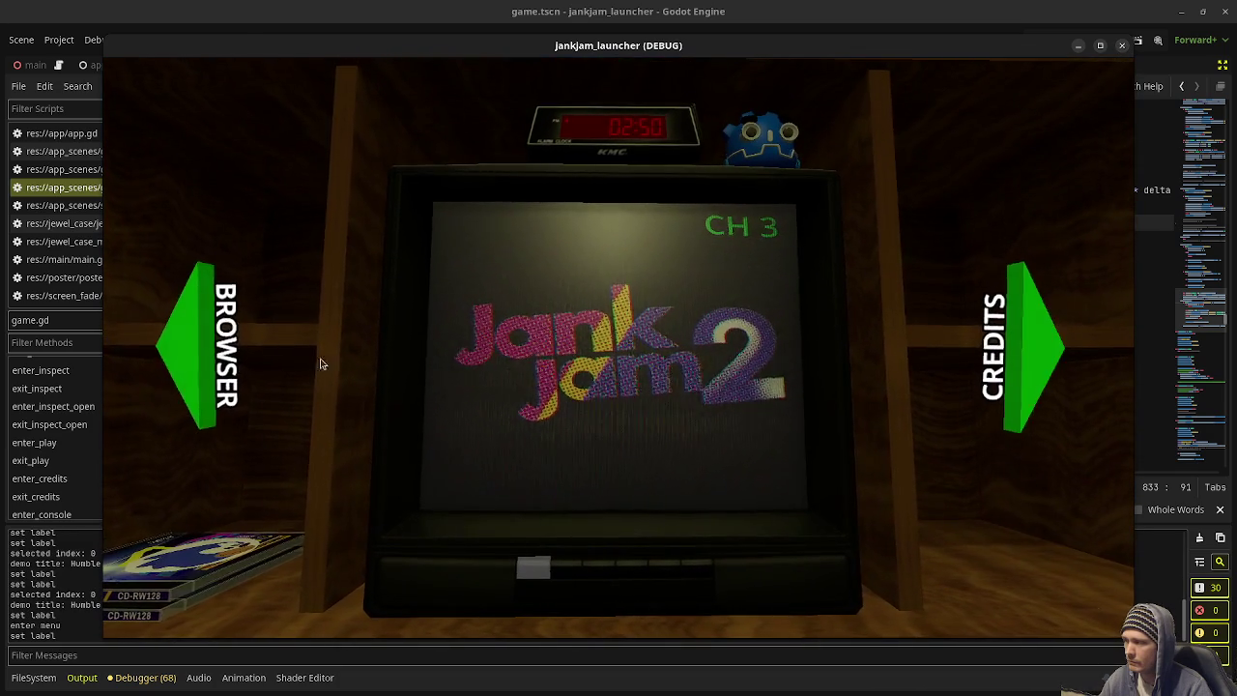
{"action": "left_click", "coordinate": [197, 340]}
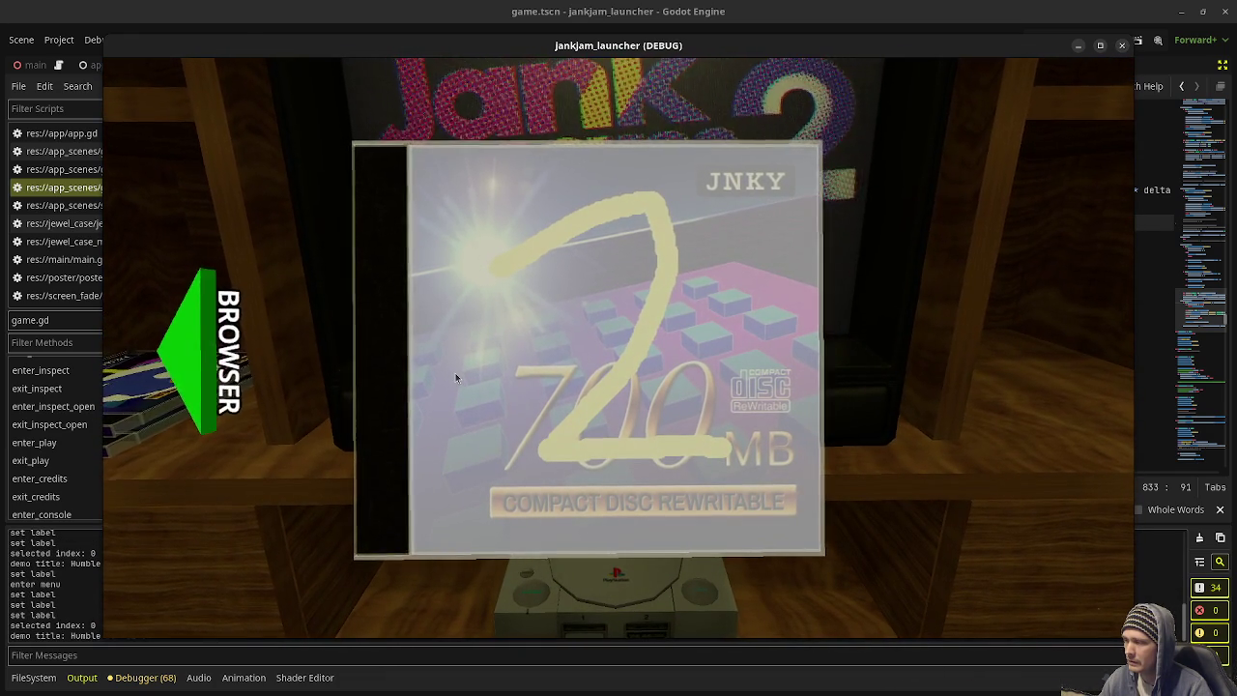
{"action": "left_click", "coordinate": [455, 376]}
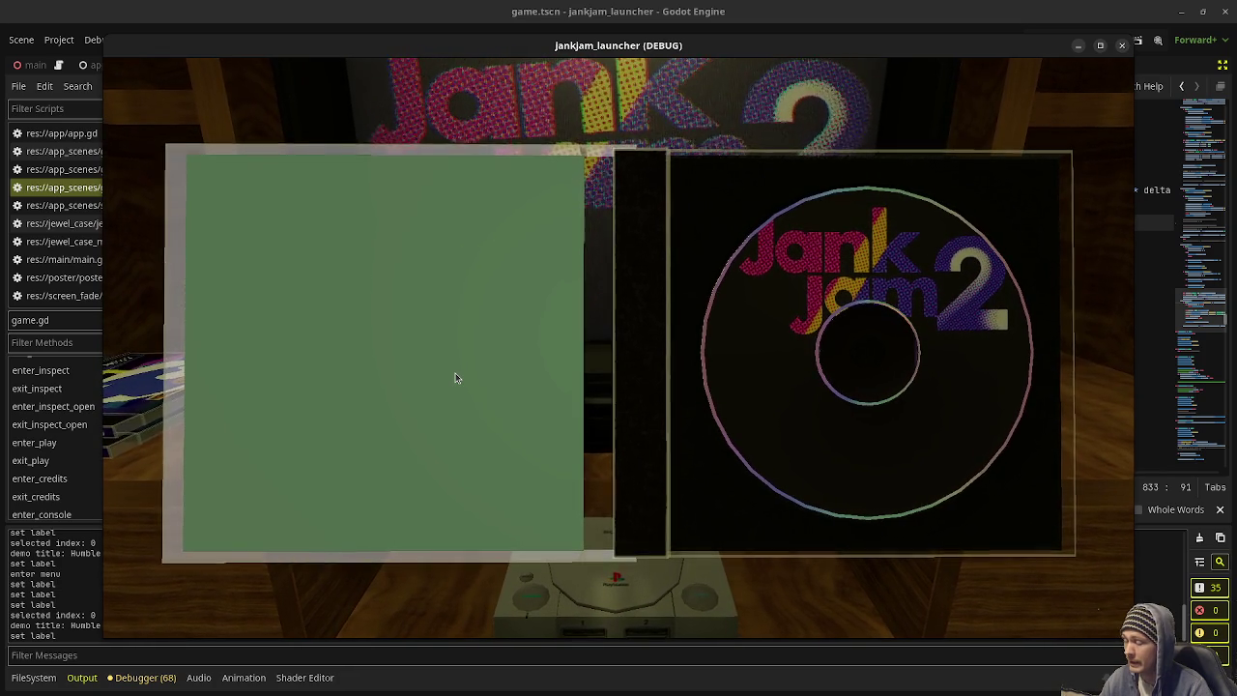
{"action": "key", "text": "Escape"}
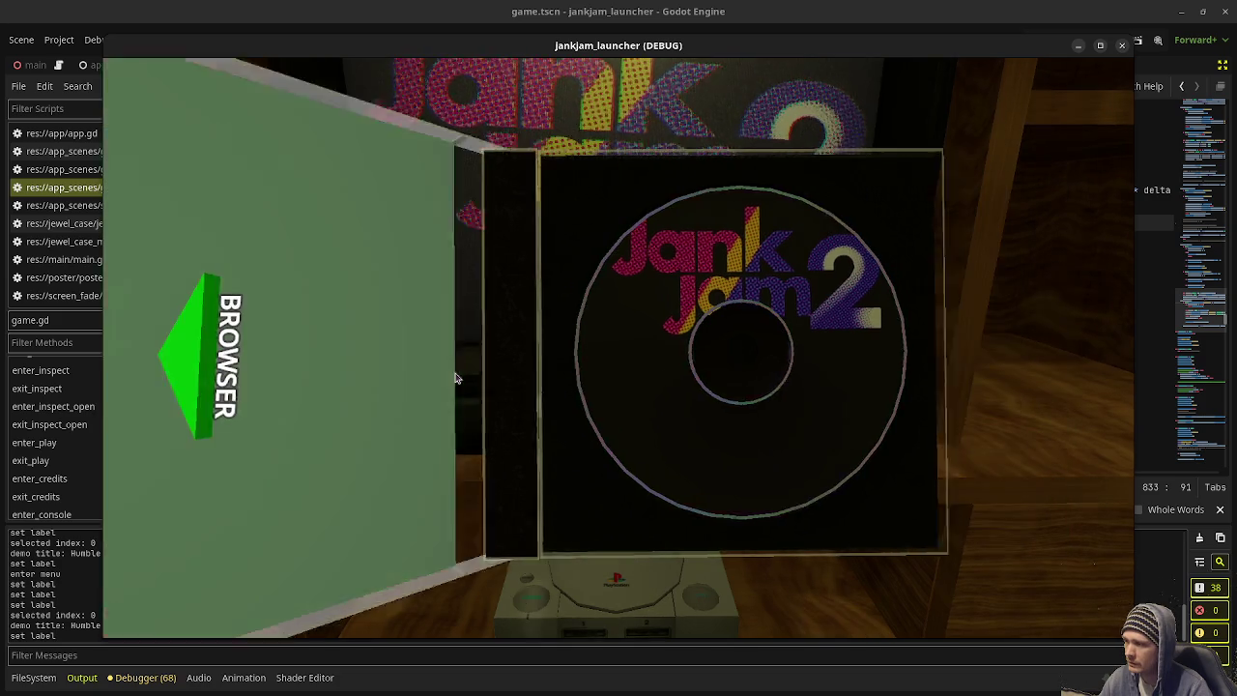
{"action": "key", "text": "Left"}
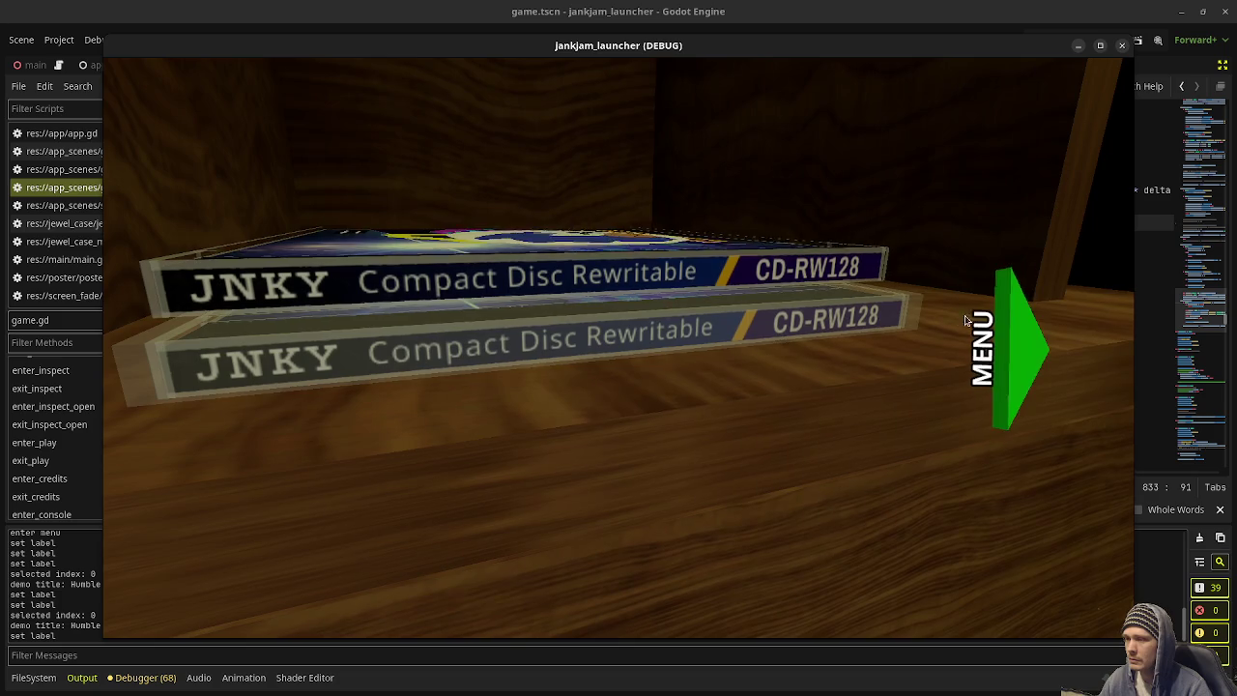
{"action": "left_click", "coordinate": [1030, 343]}
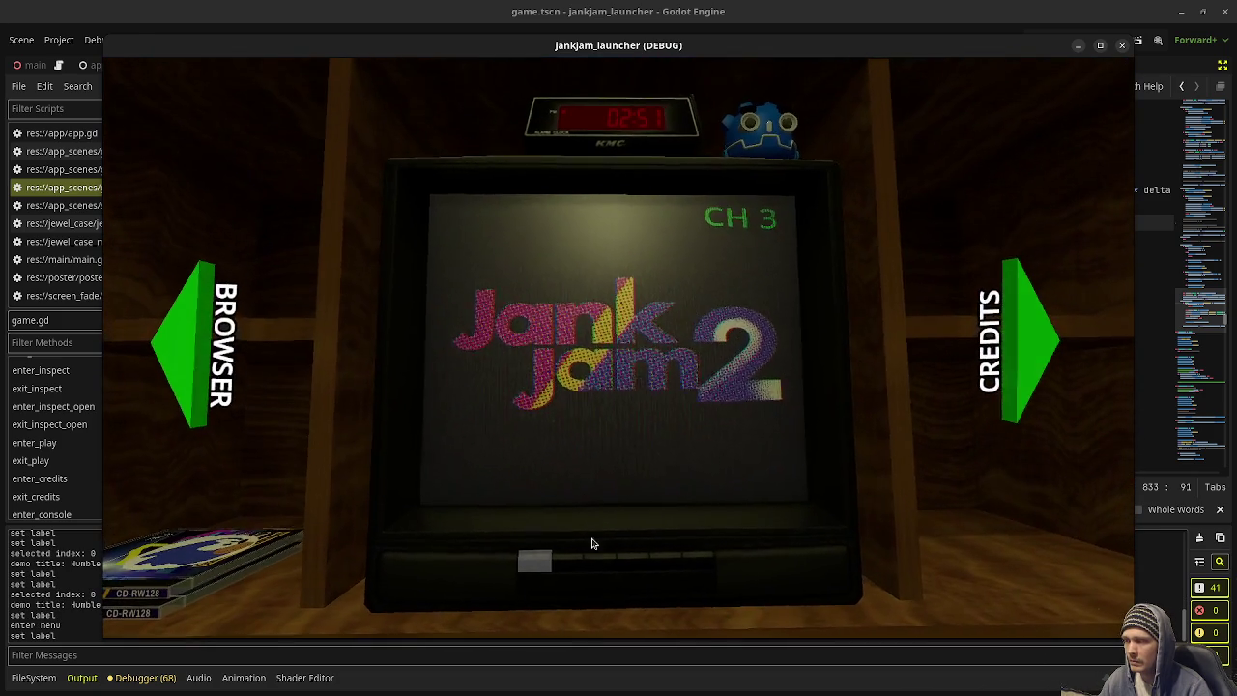
{"action": "left_click", "coordinate": [1124, 46]}
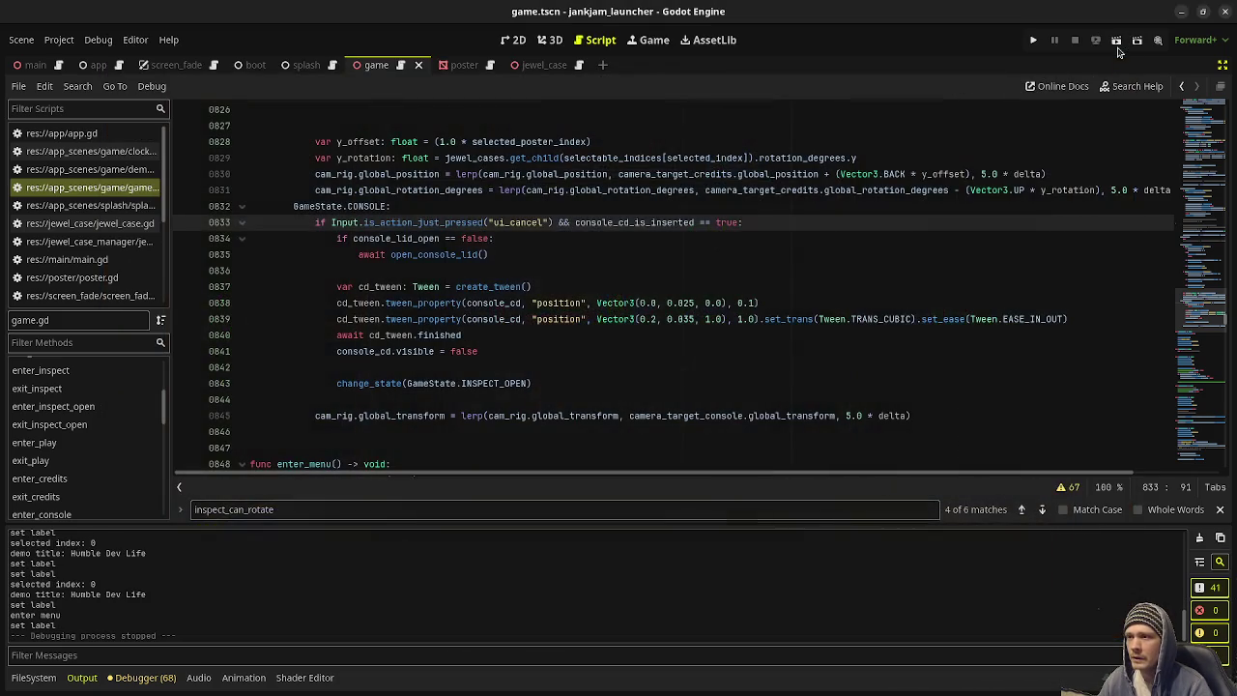
Step: Replace line 23's bug note with one about the weird case animation after escaping inspect-open, then save
{"action": "left_click", "coordinate": [763, 344]}
{"action": "left_click_drag", "start_coordinate": [1181, 314], "coordinate": [1201, 108]}
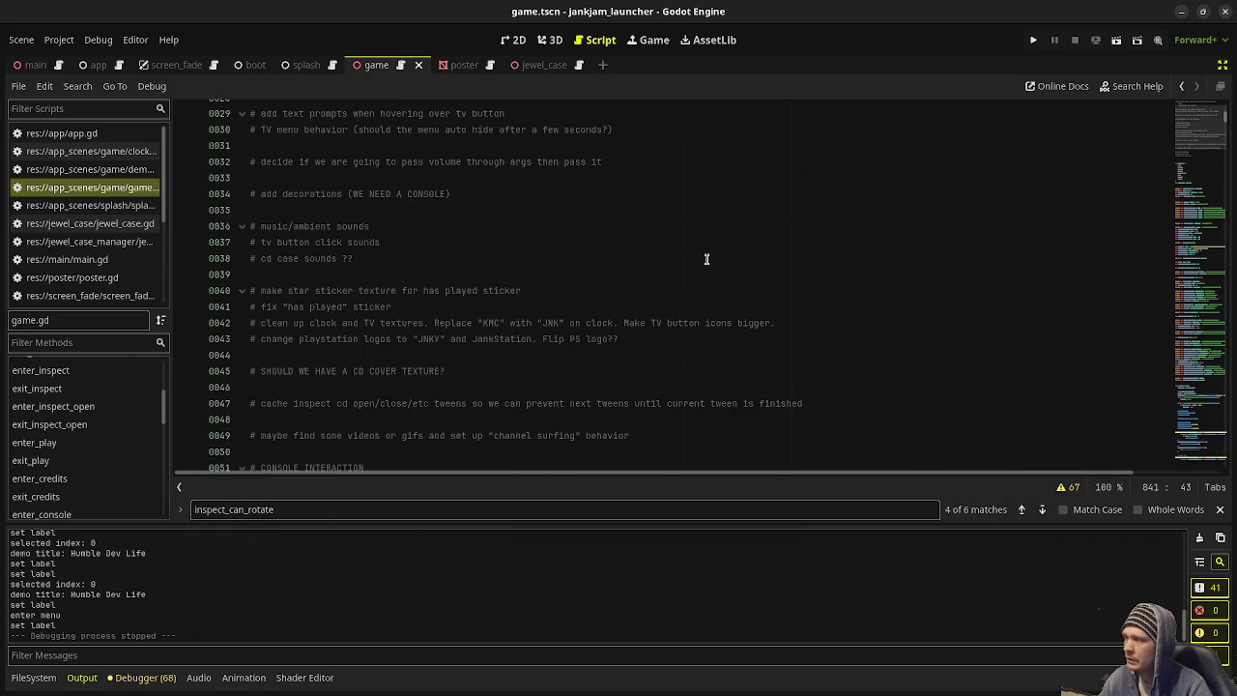
{"action": "scroll", "coordinate": [634, 280], "scroll_direction": "up", "scroll_amount": 6}
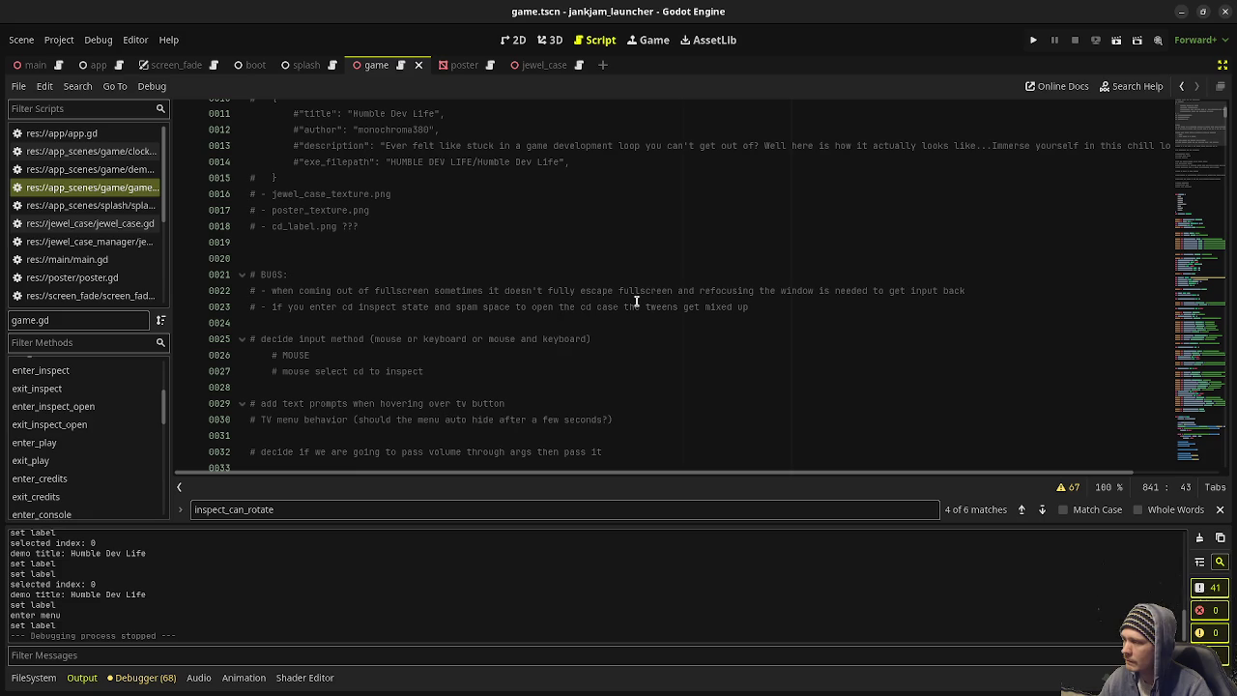
{"action": "left_click_drag", "start_coordinate": [797, 300], "coordinate": [1031, 290]}
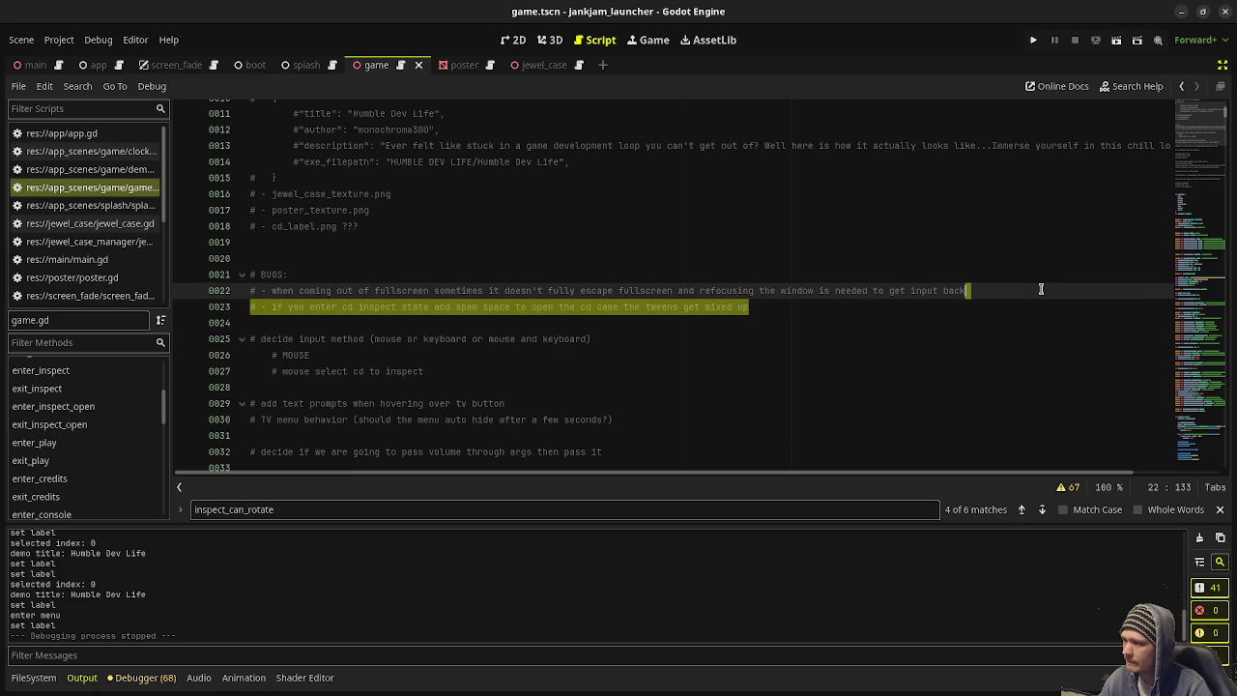
{"action": "key", "text": "BackSpace"}
{"action": "key", "text": "Return"}
{"action": "type", "text": "#"}
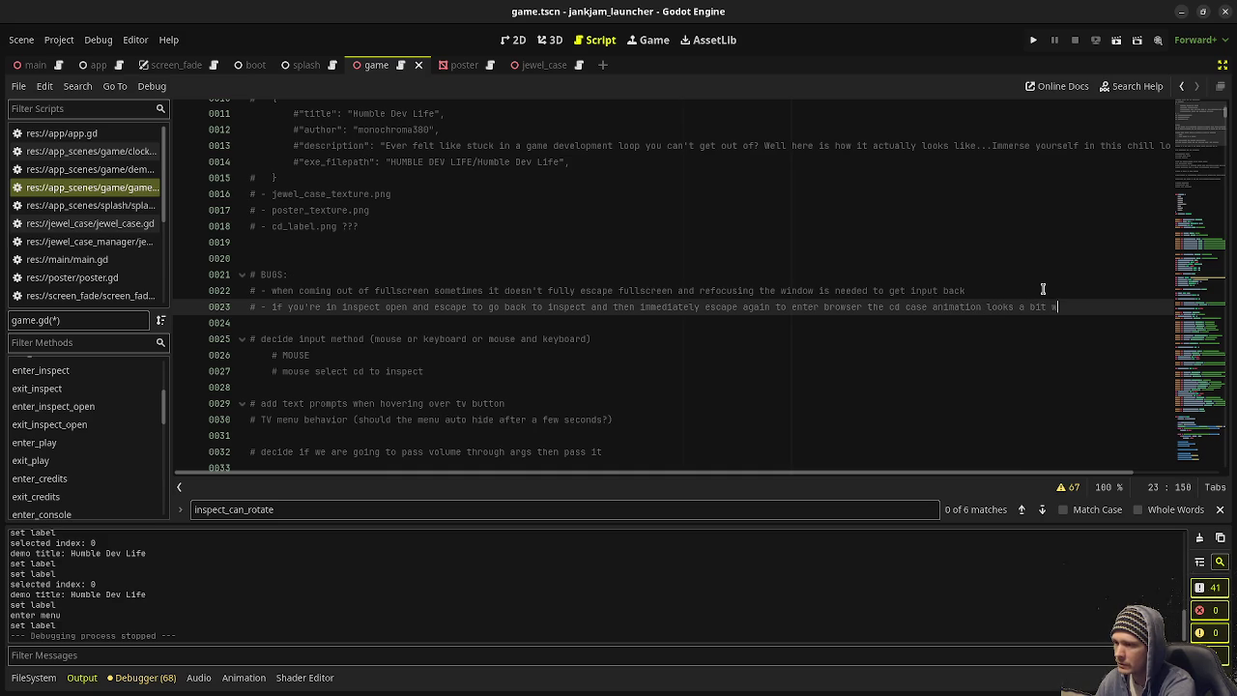
{"action": "key", "text": "ctrl+s"}
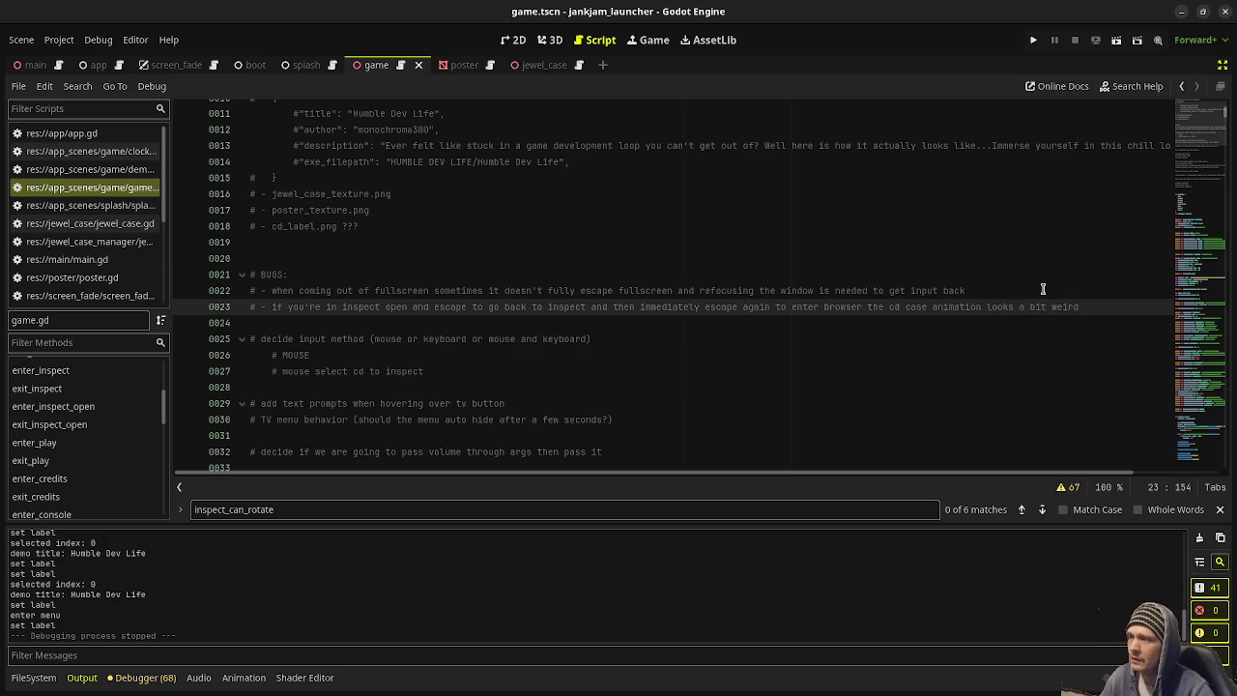
Step: Run the launcher, back out to the CD shelf, and open a jewel case
{"action": "left_click", "coordinate": [1032, 41]}
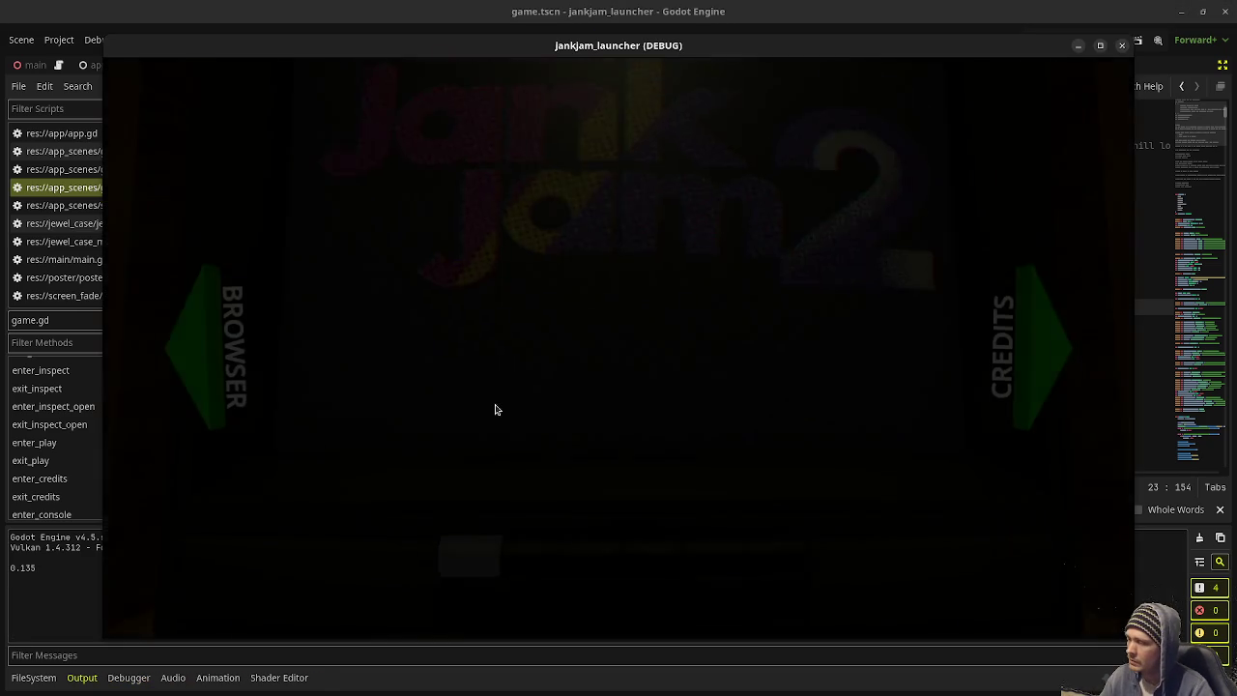
{"action": "key", "text": "Left"}
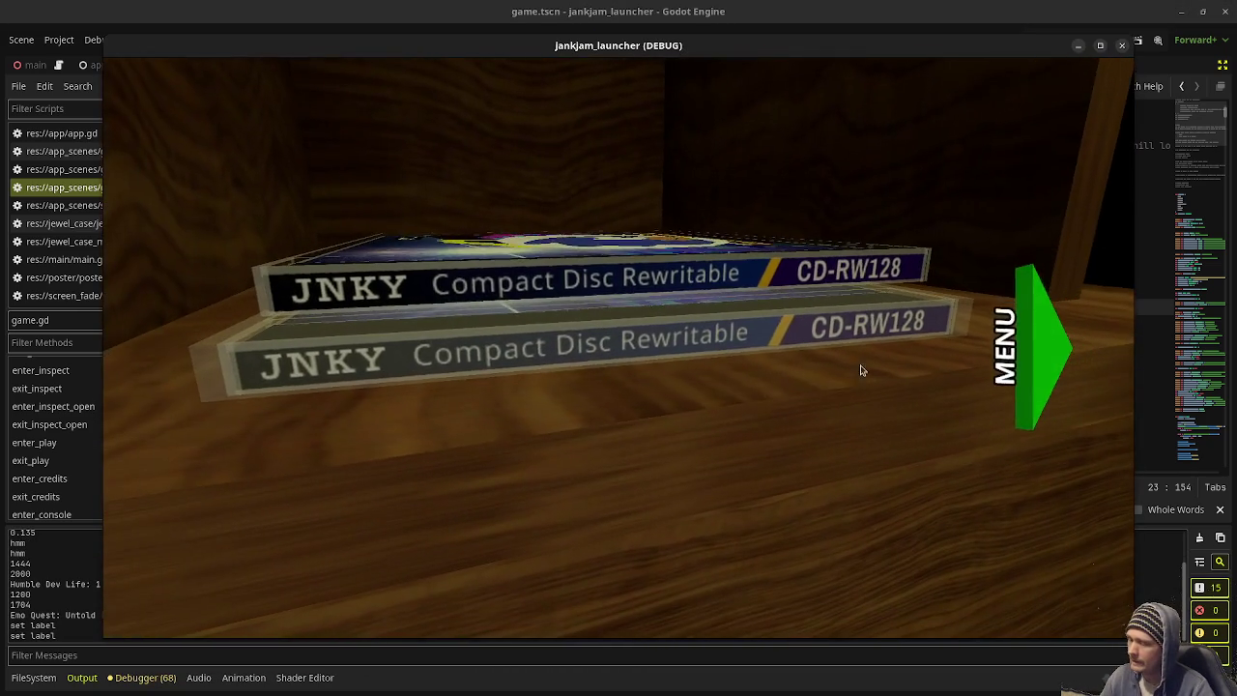
{"action": "left_click", "coordinate": [873, 384]}
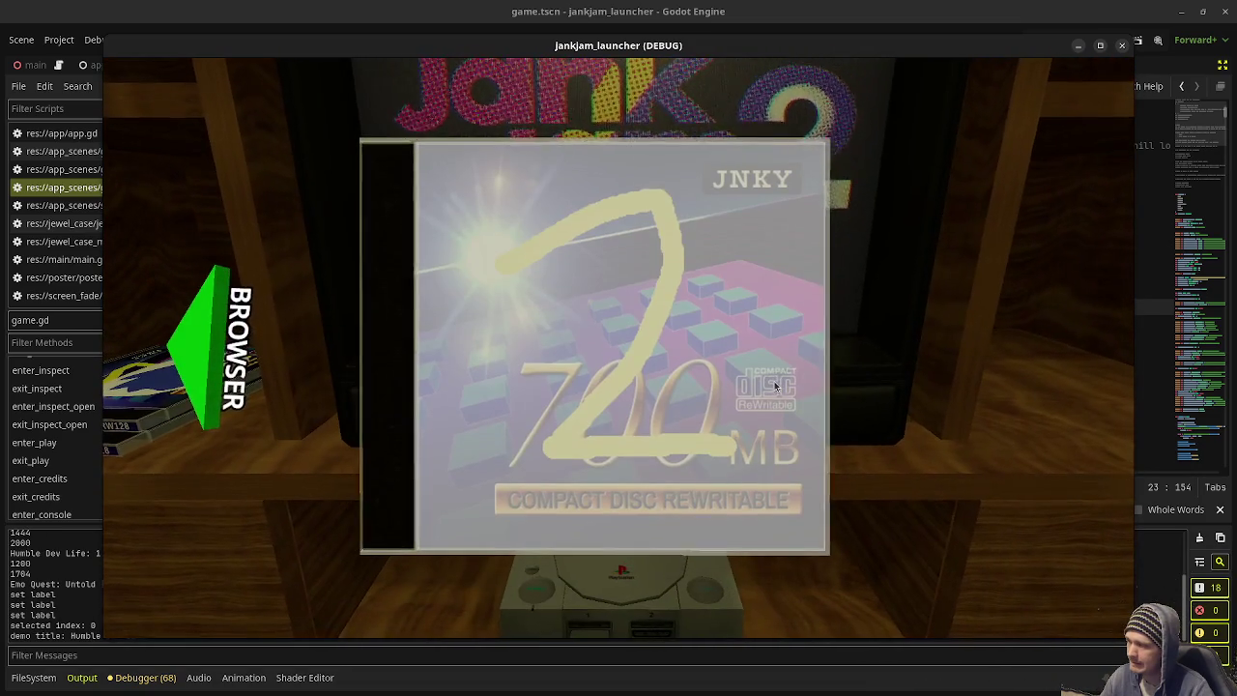
{"action": "left_click", "coordinate": [580, 554]}
Step: Insert the disc into the console, eject it, and stop the running game
{"action": "left_click", "coordinate": [790, 432]}
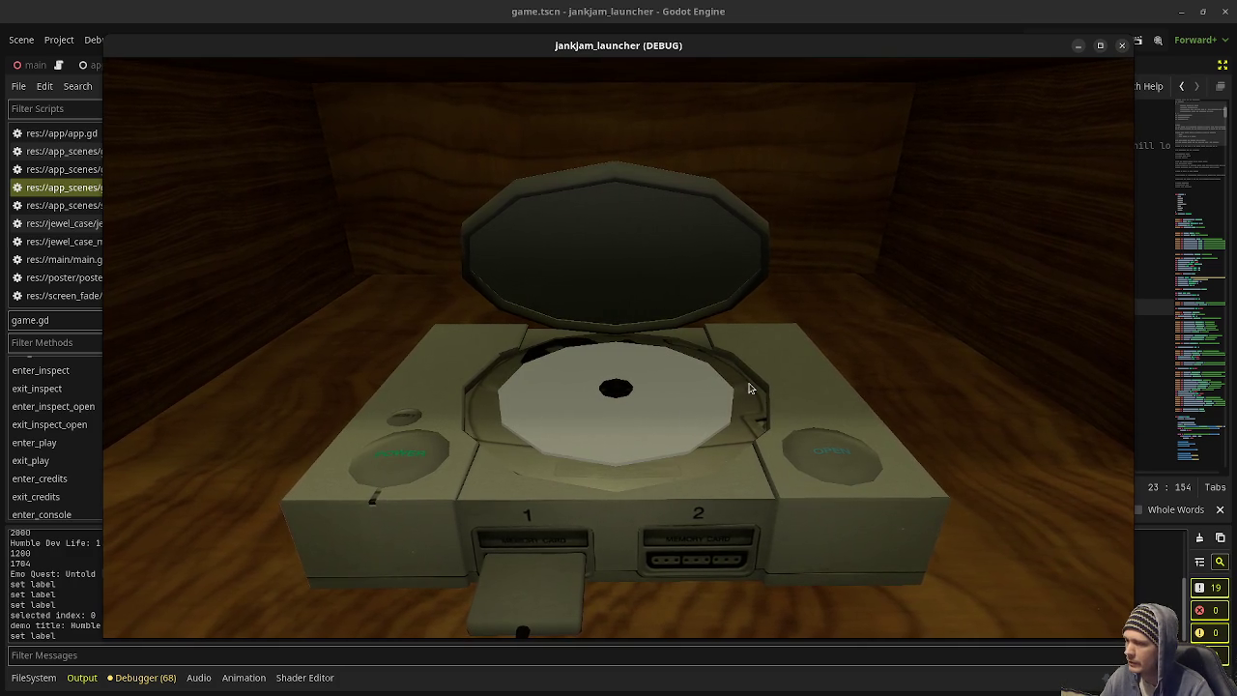
{"action": "left_click", "coordinate": [725, 396]}
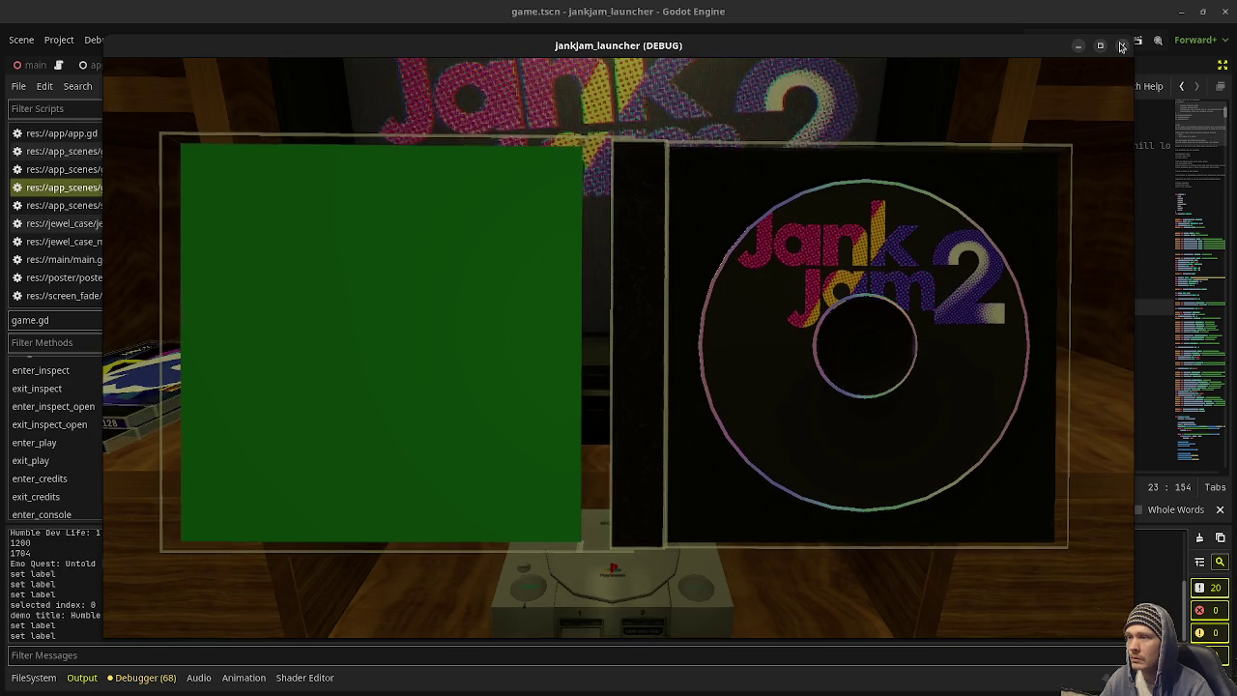
{"action": "key", "text": "F8"}
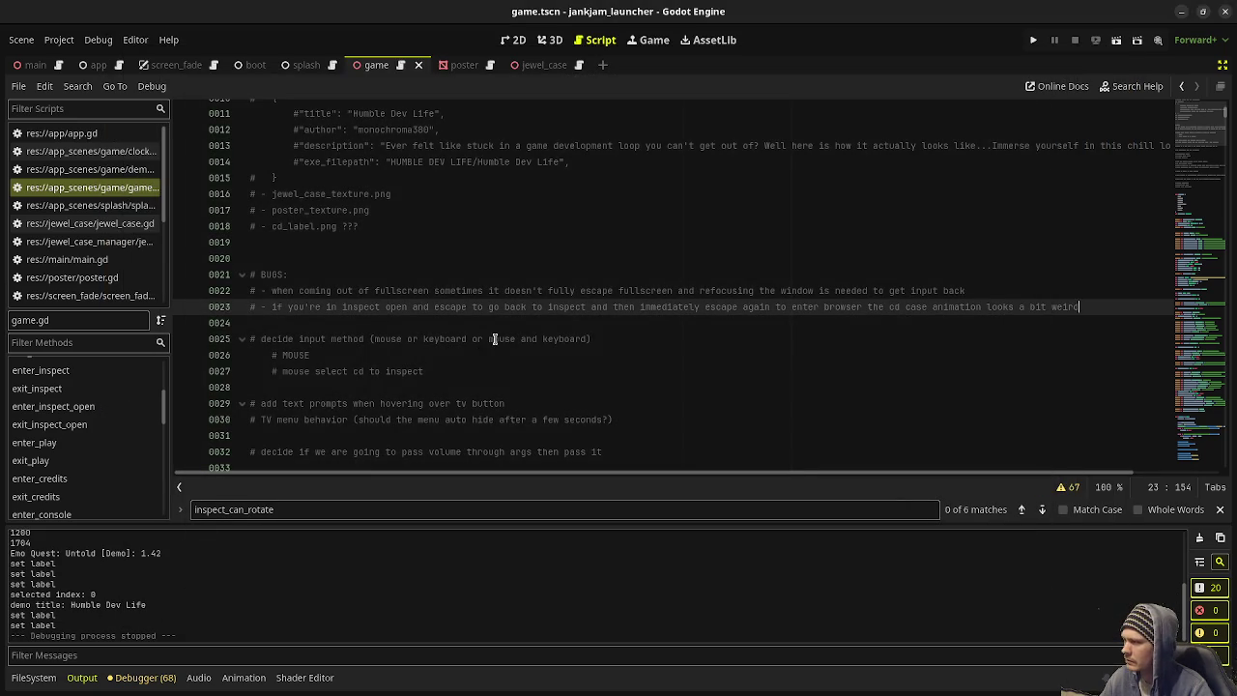
Step: Change line 843's console-cancel state from INSPECT_OPEN to GameState.BROWSER, save, and go to the CD browser
{"action": "scroll", "coordinate": [438, 307], "scroll_direction": "down", "scroll_amount": 18}
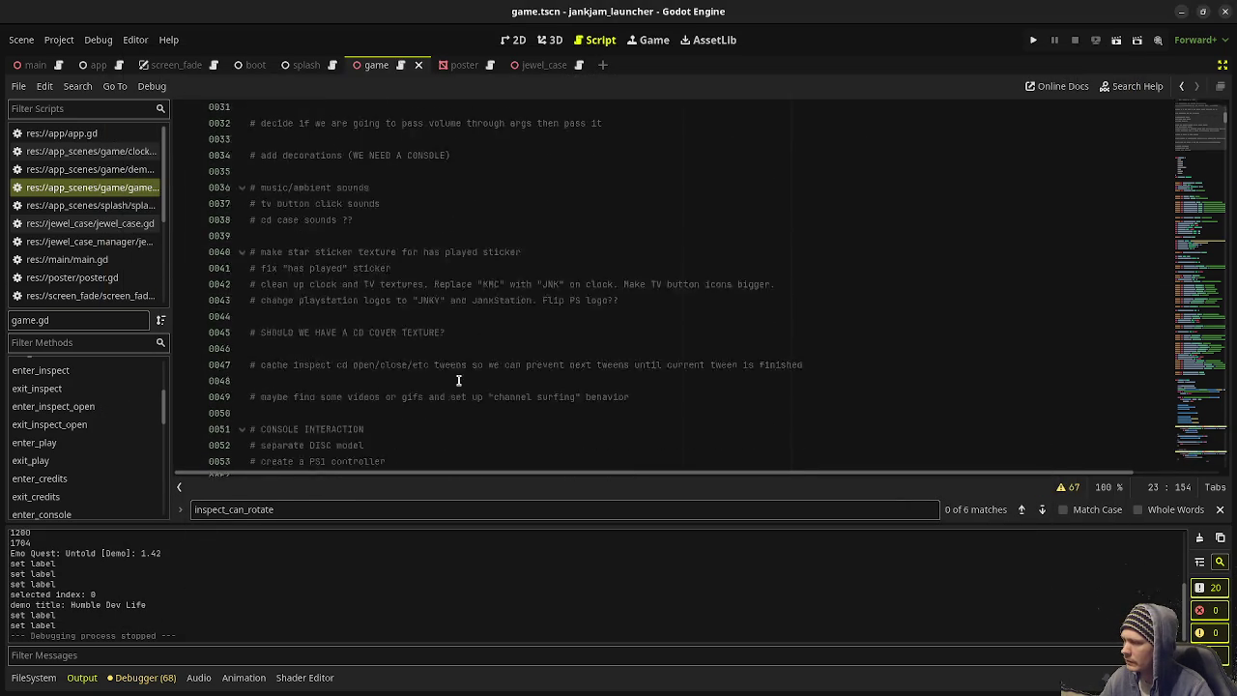
{"action": "scroll", "coordinate": [438, 368], "scroll_direction": "down", "scroll_amount": 20}
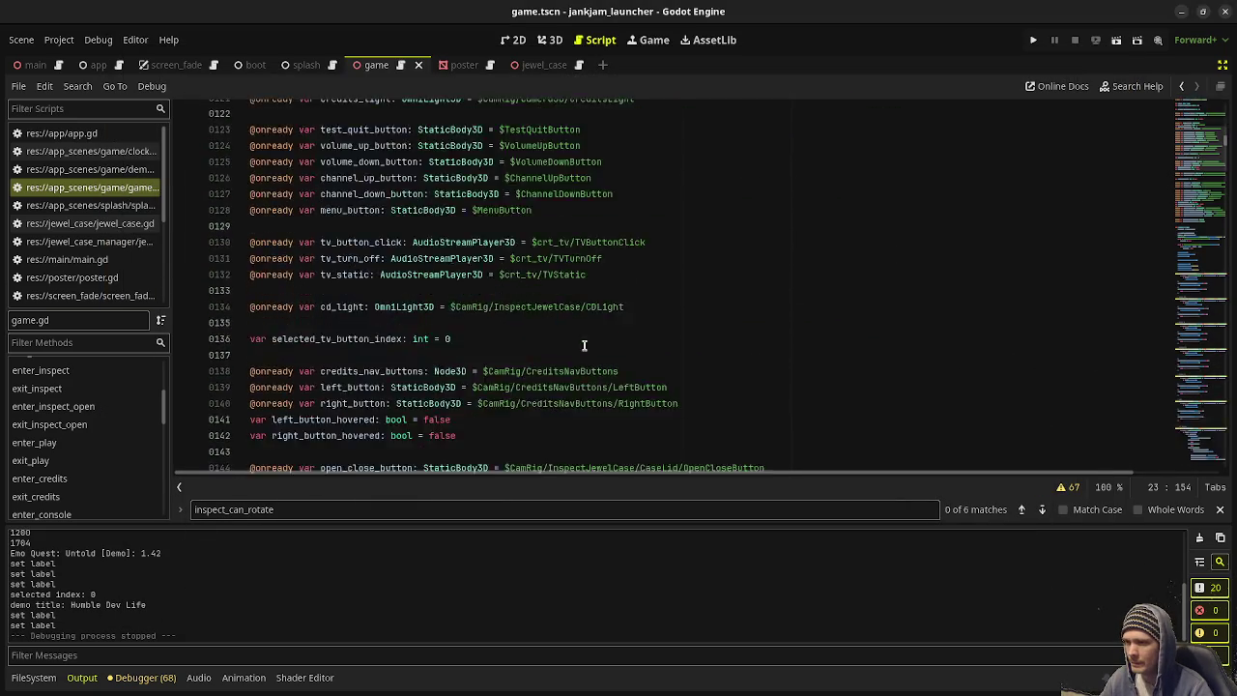
{"action": "scroll", "coordinate": [1196, 384], "scroll_direction": "down", "scroll_amount": 20}
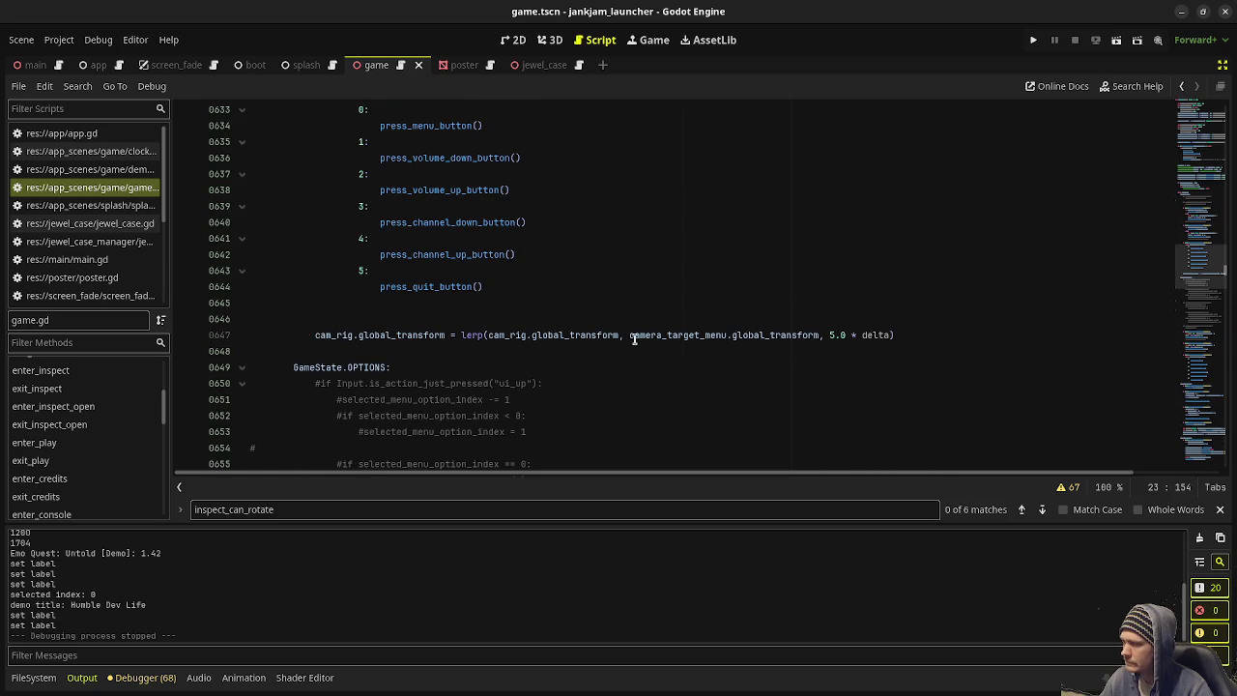
{"action": "scroll", "coordinate": [634, 338], "scroll_direction": "down", "scroll_amount": 20}
{"action": "scroll", "coordinate": [618, 304], "scroll_direction": "down", "scroll_amount": 14}
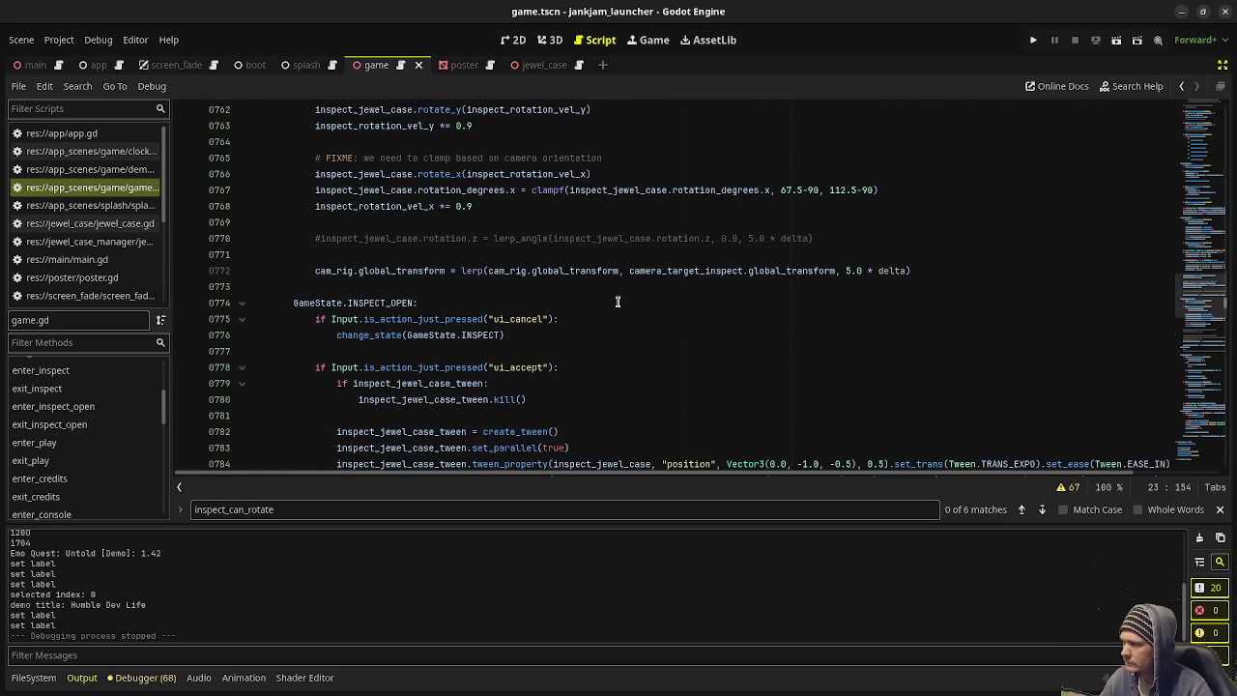
{"action": "scroll", "coordinate": [618, 301], "scroll_direction": "down", "scroll_amount": 3}
{"action": "scroll", "coordinate": [617, 301], "scroll_direction": "down", "scroll_amount": 9}
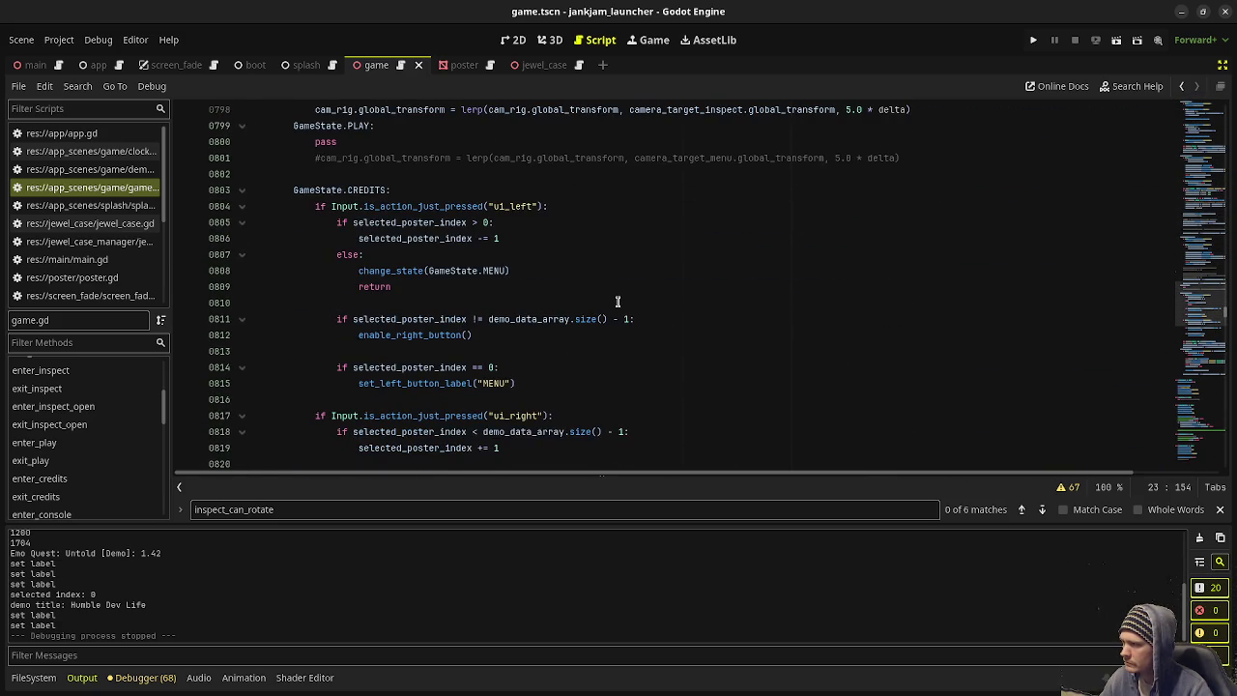
{"action": "scroll", "coordinate": [618, 302], "scroll_direction": "down", "scroll_amount": 9}
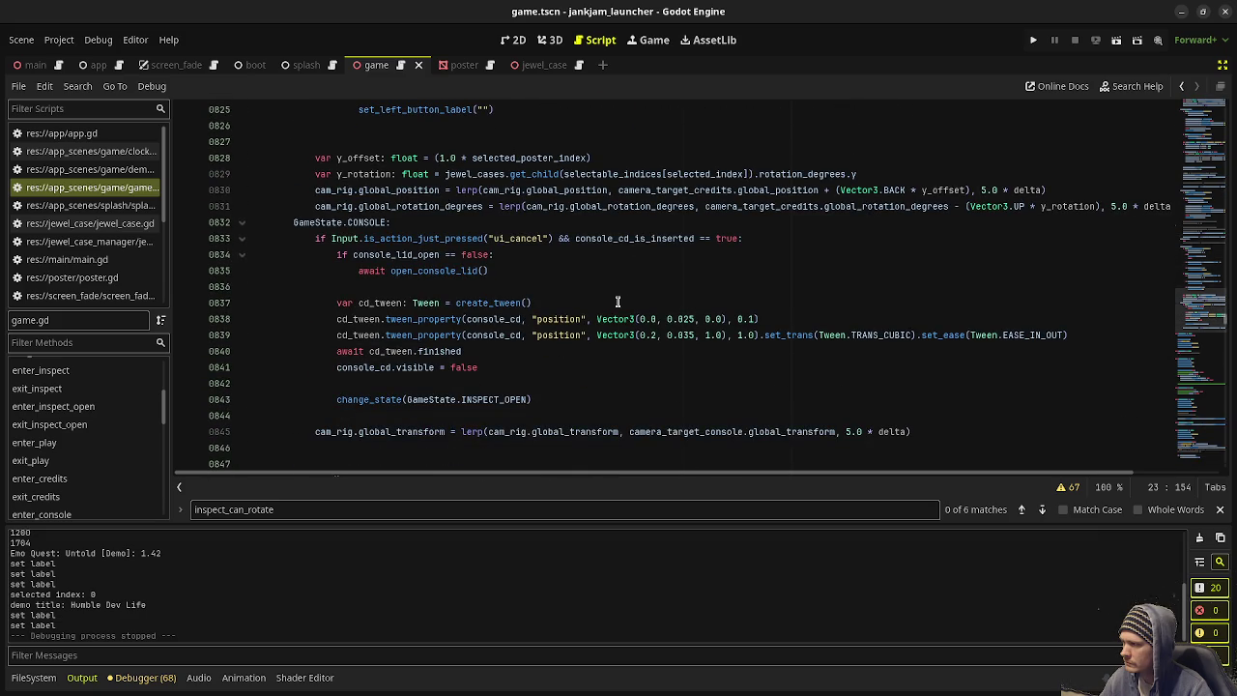
{"action": "mouse_move", "coordinate": [438, 272]}
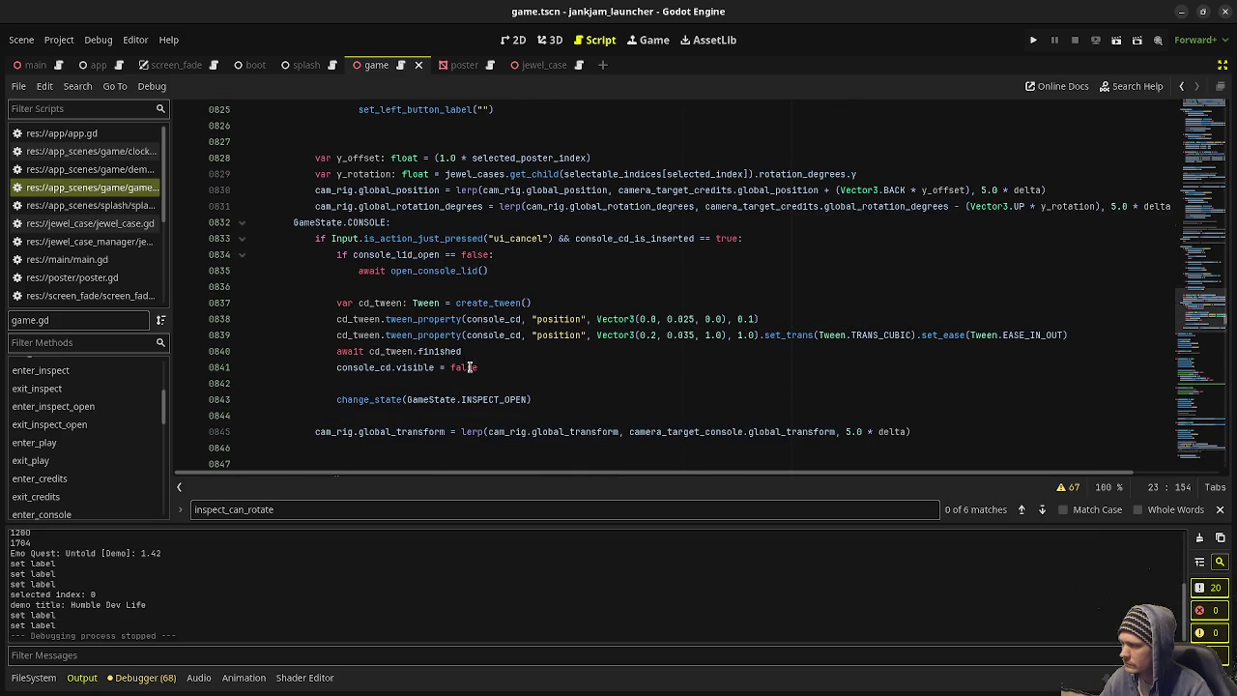
{"action": "left_click", "coordinate": [491, 400]}
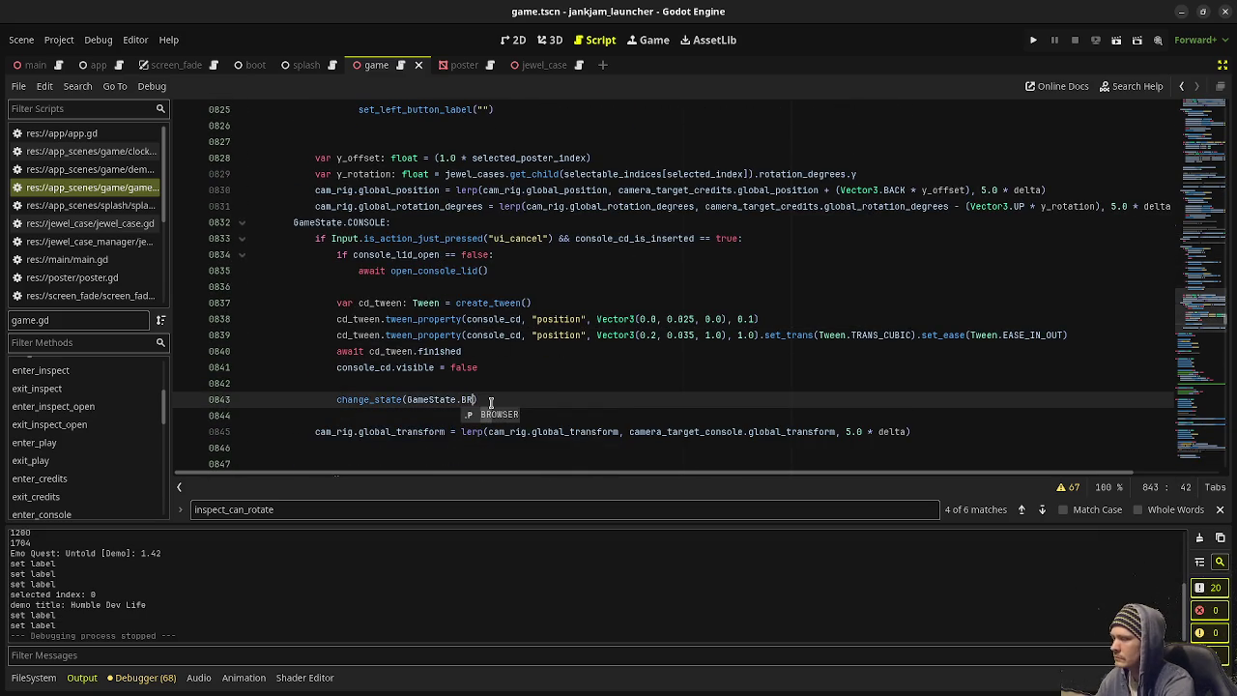
{"action": "key", "text": "Return"}
{"action": "key", "text": "ctrl+s"}
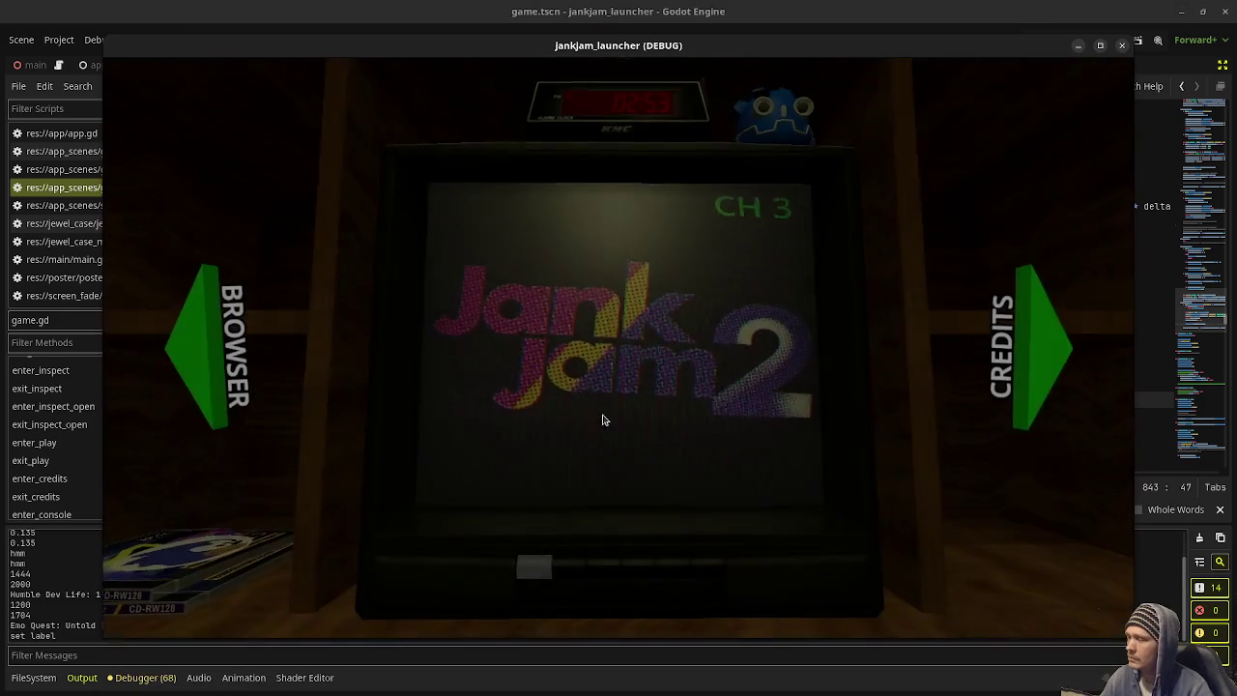
{"action": "key", "text": "Left"}
Step: Pick the Jank Jam 2 case, open it, insert the disc, and close the console lid
{"action": "left_click", "coordinate": [478, 353]}
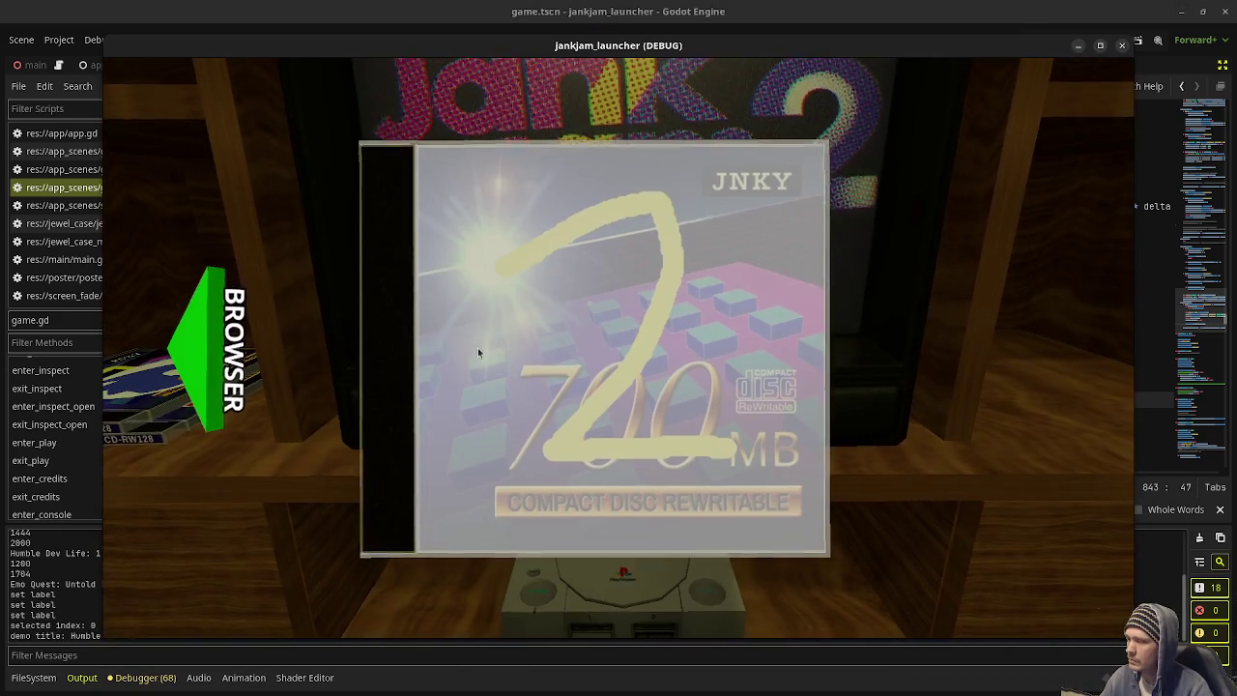
{"action": "left_click", "coordinate": [478, 353]}
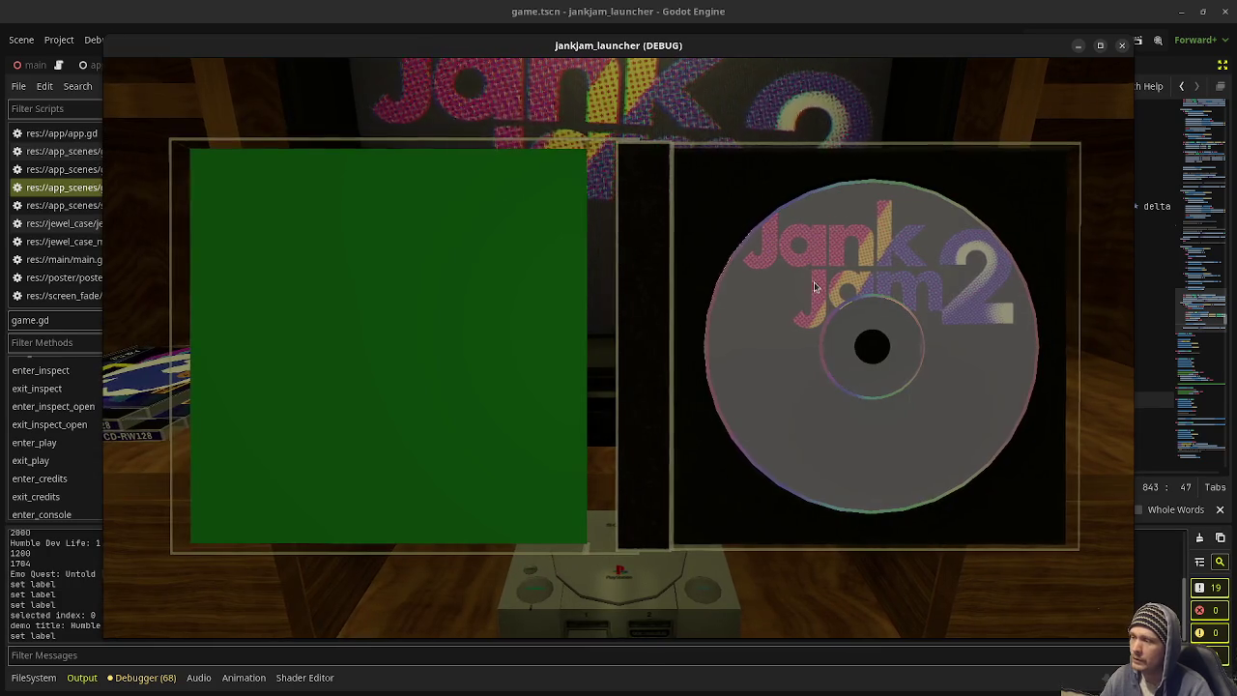
{"action": "left_click", "coordinate": [755, 437]}
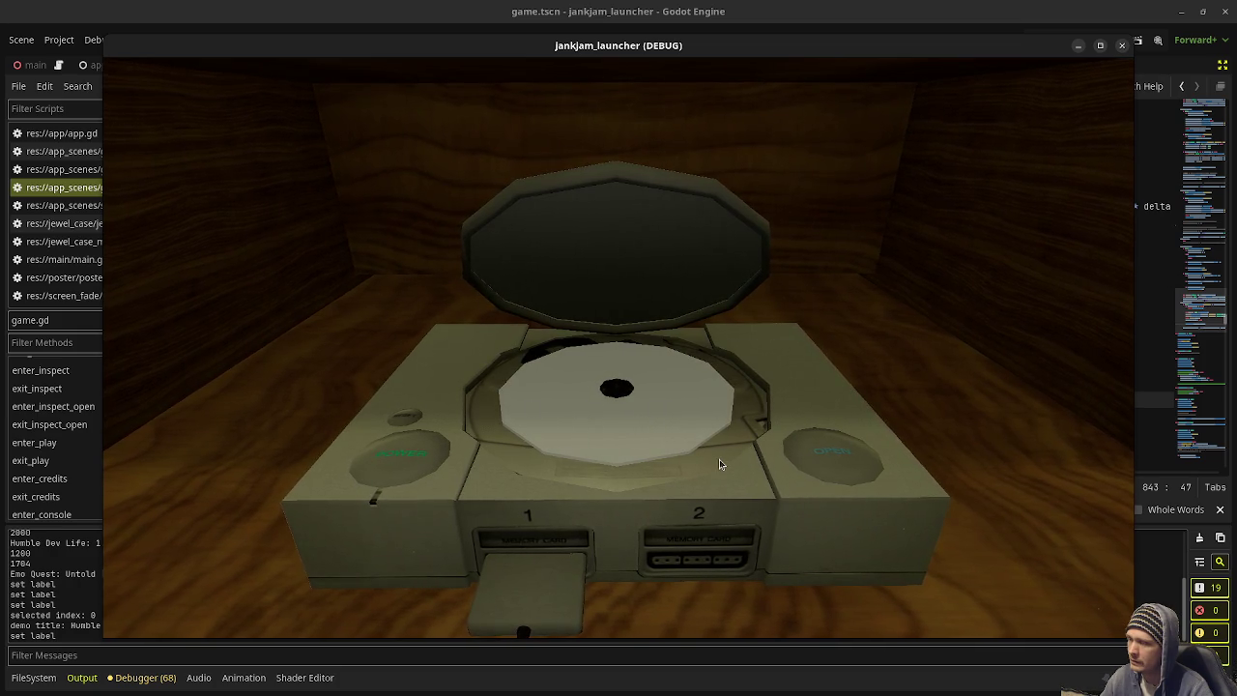
{"action": "left_click", "coordinate": [611, 244]}
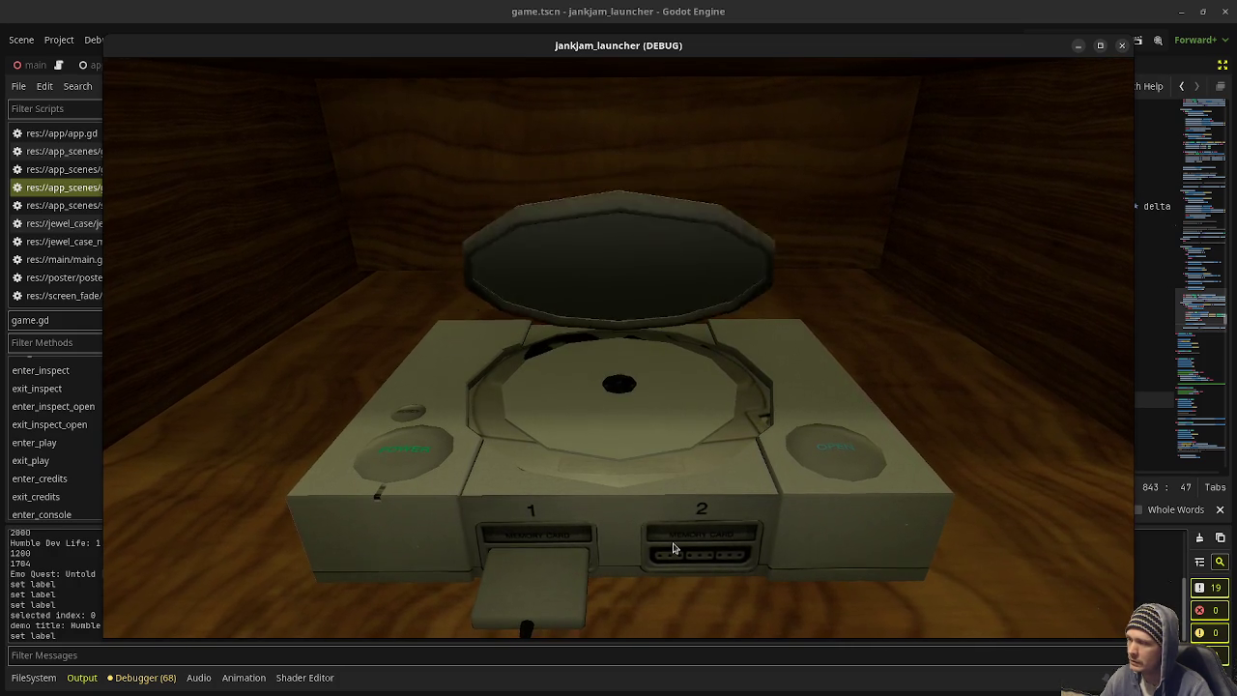
Step: Toggle the console lid open and closed, eject the disc, and power the console on
{"action": "left_click", "coordinate": [835, 468]}
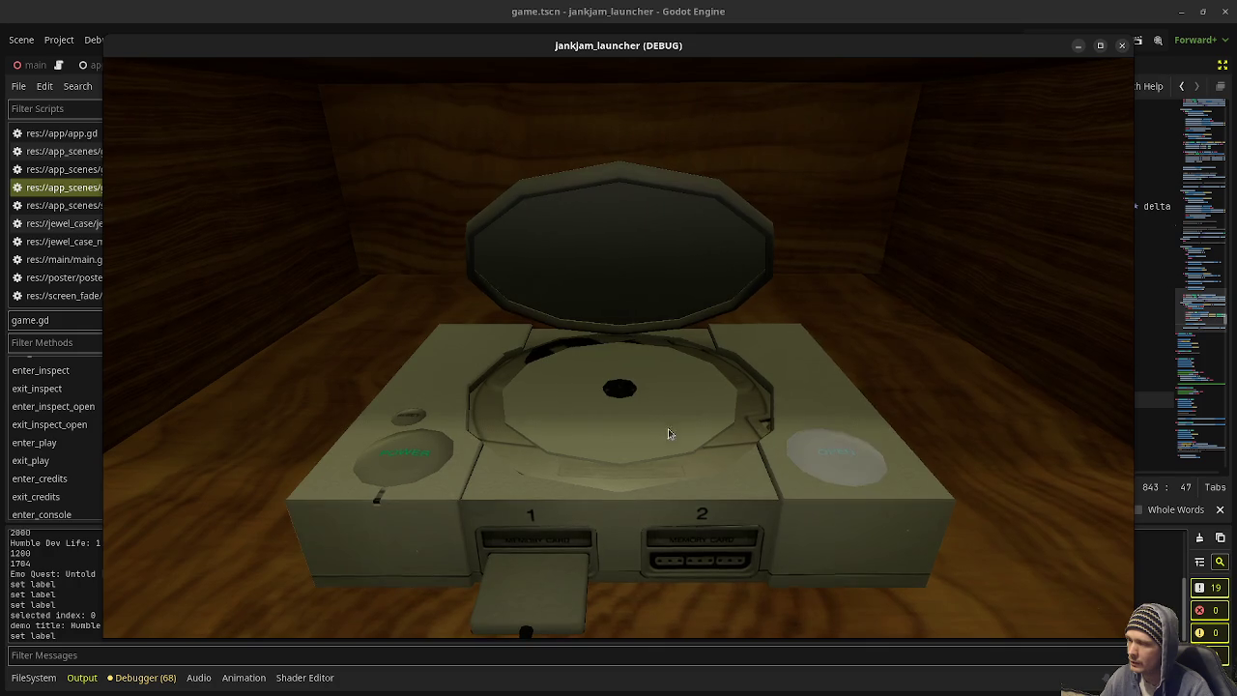
{"action": "left_click", "coordinate": [663, 228]}
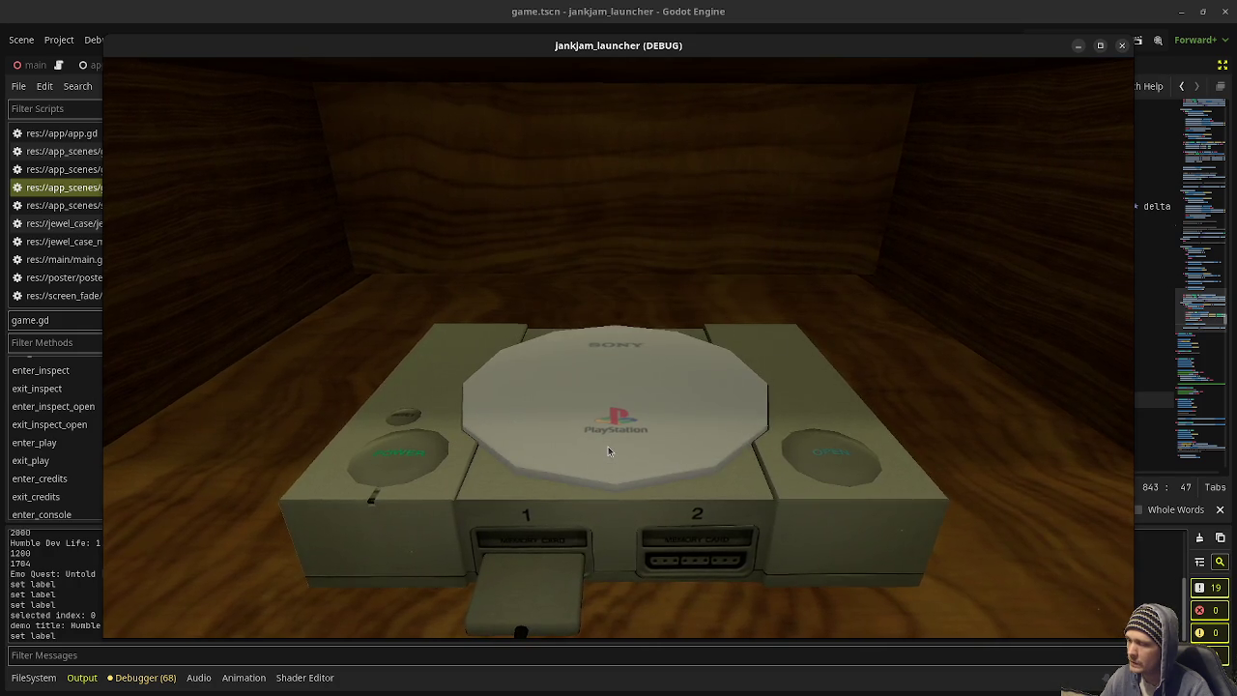
{"action": "left_click", "coordinate": [812, 462]}
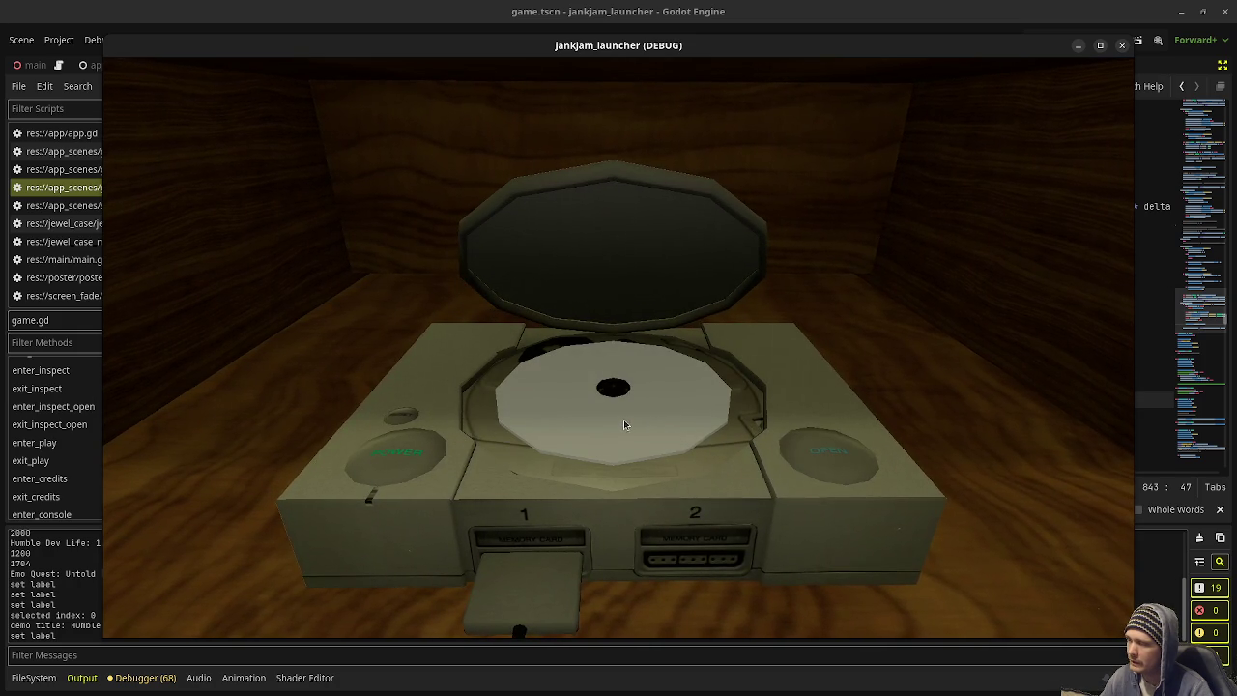
{"action": "left_click", "coordinate": [625, 419]}
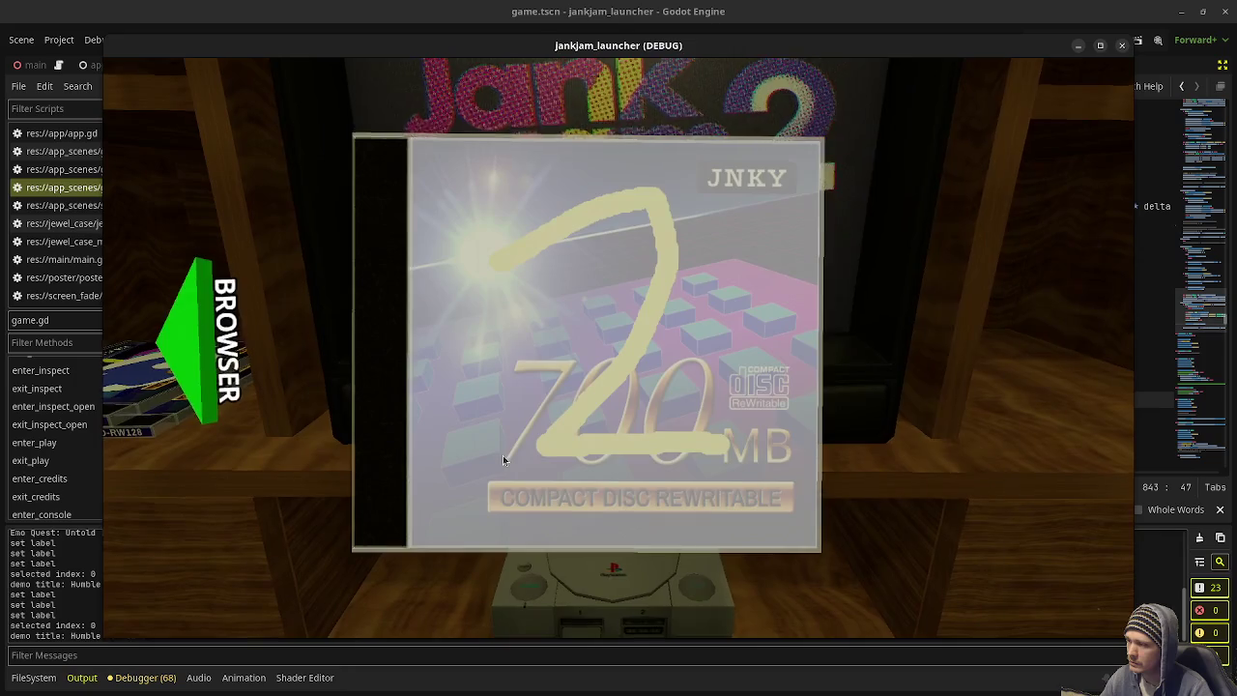
{"action": "left_click", "coordinate": [502, 461]}
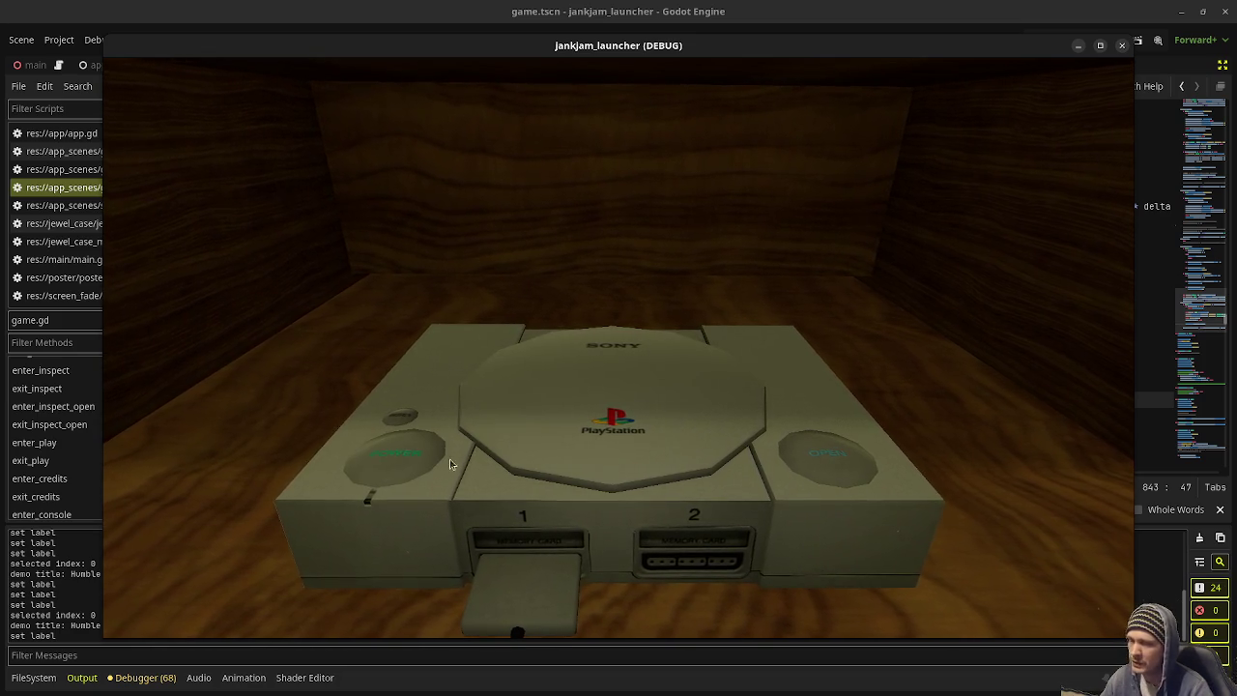
{"action": "left_click", "coordinate": [401, 467]}
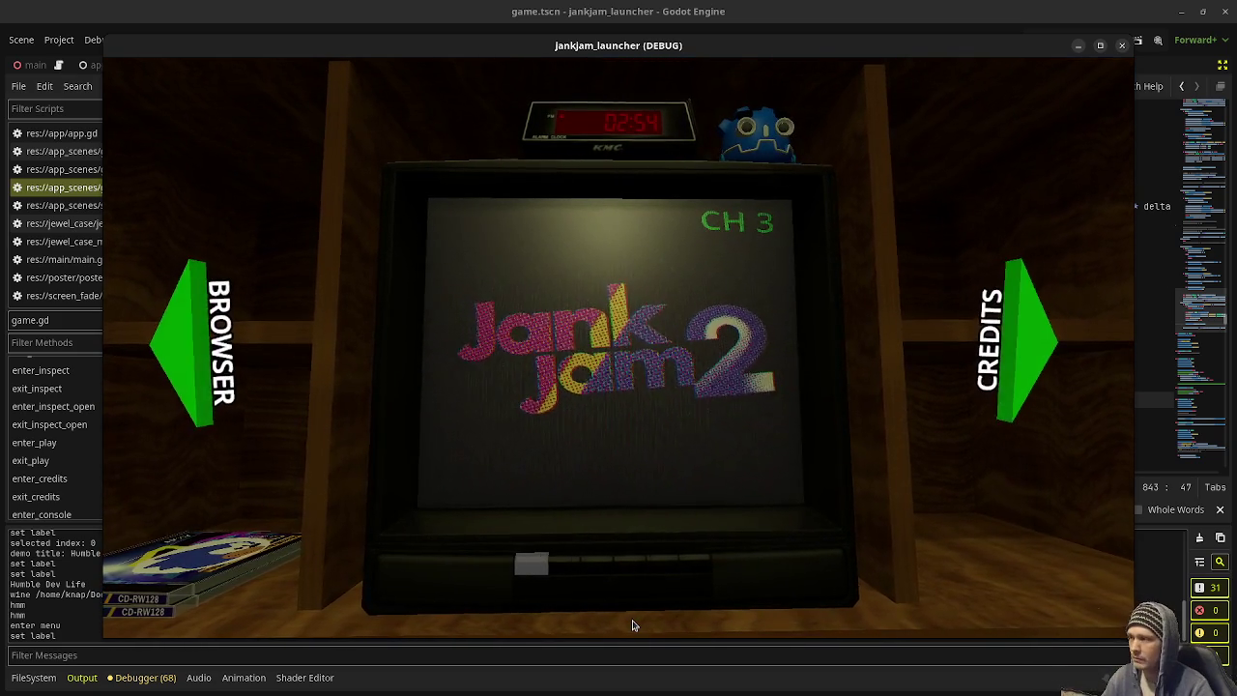
Step: Go to the CD shelf, insert the Jank Jam 2 disc, and open and close the lid
{"action": "left_click", "coordinate": [192, 354]}
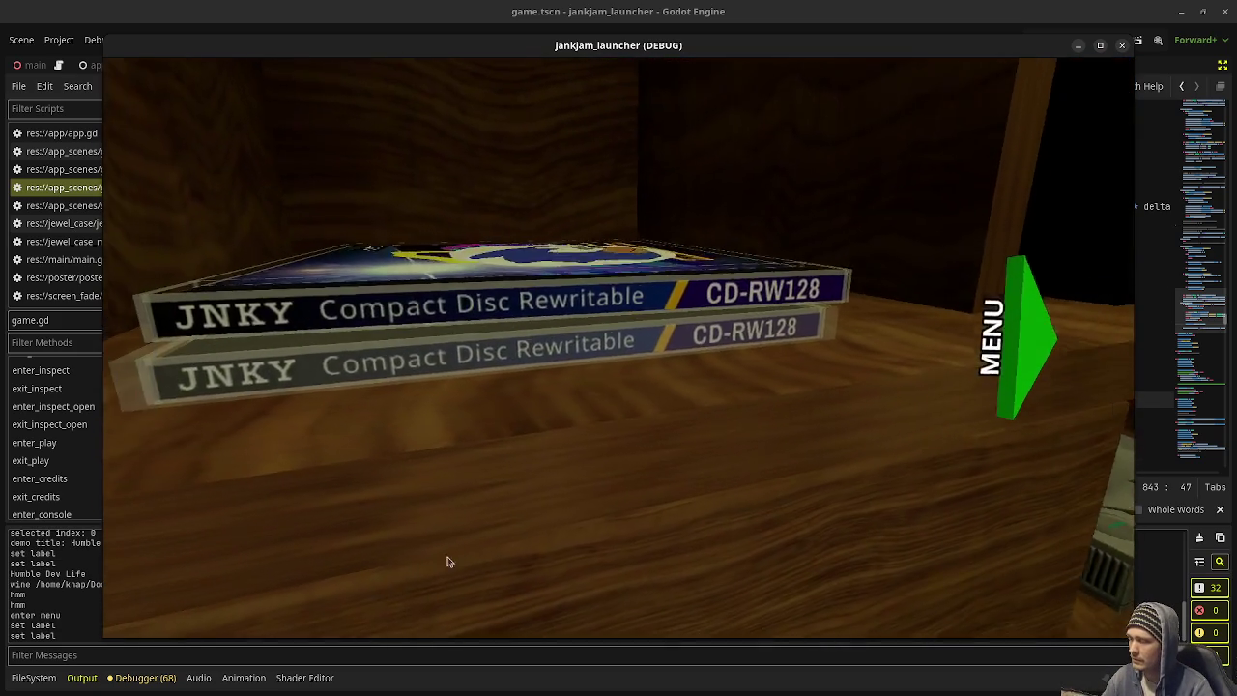
{"action": "left_click", "coordinate": [599, 539]}
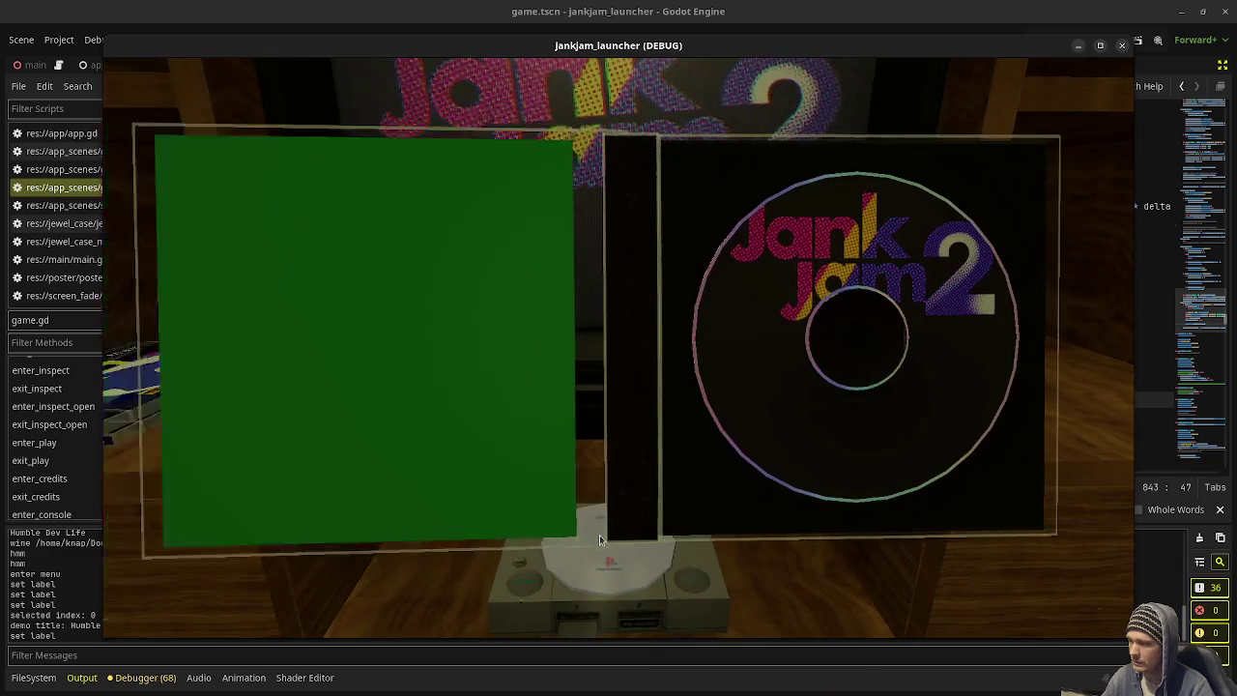
{"action": "left_click", "coordinate": [599, 536]}
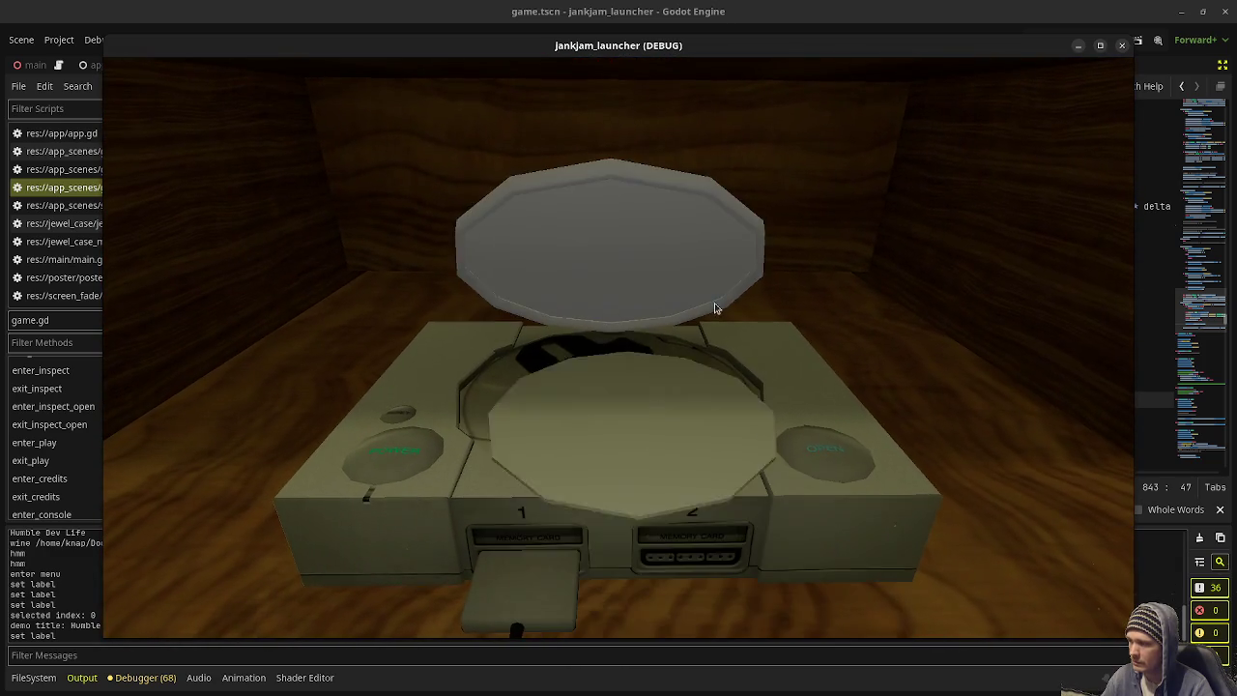
{"action": "left_click", "coordinate": [840, 465]}
{"action": "left_click", "coordinate": [541, 462]}
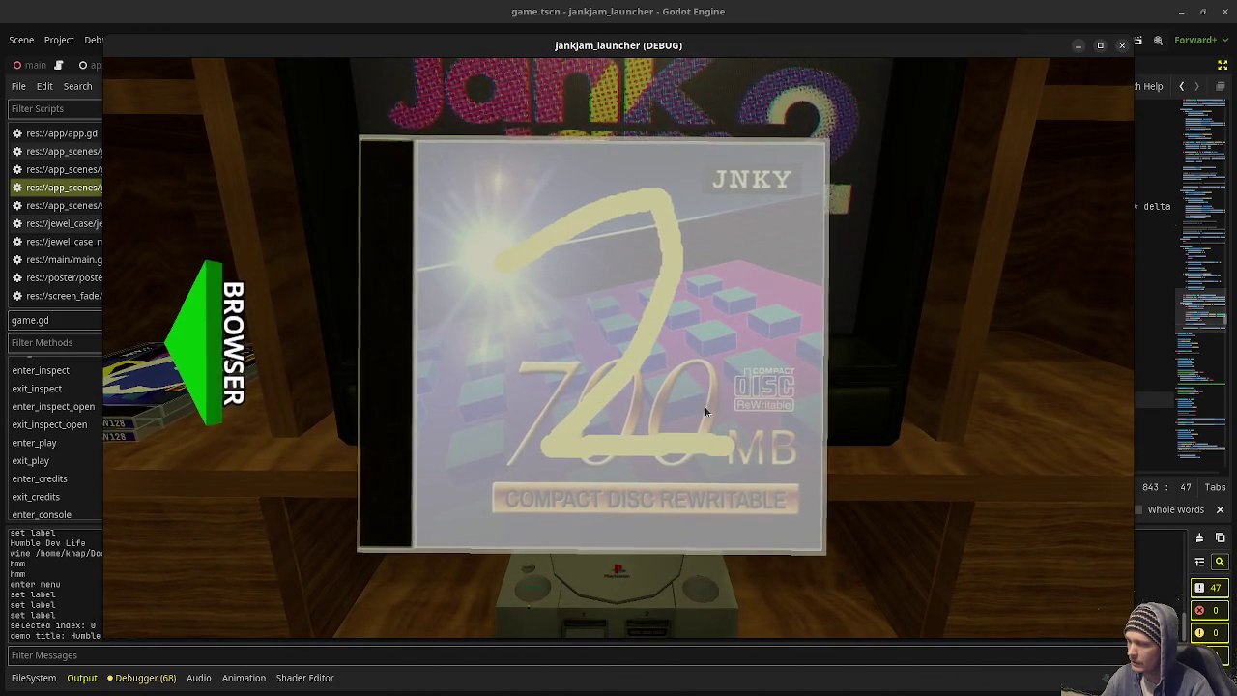
Step: Reopen the jewel case, reinsert the disc, close the lid, and stop the game
{"action": "left_click", "coordinate": [660, 436]}
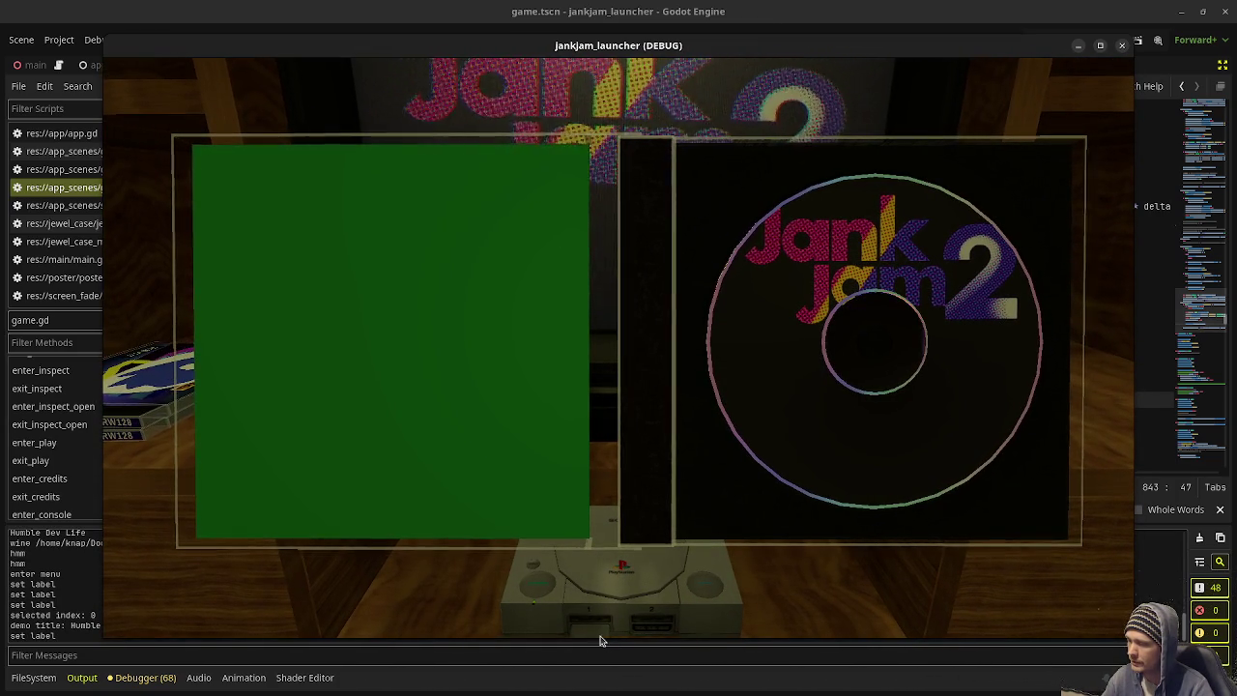
{"action": "left_click", "coordinate": [814, 423]}
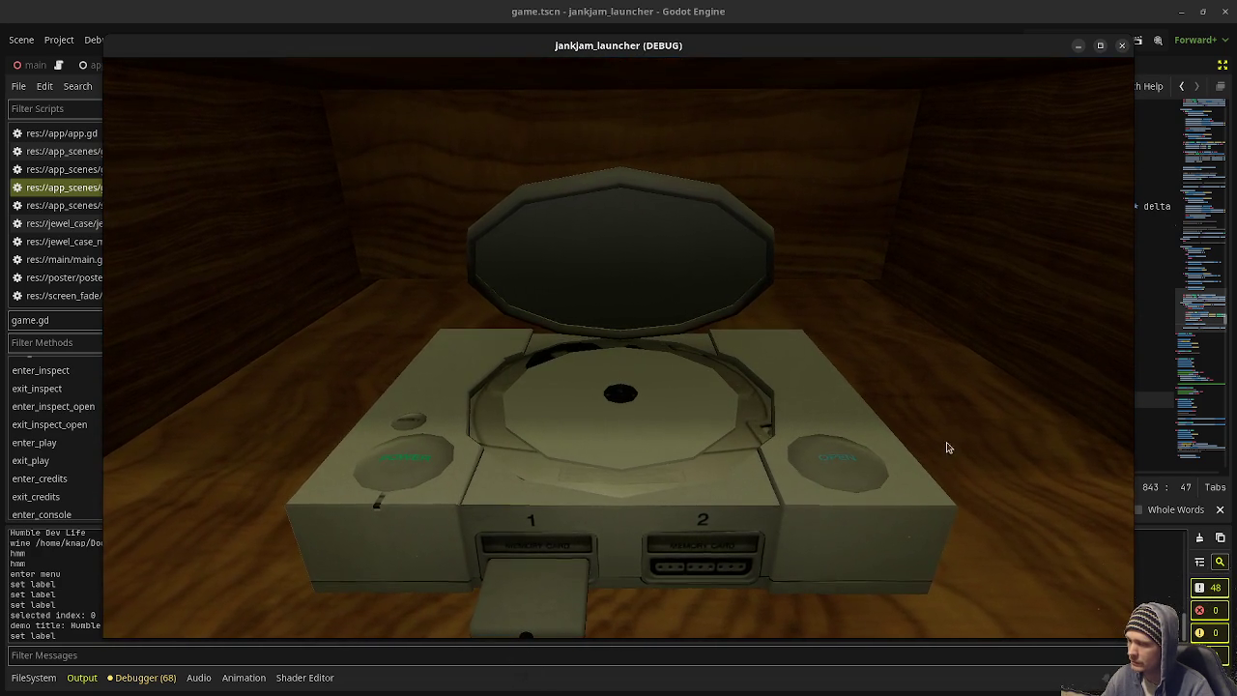
{"action": "left_click", "coordinate": [647, 293]}
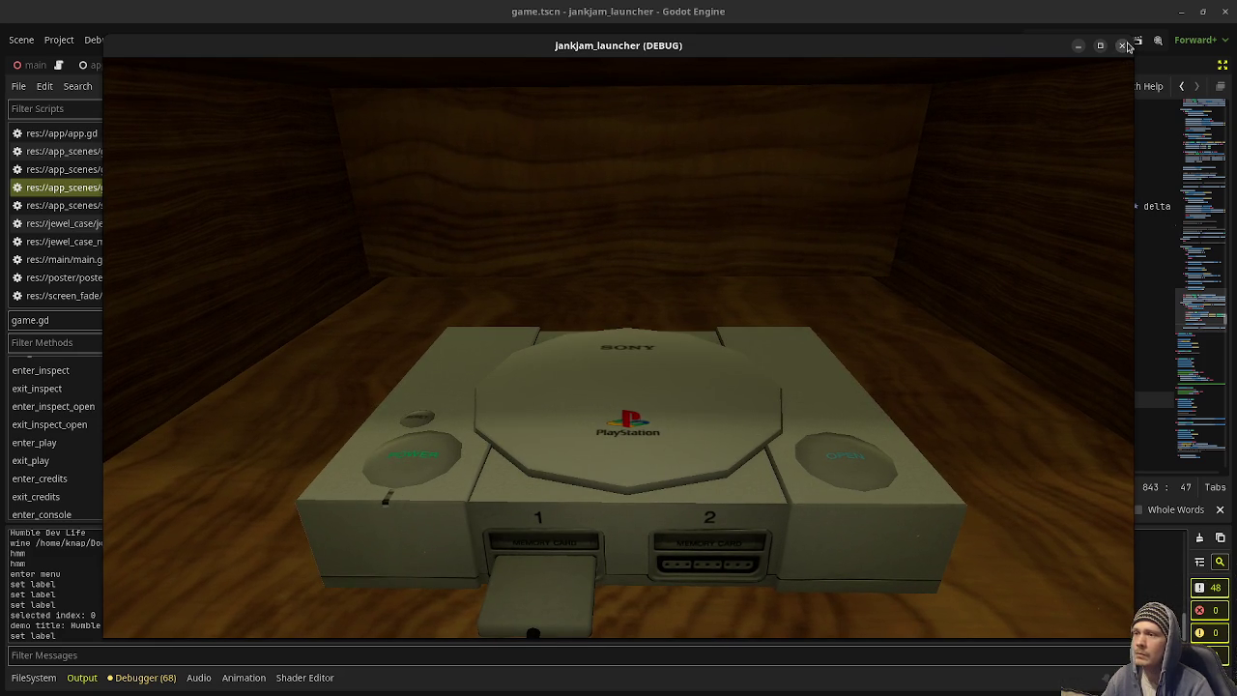
{"action": "key", "text": "F8"}
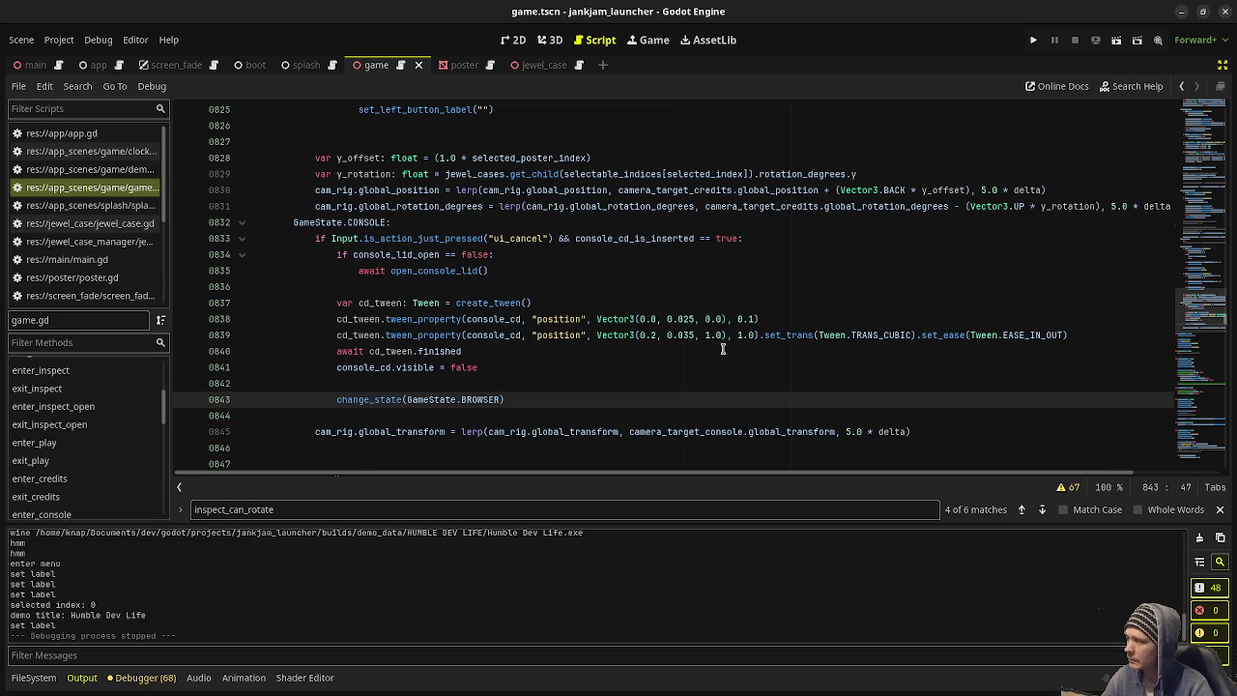
Step: Relaunch the launcher, go to the CD shelf, pick a case, and close the lid over its disc
{"action": "left_click", "coordinate": [516, 400]}
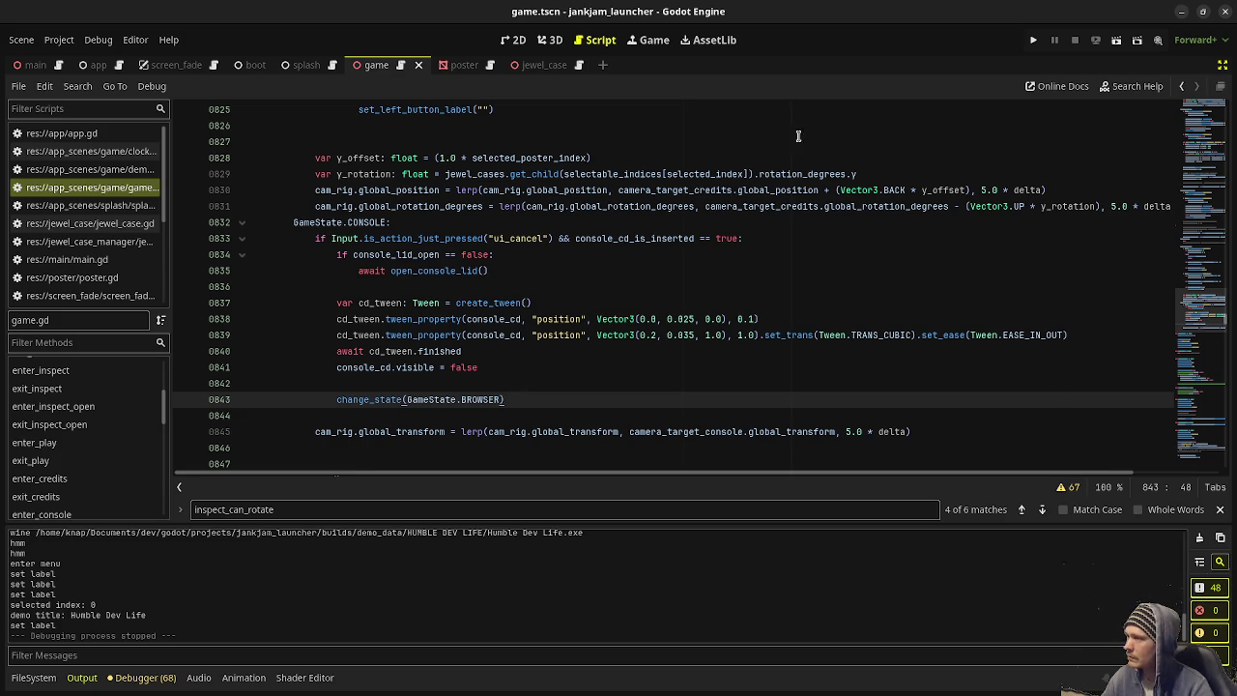
{"action": "left_click", "coordinate": [1033, 40]}
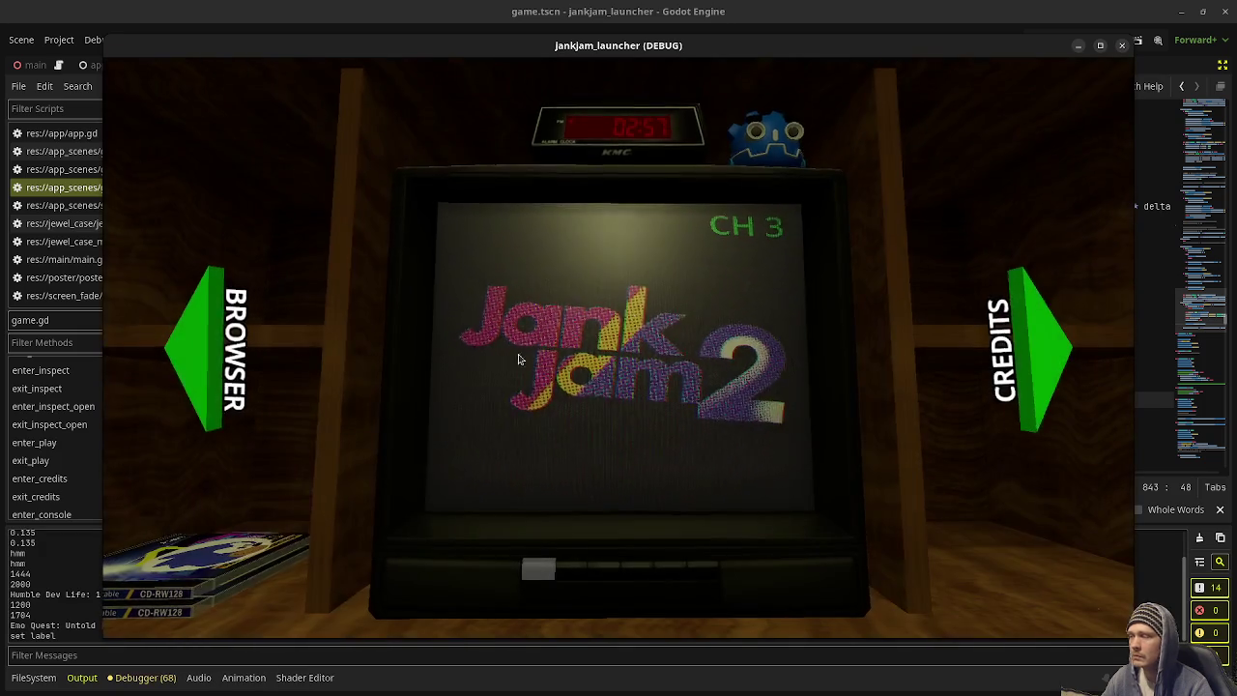
{"action": "left_click", "coordinate": [192, 339]}
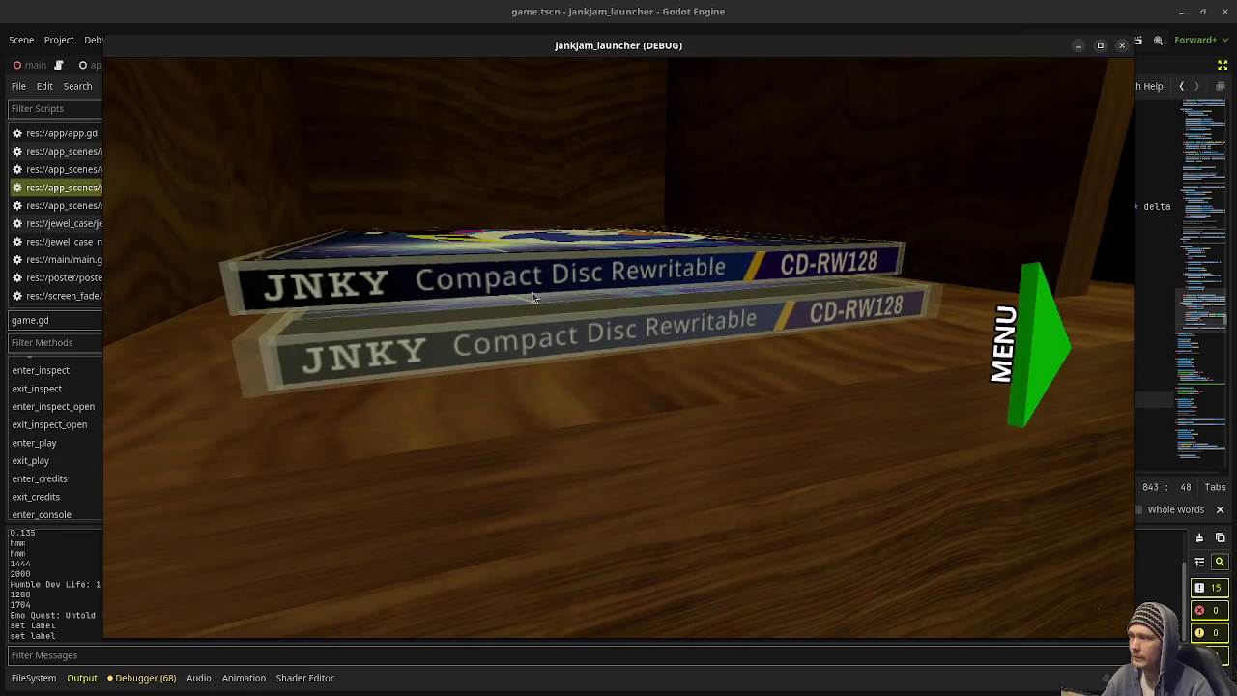
{"action": "left_click", "coordinate": [586, 352]}
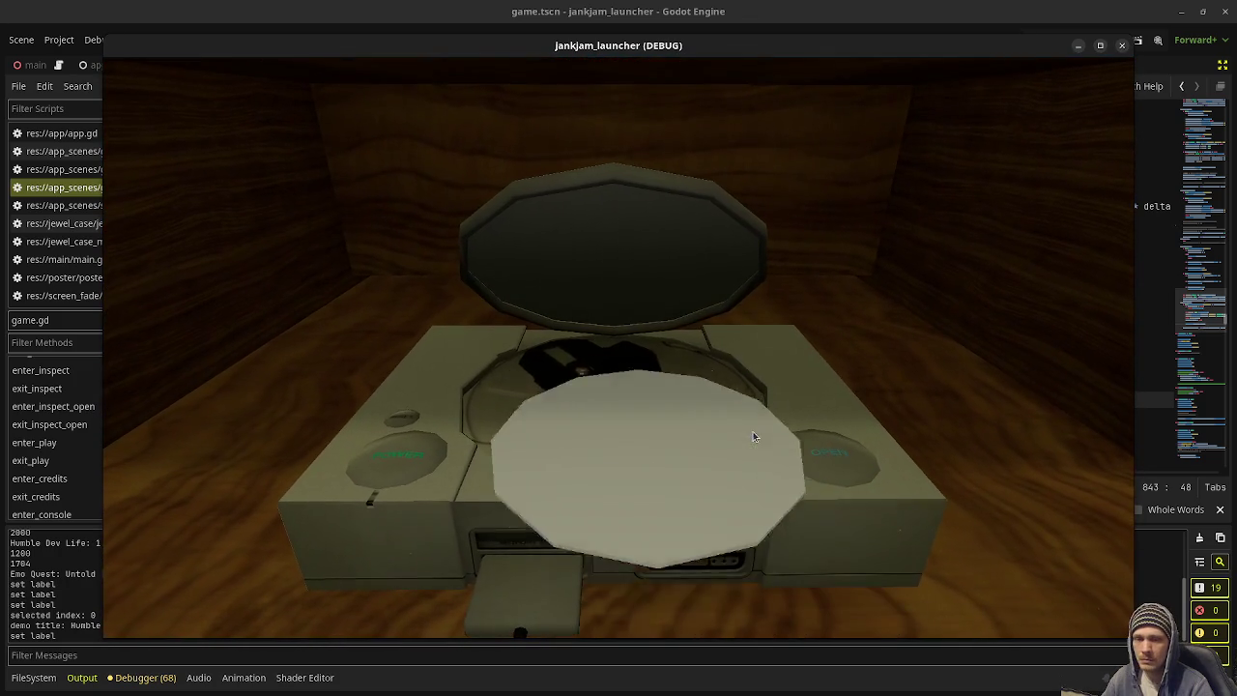
{"action": "left_click", "coordinate": [631, 267]}
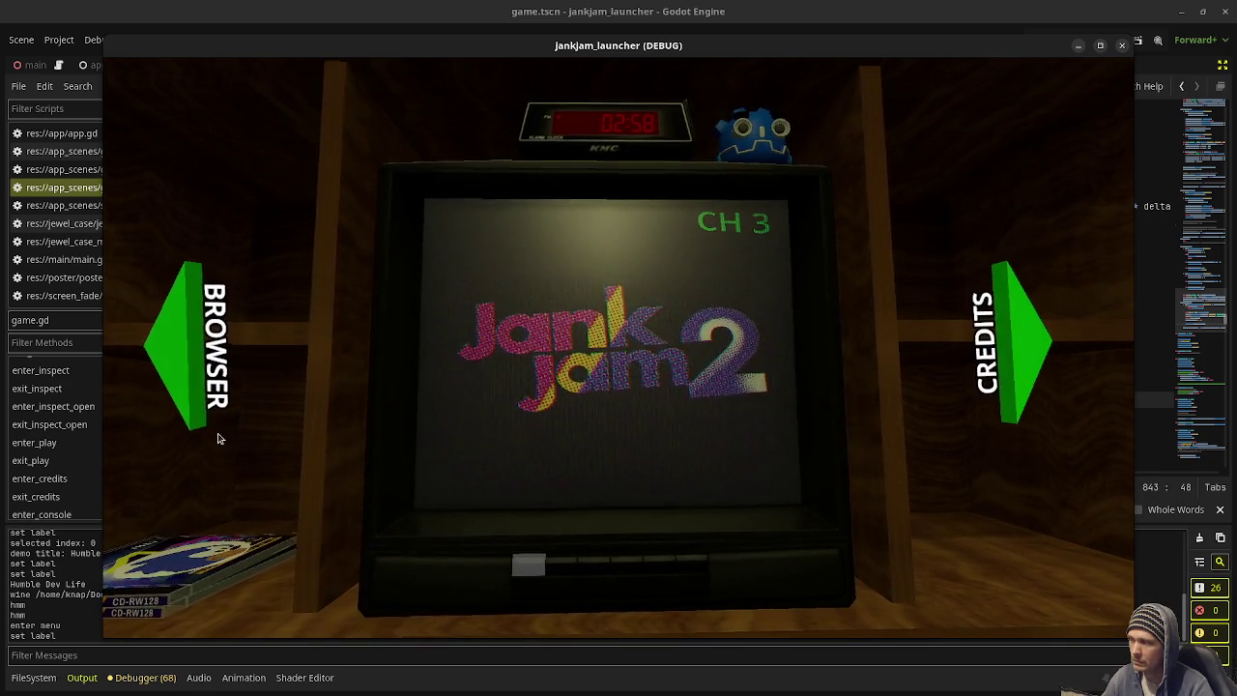
Step: Move back and forth between the TV menu and the CD shelf several times
{"action": "key", "text": "Left"}
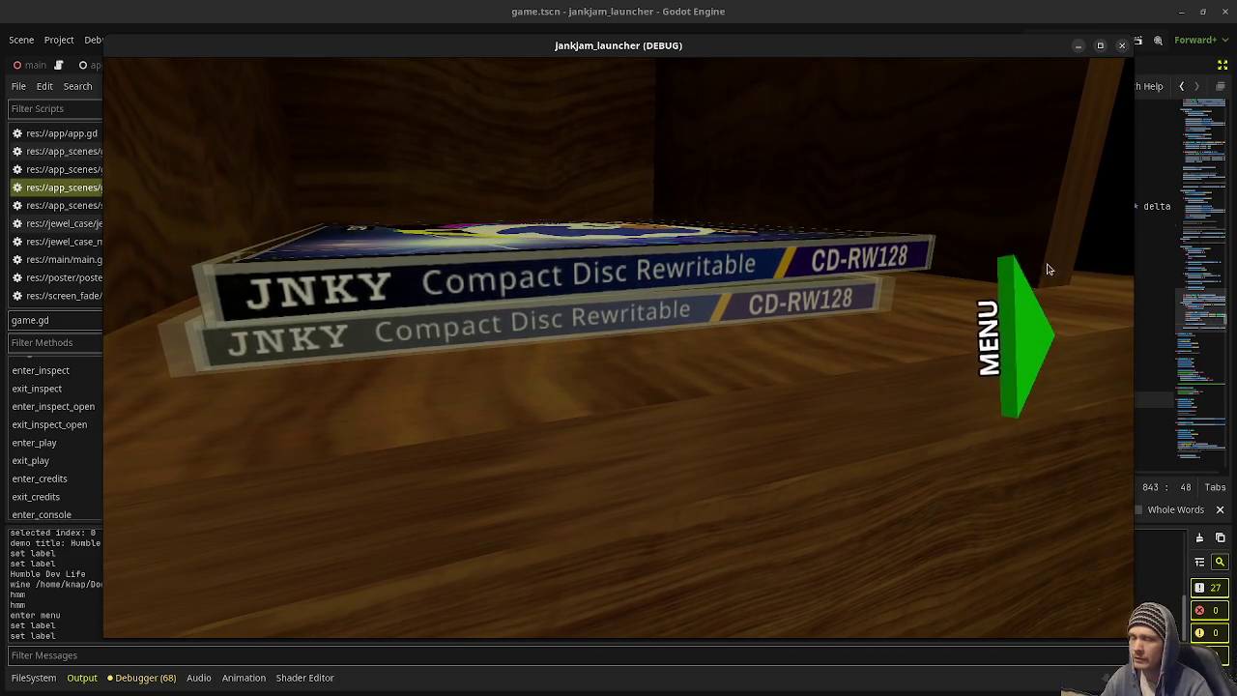
{"action": "left_click", "coordinate": [1014, 325]}
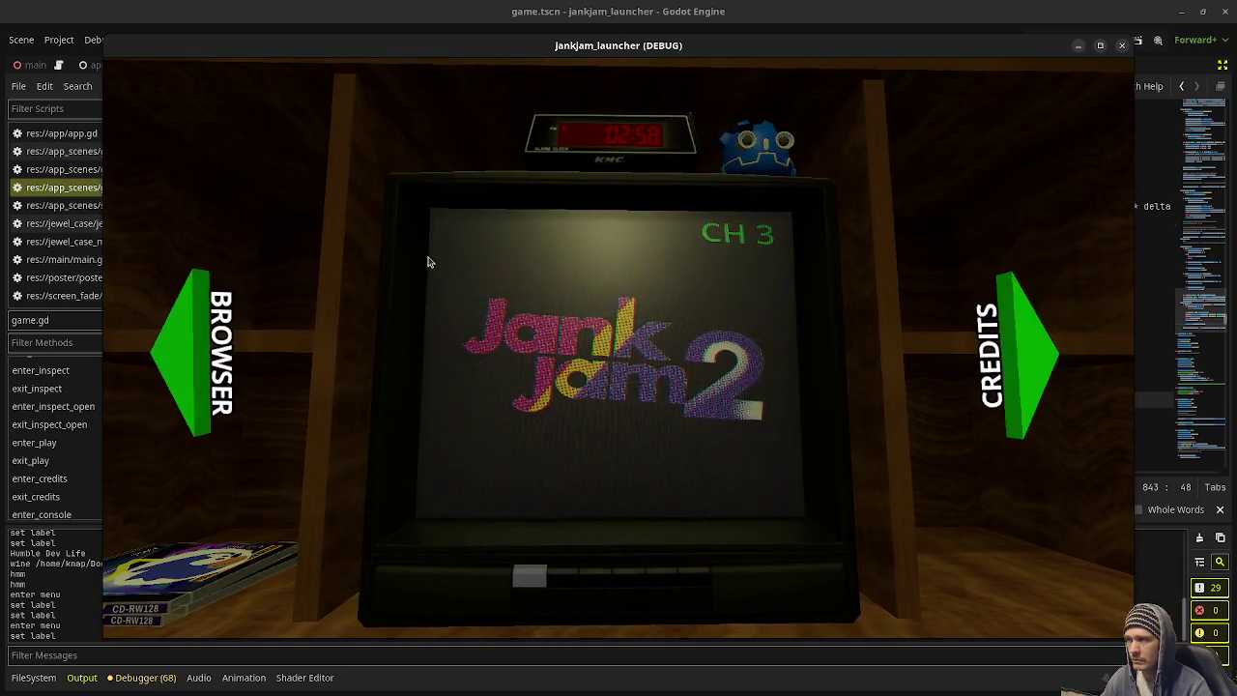
{"action": "left_click", "coordinate": [179, 341]}
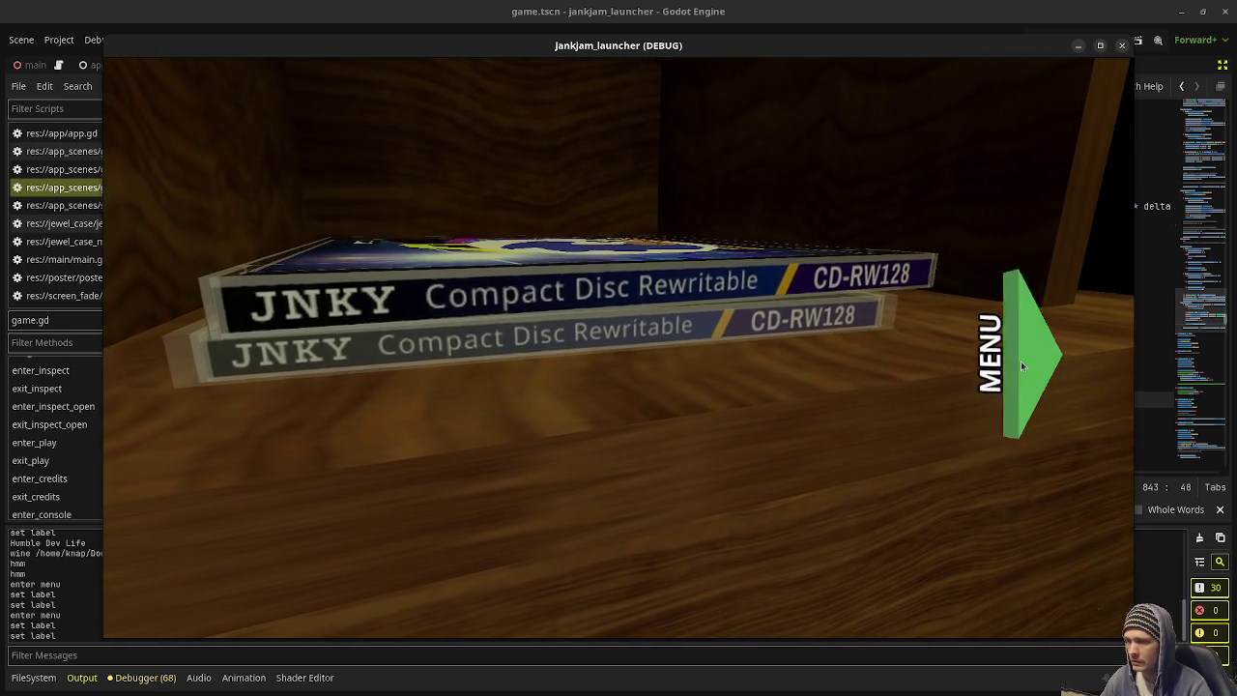
{"action": "left_click", "coordinate": [1021, 361]}
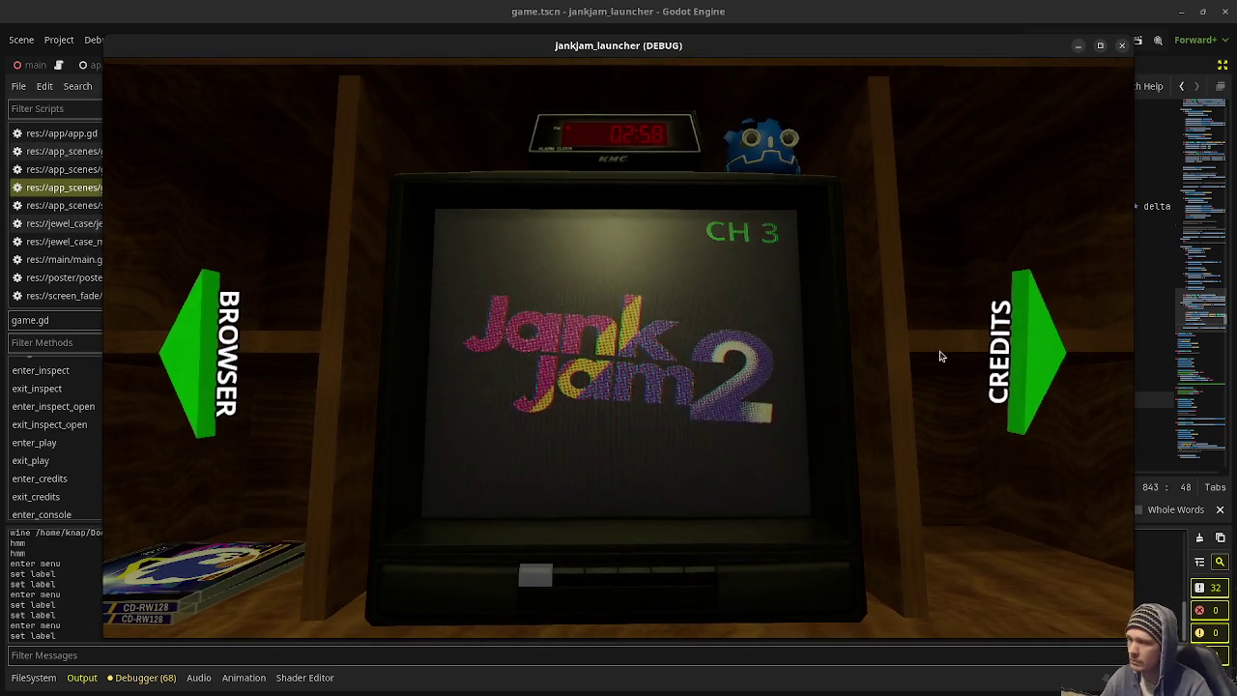
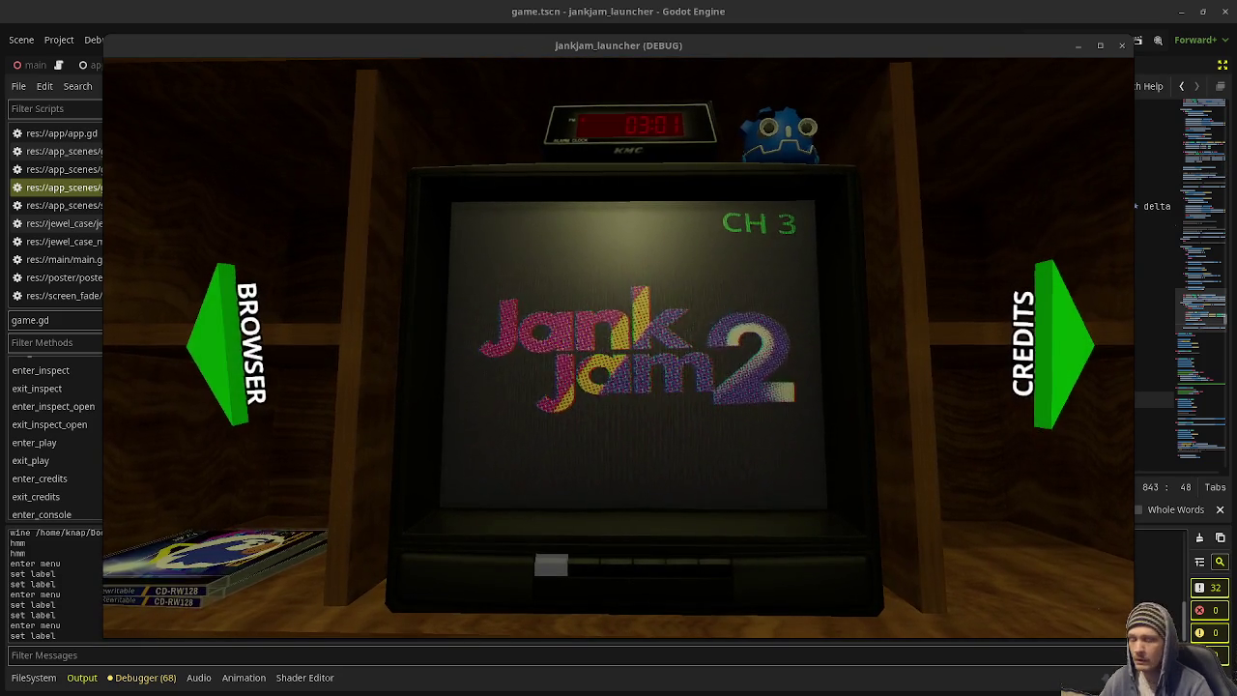
Step: Stop the running JankJam launcher debug game with F8
{"action": "key", "text": "super"}
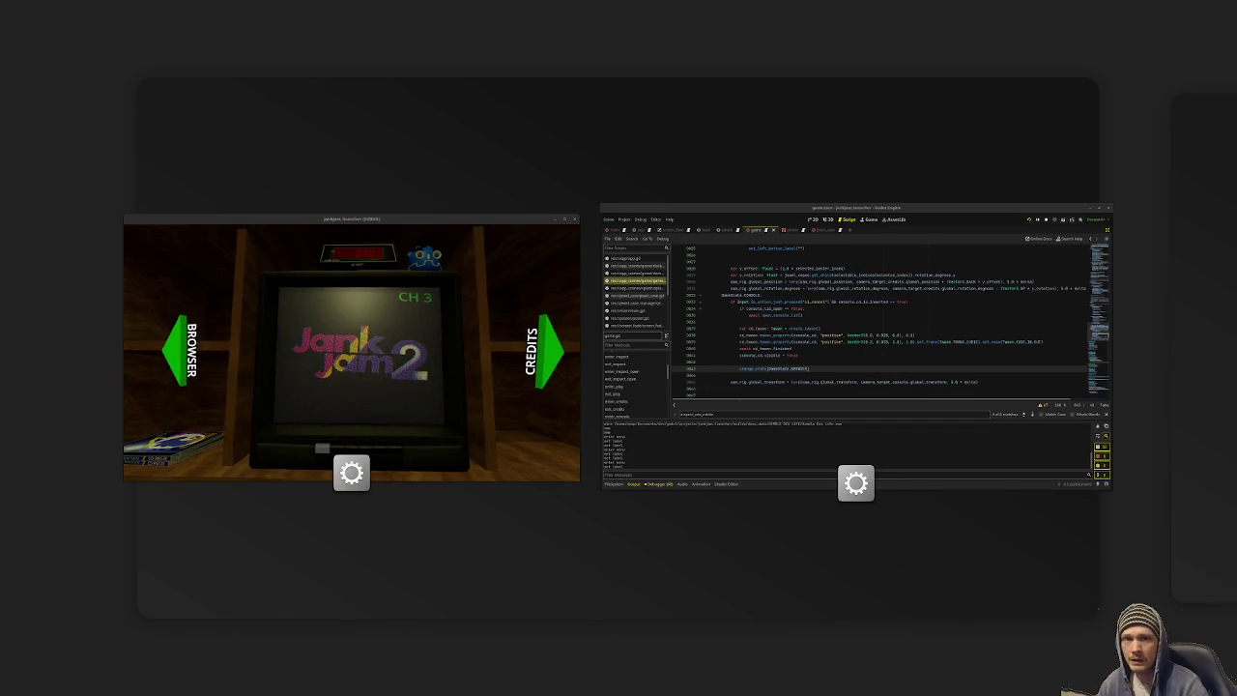
{"action": "key", "text": "super"}
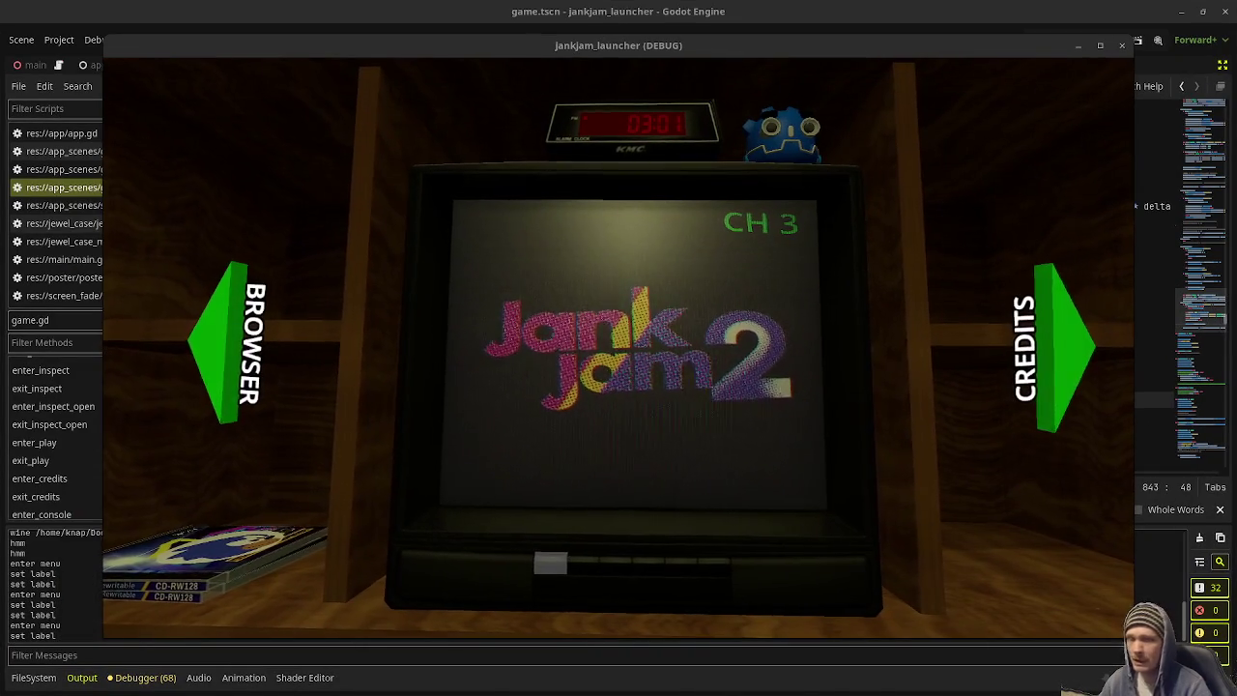
{"action": "key", "text": "super"}
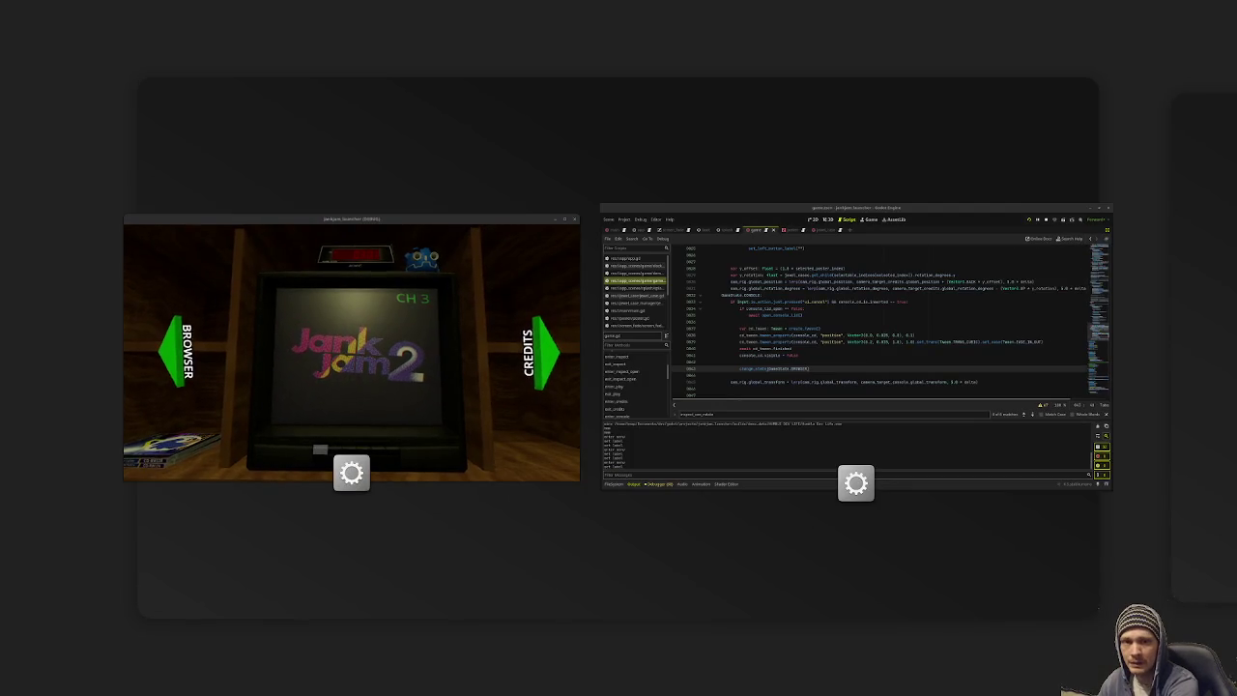
{"action": "key", "text": "super"}
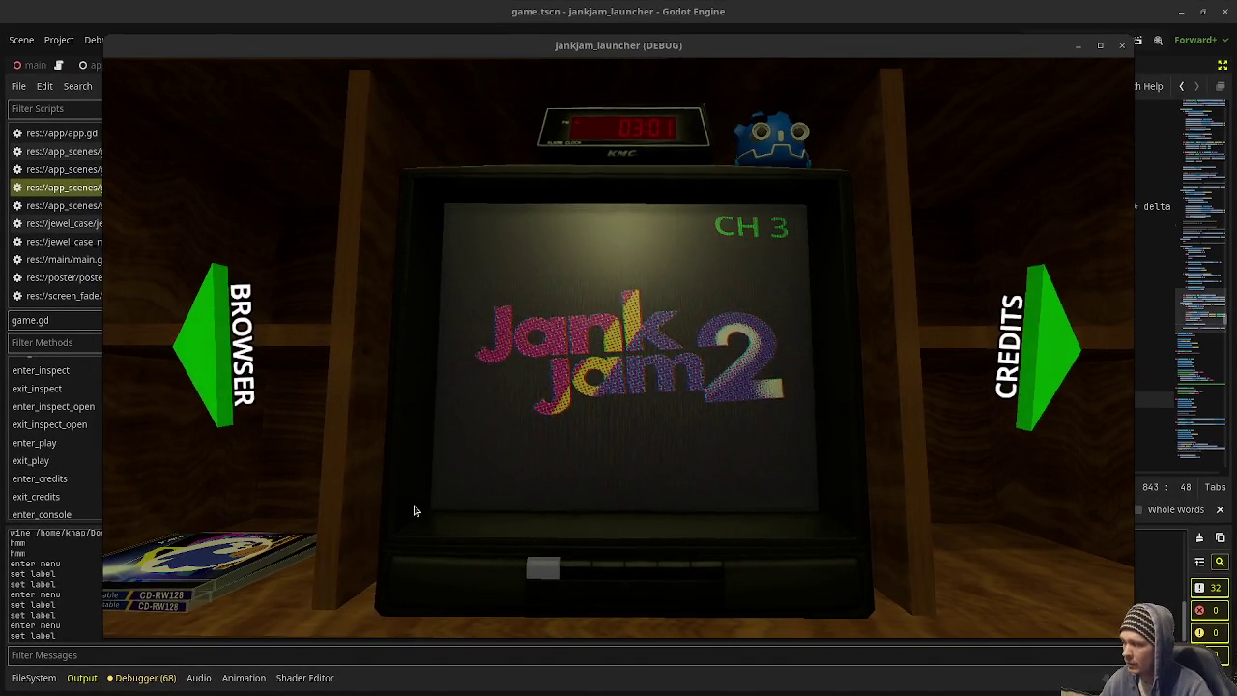
{"action": "left_click", "coordinate": [1006, 50]}
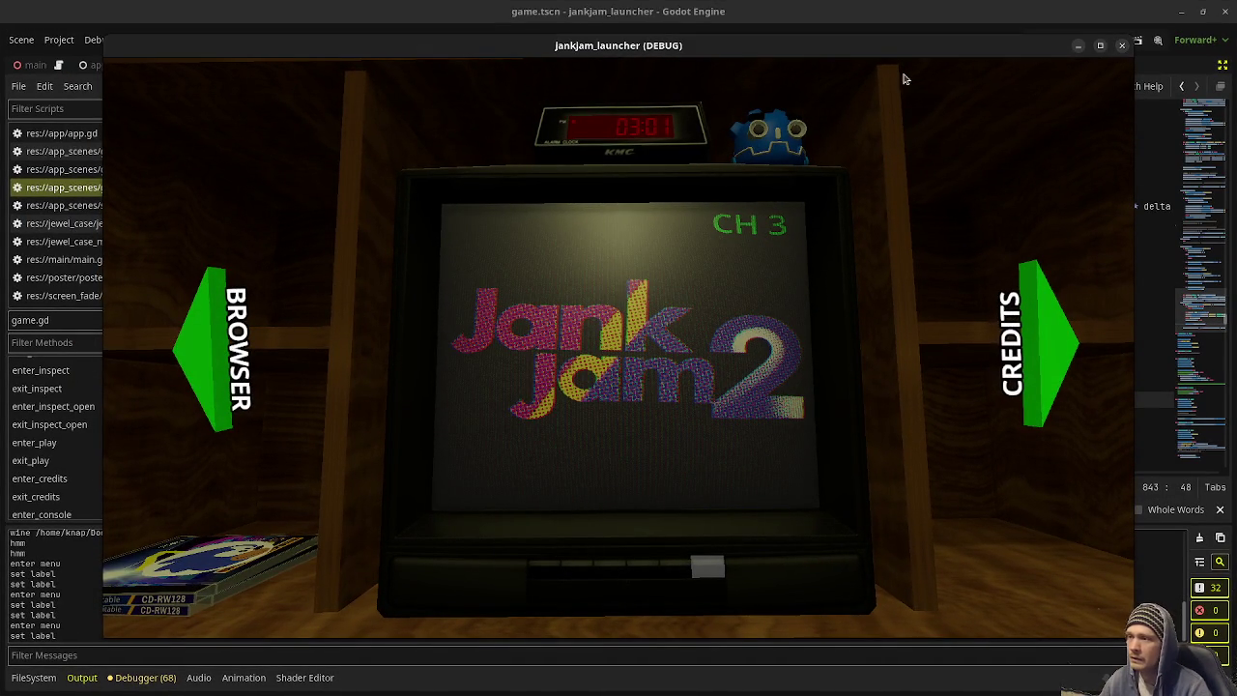
{"action": "key", "text": "F8"}
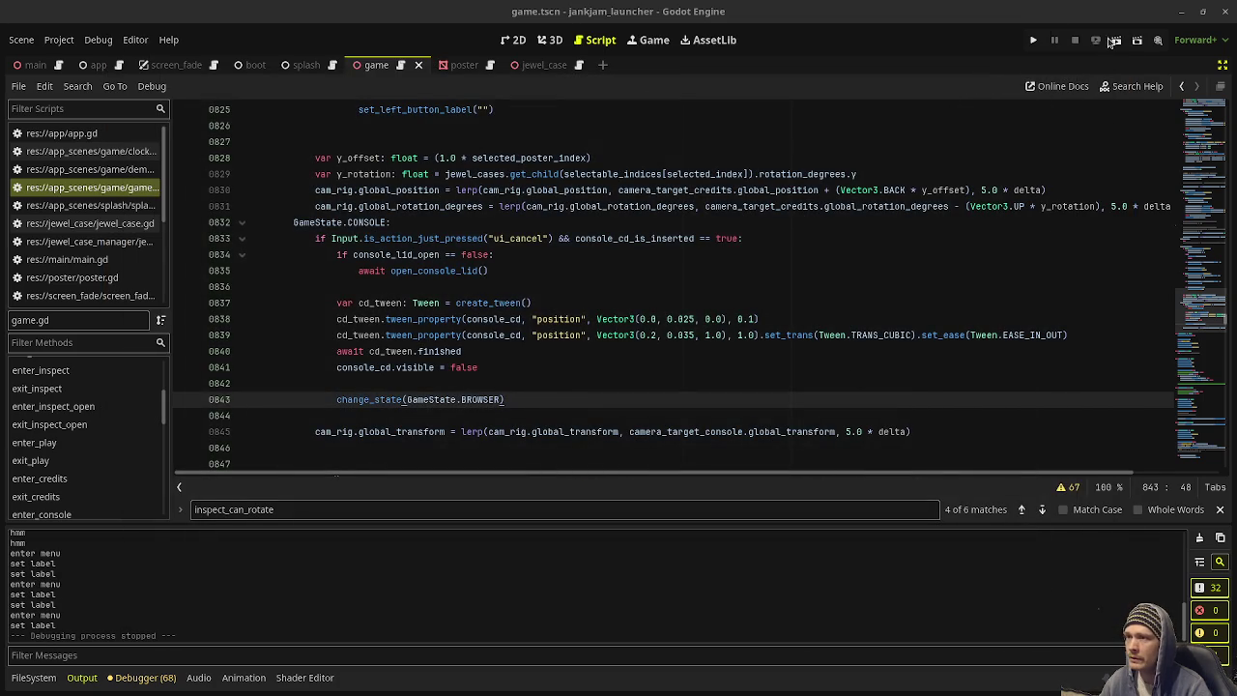
Step: Show the game scene in the 3D view with the Game root node selected
{"action": "left_click", "coordinate": [550, 40]}
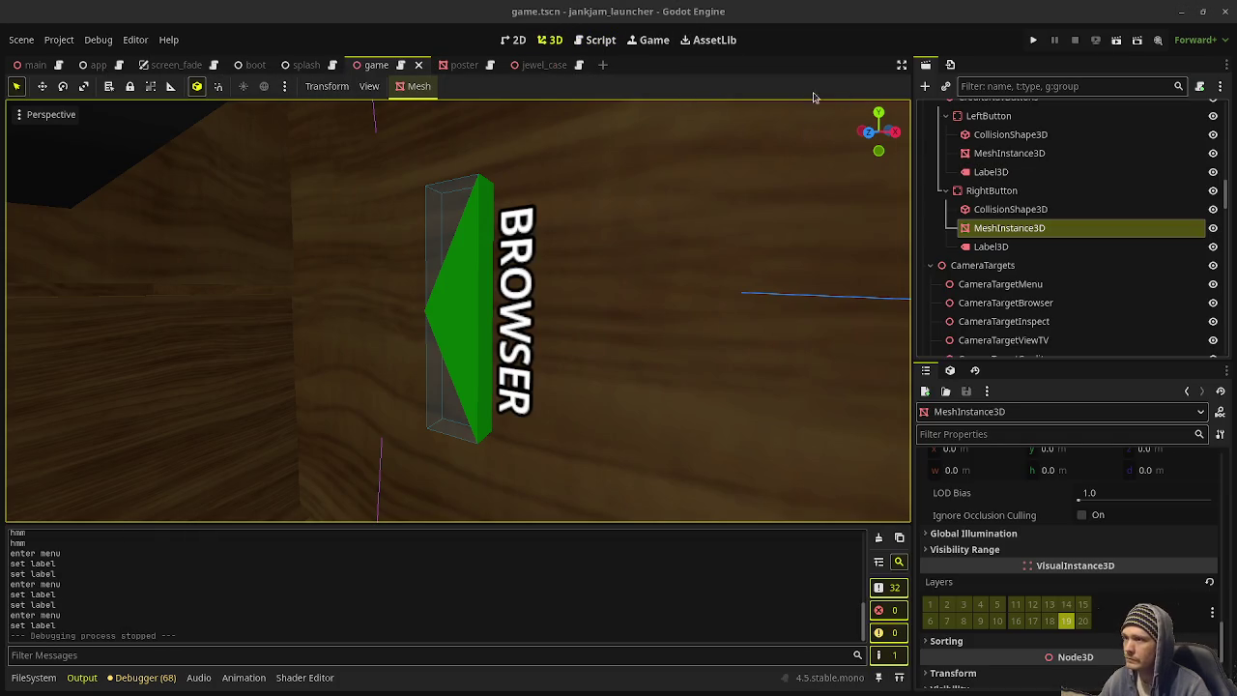
{"action": "scroll", "coordinate": [981, 137], "scroll_direction": "up", "scroll_amount": 10}
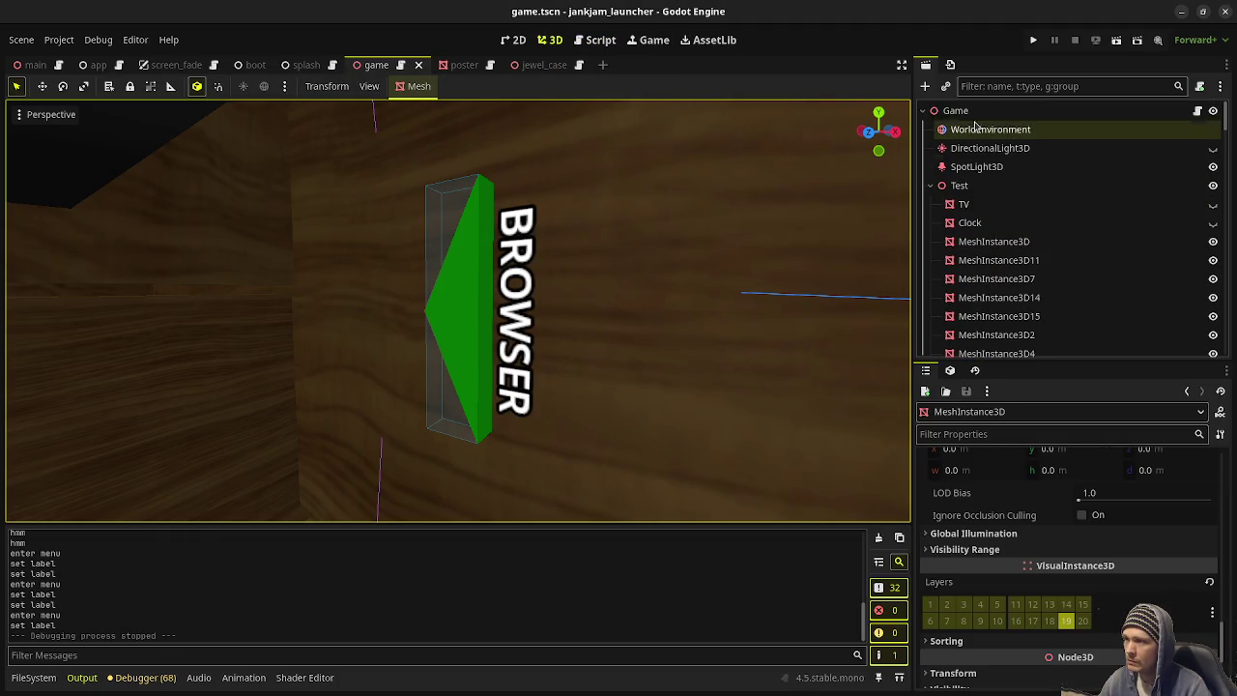
{"action": "left_click", "coordinate": [964, 110]}
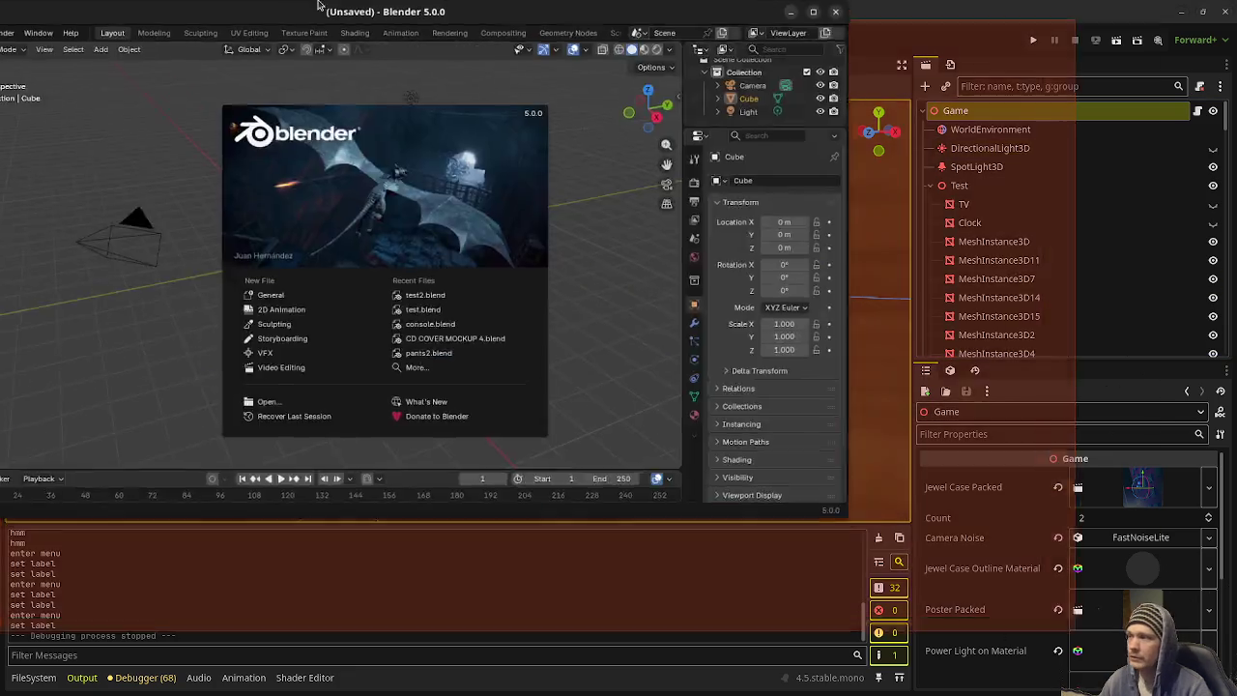
Step: Delete the default cube, camera and light and add an eight-sided cylinder
{"action": "key", "text": "x"}
{"action": "key", "text": "Escape"}
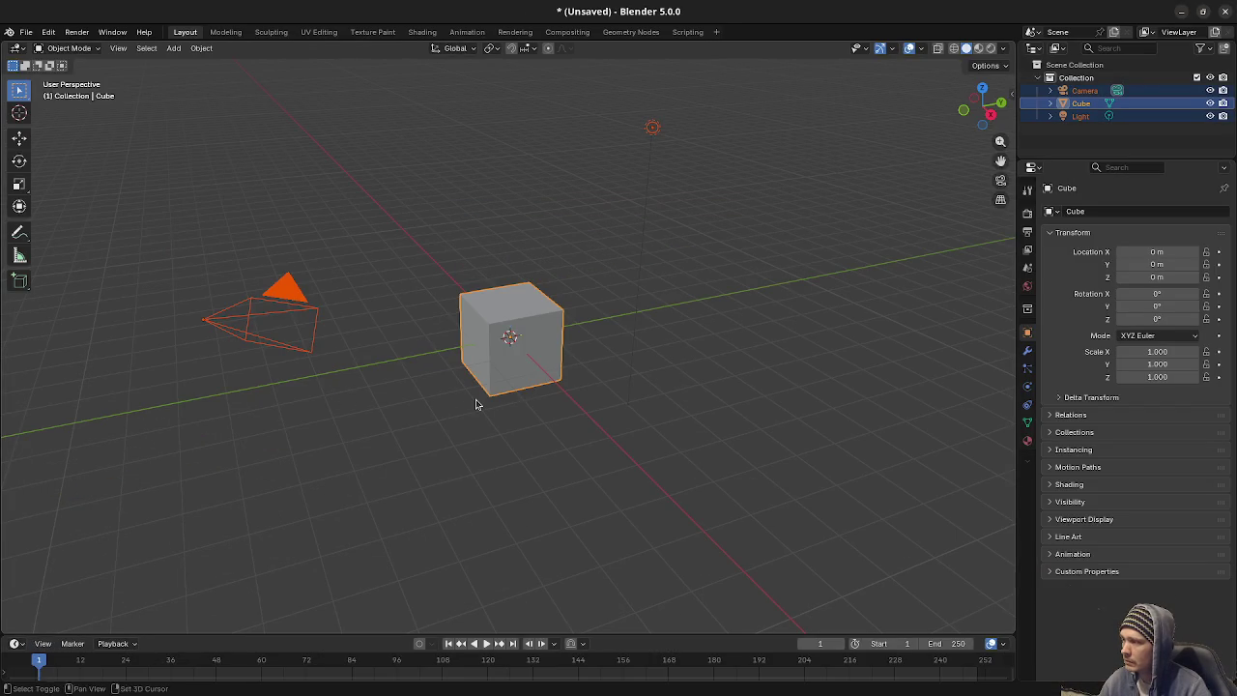
{"action": "key", "text": "x"}
{"action": "left_click", "coordinate": [460, 404]}
{"action": "key", "text": "shift+a"}
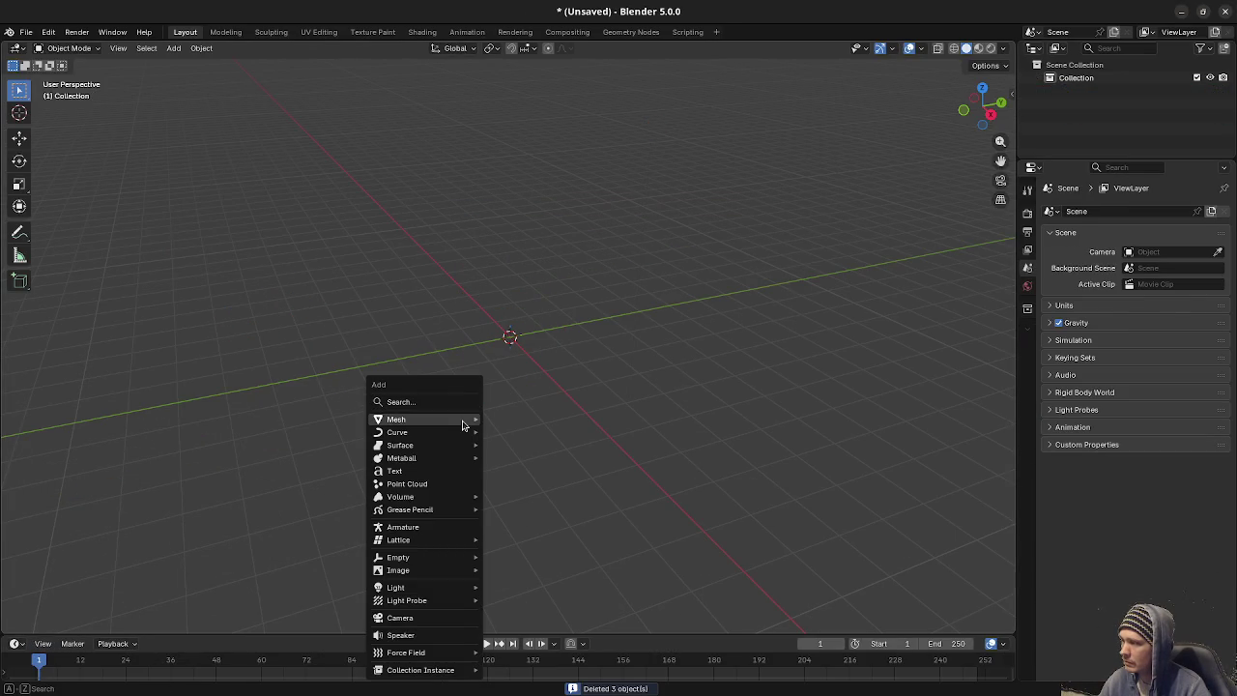
{"action": "mouse_move", "coordinate": [470, 420]}
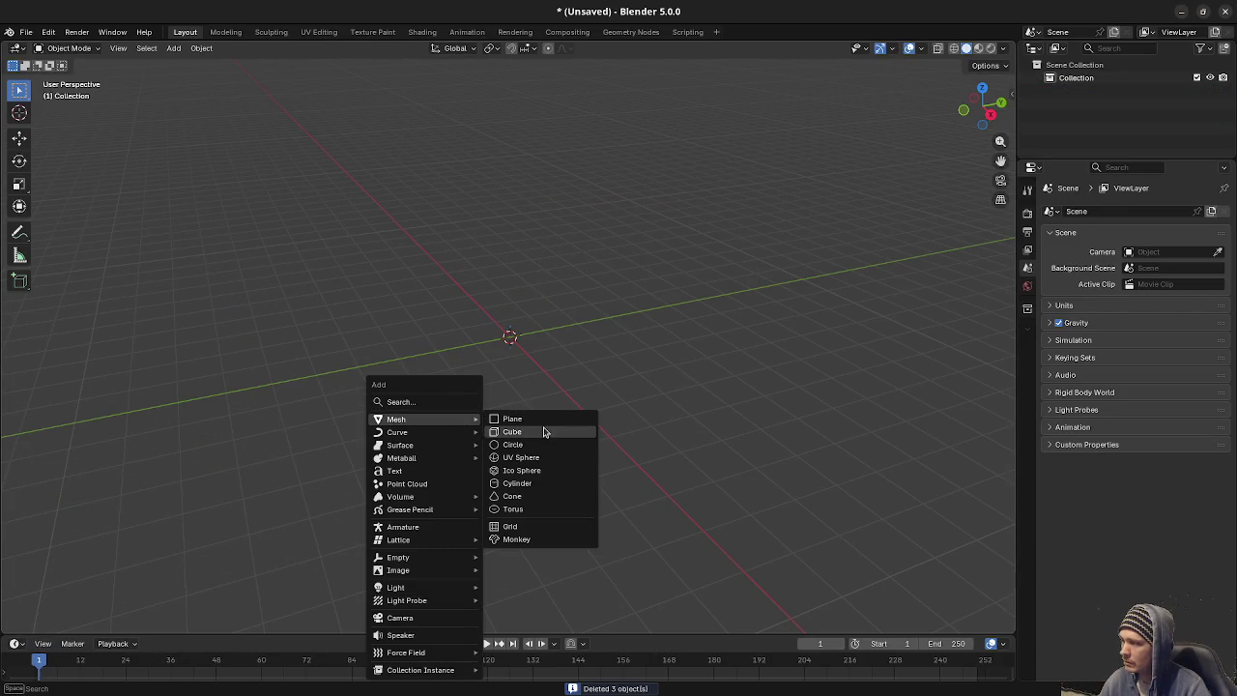
{"action": "left_click", "coordinate": [522, 483]}
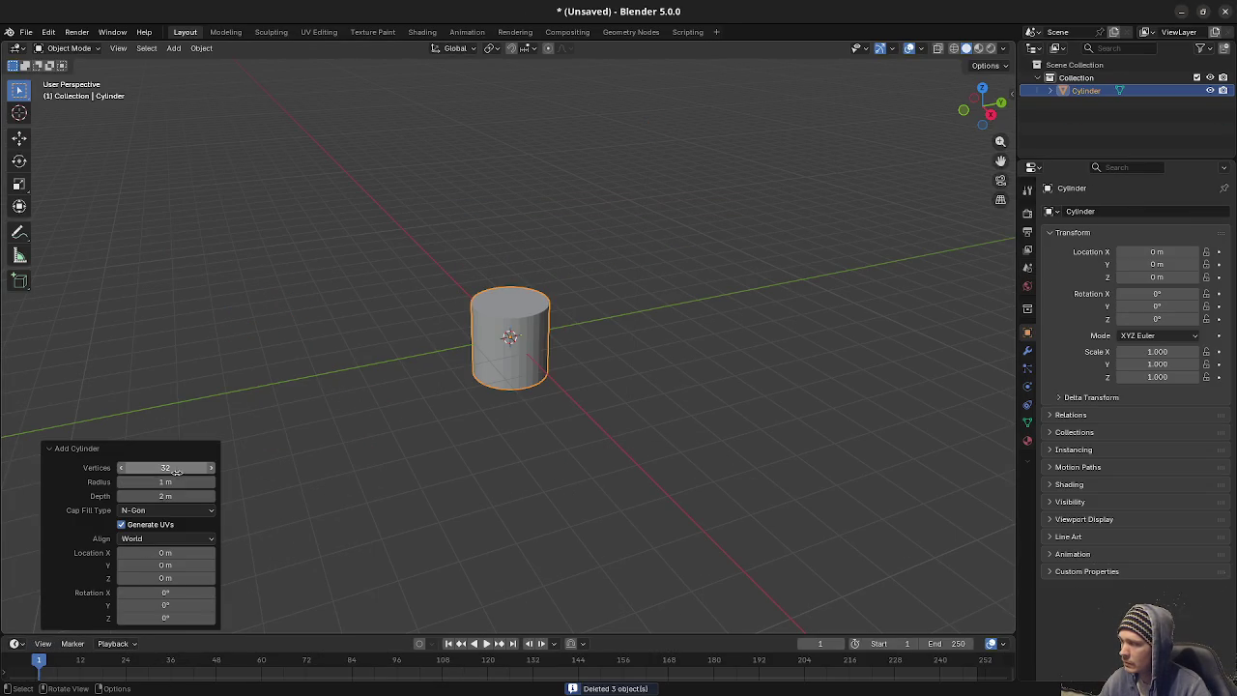
{"action": "left_click", "coordinate": [177, 468]}
{"action": "key", "text": "Return"}
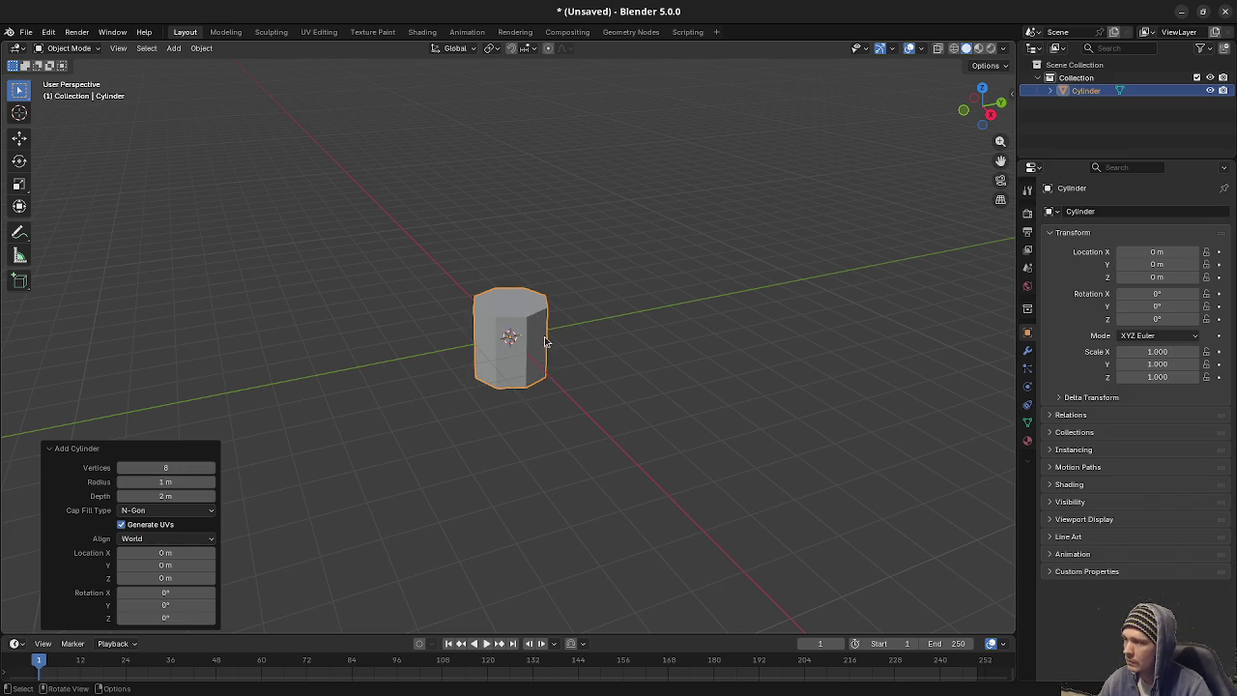
Step: In Edit Mode, extrude the cylinder's top vertices 1 m upward along Z
{"action": "scroll", "coordinate": [545, 460], "scroll_direction": "up", "scroll_amount": 5}
{"action": "left_click_drag", "start_coordinate": [545, 460], "coordinate": [565, 400]}
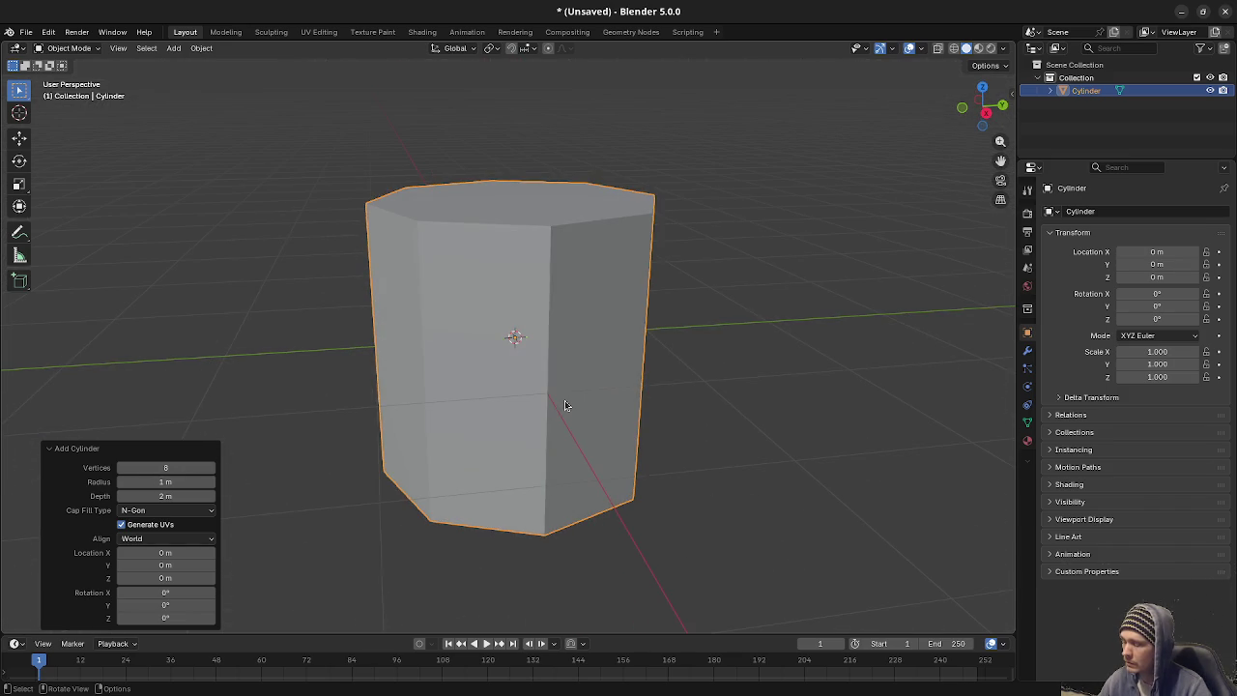
{"action": "key", "text": "KP_1"}
{"action": "key", "text": "shift+z"}
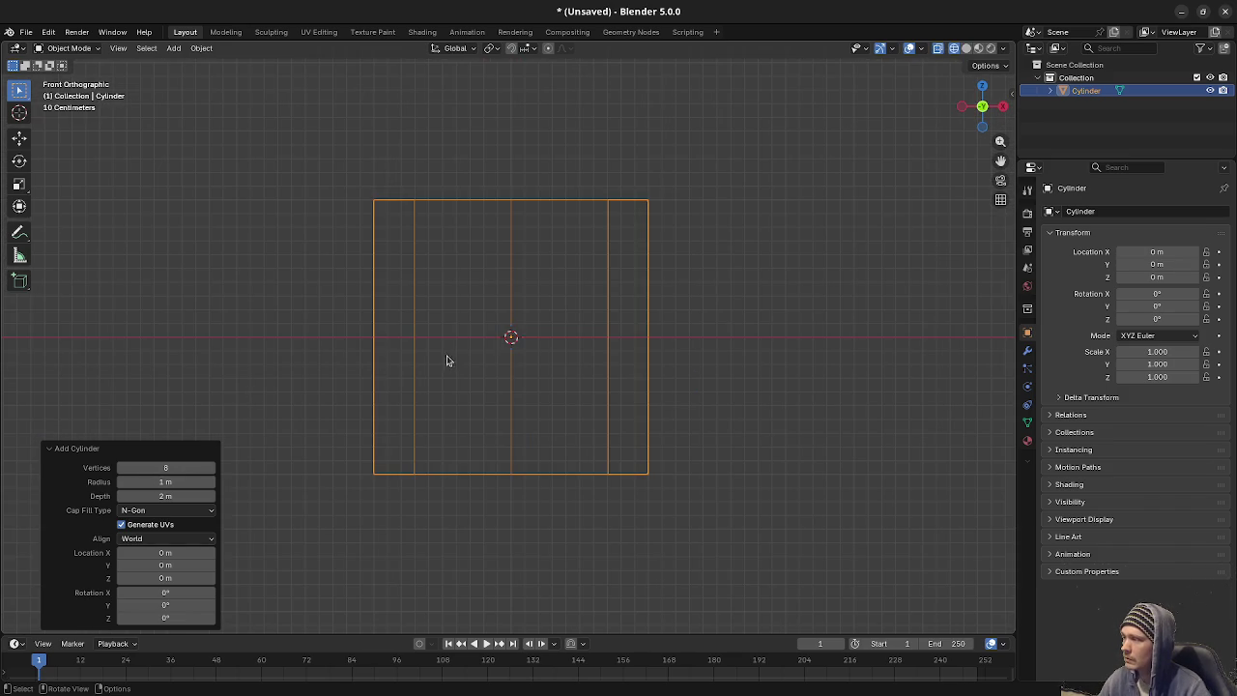
{"action": "key", "text": "Tab"}
{"action": "left_click_drag", "start_coordinate": [315, 170], "coordinate": [779, 249]}
{"action": "key", "text": "e"}
{"action": "left_click", "coordinate": [784, 119]}
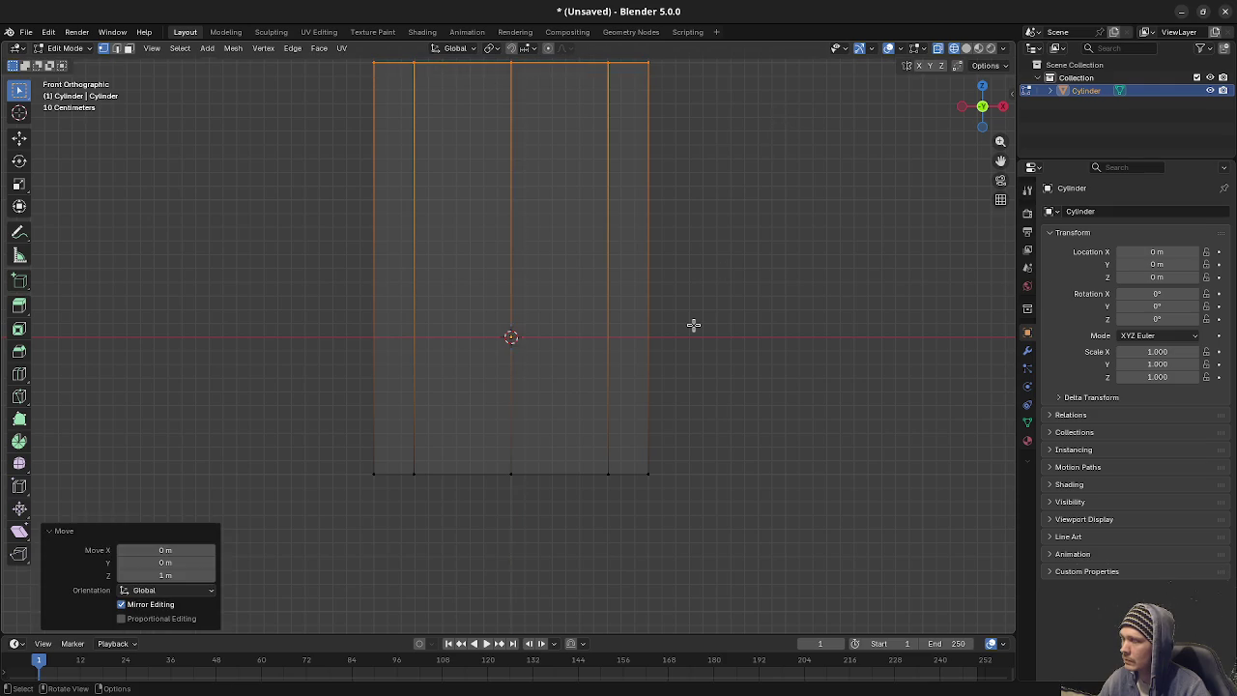
{"action": "key", "text": "ctrl+z"}
{"action": "key", "text": "e"}
{"action": "left_click", "coordinate": [705, 232]}
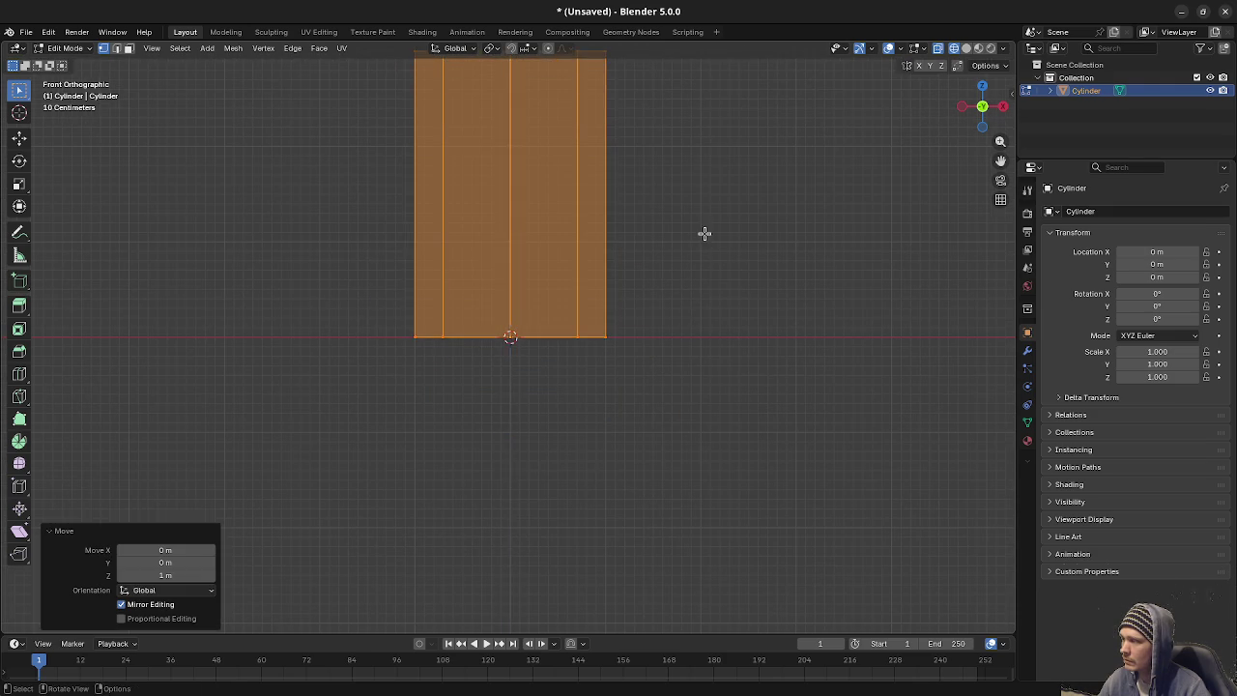
Step: Switch to material preview shading, apply a Mesh menu operation, and leave Edit Mode
{"action": "key", "text": "z"}
{"action": "left_click", "coordinate": [624, 378]}
{"action": "mouse_move", "coordinate": [627, 393]}
{"action": "left_mouse_down"}
{"action": "mouse_move", "coordinate": [593, 499]}
{"action": "mouse_move", "coordinate": [567, 451]}
{"action": "mouse_move", "coordinate": [524, 456]}
{"action": "mouse_move", "coordinate": [499, 242]}
{"action": "left_mouse_up"}
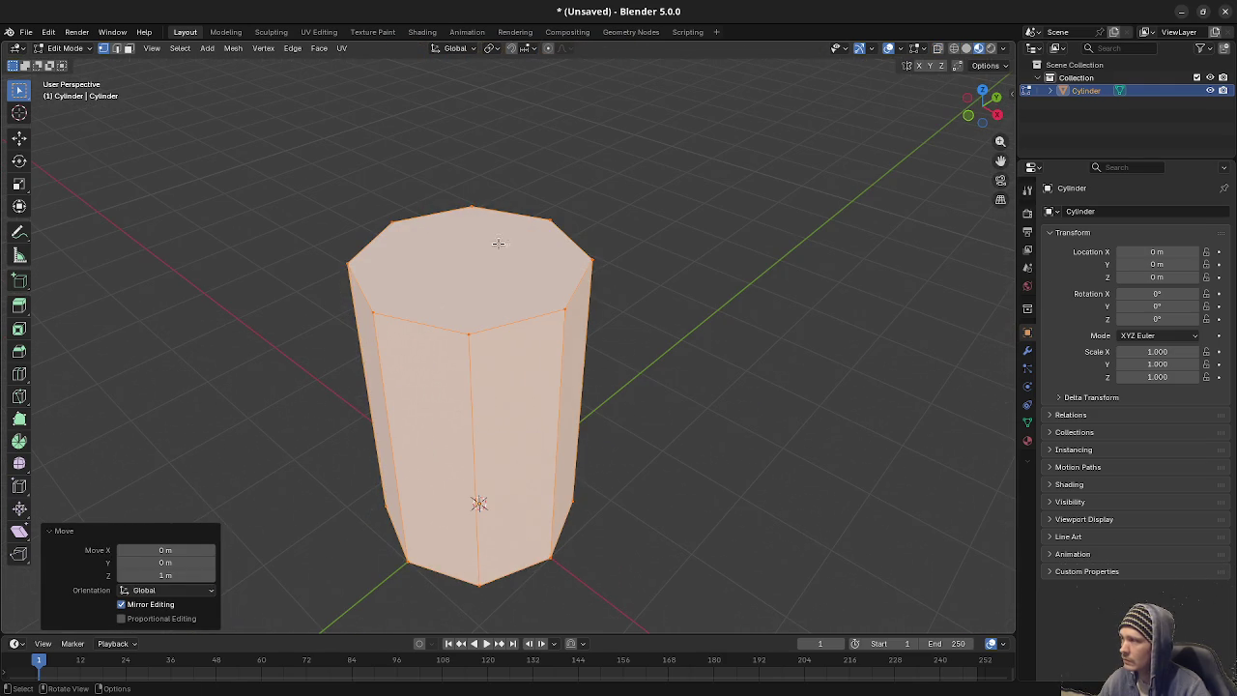
{"action": "left_click", "coordinate": [233, 48]}
{"action": "mouse_move", "coordinate": [285, 287]}
{"action": "left_click", "coordinate": [397, 283]}
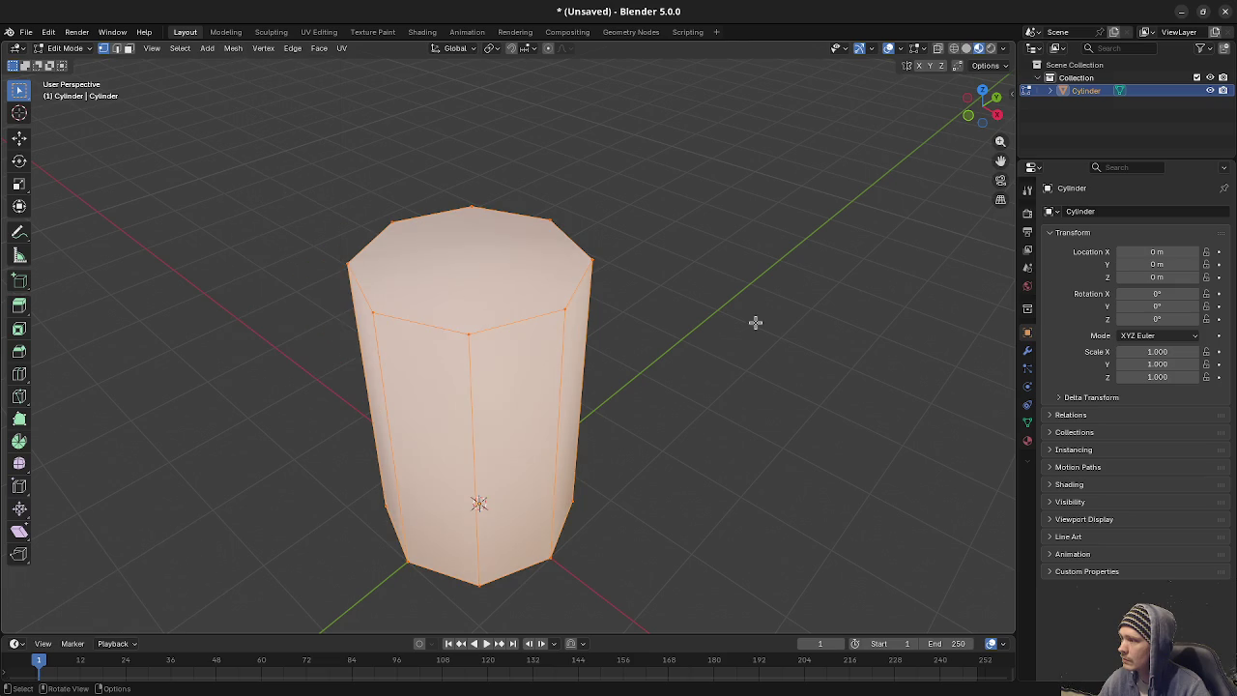
{"action": "key", "text": "Tab"}
Step: Orbit around the cylinder, briefly check the Godot editor, and select the cylinder
{"action": "mouse_move", "coordinate": [755, 321]}
{"action": "left_mouse_down"}
{"action": "mouse_move", "coordinate": [613, 513]}
{"action": "mouse_move", "coordinate": [631, 519]}
{"action": "mouse_move", "coordinate": [682, 445]}
{"action": "mouse_move", "coordinate": [472, 428]}
{"action": "mouse_move", "coordinate": [491, 428]}
{"action": "mouse_move", "coordinate": [513, 389]}
{"action": "left_mouse_up"}
{"action": "scroll", "coordinate": [635, 477], "scroll_direction": "down", "scroll_amount": 3}
{"action": "scroll", "coordinate": [640, 485], "scroll_direction": "up", "scroll_amount": 2}
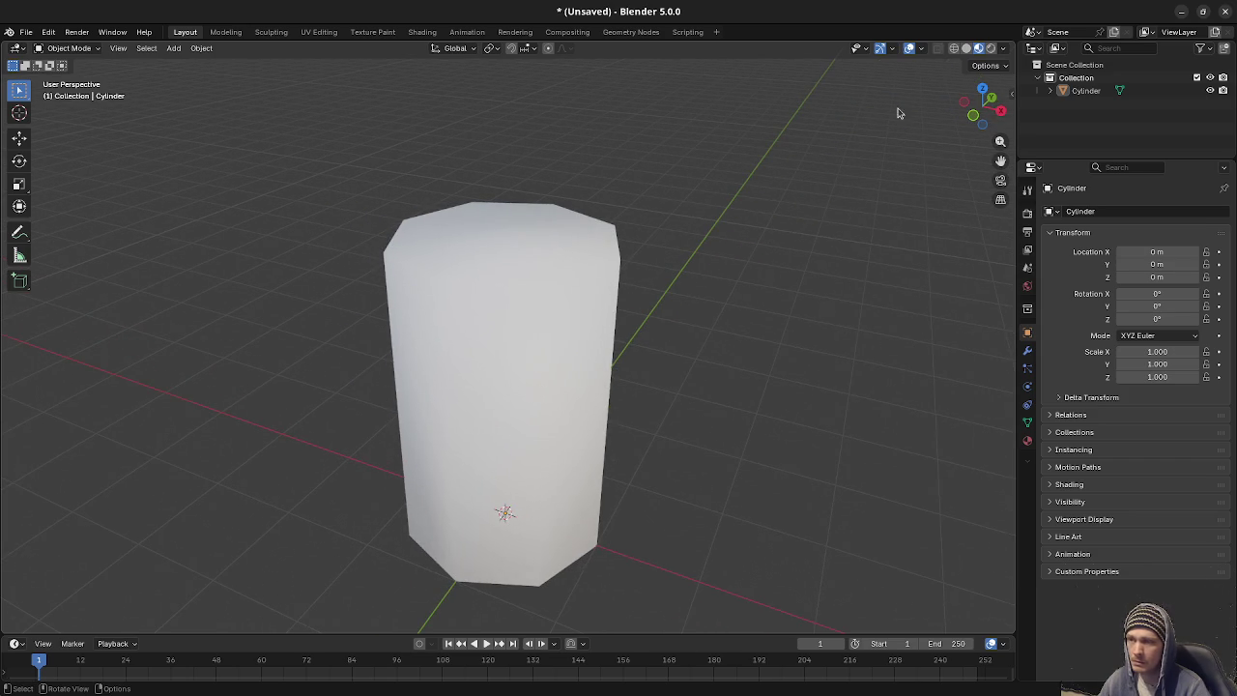
{"action": "left_click", "coordinate": [1183, 14]}
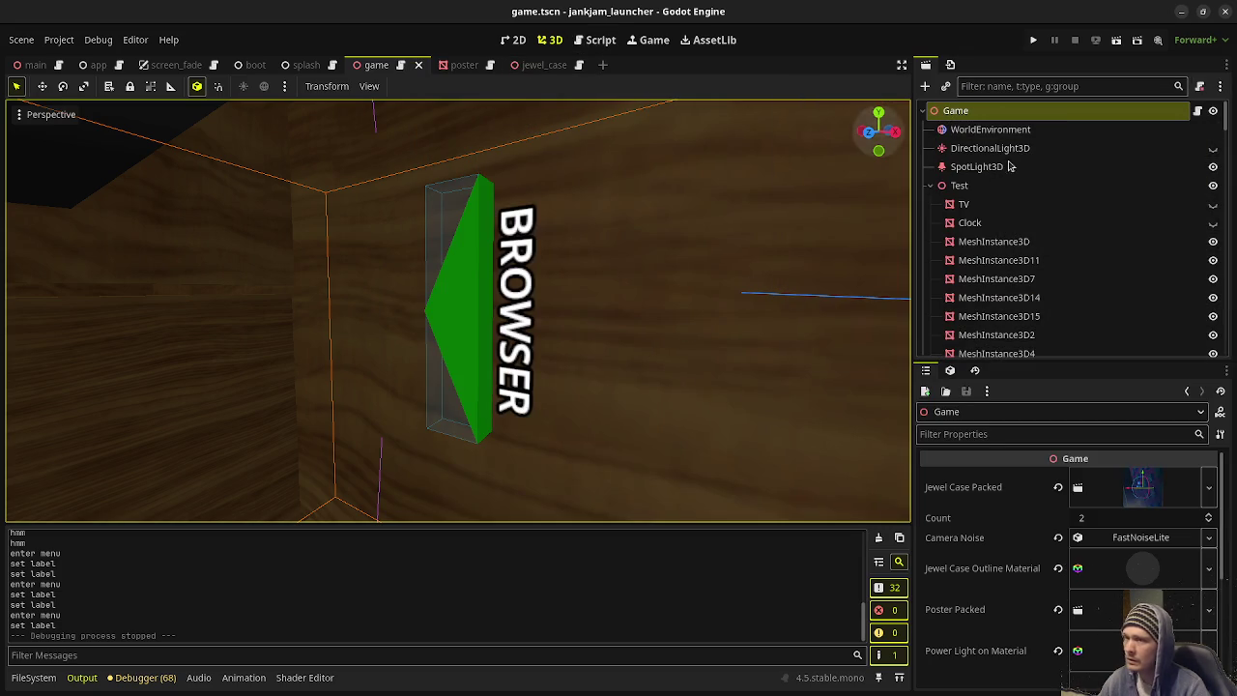
{"action": "key", "text": "alt+Tab"}
{"action": "mouse_move", "coordinate": [564, 401]}
{"action": "left_mouse_down"}
{"action": "mouse_move", "coordinate": [517, 436]}
{"action": "mouse_move", "coordinate": [585, 426]}
{"action": "left_mouse_up"}
{"action": "left_click", "coordinate": [584, 426]}
Step: Replace the cylinder with a new twelve-sided cylinder
{"action": "key", "text": "x"}
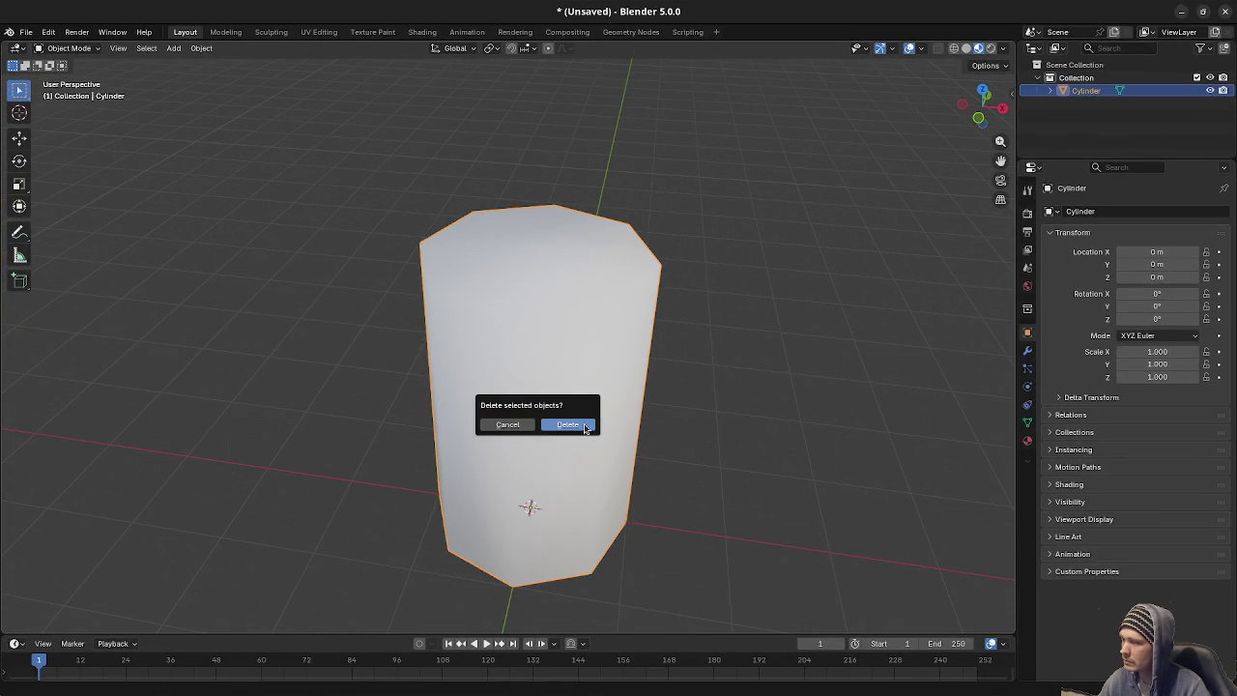
{"action": "left_click", "coordinate": [584, 428]}
{"action": "key", "text": "shift+a"}
{"action": "mouse_move", "coordinate": [584, 425]}
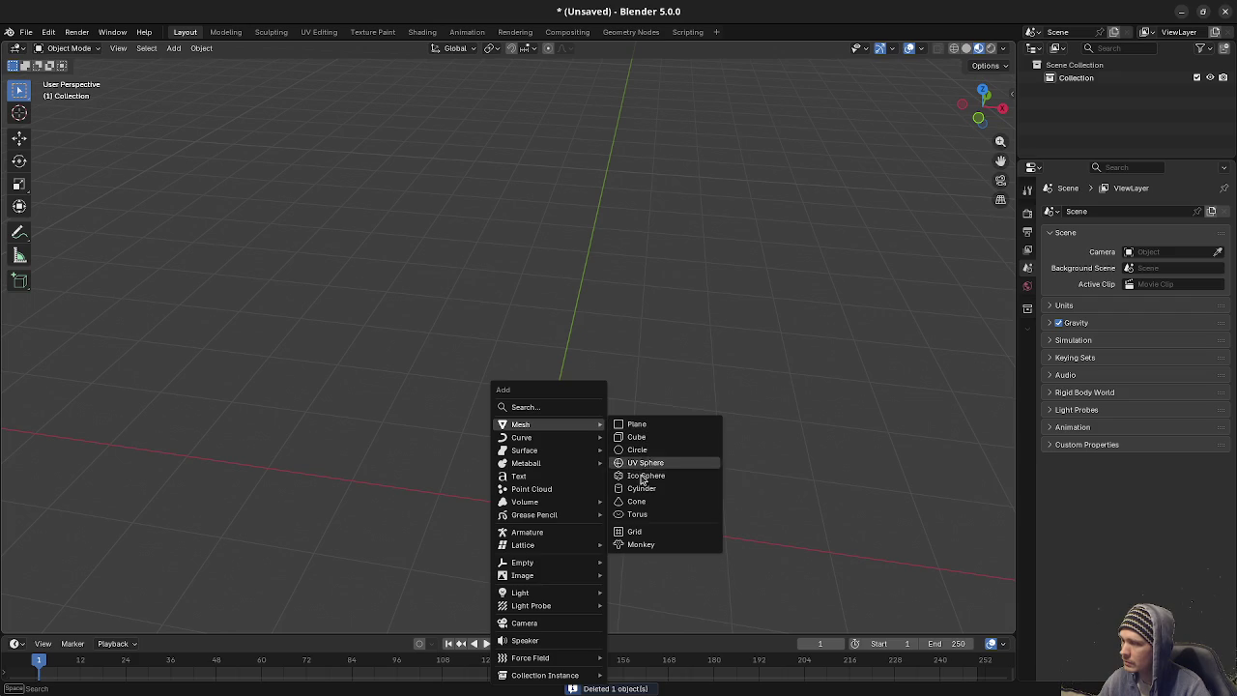
{"action": "left_click", "coordinate": [646, 488]}
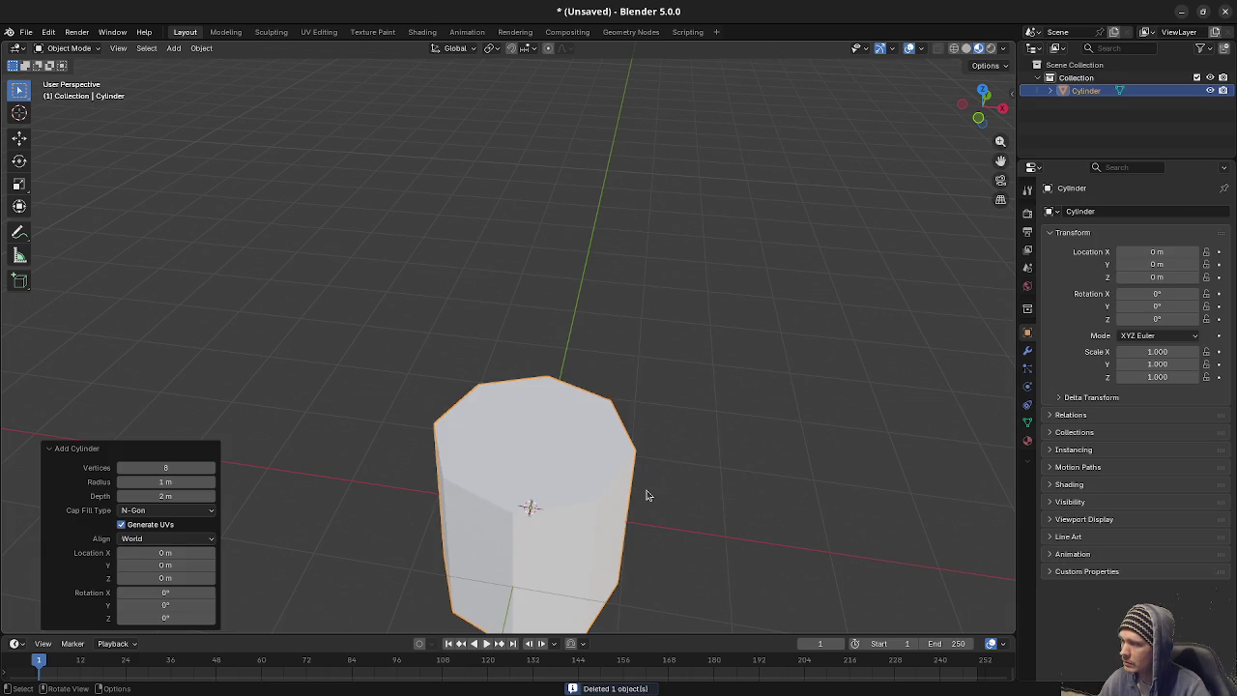
{"action": "left_click", "coordinate": [188, 469]}
{"action": "type", "text": "12"}
{"action": "key", "text": "Return"}
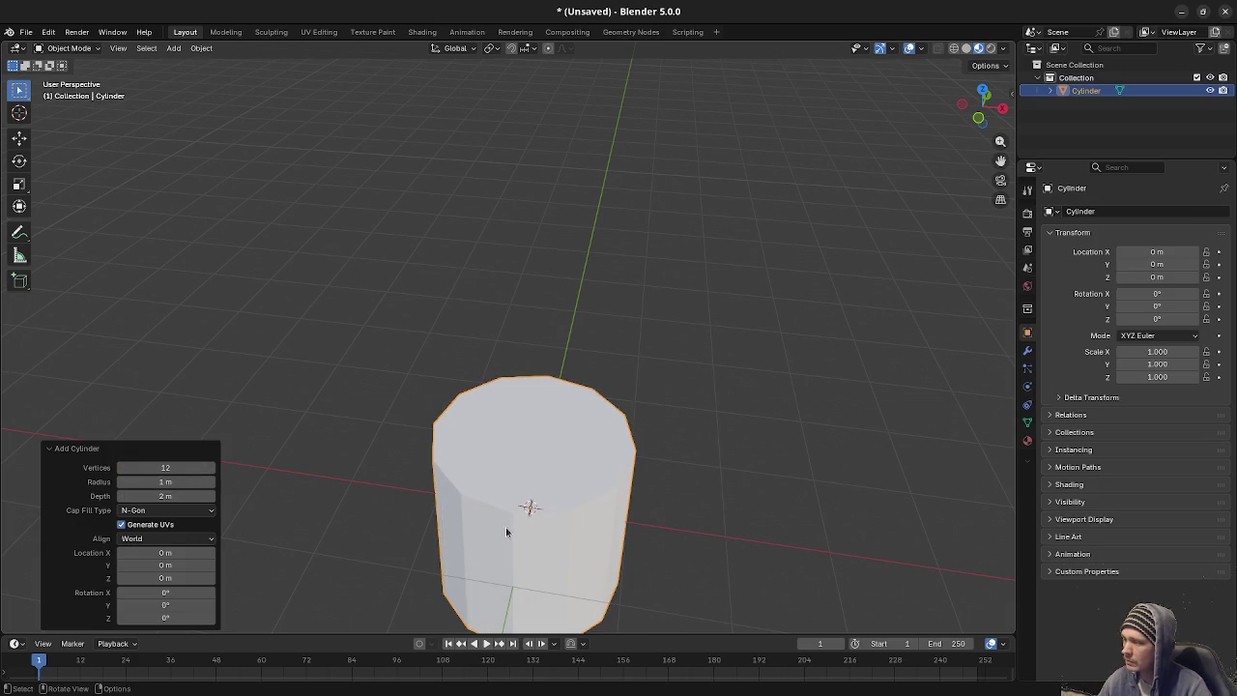
Step: Raise the top vertex ring 1 m, then lift the whole mesh 1 m onto the ground
{"action": "key", "text": "KP_1"}
{"action": "key", "text": "Tab"}
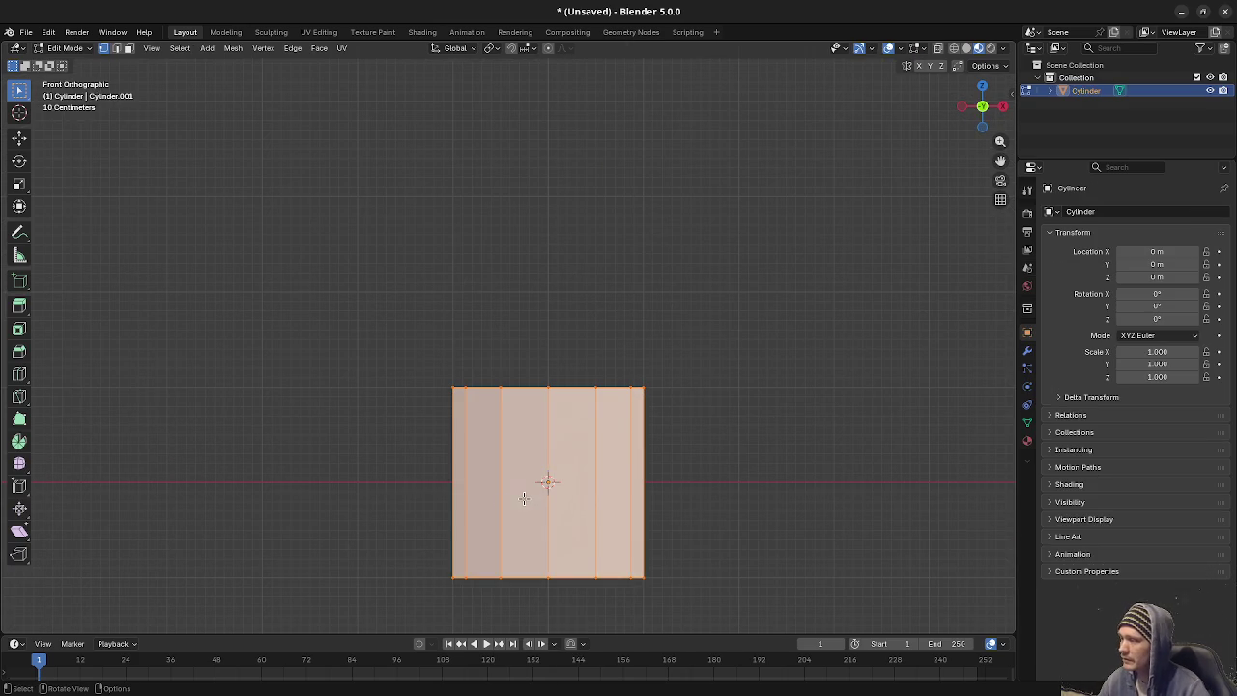
{"action": "key", "text": "alt+z"}
{"action": "left_click_drag", "start_coordinate": [404, 370], "coordinate": [764, 422]}
{"action": "key", "text": "g"}
{"action": "key", "text": "z"}
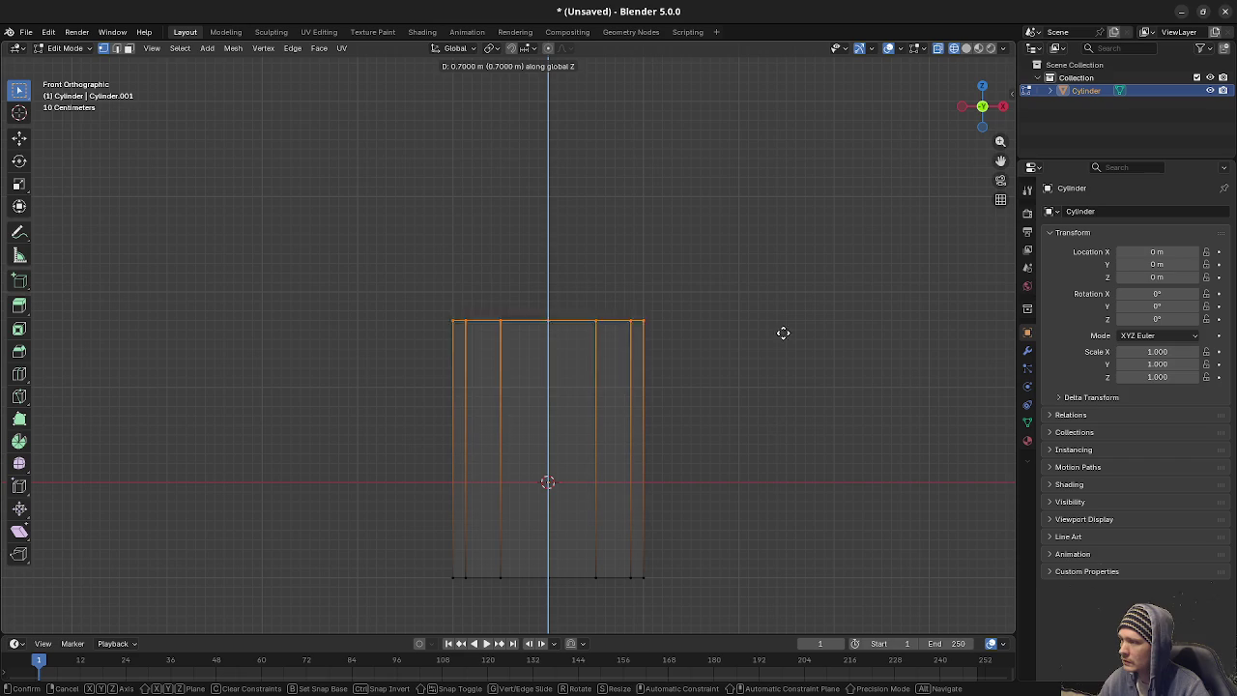
{"action": "left_click", "coordinate": [782, 327]}
{"action": "key", "text": "a"}
{"action": "key", "text": "g"}
{"action": "key", "text": "z"}
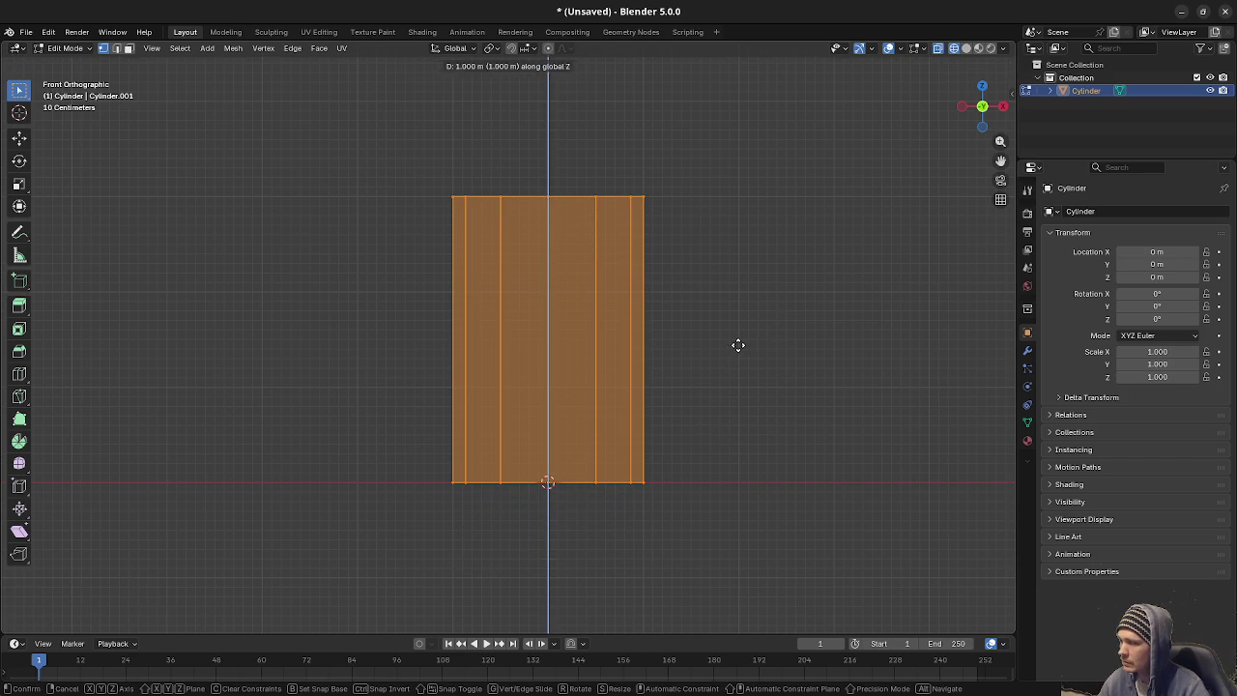
{"action": "left_click", "coordinate": [737, 345]}
{"action": "key", "text": "alt+z"}
{"action": "key", "text": "Tab"}
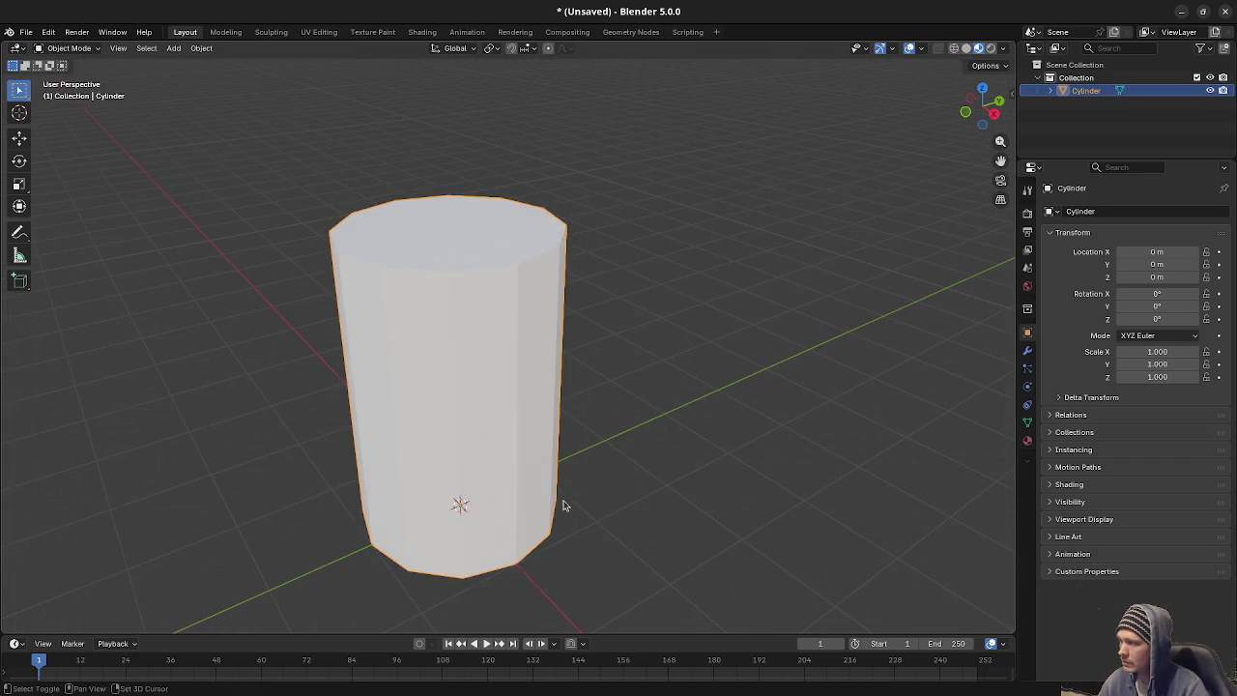
Step: Apply smooth shading to all of the cylinder's faces
{"action": "key", "text": "Tab"}
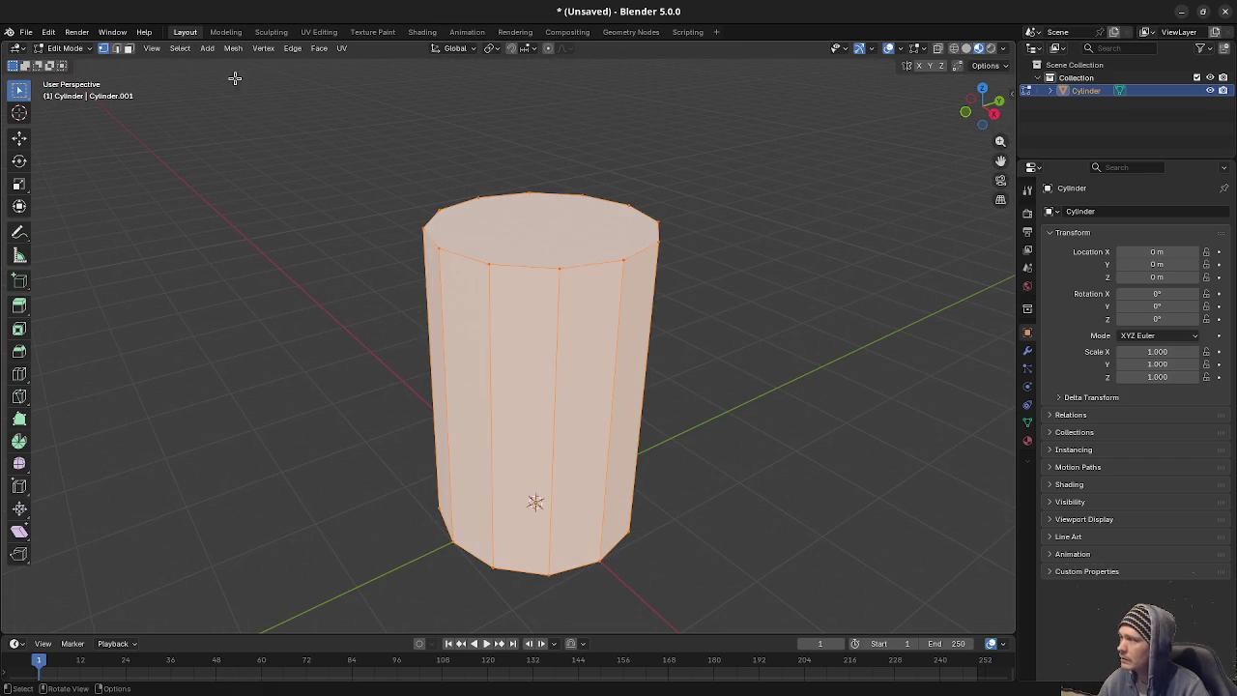
{"action": "left_click", "coordinate": [233, 48]}
{"action": "mouse_move", "coordinate": [274, 281]}
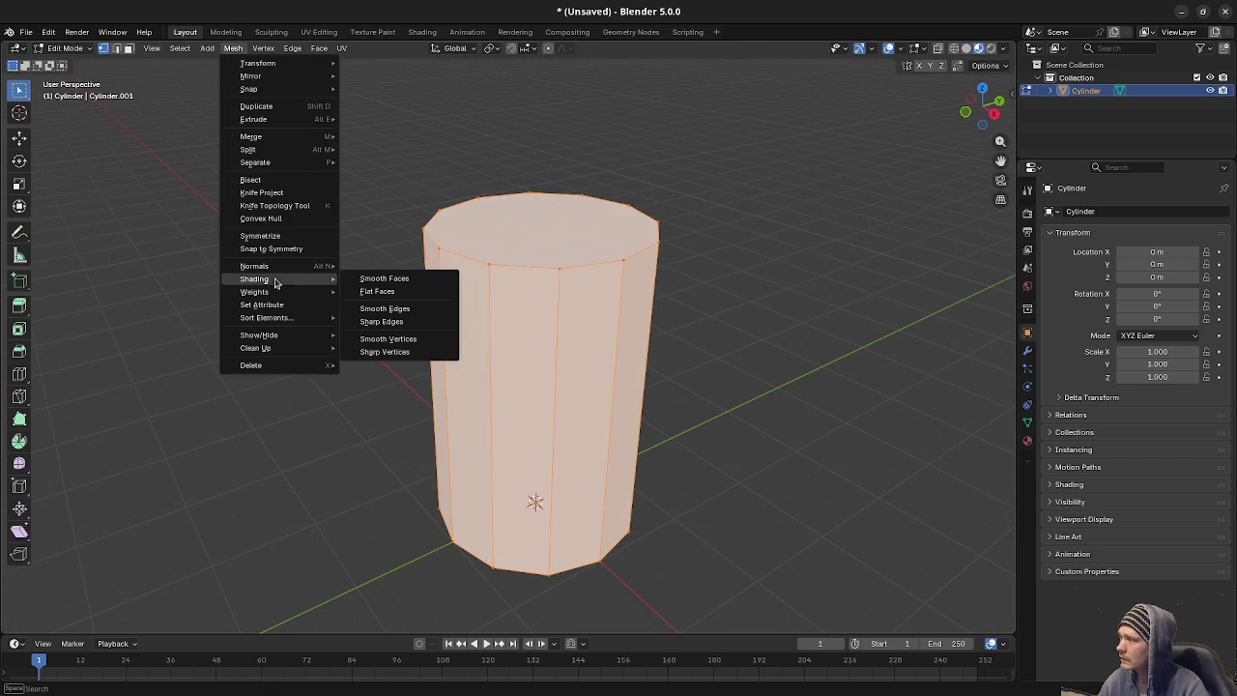
{"action": "left_click", "coordinate": [377, 278]}
{"action": "key", "text": "Tab"}
{"action": "mouse_move", "coordinate": [641, 477]}
{"action": "left_mouse_down"}
{"action": "mouse_move", "coordinate": [648, 496]}
{"action": "mouse_move", "coordinate": [666, 494]}
{"action": "left_mouse_up"}
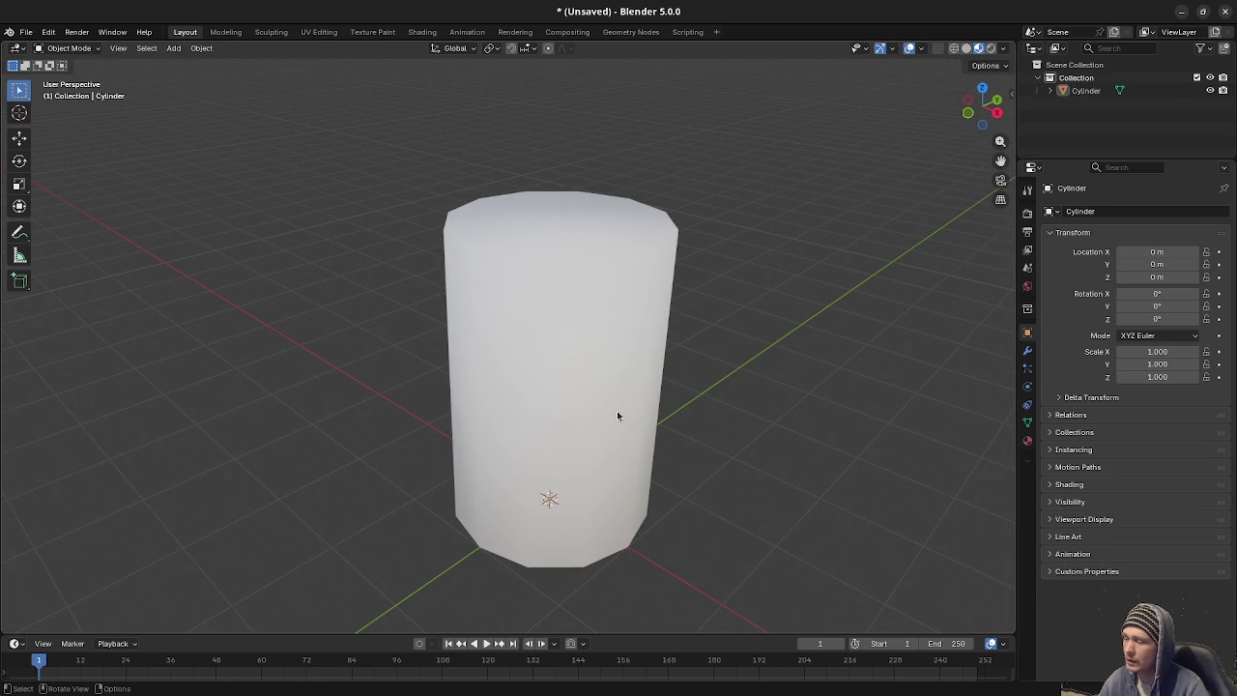
Step: Orbit around the finished cylinder, select it, and close the Blender window
{"action": "left_click_drag", "start_coordinate": [618, 415], "coordinate": [602, 421]}
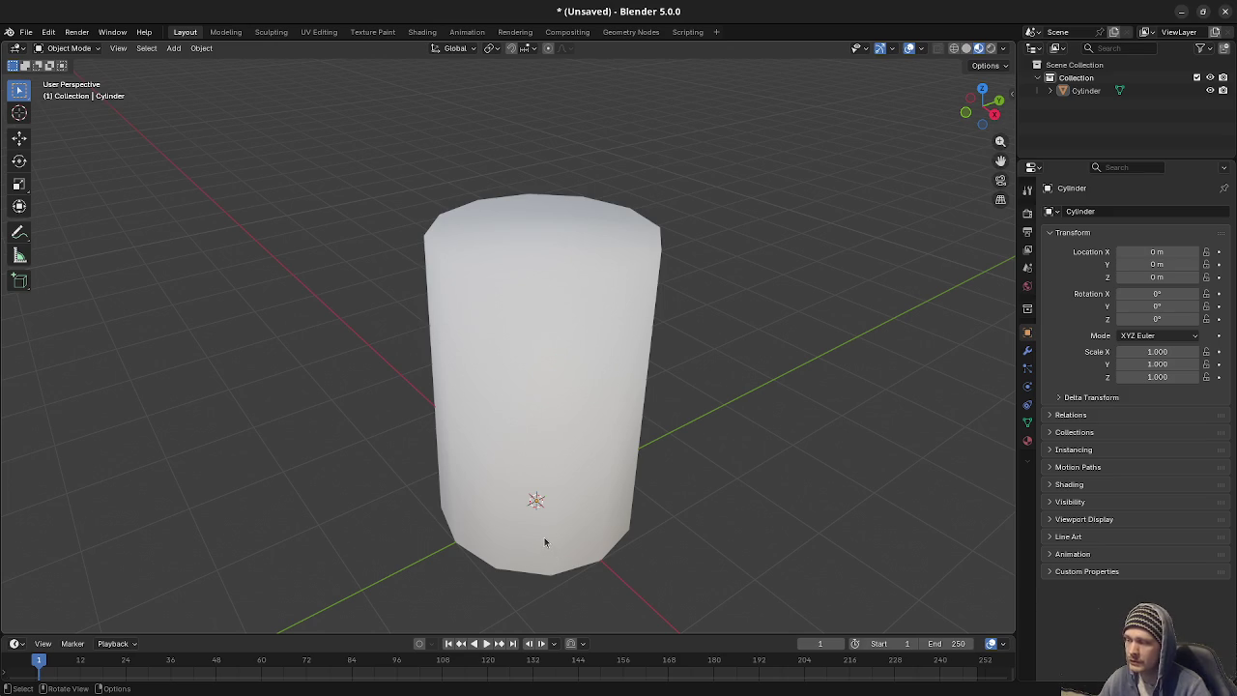
{"action": "mouse_move", "coordinate": [568, 553]}
{"action": "left_mouse_down"}
{"action": "mouse_move", "coordinate": [648, 539]}
{"action": "mouse_move", "coordinate": [594, 561]}
{"action": "mouse_move", "coordinate": [635, 524]}
{"action": "mouse_move", "coordinate": [726, 494]}
{"action": "mouse_move", "coordinate": [706, 525]}
{"action": "left_mouse_up"}
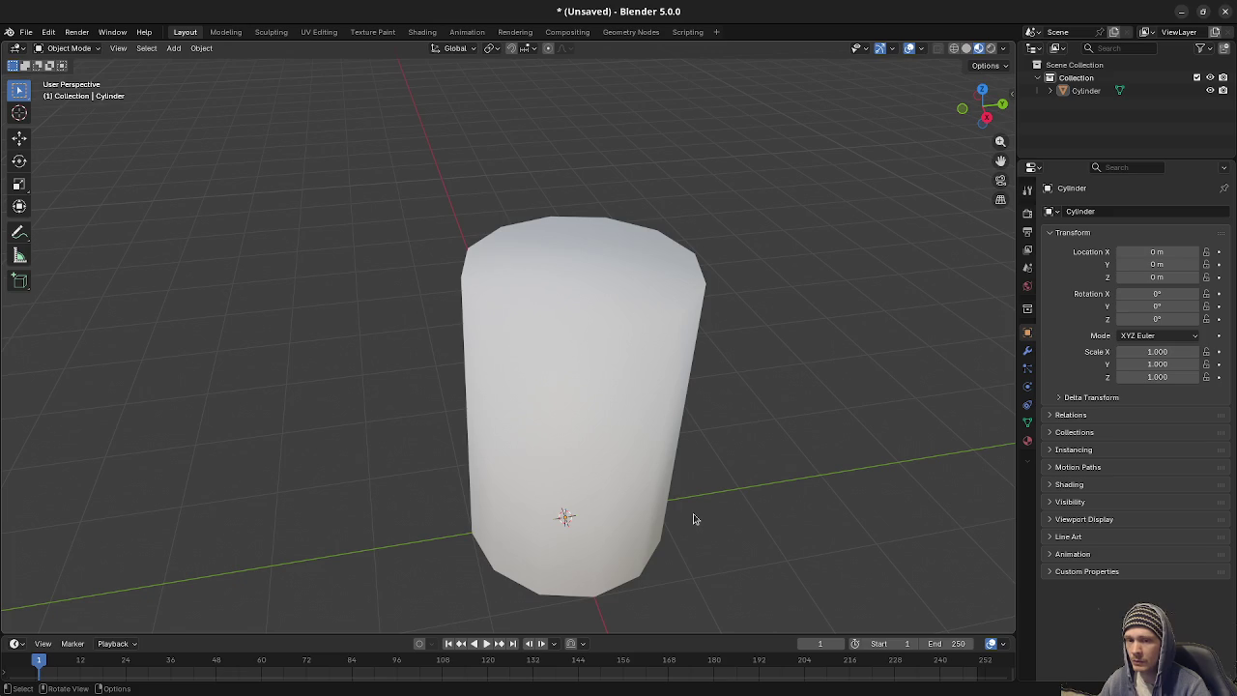
{"action": "mouse_move", "coordinate": [637, 534]}
{"action": "left_mouse_down"}
{"action": "mouse_move", "coordinate": [586, 524]}
{"action": "mouse_move", "coordinate": [571, 547]}
{"action": "mouse_move", "coordinate": [594, 452]}
{"action": "left_mouse_up"}
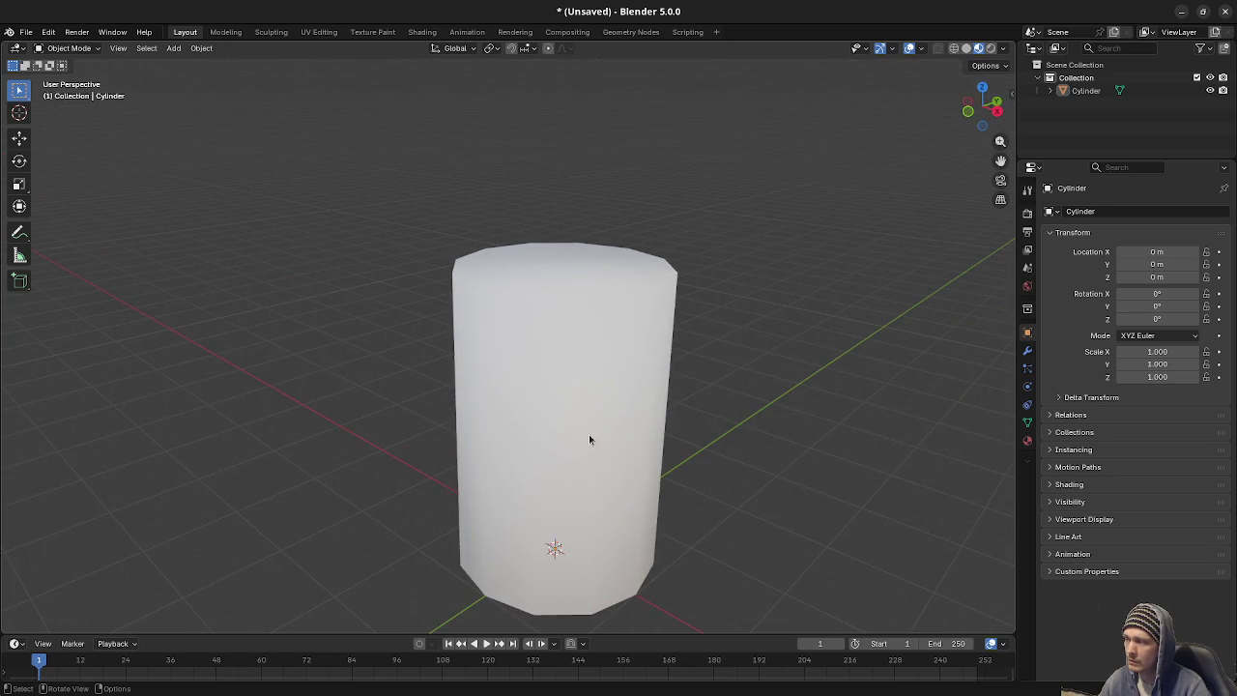
{"action": "left_click", "coordinate": [593, 452]}
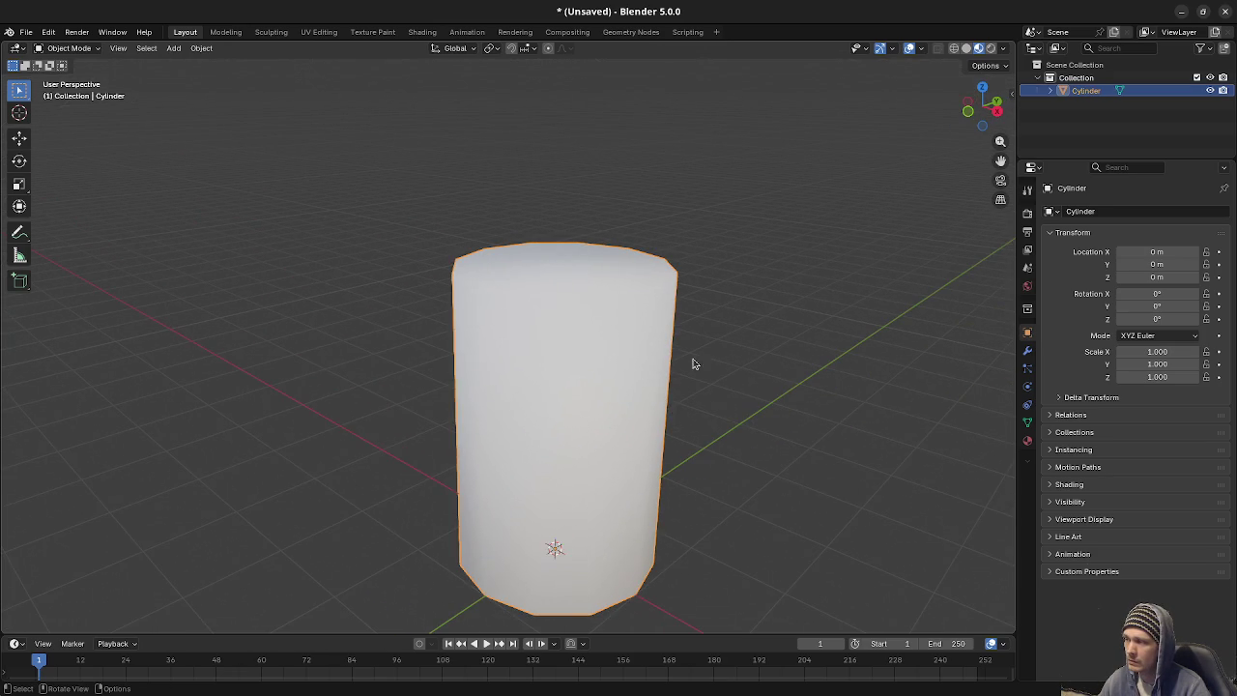
{"action": "left_click", "coordinate": [1225, 15]}
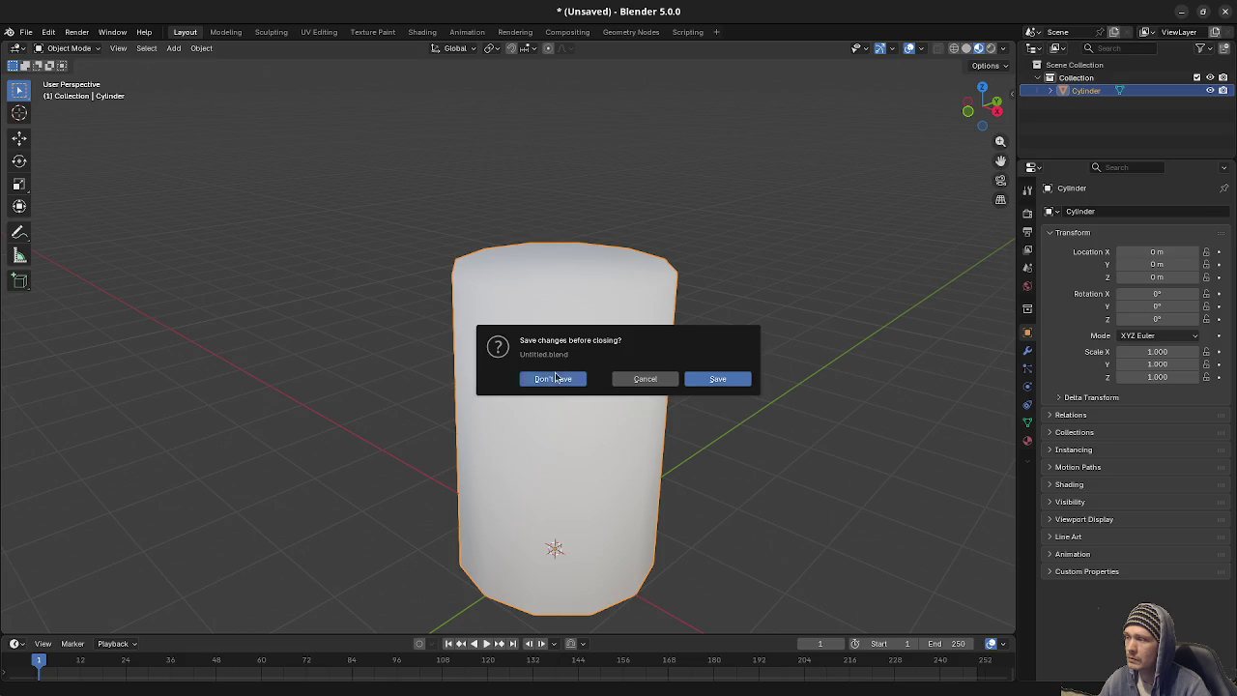
Step: Discard Blender's unsaved changes and open game.gd in Godot's Script workspace
{"action": "left_click", "coordinate": [554, 378]}
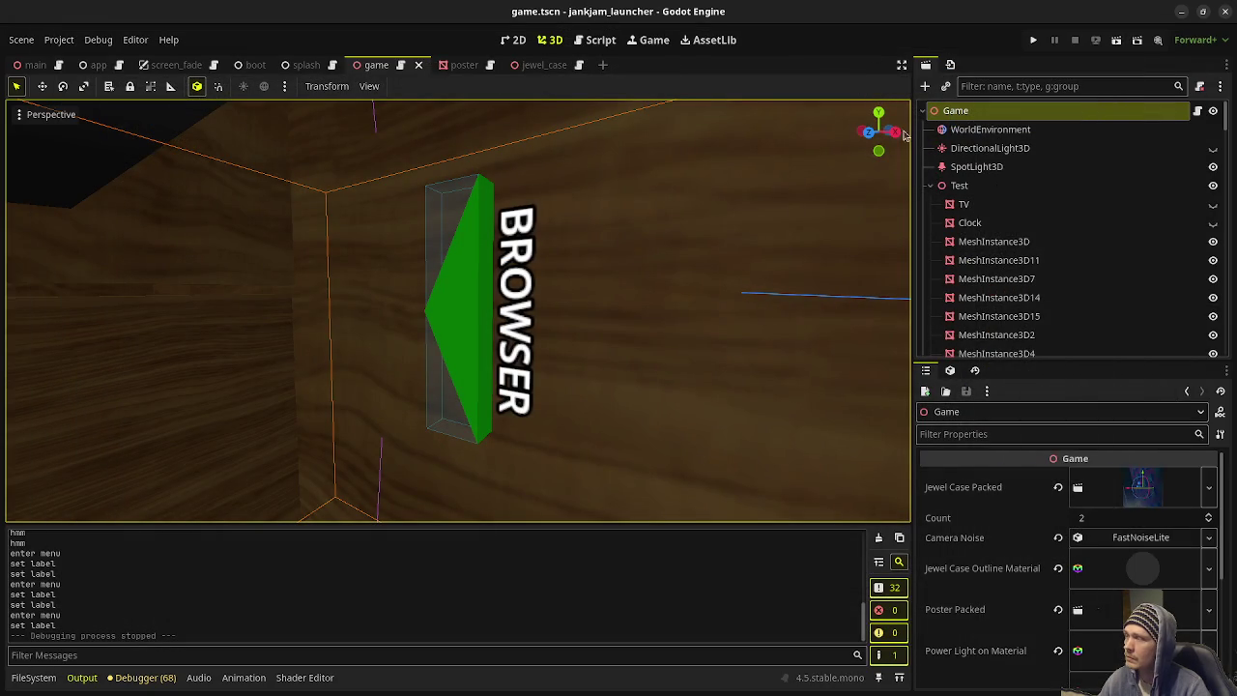
{"action": "scroll", "coordinate": [560, 357], "scroll_direction": "up", "scroll_amount": 5}
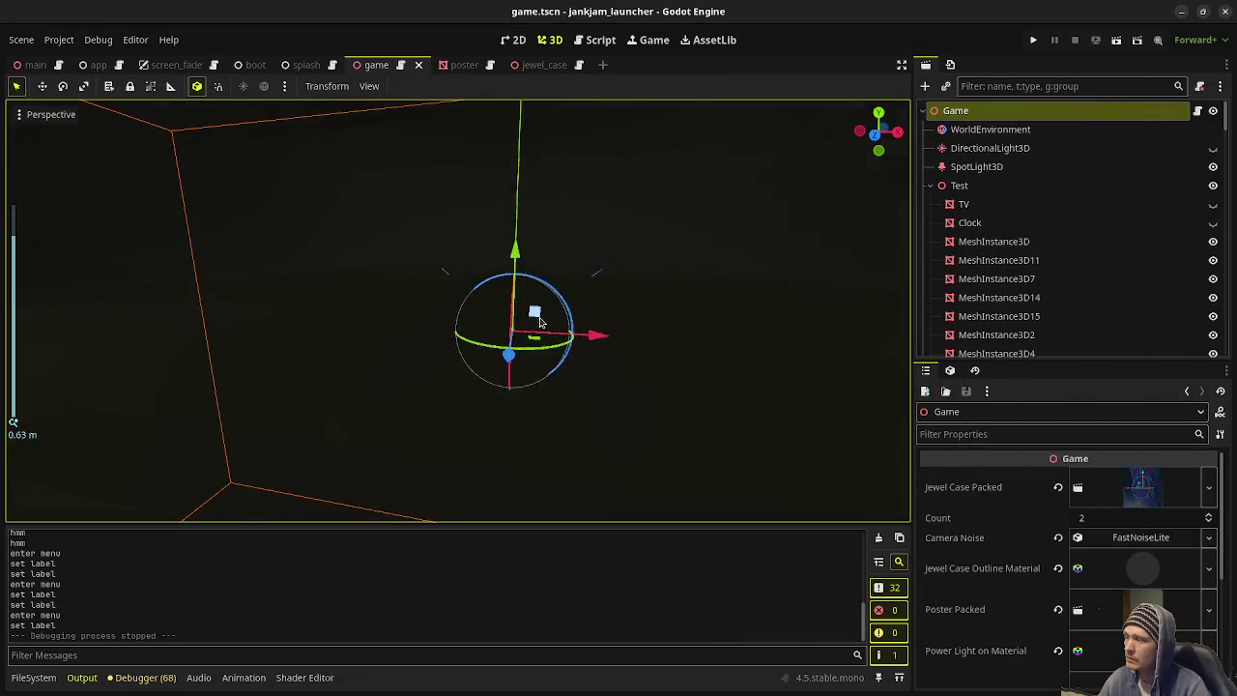
{"action": "scroll", "coordinate": [542, 322], "scroll_direction": "down", "scroll_amount": 2}
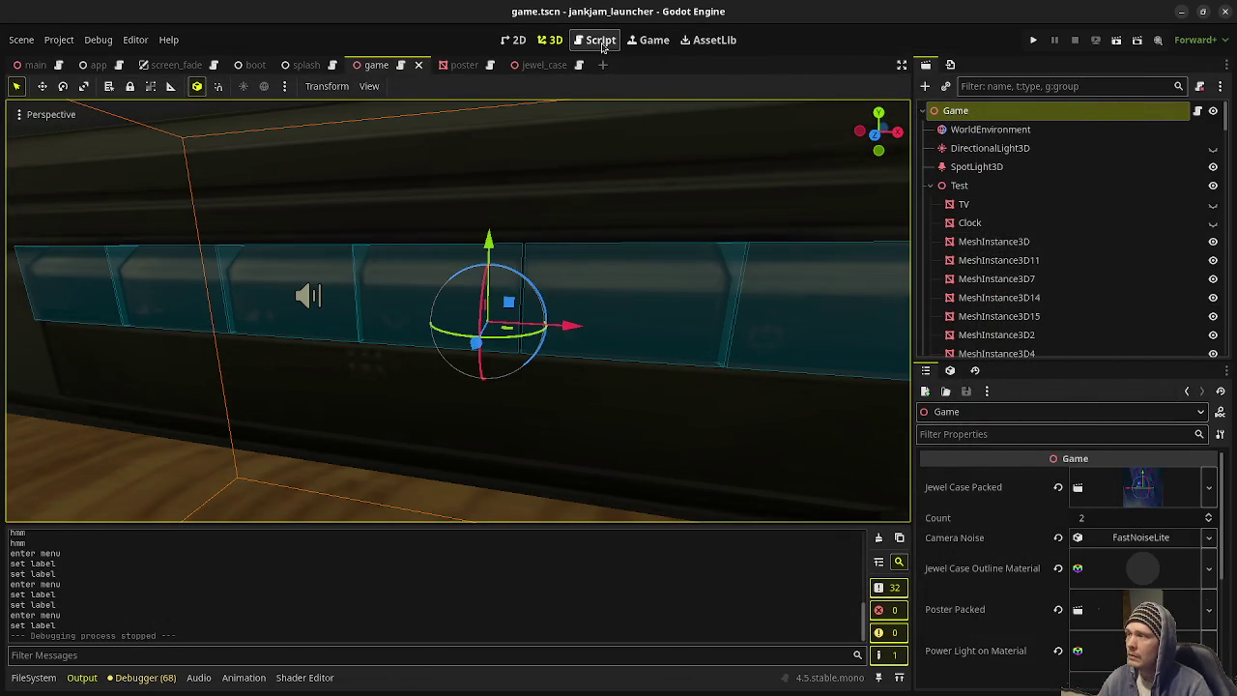
{"action": "left_click", "coordinate": [600, 40]}
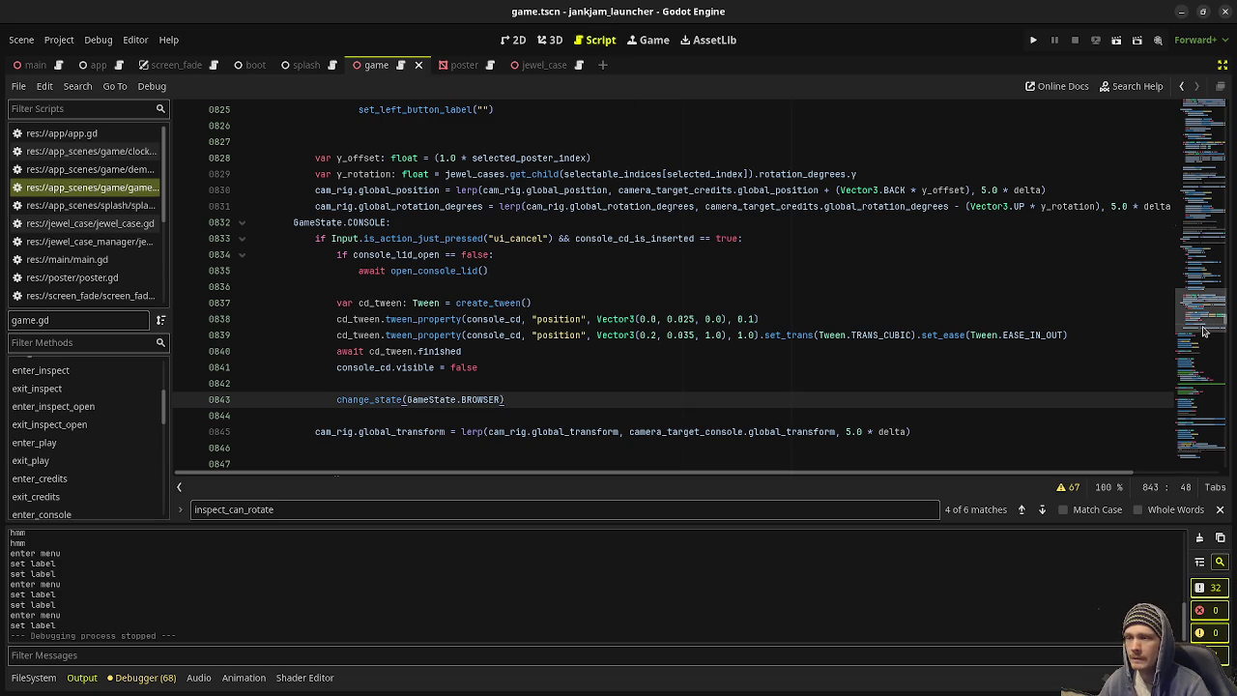
Step: Select the line 27 'mouse select cd to inspect' note in game.gd, then run the project
{"action": "left_click", "coordinate": [1204, 148]}
{"action": "scroll", "coordinate": [515, 298], "scroll_direction": "up", "scroll_amount": 2}
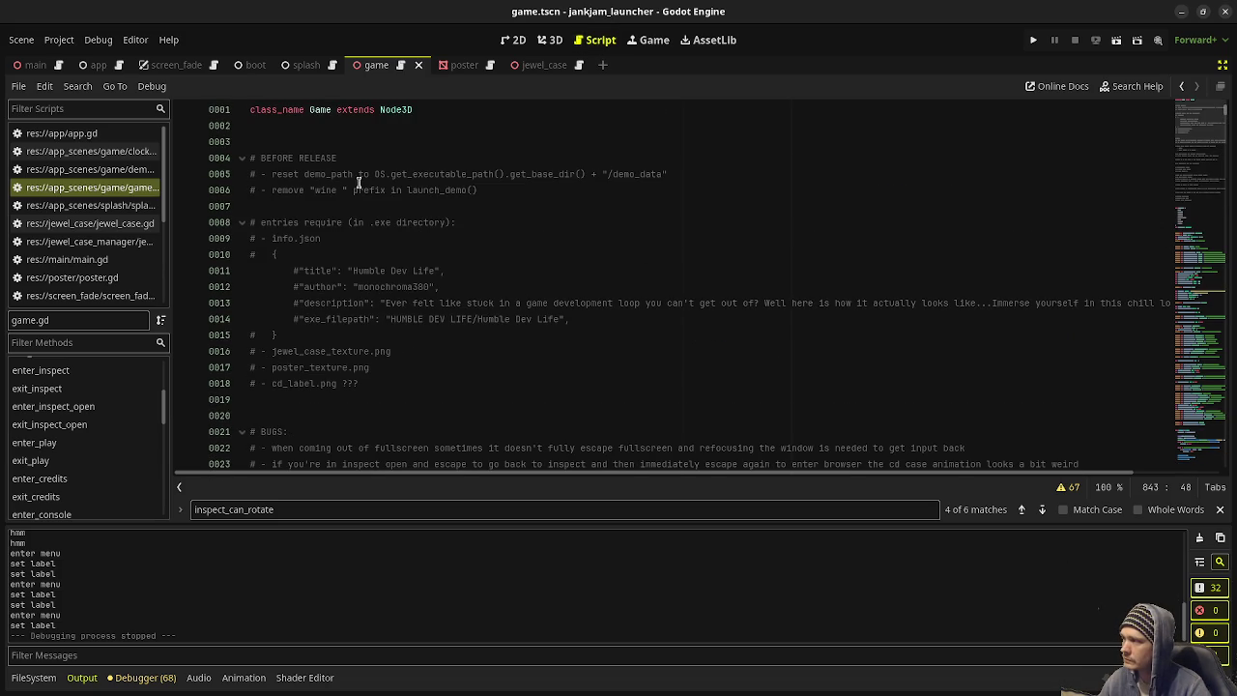
{"action": "scroll", "coordinate": [302, 313], "scroll_direction": "down", "scroll_amount": 3}
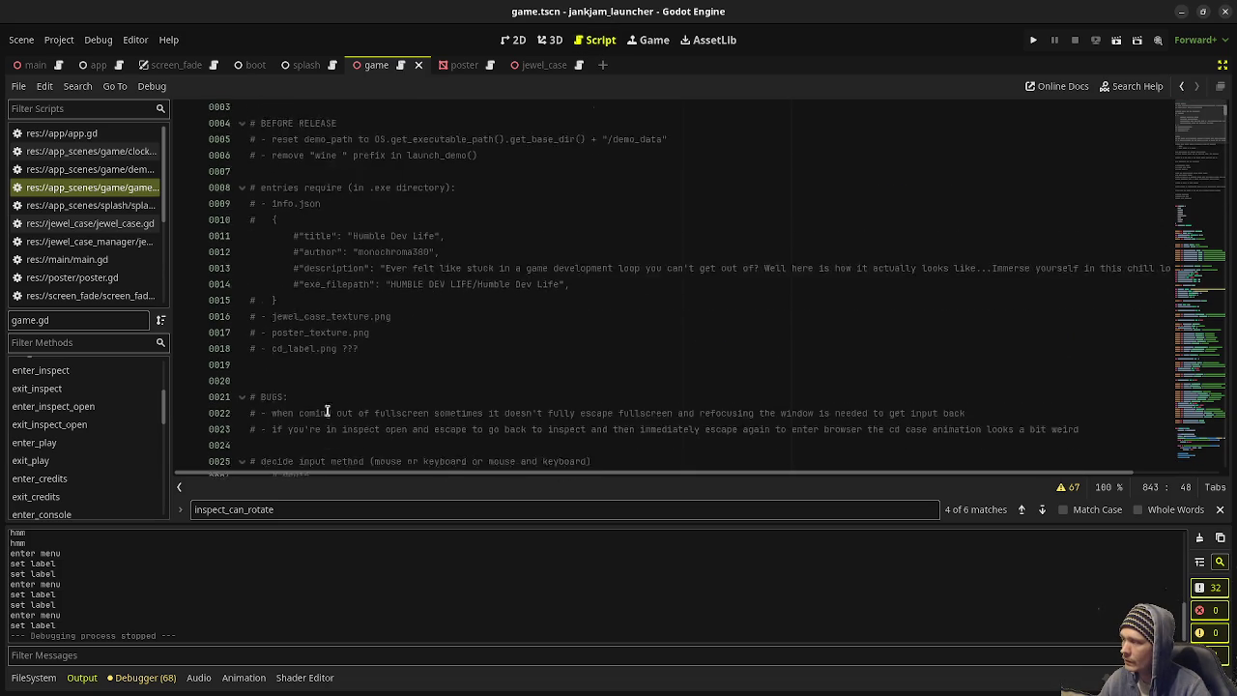
{"action": "scroll", "coordinate": [371, 320], "scroll_direction": "down", "scroll_amount": 1}
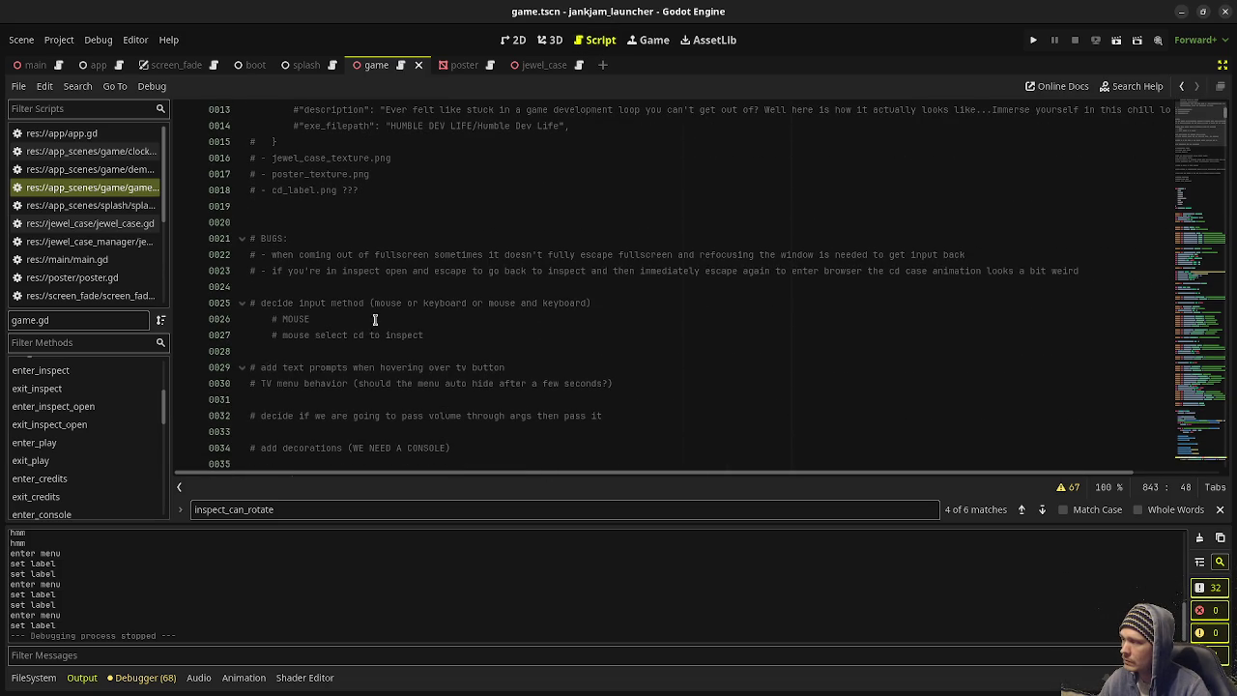
{"action": "left_click_drag", "start_coordinate": [438, 337], "coordinate": [283, 335]}
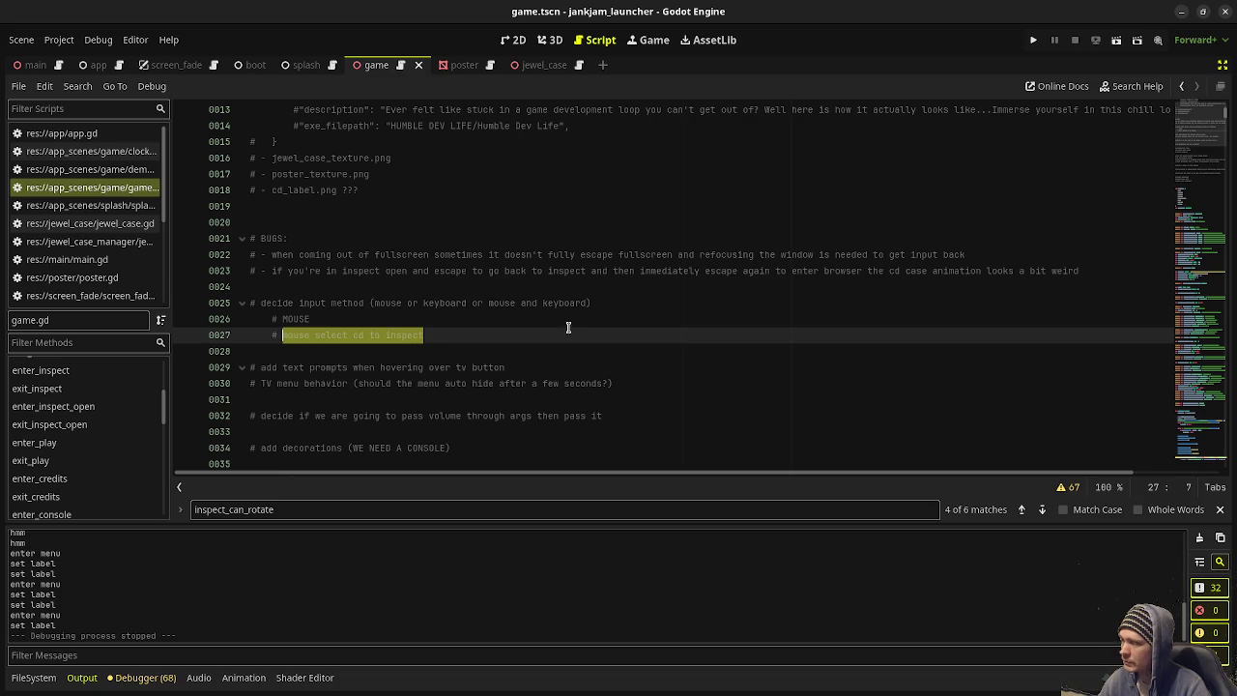
{"action": "left_click", "coordinate": [1032, 43]}
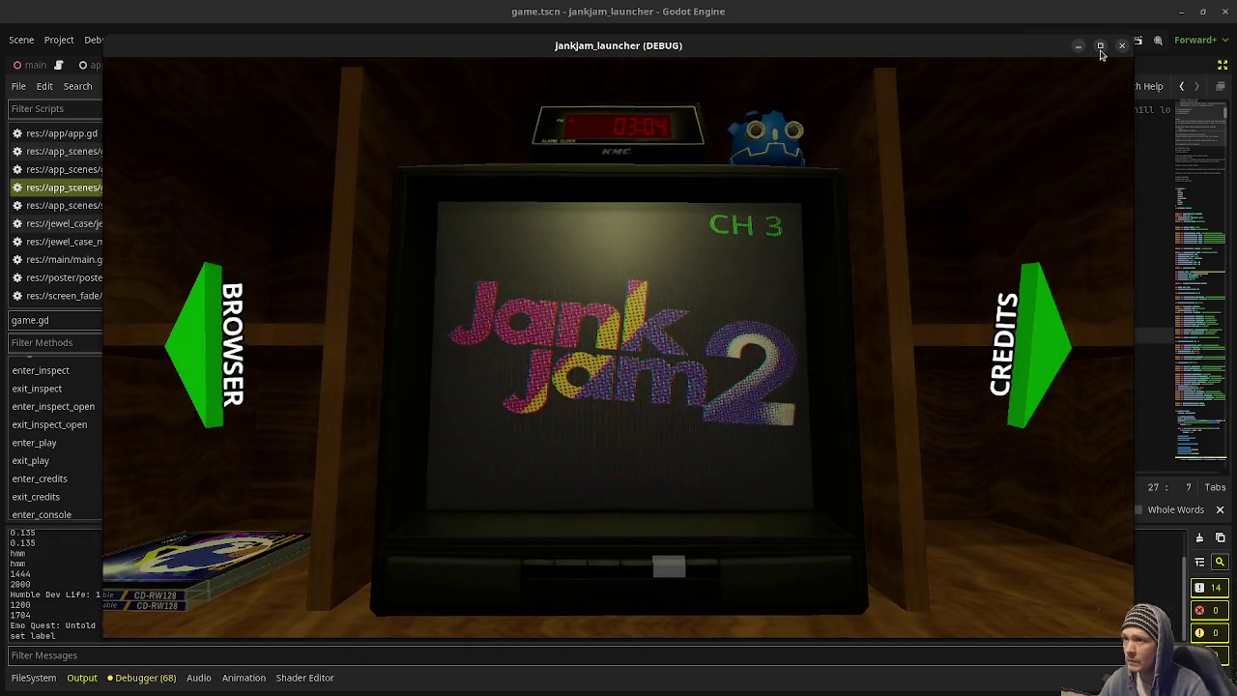
Step: Maximize the running game window, then restore it and drag it lower on screen
{"action": "key", "text": "super+Up"}
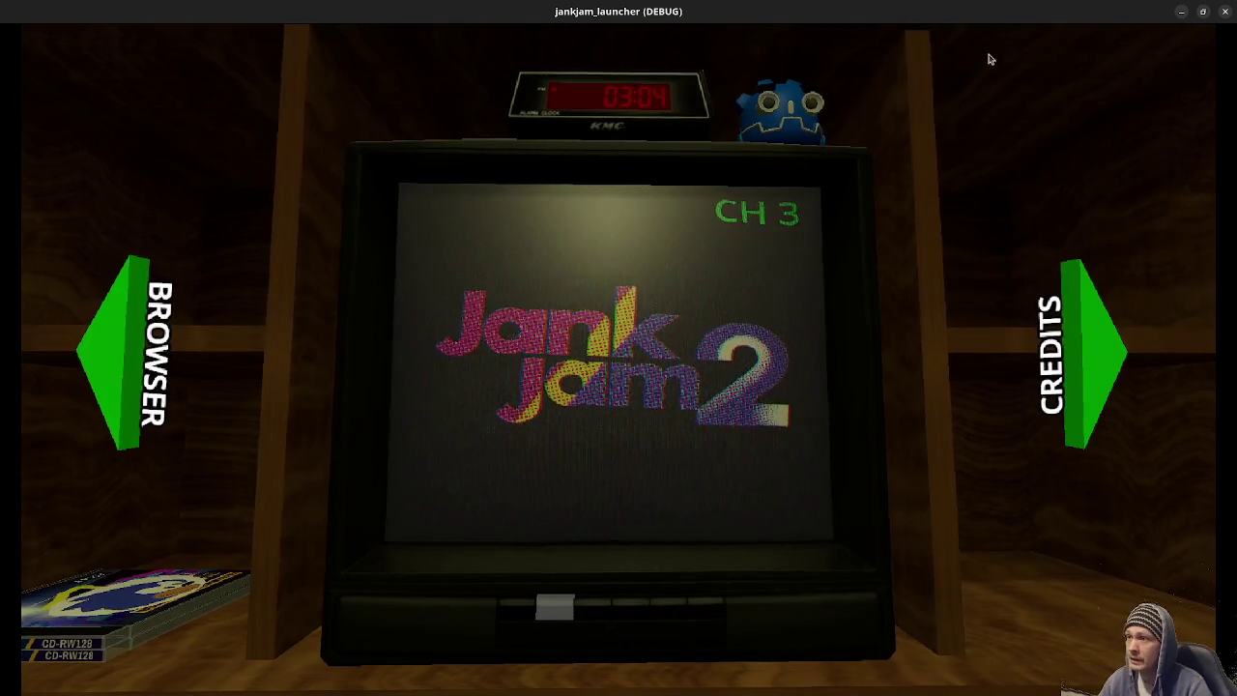
{"action": "mouse_move", "coordinate": [994, 12]}
{"action": "left_mouse_down"}
{"action": "mouse_move", "coordinate": [589, 122]}
{"action": "mouse_move", "coordinate": [662, 313]}
{"action": "left_mouse_up"}
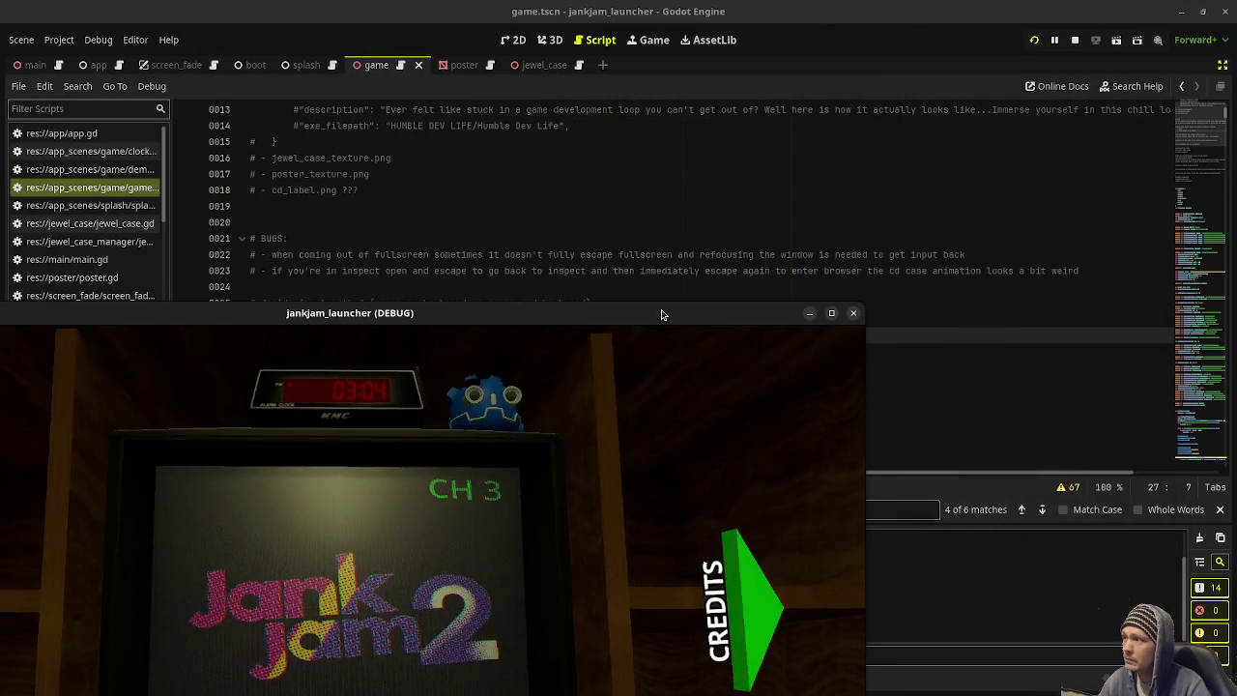
Step: Return to the 3D view of game.tscn and orbit around the TV shelf
{"action": "left_click", "coordinate": [549, 39]}
{"action": "left_click_drag", "start_coordinate": [608, 270], "coordinate": [416, 353]}
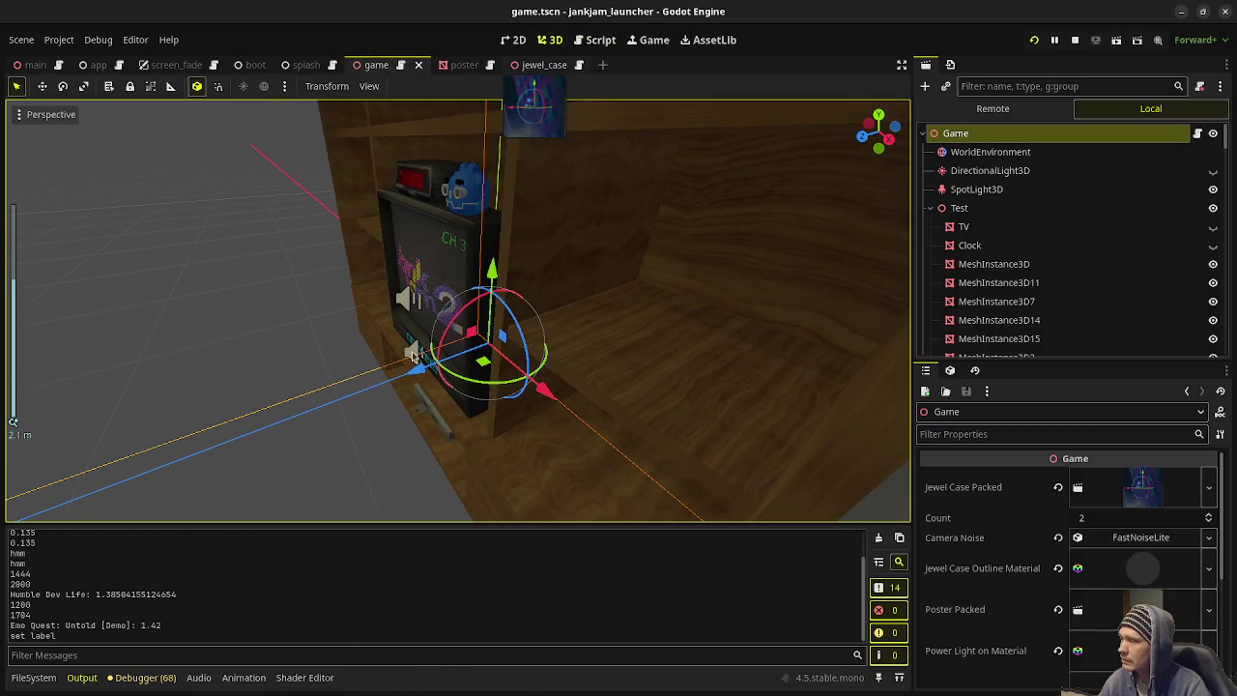
{"action": "left_click", "coordinate": [400, 467]}
{"action": "scroll", "coordinate": [367, 422], "scroll_direction": "up", "scroll_amount": 5}
{"action": "scroll", "coordinate": [406, 416], "scroll_direction": "down", "scroll_amount": 3}
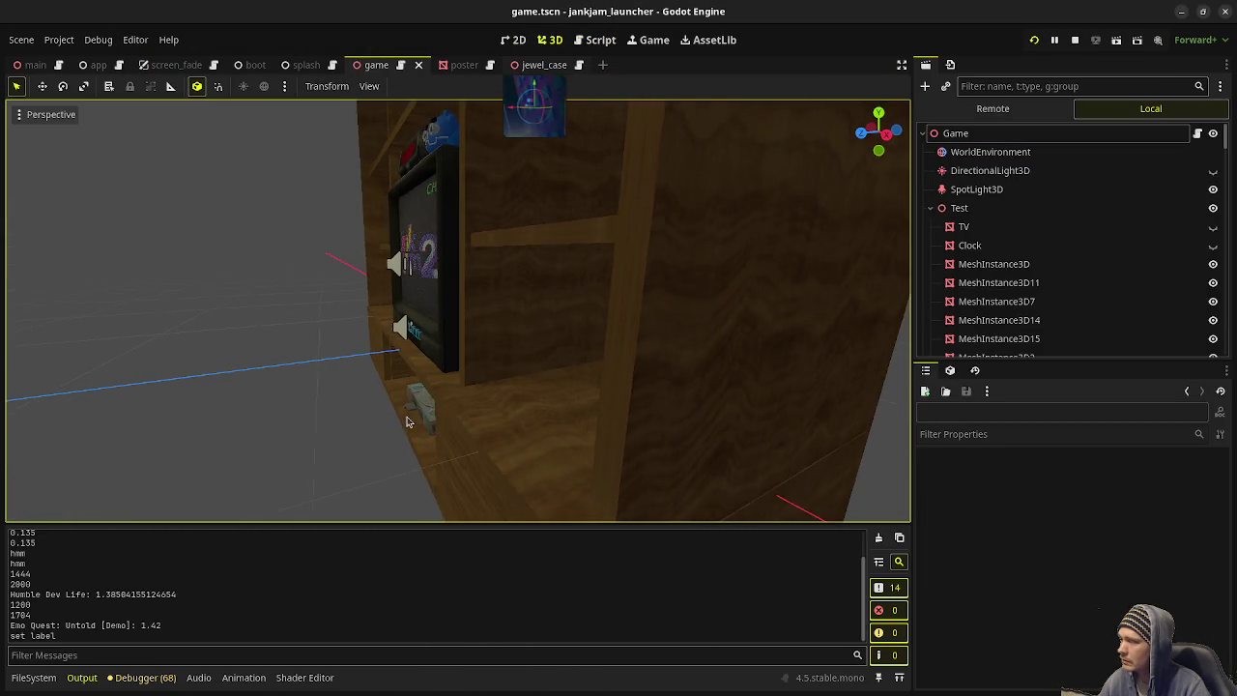
{"action": "scroll", "coordinate": [411, 422], "scroll_direction": "up", "scroll_amount": 2}
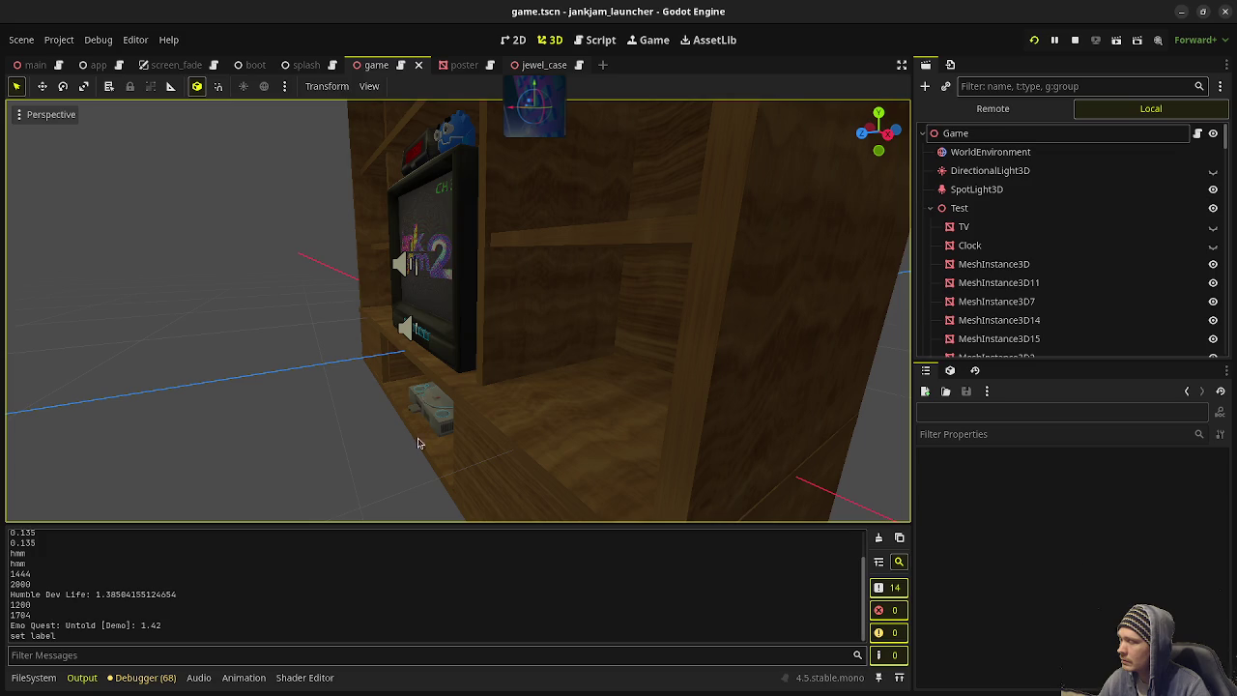
{"action": "scroll", "coordinate": [425, 440], "scroll_direction": "up", "scroll_amount": 3}
{"action": "mouse_move", "coordinate": [434, 428]}
{"action": "left_mouse_down"}
{"action": "mouse_move", "coordinate": [378, 299]}
{"action": "mouse_move", "coordinate": [378, 222]}
{"action": "mouse_move", "coordinate": [464, 450]}
{"action": "left_mouse_up"}
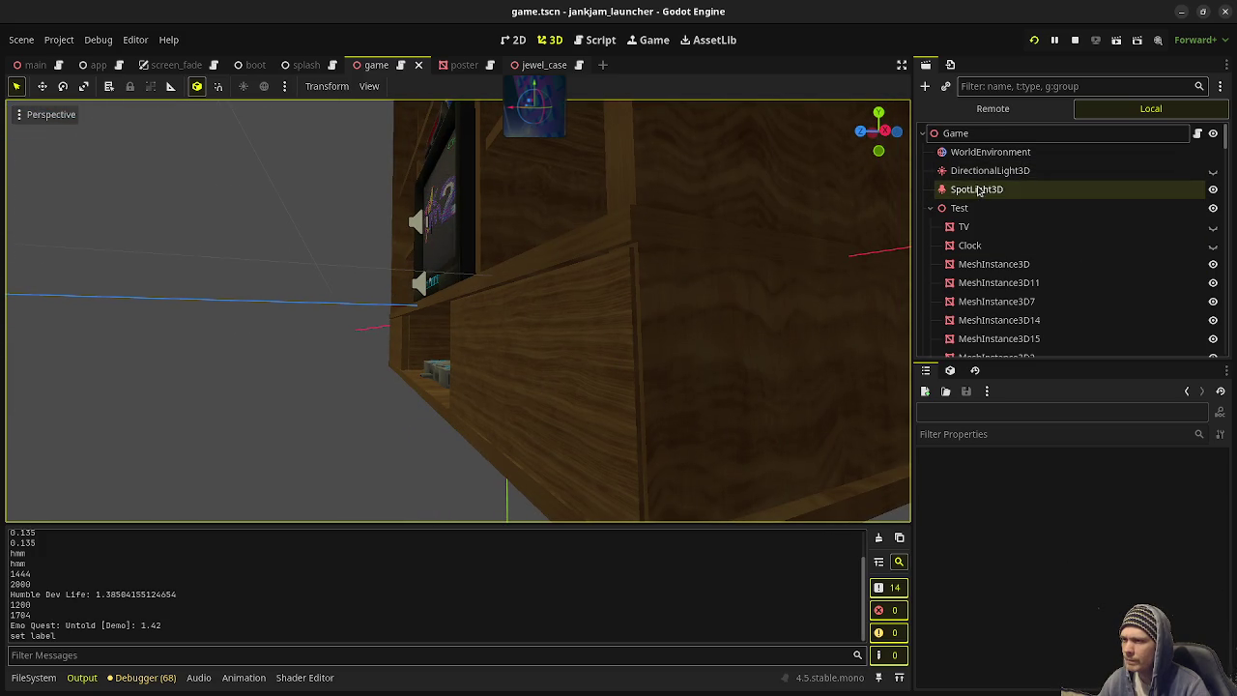
Step: Make the crt_tv OmniLight3D visible, save the scene, and run the game with F5
{"action": "scroll", "coordinate": [979, 190], "scroll_direction": "down", "scroll_amount": 2}
{"action": "scroll", "coordinate": [984, 191], "scroll_direction": "up", "scroll_amount": 1}
{"action": "scroll", "coordinate": [986, 192], "scroll_direction": "down", "scroll_amount": 6}
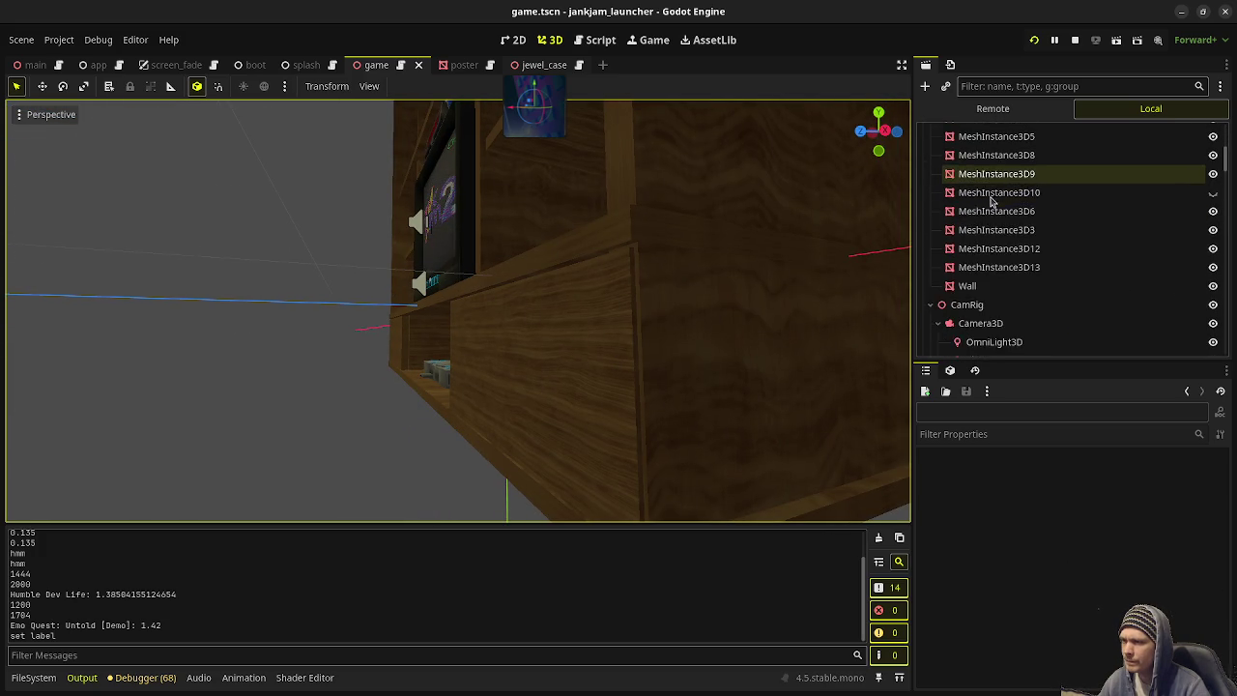
{"action": "scroll", "coordinate": [990, 200], "scroll_direction": "down", "scroll_amount": 3}
{"action": "left_click", "coordinate": [995, 226]}
{"action": "mouse_move", "coordinate": [545, 348]}
{"action": "left_mouse_down"}
{"action": "mouse_move", "coordinate": [573, 380]}
{"action": "mouse_move", "coordinate": [638, 400]}
{"action": "mouse_move", "coordinate": [657, 359]}
{"action": "mouse_move", "coordinate": [689, 351]}
{"action": "left_mouse_up"}
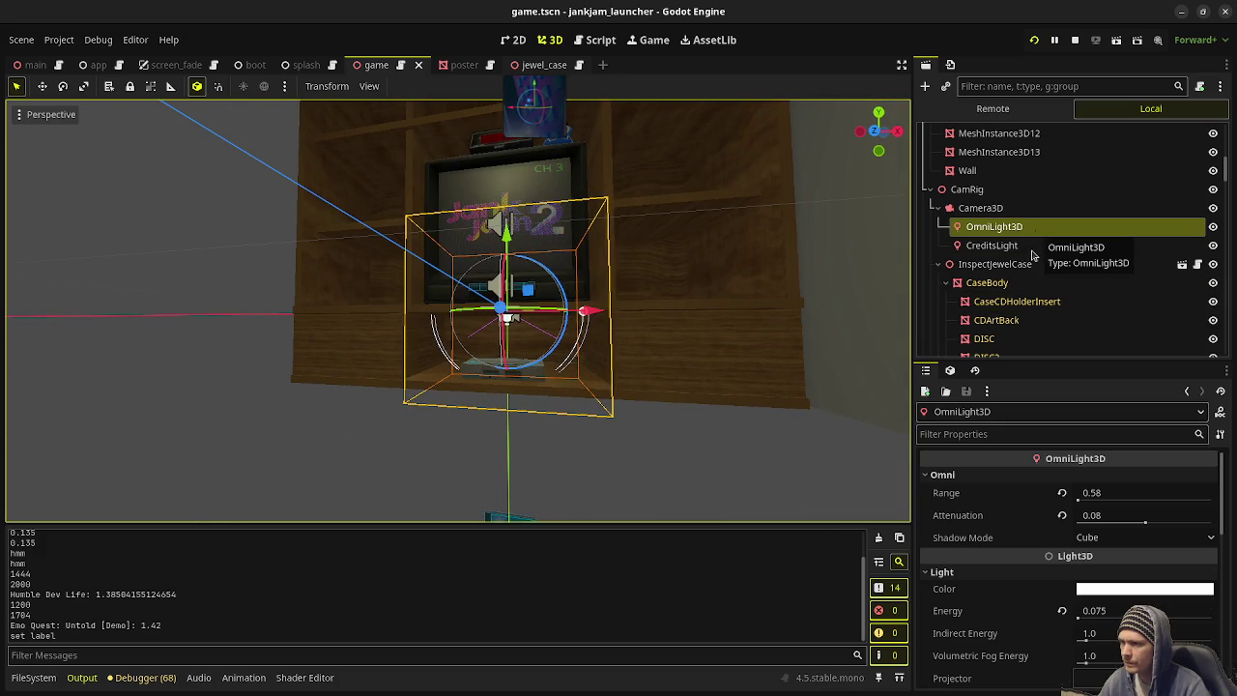
{"action": "scroll", "coordinate": [1028, 319], "scroll_direction": "down", "scroll_amount": 5}
{"action": "scroll", "coordinate": [1027, 317], "scroll_direction": "down", "scroll_amount": 9}
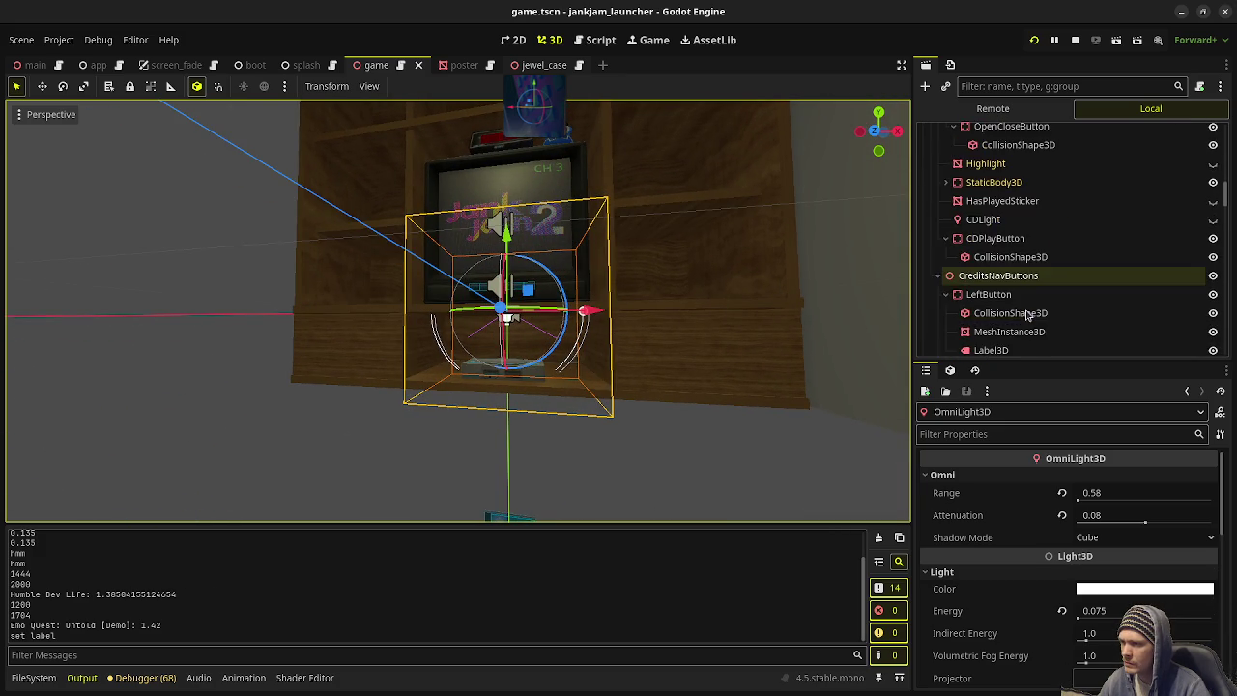
{"action": "scroll", "coordinate": [1027, 315], "scroll_direction": "down", "scroll_amount": 4}
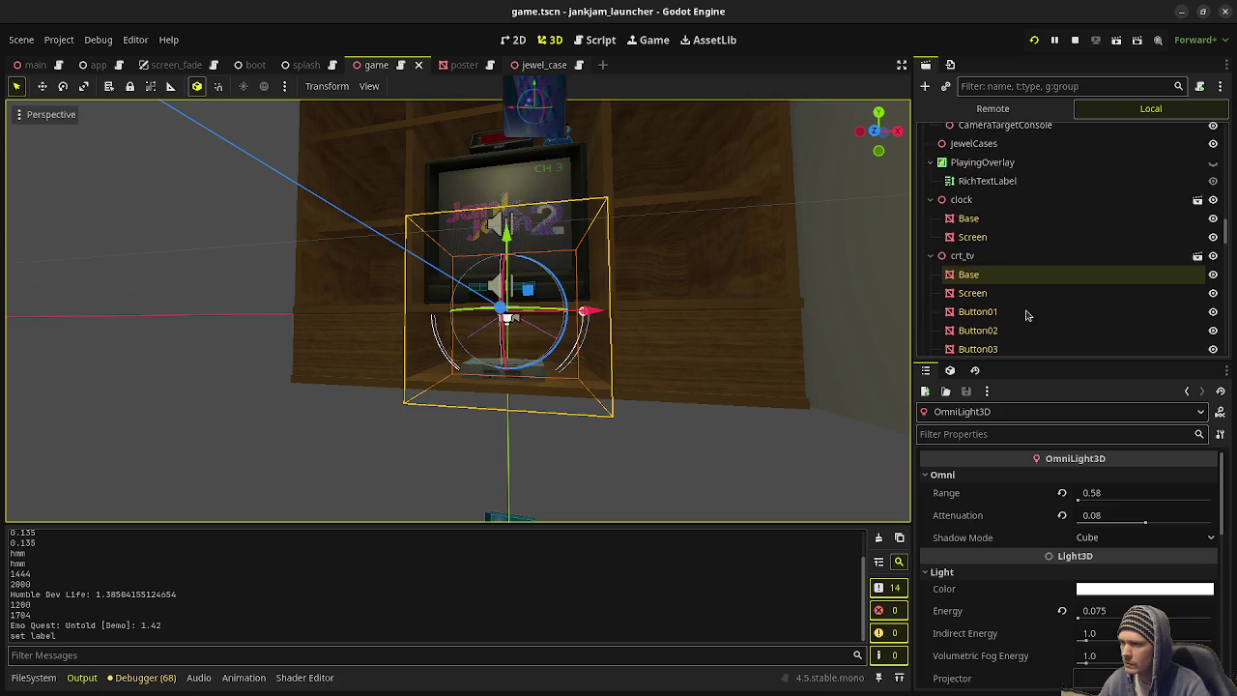
{"action": "left_click", "coordinate": [993, 336]}
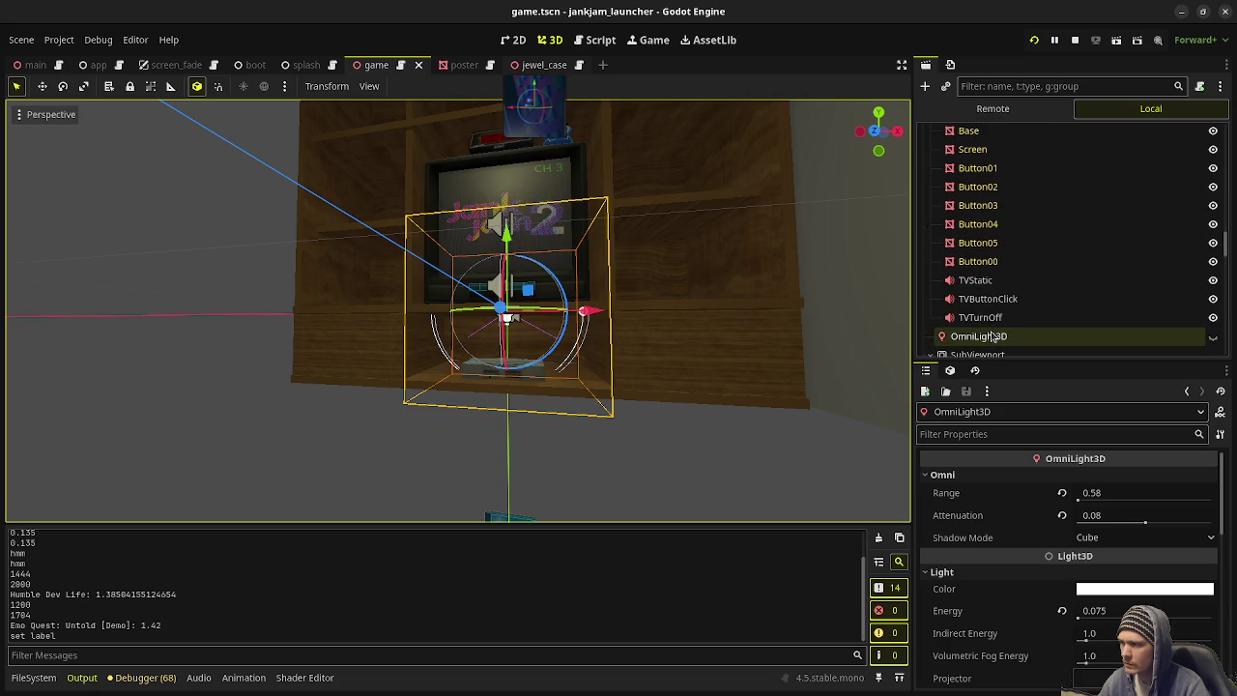
{"action": "left_click", "coordinate": [1213, 337]}
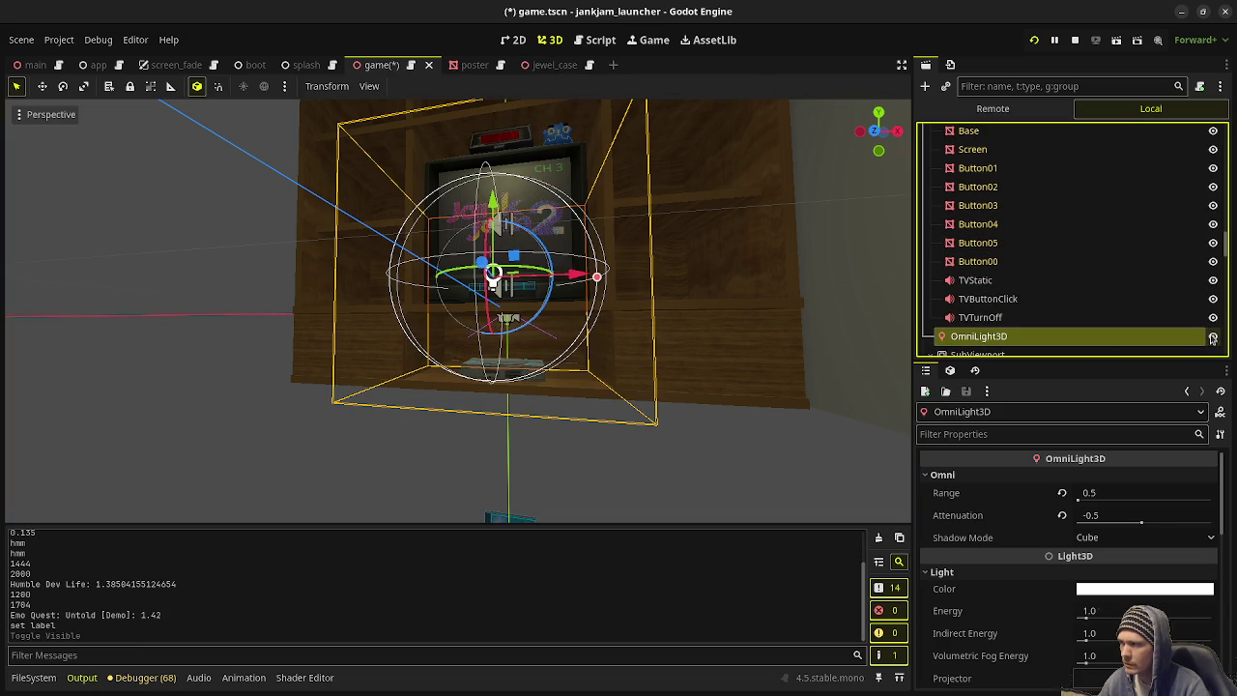
{"action": "key", "text": "ctrl+s"}
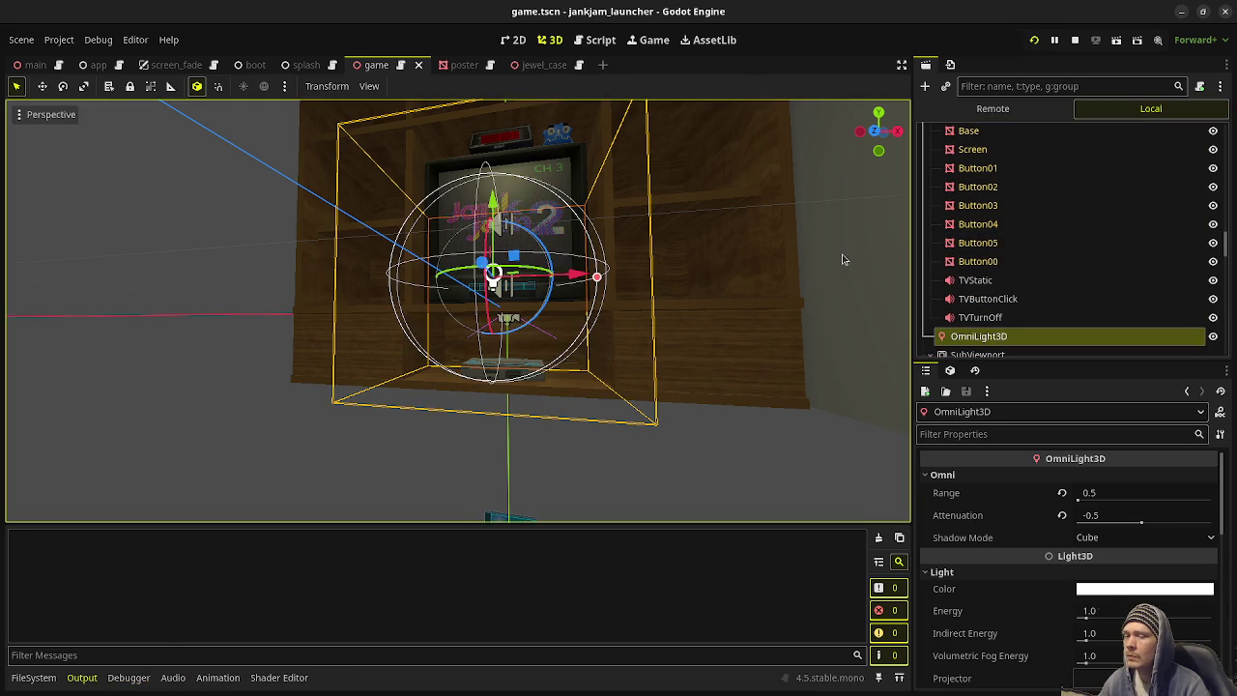
{"action": "key", "text": "F5"}
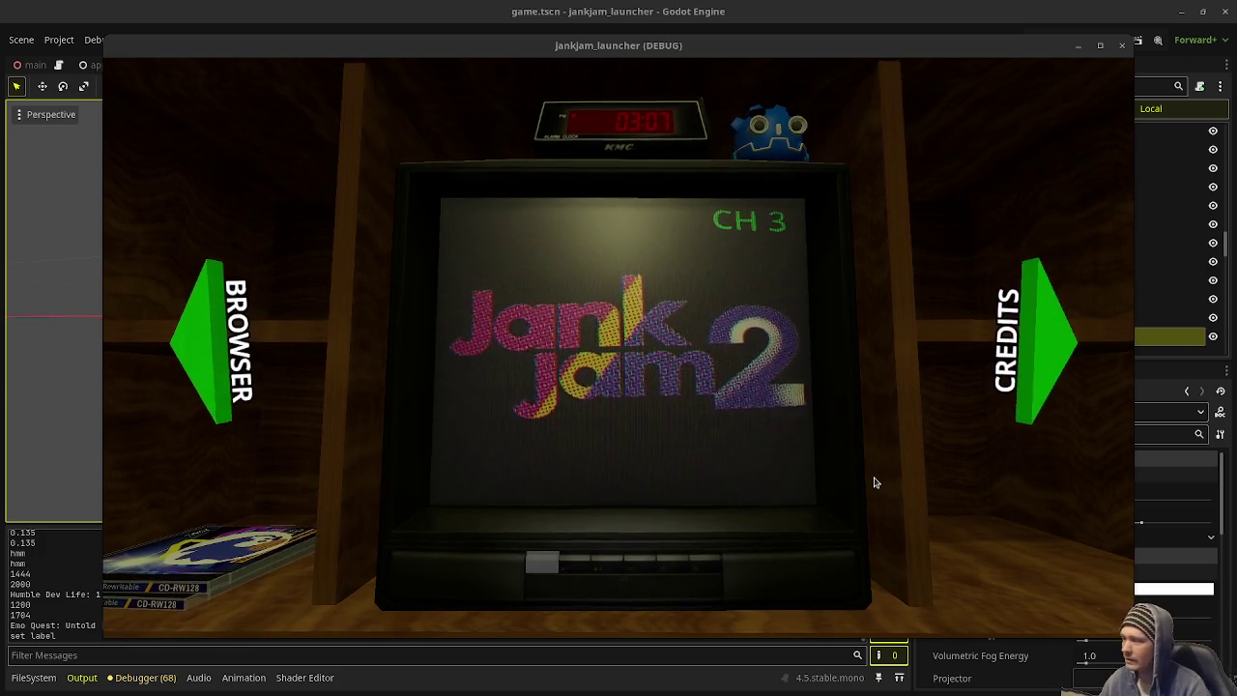
Step: Test the BROWSER and MENU arrows, open a CD case, then close the debug window
{"action": "left_click", "coordinate": [210, 343]}
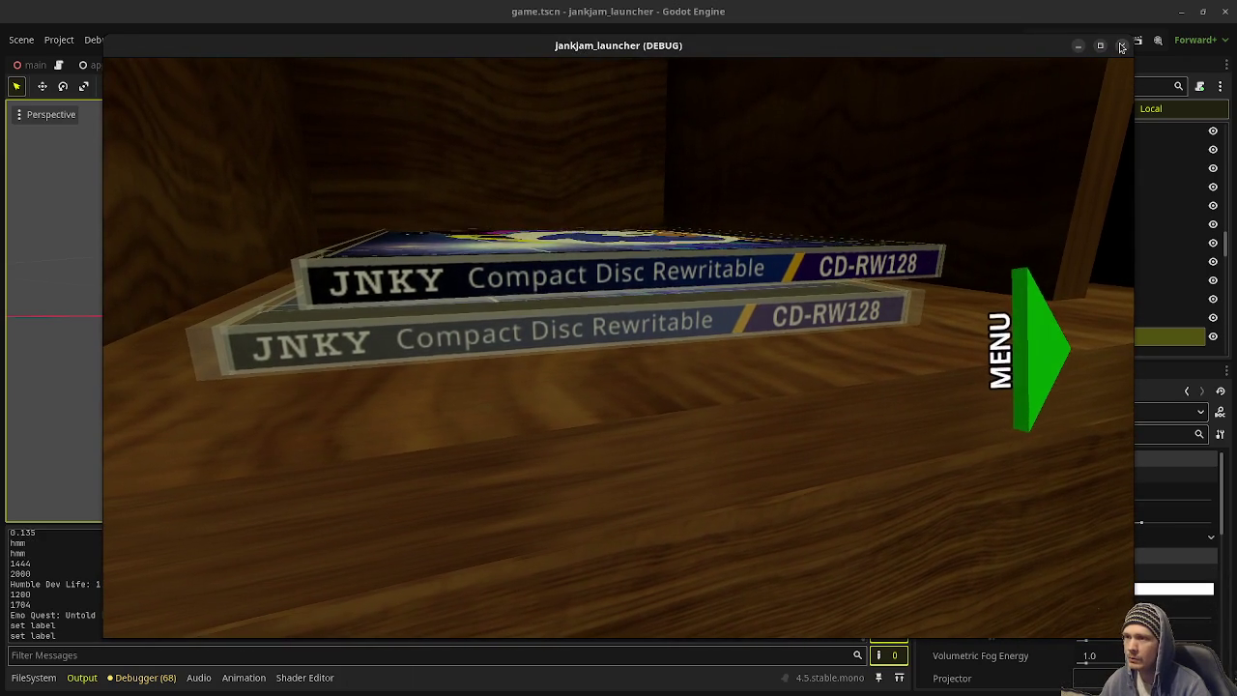
{"action": "left_click", "coordinate": [1034, 353]}
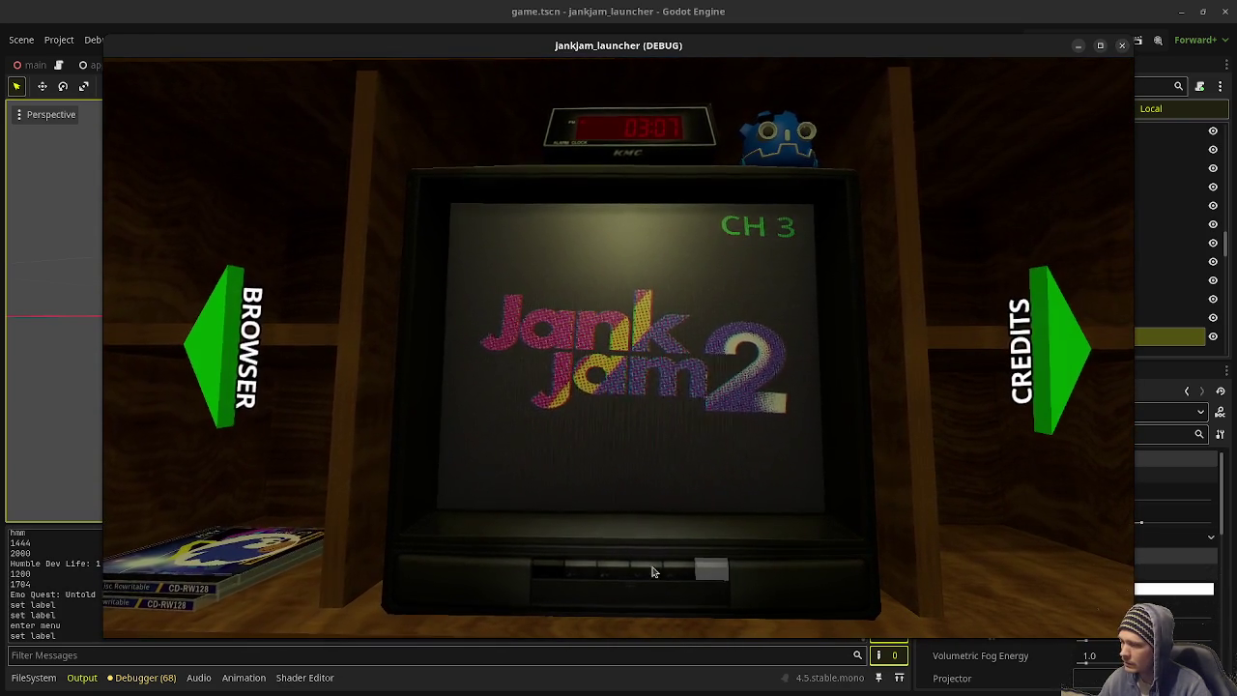
{"action": "left_click", "coordinate": [223, 360]}
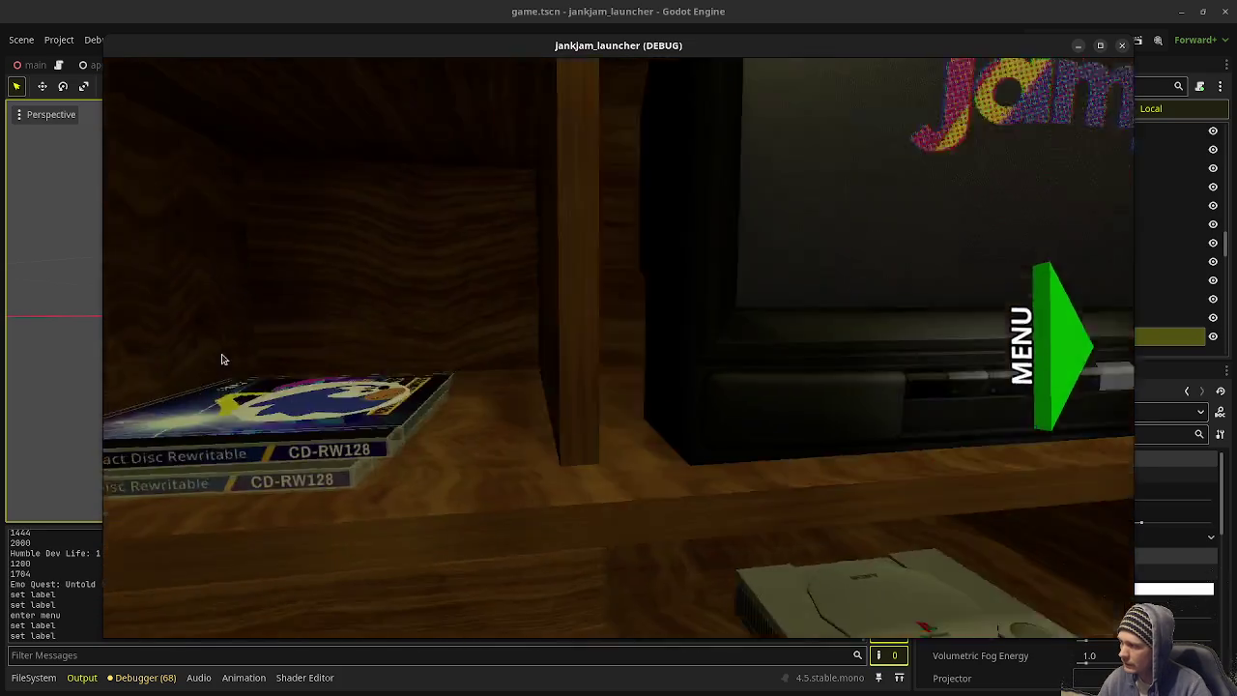
{"action": "left_click", "coordinate": [608, 417]}
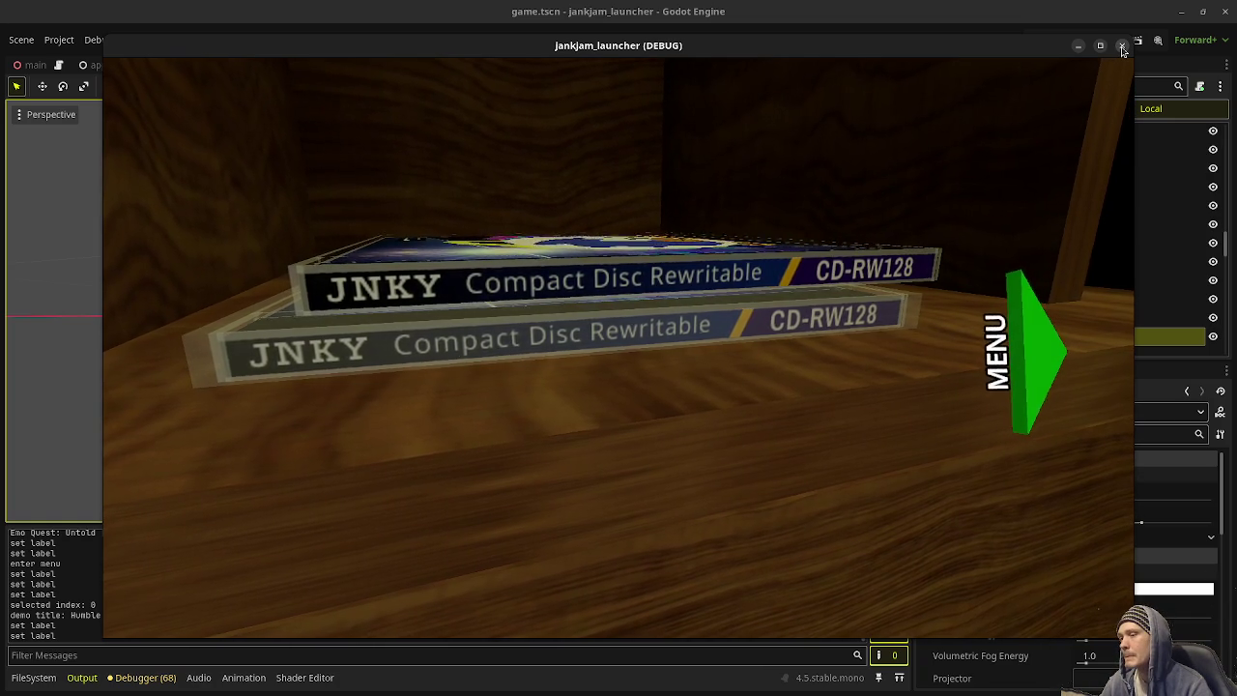
{"action": "left_click", "coordinate": [1122, 48]}
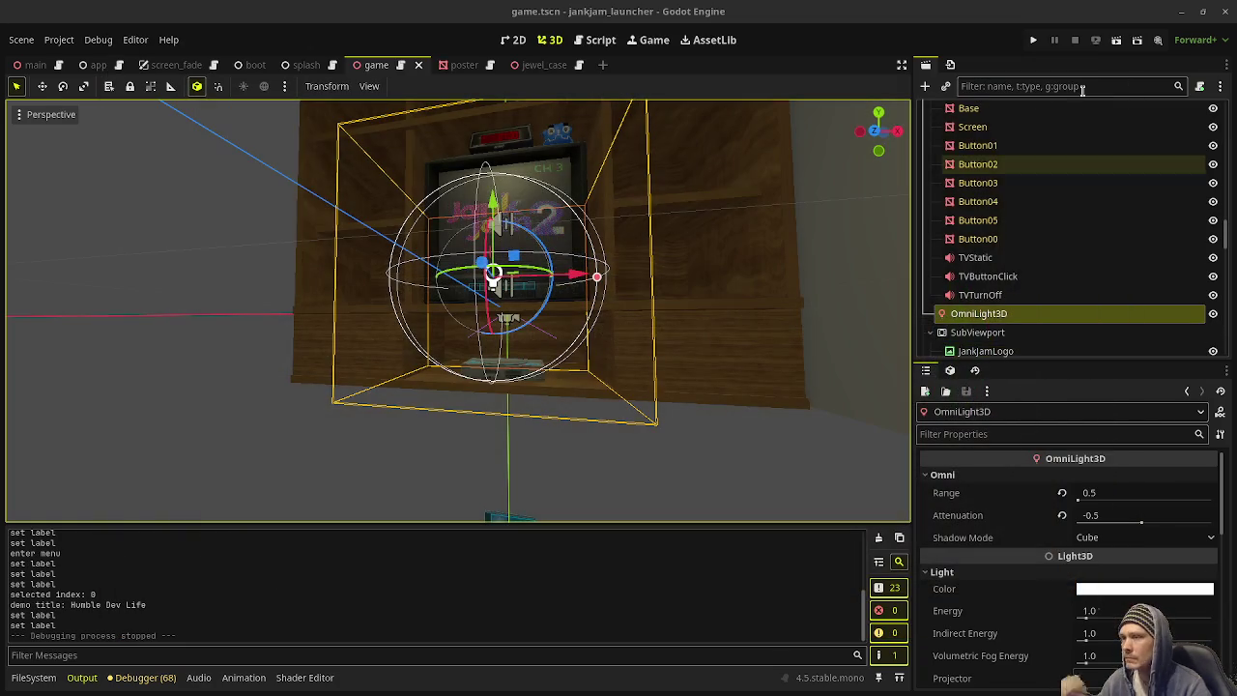
Step: Open game.gd, clear the line 27 selection, and run the project again
{"action": "left_click", "coordinate": [607, 41]}
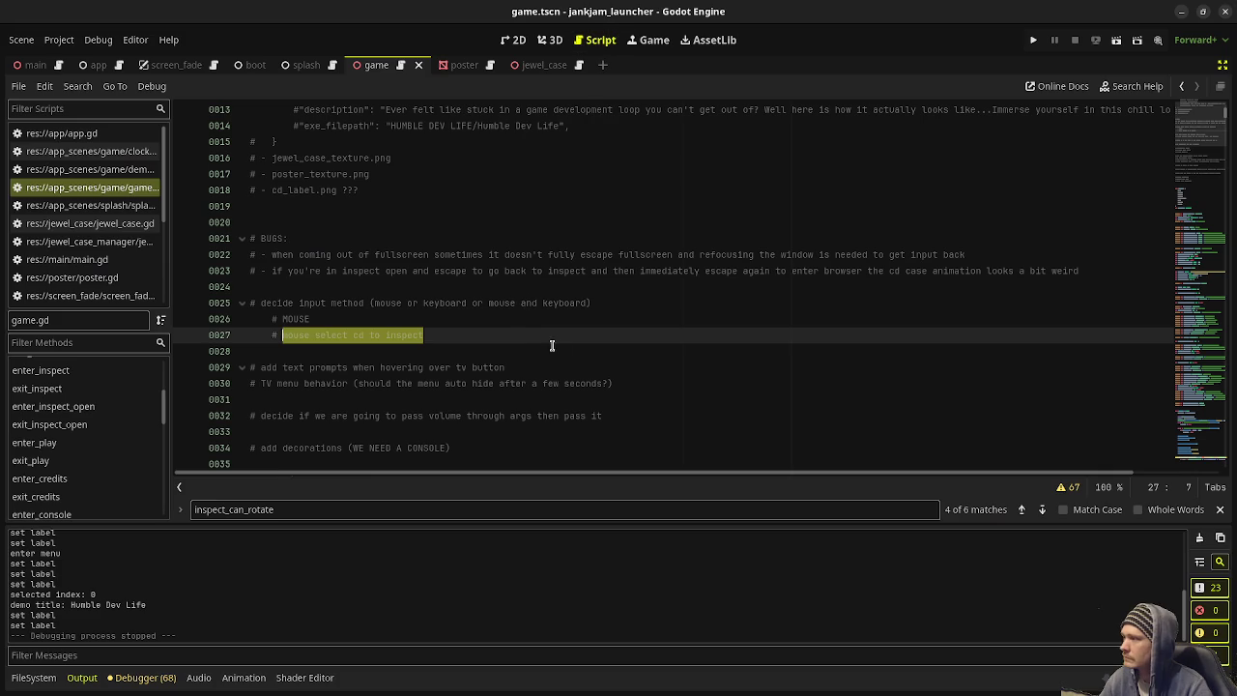
{"action": "left_click", "coordinate": [432, 339]}
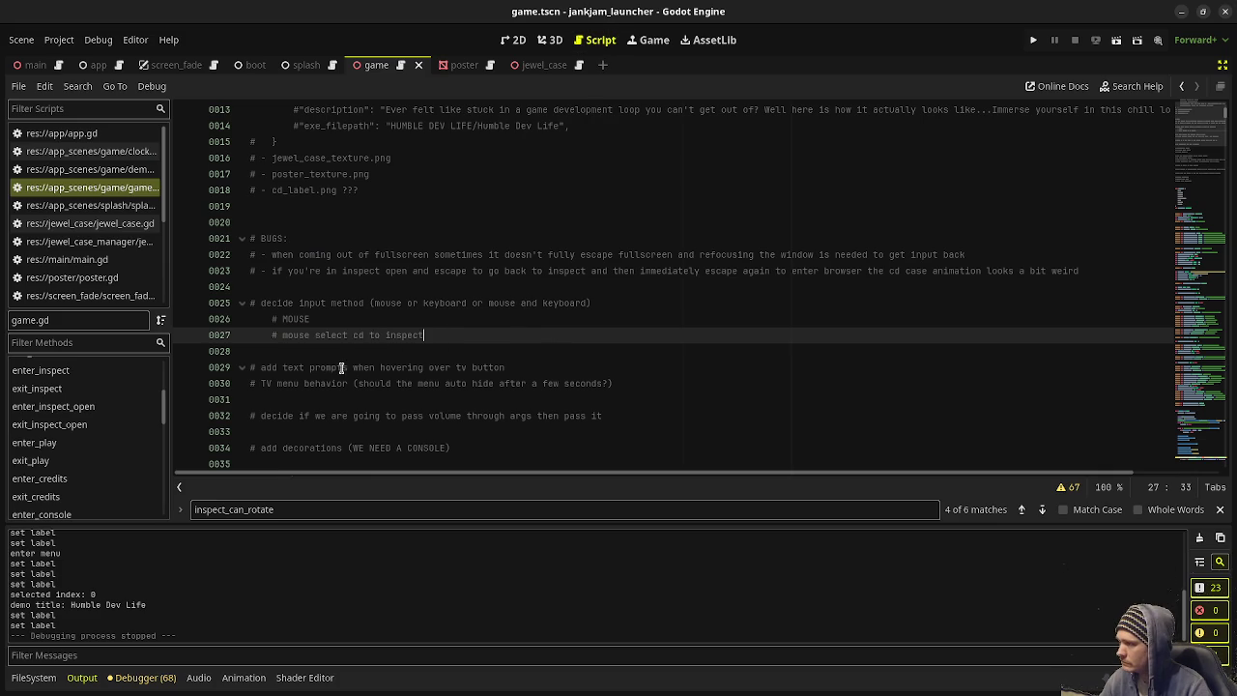
{"action": "left_click", "coordinate": [1036, 40]}
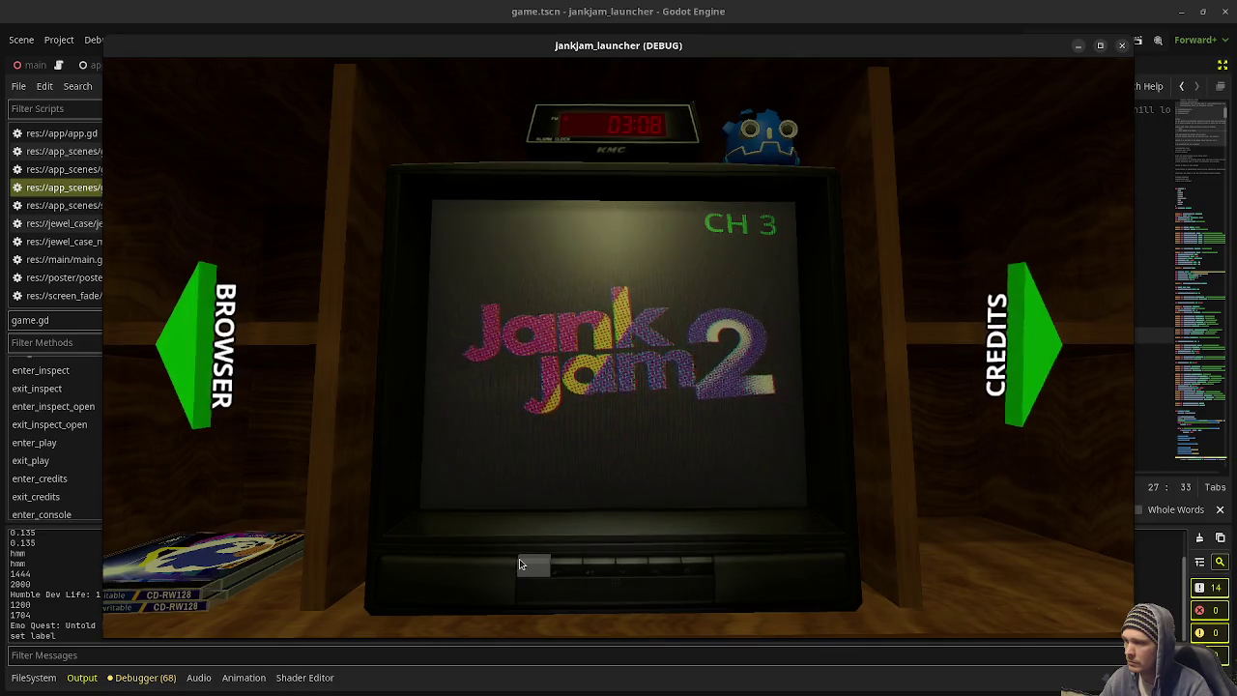
Step: Visit the CD browser, return to the TV menu and open its settings, then select to-do lines 29–30
{"action": "left_click", "coordinate": [199, 338]}
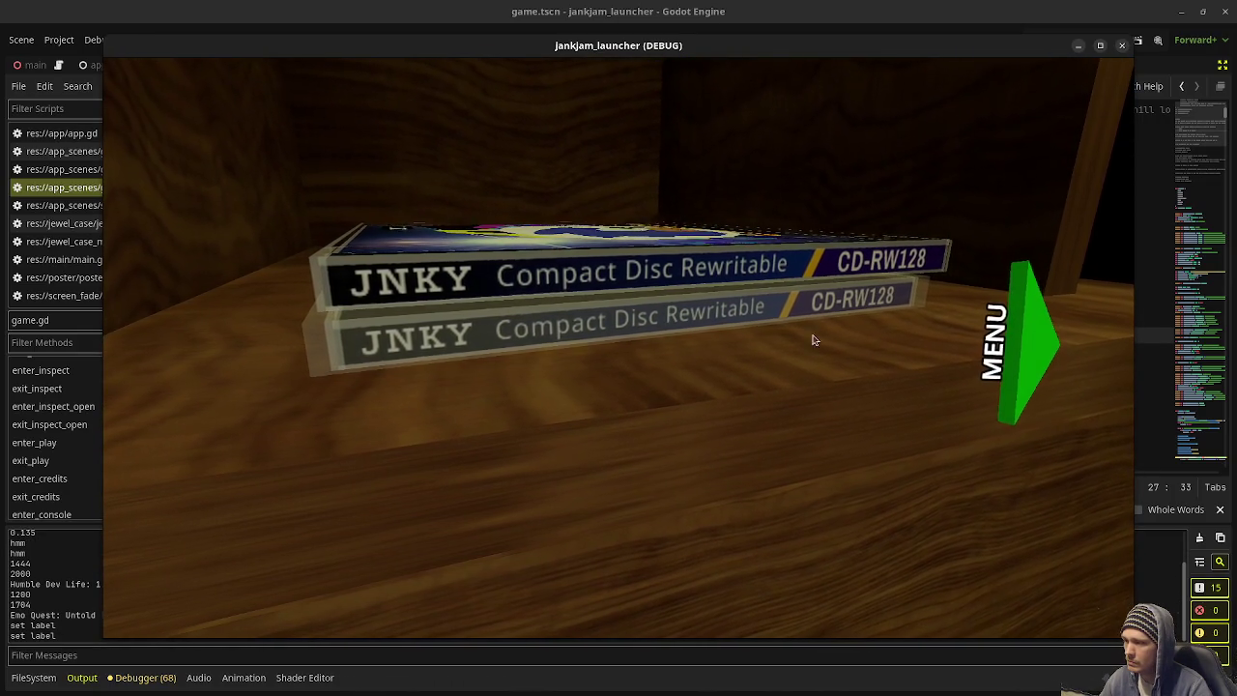
{"action": "left_click", "coordinate": [1013, 327]}
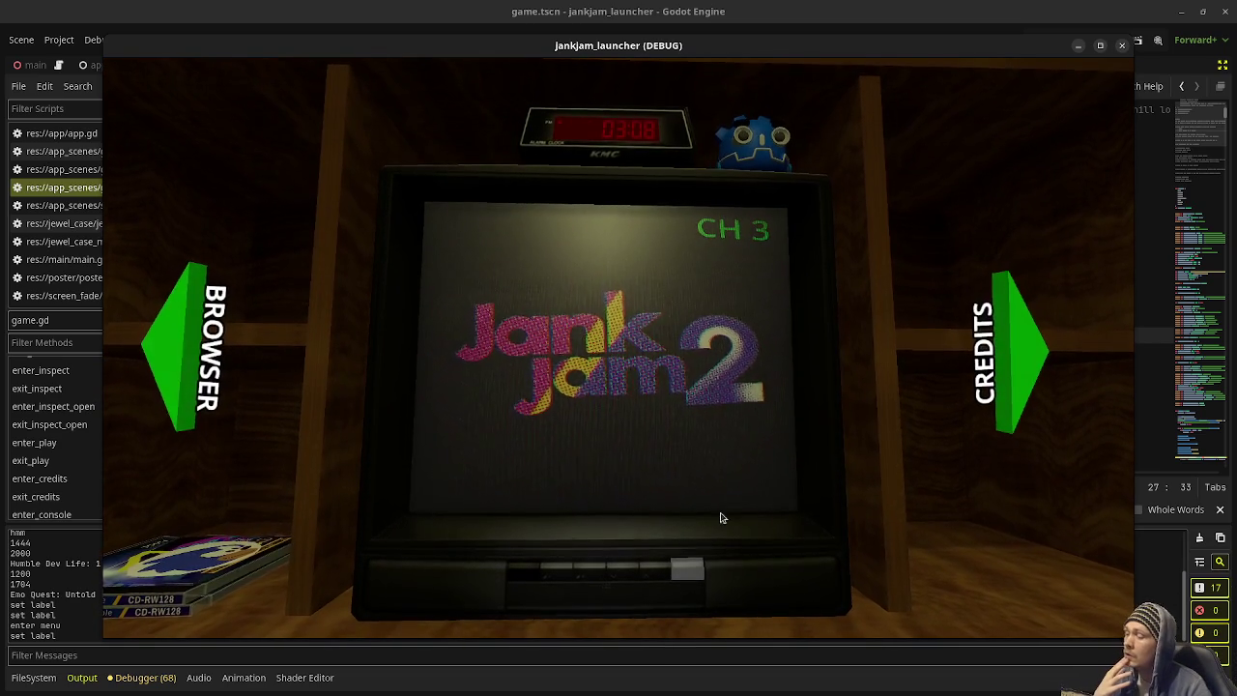
{"action": "left_click", "coordinate": [520, 567]}
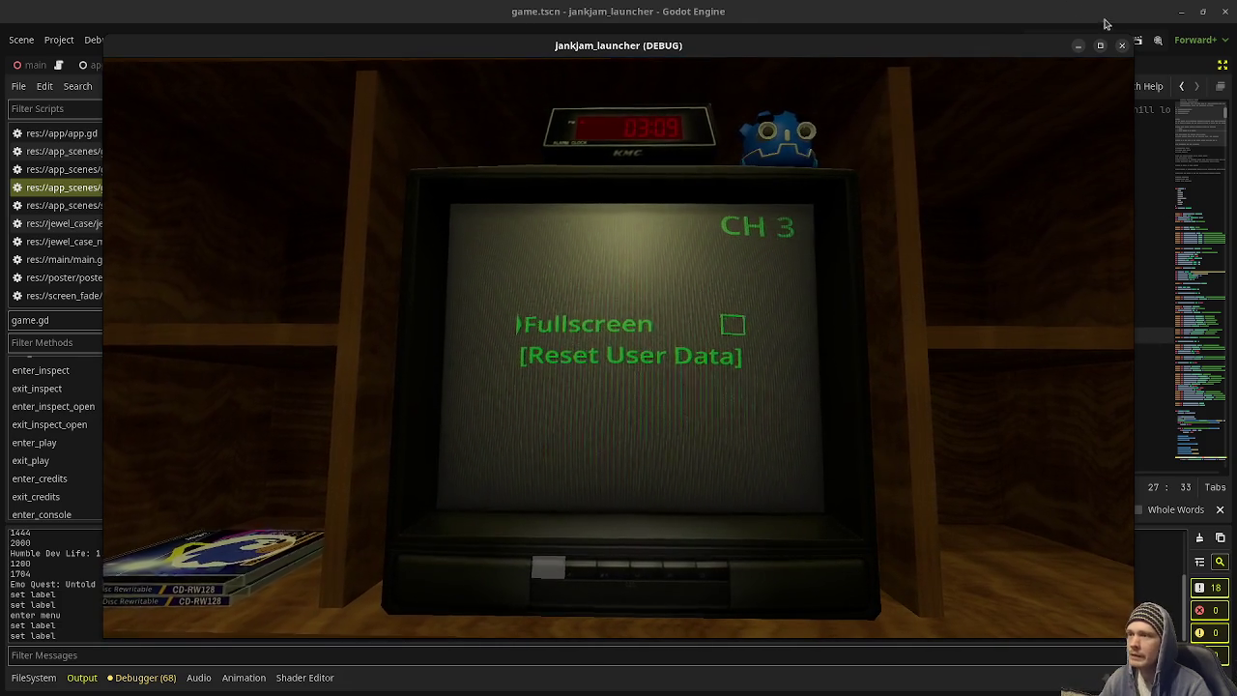
{"action": "left_click_drag", "start_coordinate": [970, 43], "coordinate": [932, 635]}
{"action": "left_click_drag", "start_coordinate": [252, 367], "coordinate": [759, 391]}
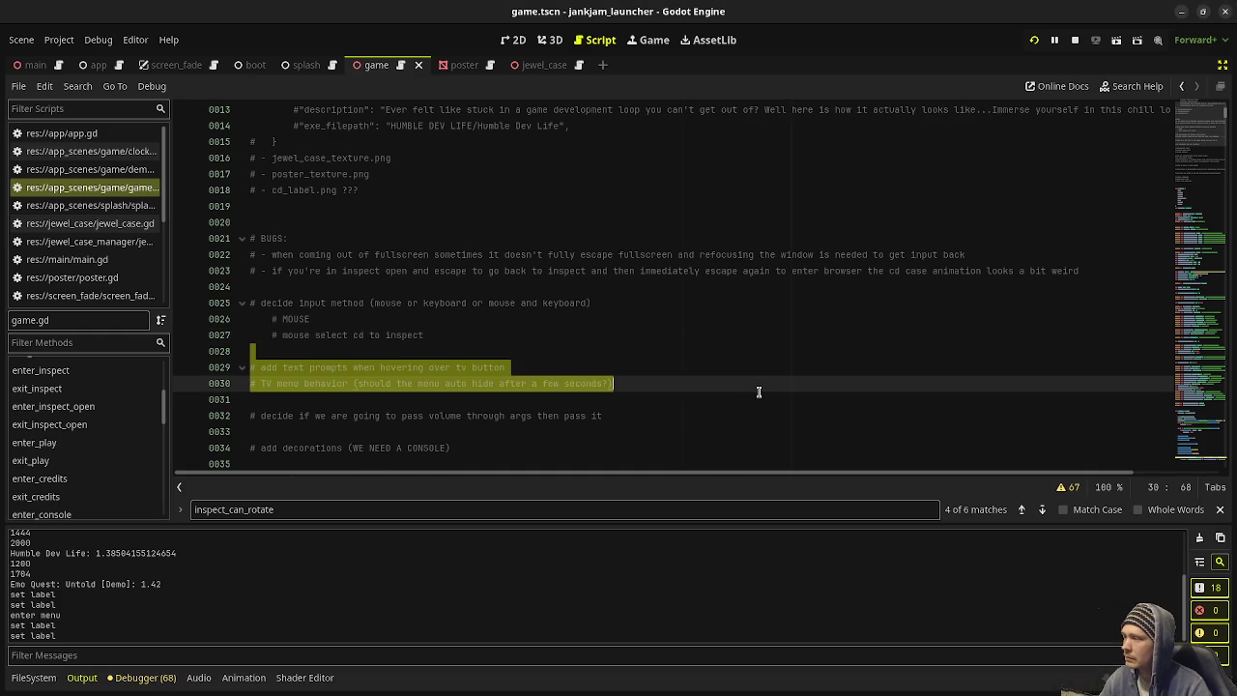
Step: Add indented sub-notes under the line 29 text-prompt to-do, including one mapping TV menu keys
{"action": "left_click", "coordinate": [440, 383]}
{"action": "left_click", "coordinate": [507, 368]}
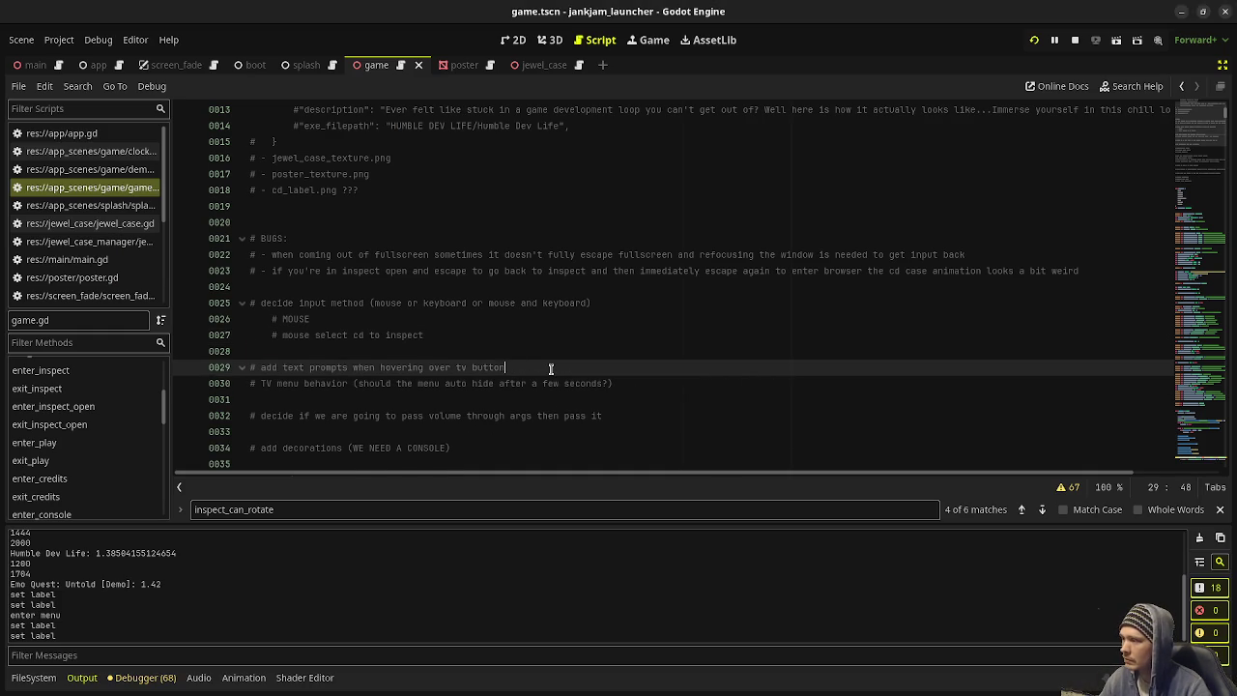
{"action": "key", "text": "Return"}
{"action": "type", "text": "# add key to tv menu:"}
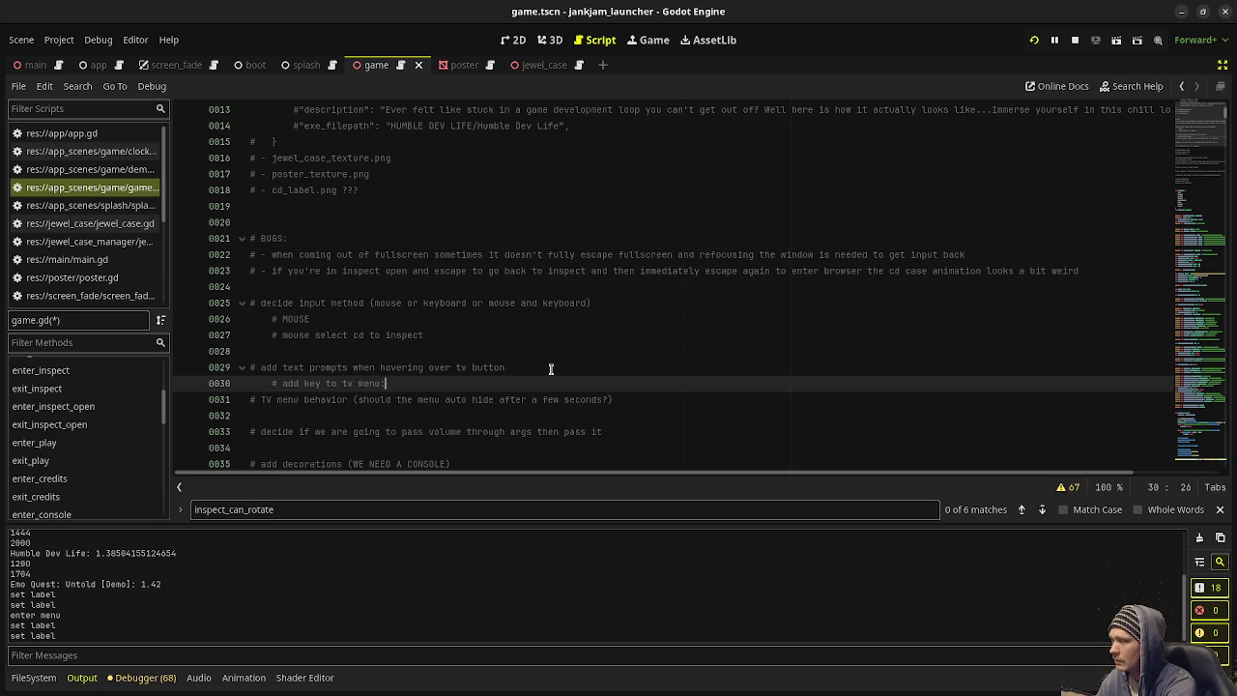
{"action": "key", "text": "Return"}
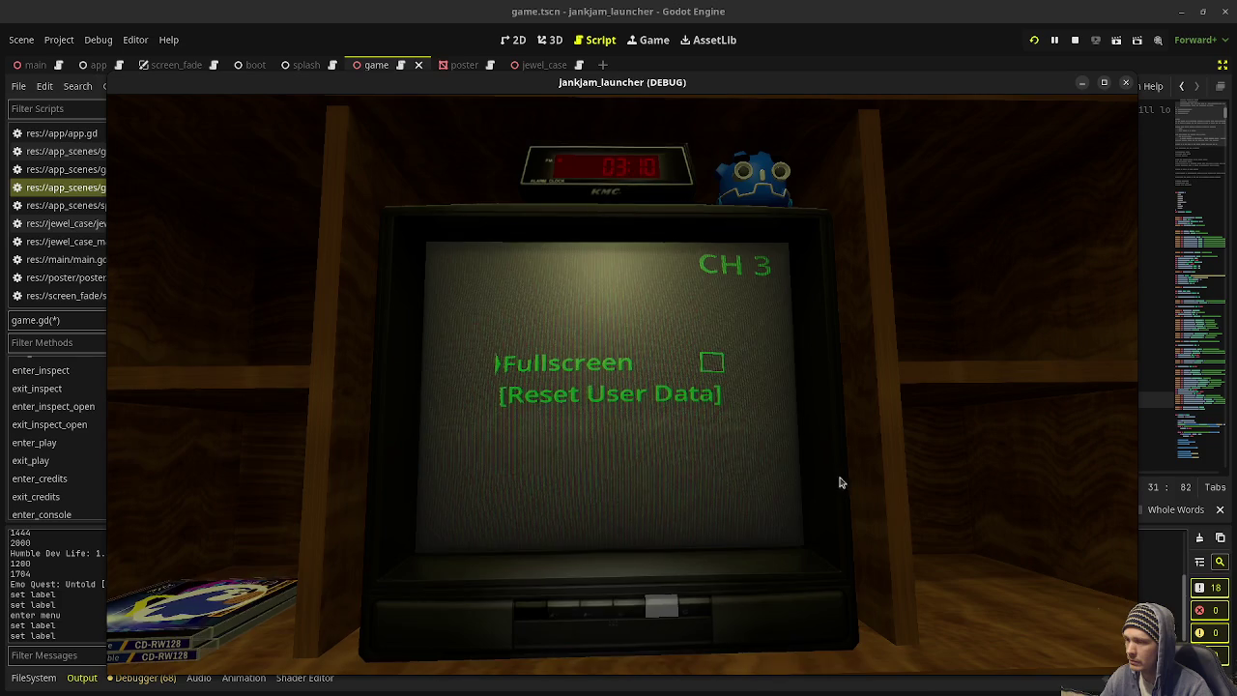
Step: Leave the TV settings for the title screen, view the credits poster, return, then enter the CD browser
{"action": "left_click", "coordinate": [517, 619]}
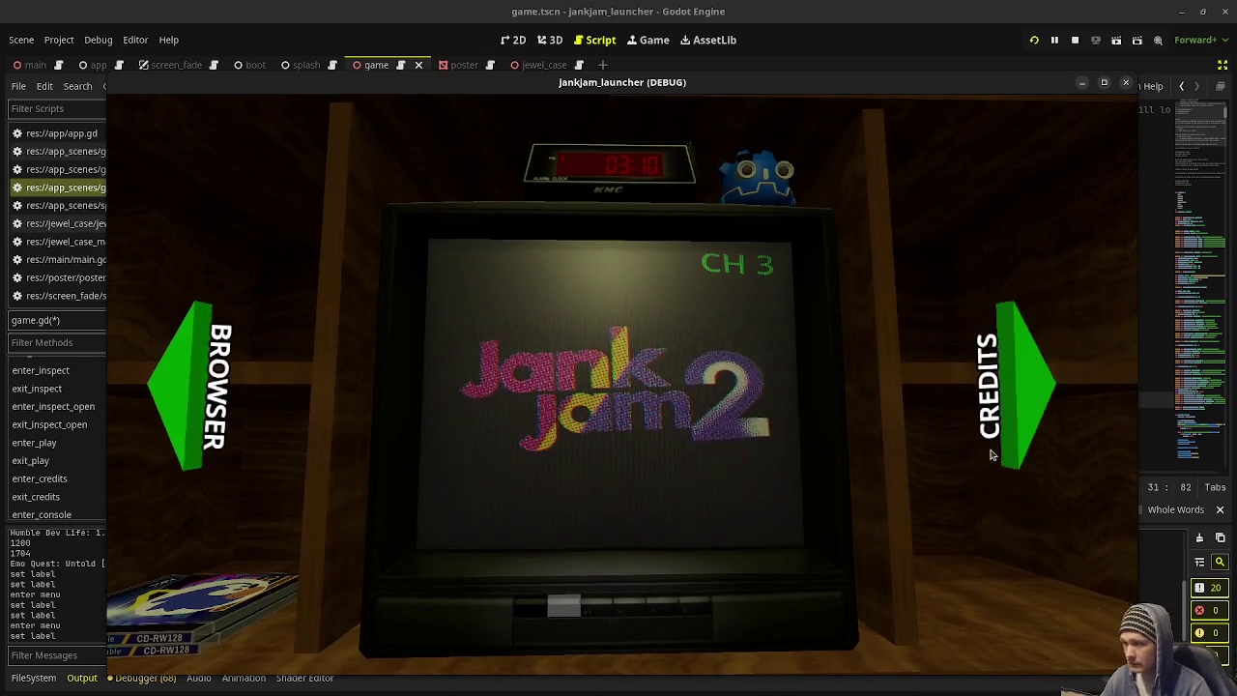
{"action": "left_click", "coordinate": [1030, 381]}
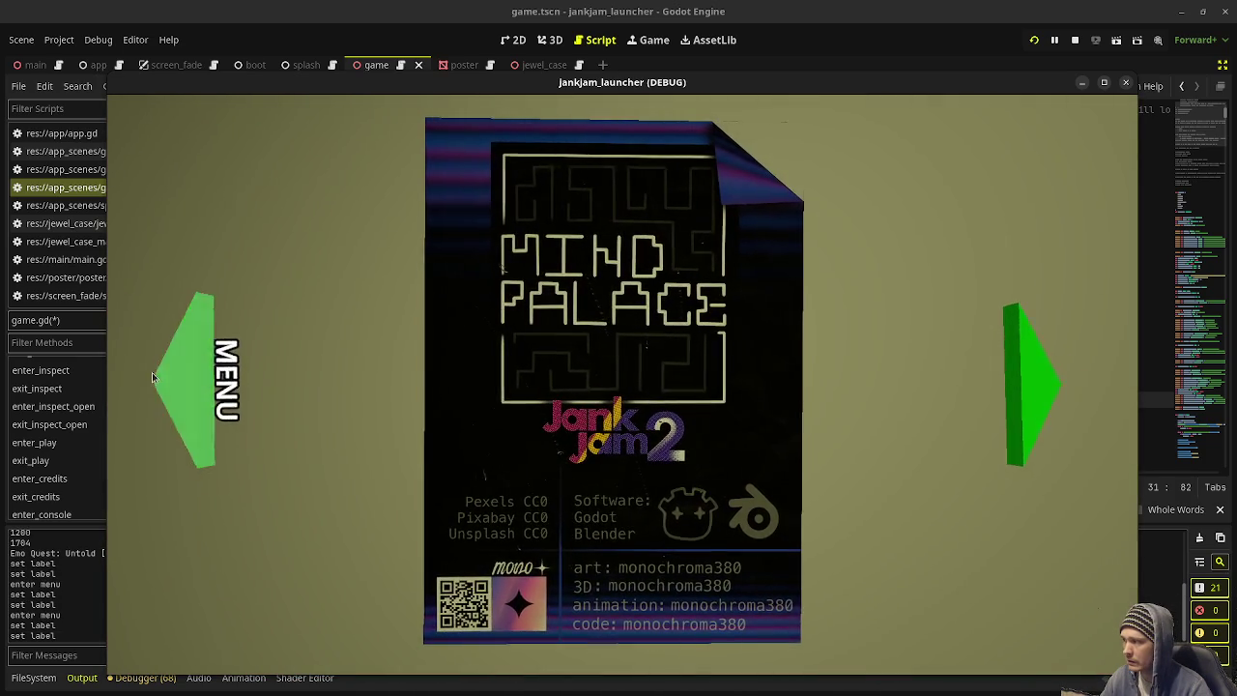
{"action": "left_click", "coordinate": [154, 377]}
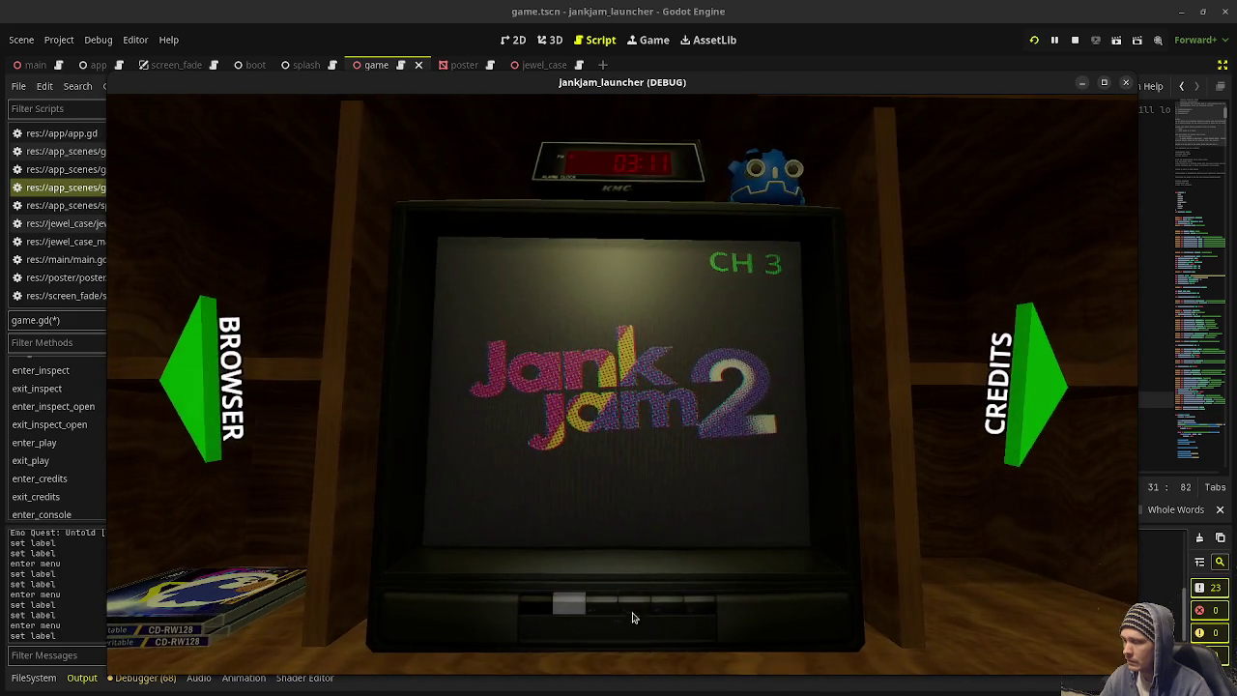
{"action": "left_click", "coordinate": [203, 382]}
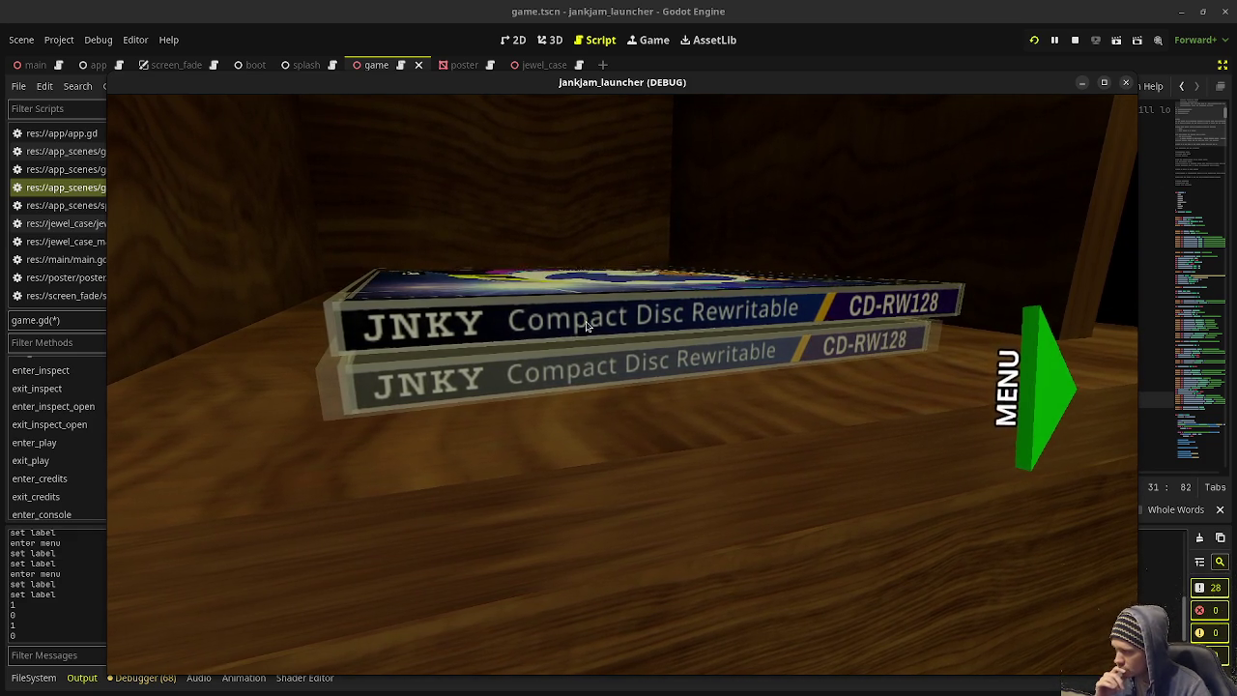
Step: Click between the TV menu, credits poster and CD browser to test the camera transitions
{"action": "left_click", "coordinate": [1031, 404]}
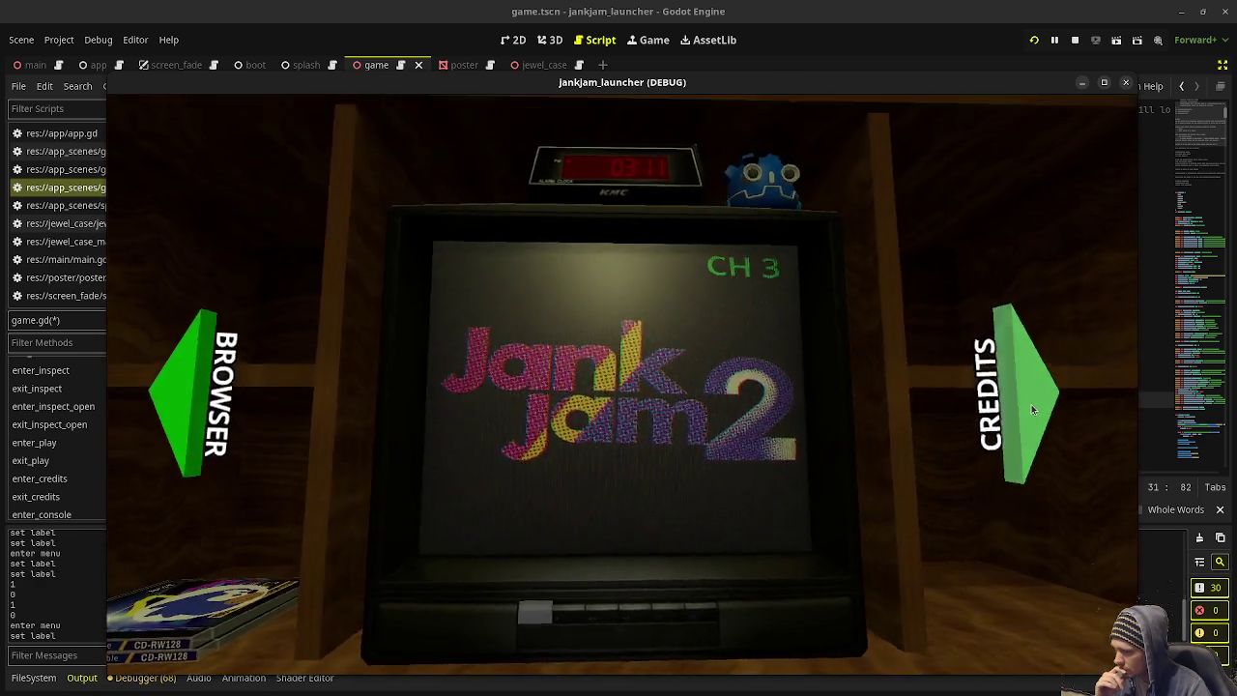
{"action": "left_click", "coordinate": [1031, 404]}
{"action": "left_click", "coordinate": [176, 404]}
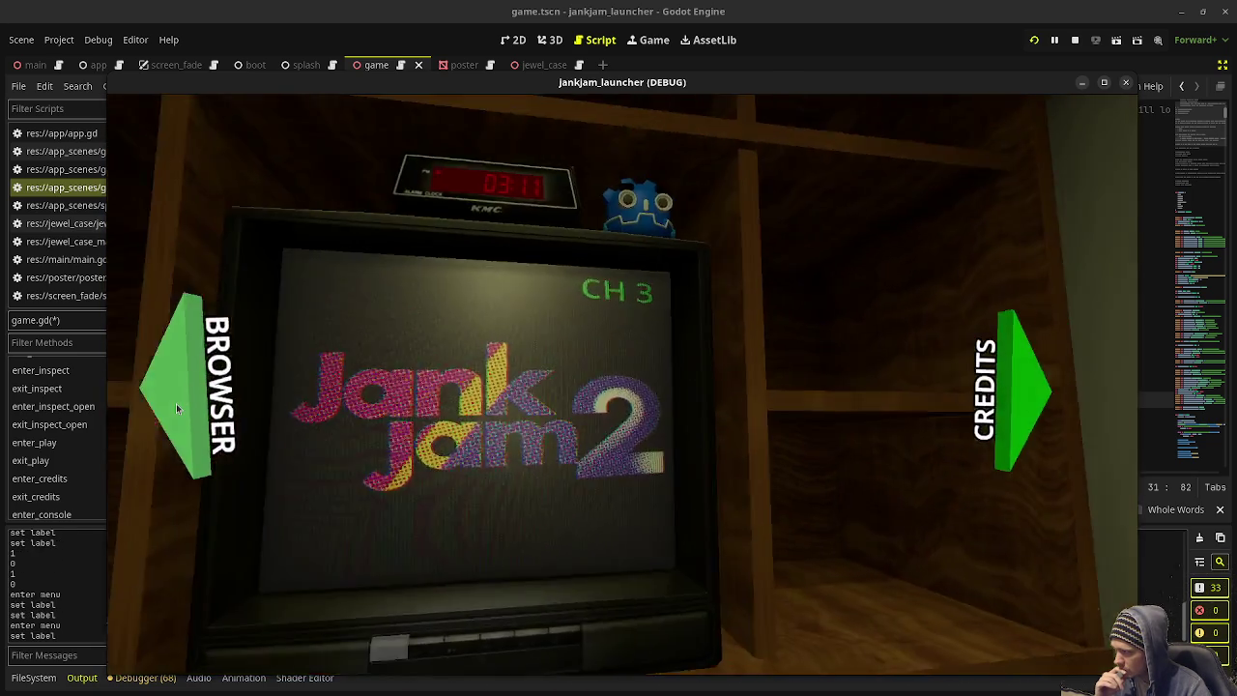
{"action": "left_click", "coordinate": [176, 403]}
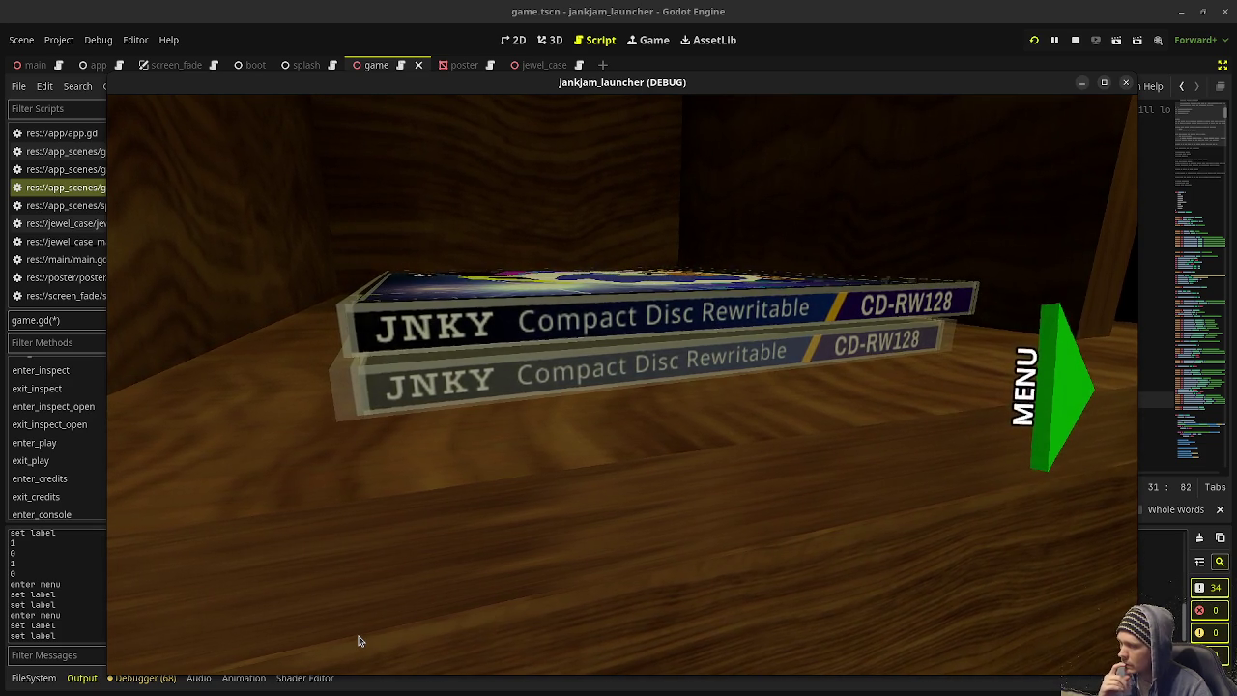
{"action": "left_click", "coordinate": [1045, 377]}
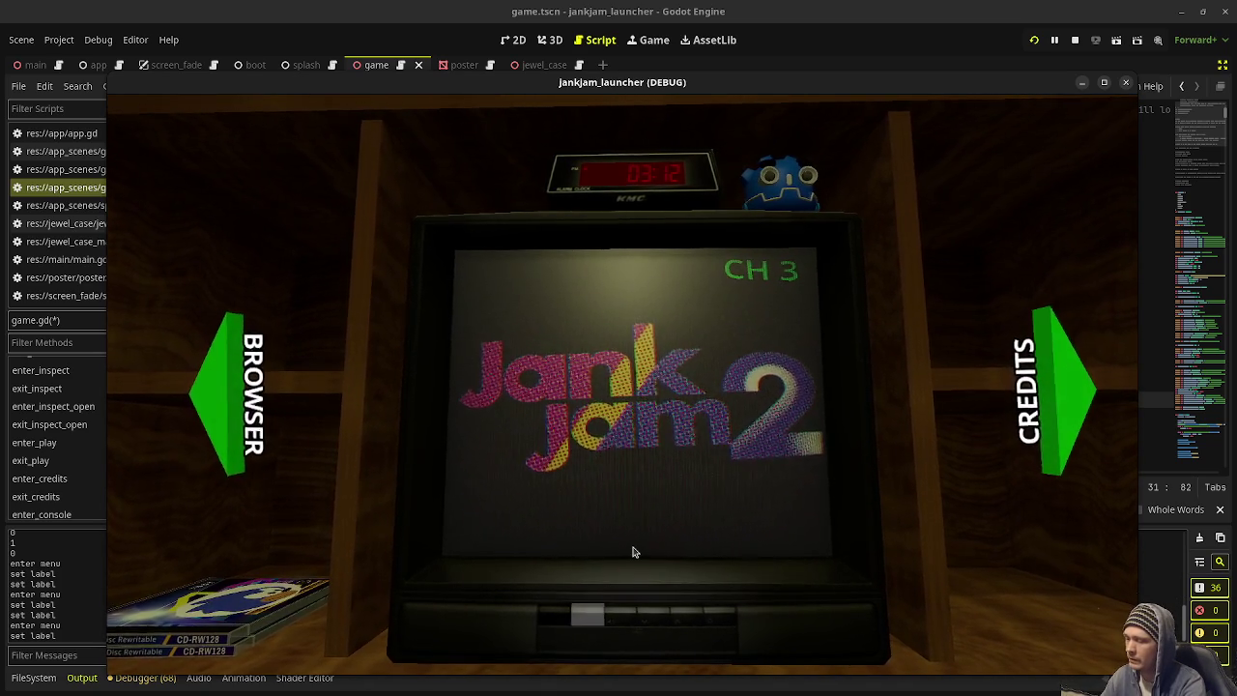
Step: Use the Left and Right arrow keys to move between TV menu, CD browser and credits
{"action": "key", "text": "Left"}
{"action": "key", "text": "Right"}
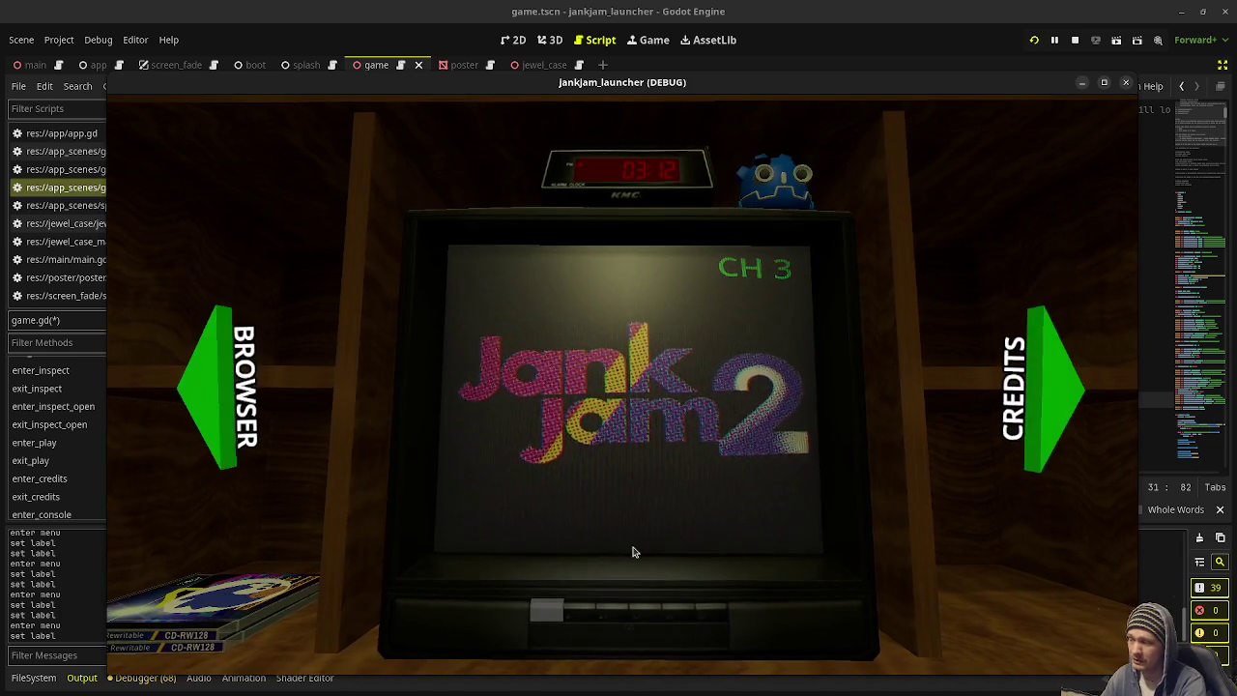
{"action": "key", "text": "Left"}
{"action": "key", "text": "Right"}
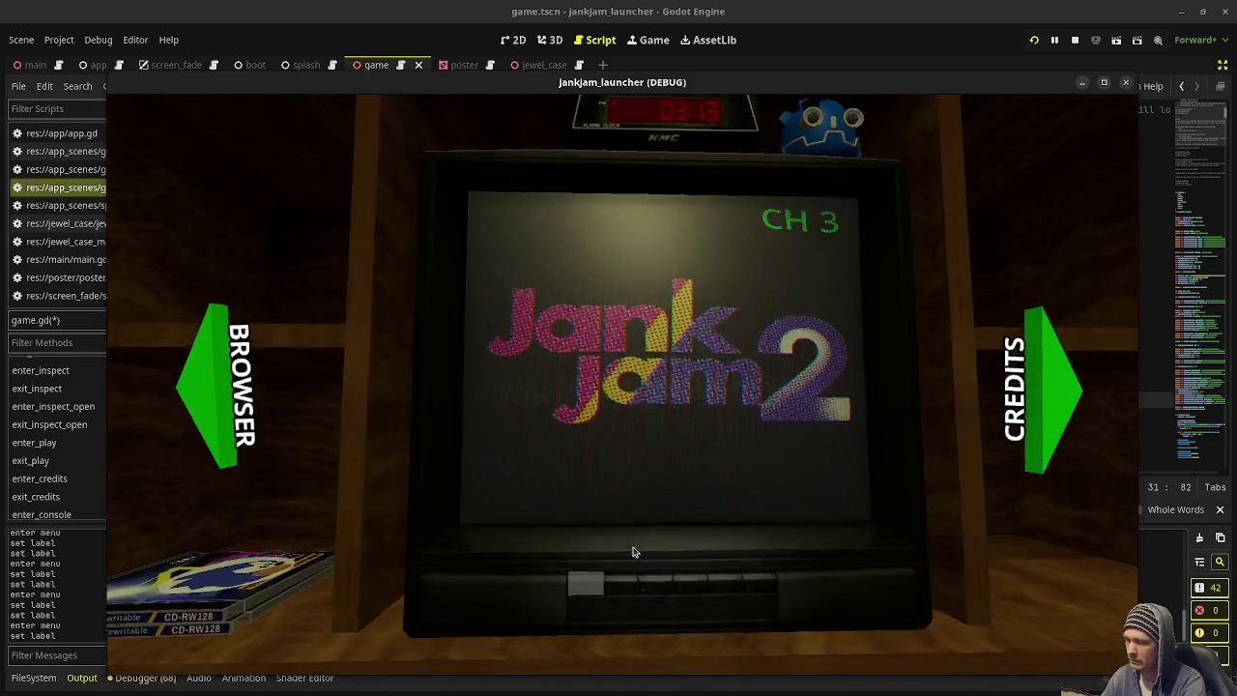
{"action": "key", "text": "Right"}
{"action": "key", "text": "Left"}
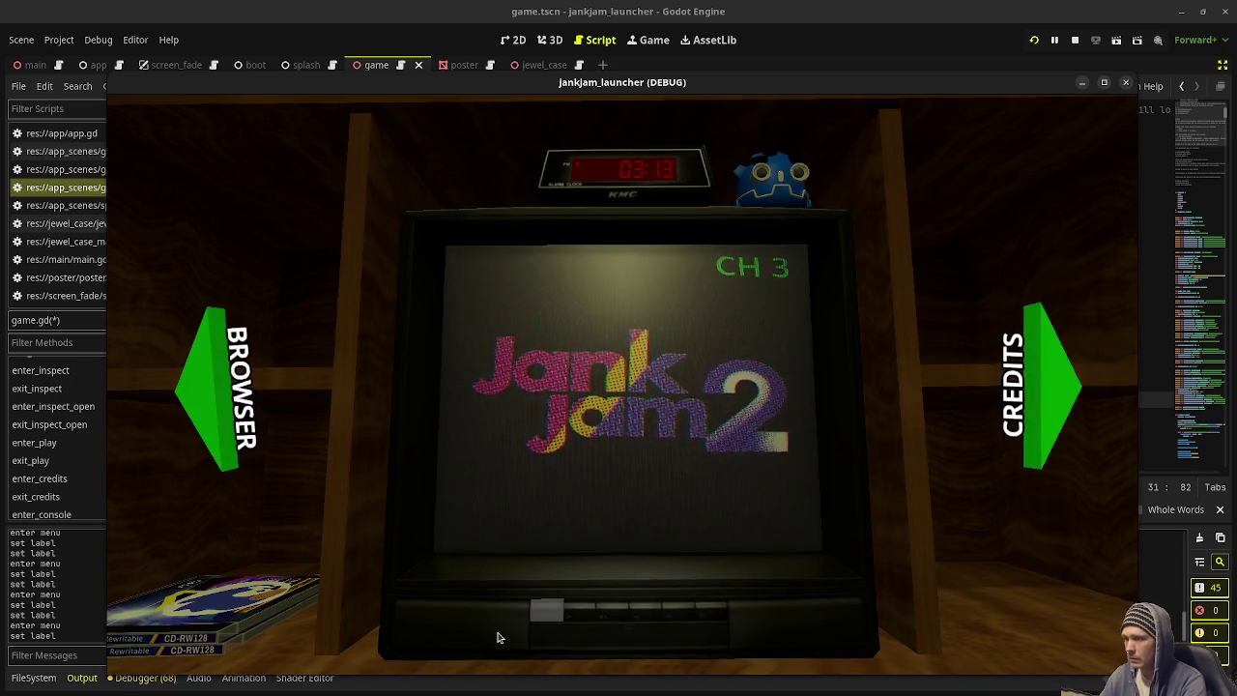
{"action": "key", "text": "Left"}
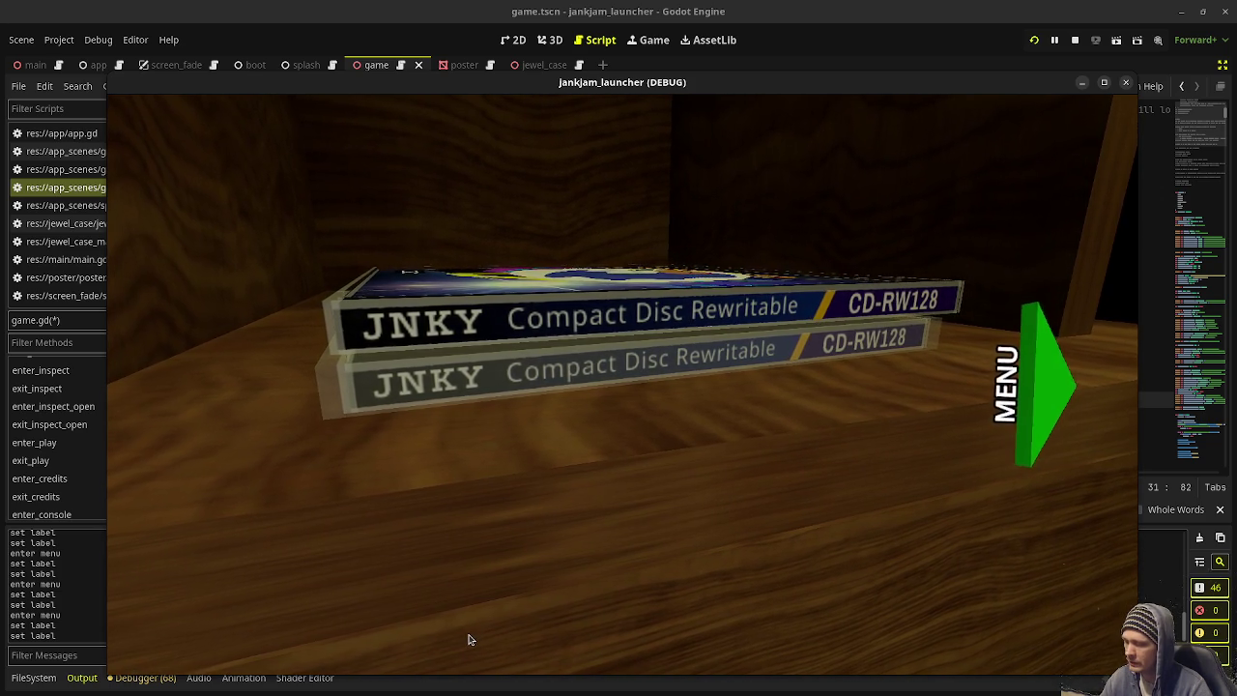
Step: Inspect a CD jewel case close-up, exit inspect mode with Escape, and stop the game with F8
{"action": "left_click", "coordinate": [905, 513]}
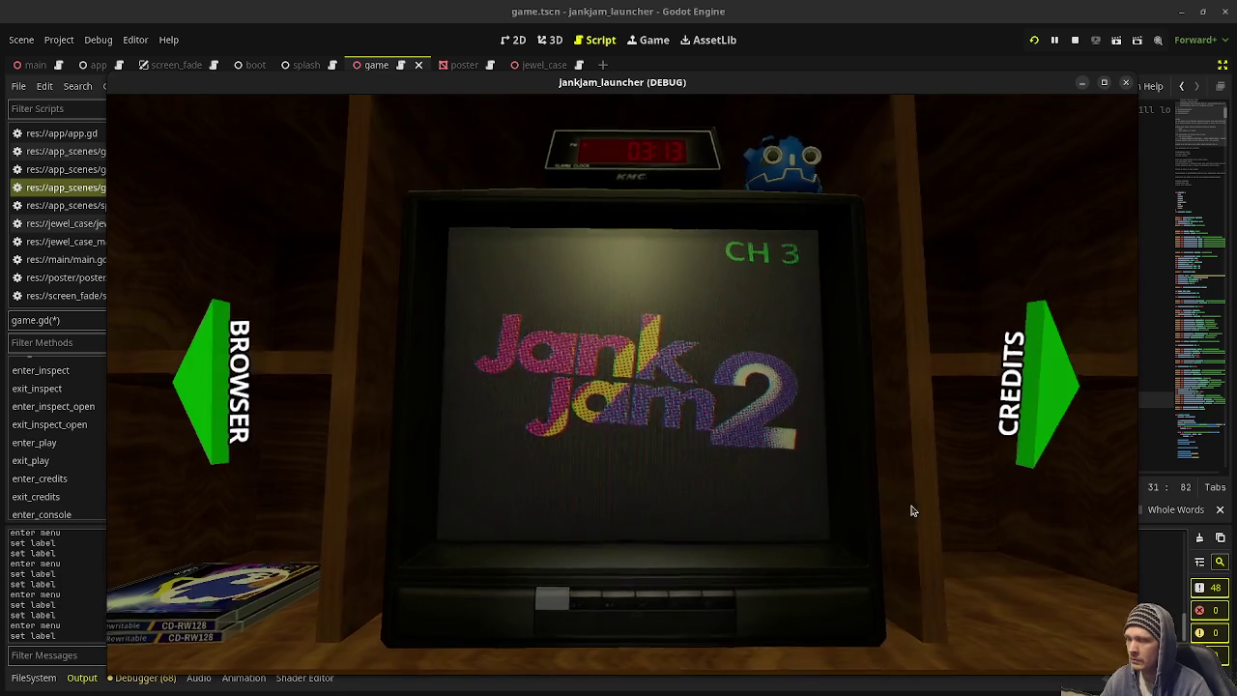
{"action": "left_click", "coordinate": [201, 387]}
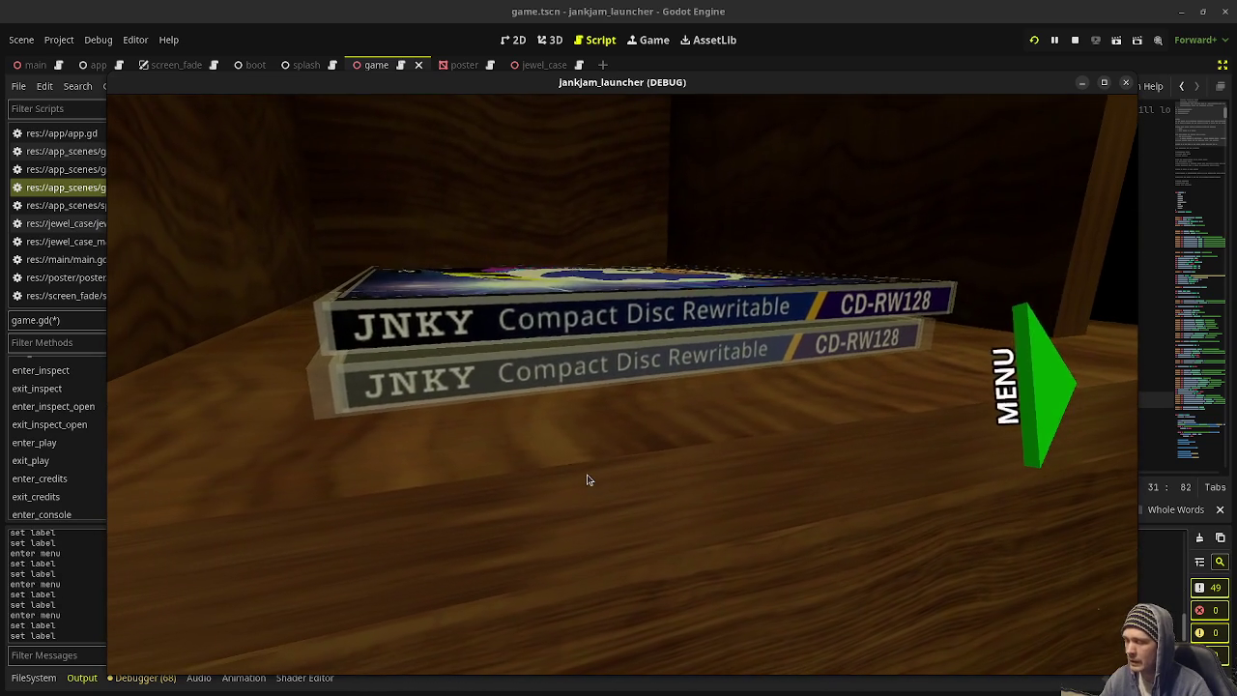
{"action": "left_click", "coordinate": [643, 410]}
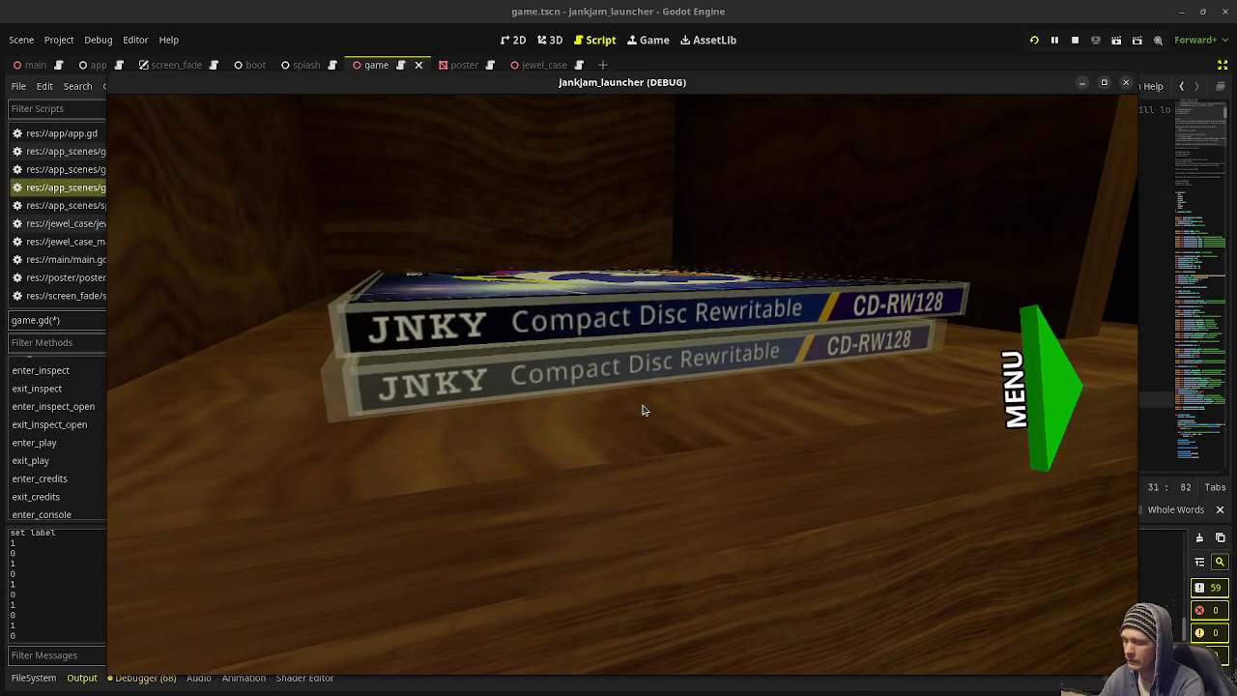
{"action": "left_click", "coordinate": [643, 410]}
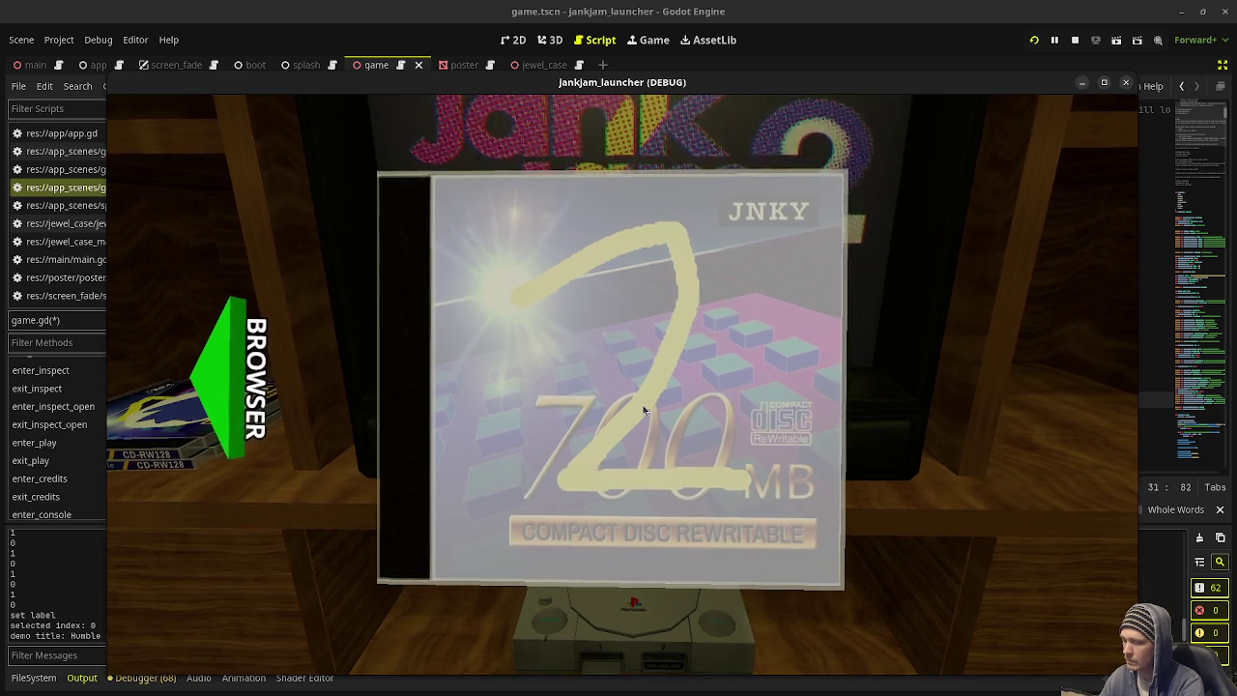
{"action": "key", "text": "Escape"}
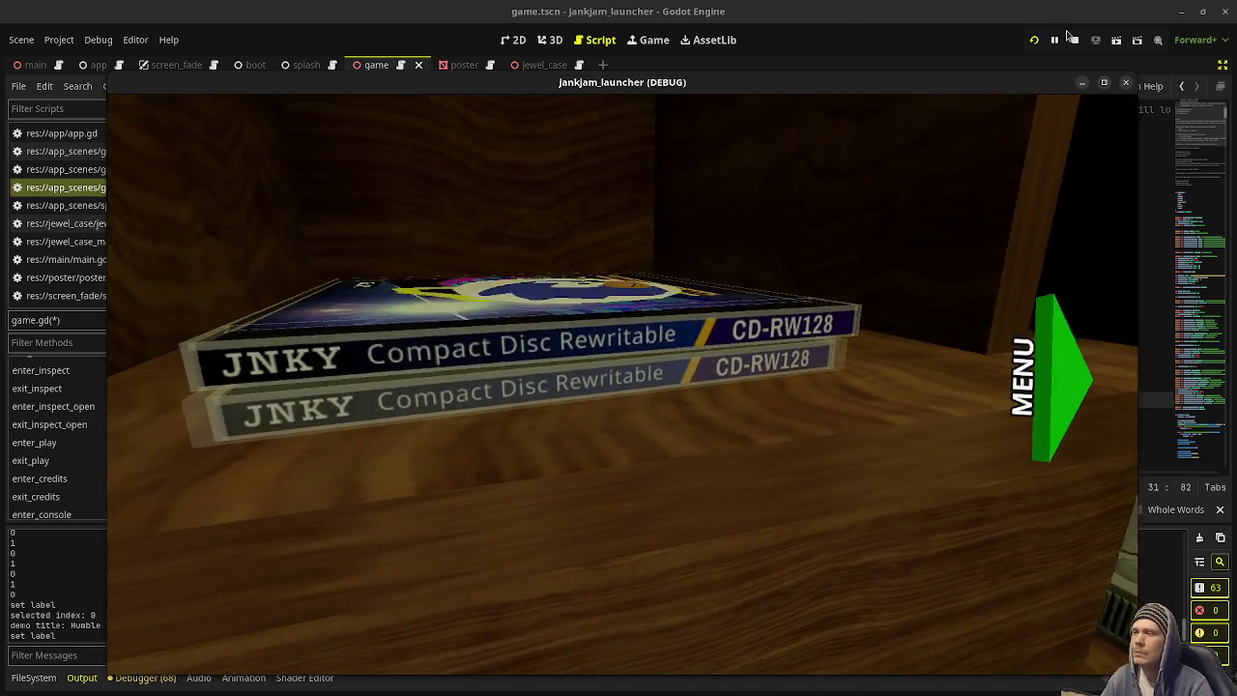
{"action": "key", "text": "F8"}
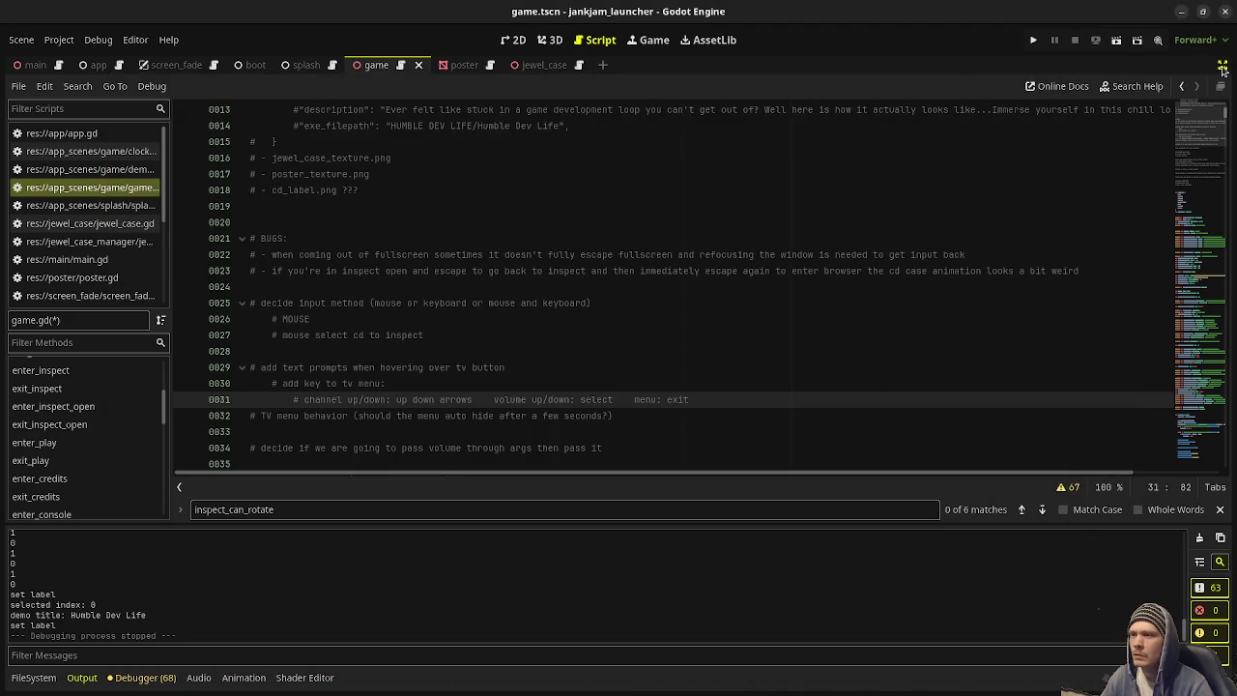
Step: Restore the Scene and Inspector docks, select the Game root node, and open Create New Node
{"action": "left_click", "coordinate": [1223, 68]}
{"action": "scroll", "coordinate": [1040, 232], "scroll_direction": "down", "scroll_amount": 10}
{"action": "scroll", "coordinate": [1040, 232], "scroll_direction": "down", "scroll_amount": 15}
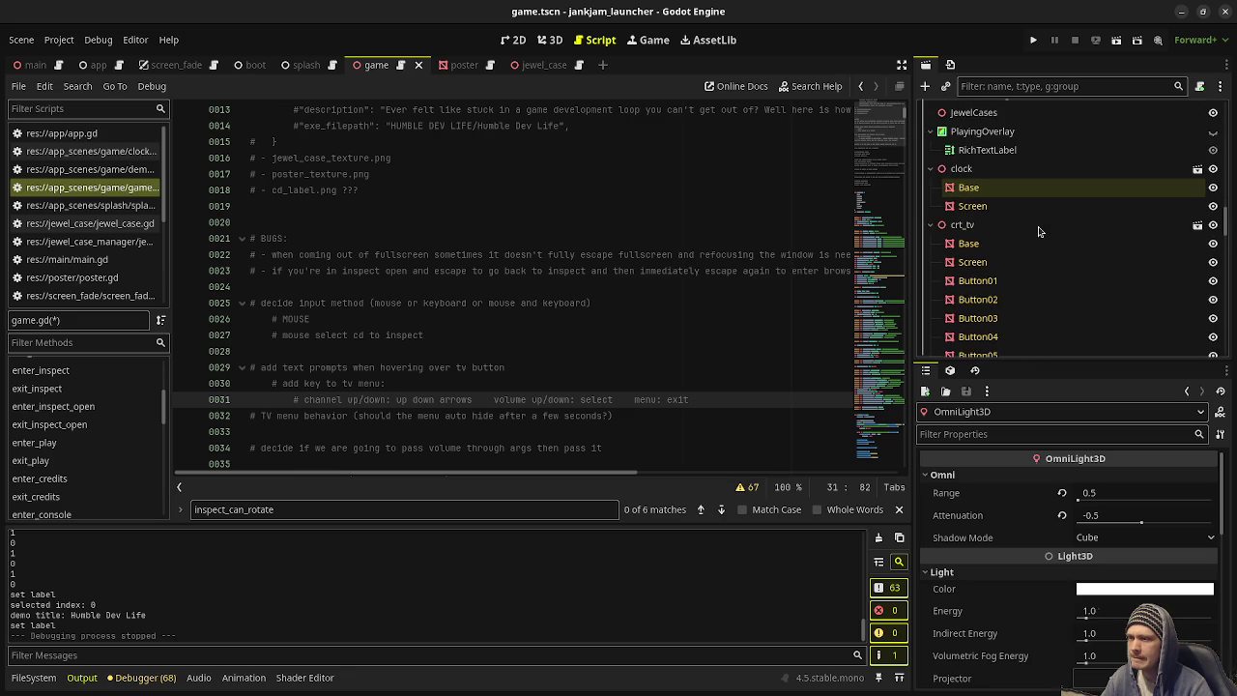
{"action": "scroll", "coordinate": [1010, 169], "scroll_direction": "up", "scroll_amount": 10}
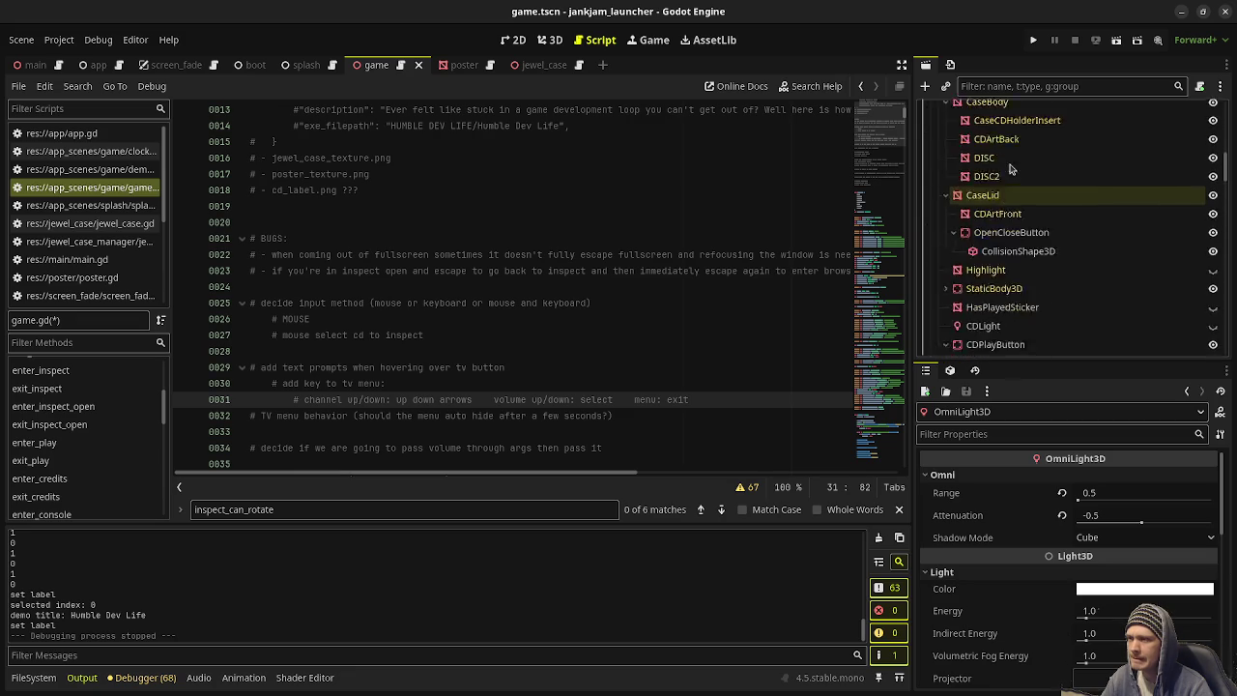
{"action": "scroll", "coordinate": [1010, 169], "scroll_direction": "up", "scroll_amount": 5}
{"action": "left_click", "coordinate": [974, 111]}
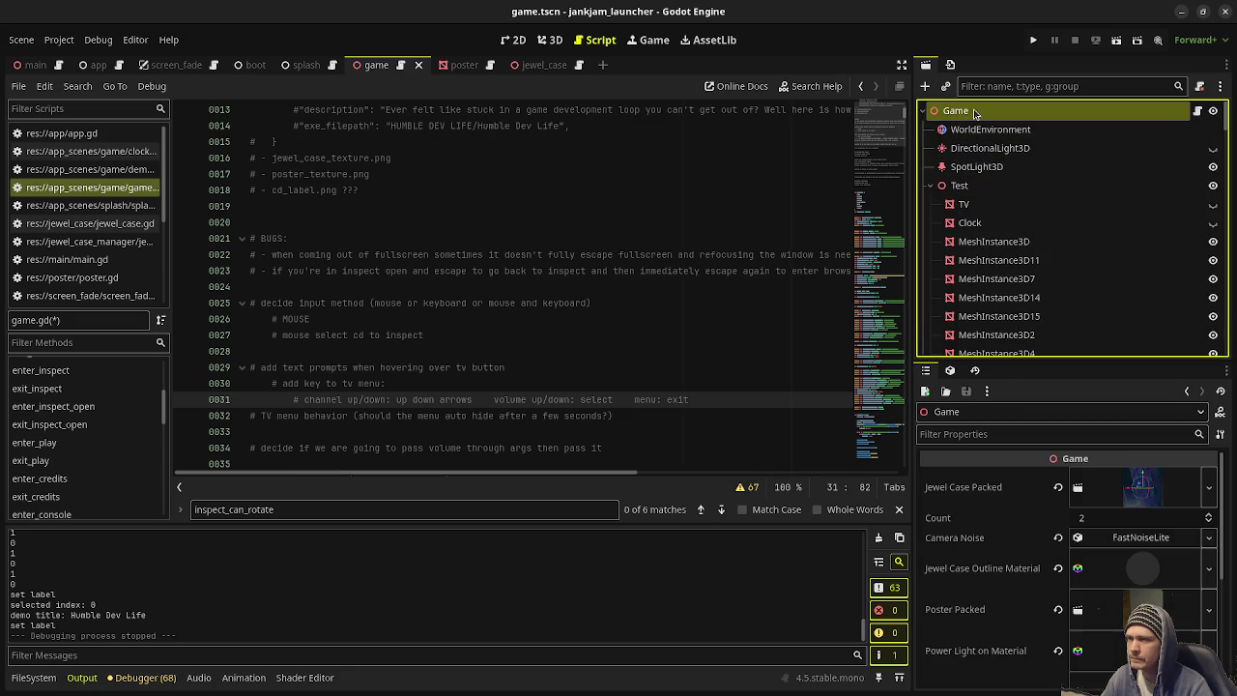
{"action": "key", "text": "ctrl+a"}
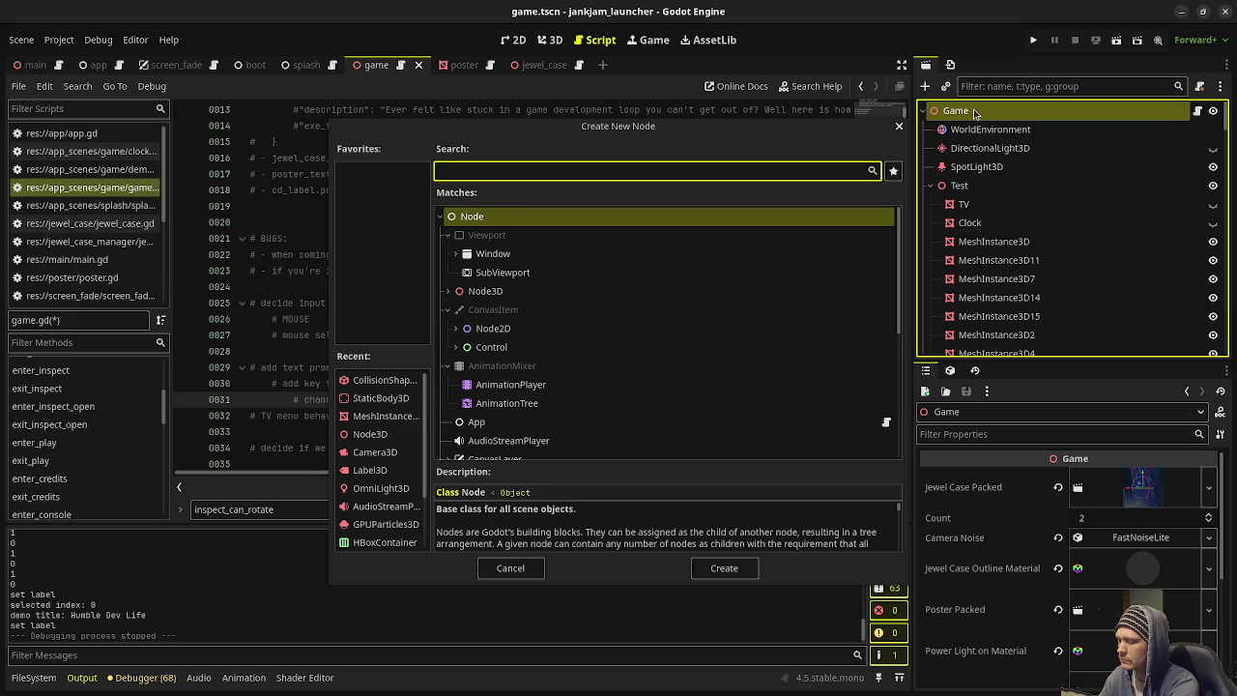
Step: Add a RichTextLabel node under Game by searching 'richtext', and save game.tscn
{"action": "type", "text": "richtext"}
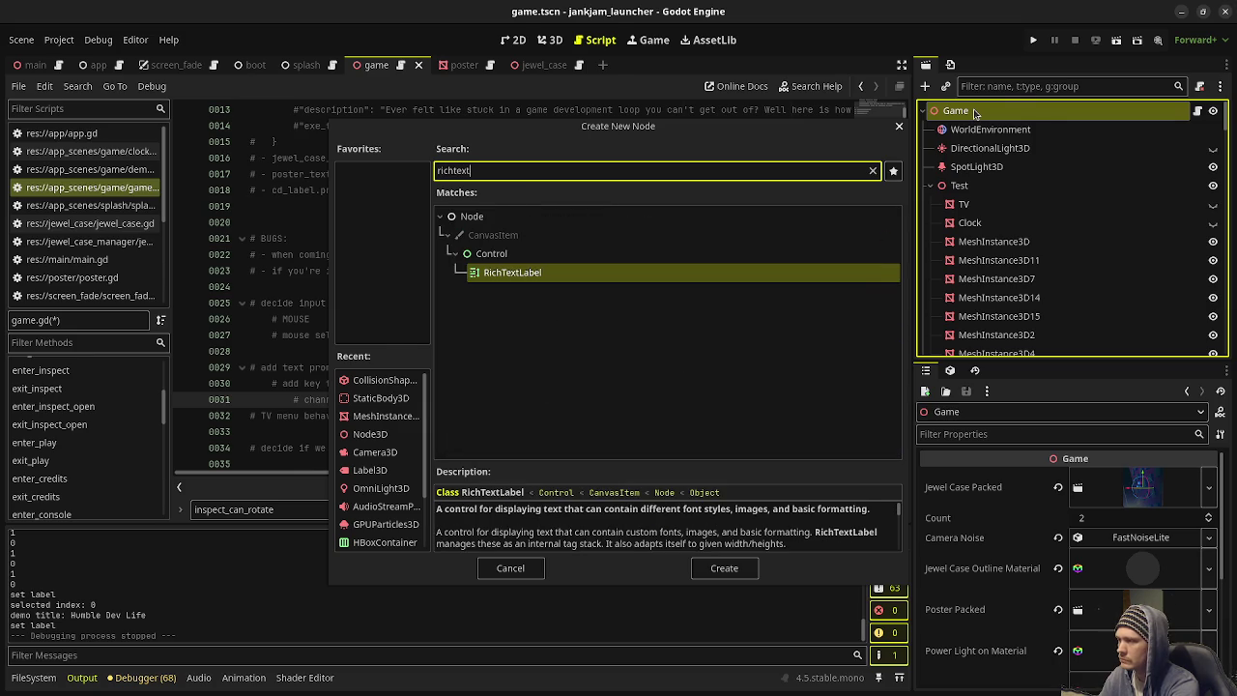
{"action": "key", "text": "Return"}
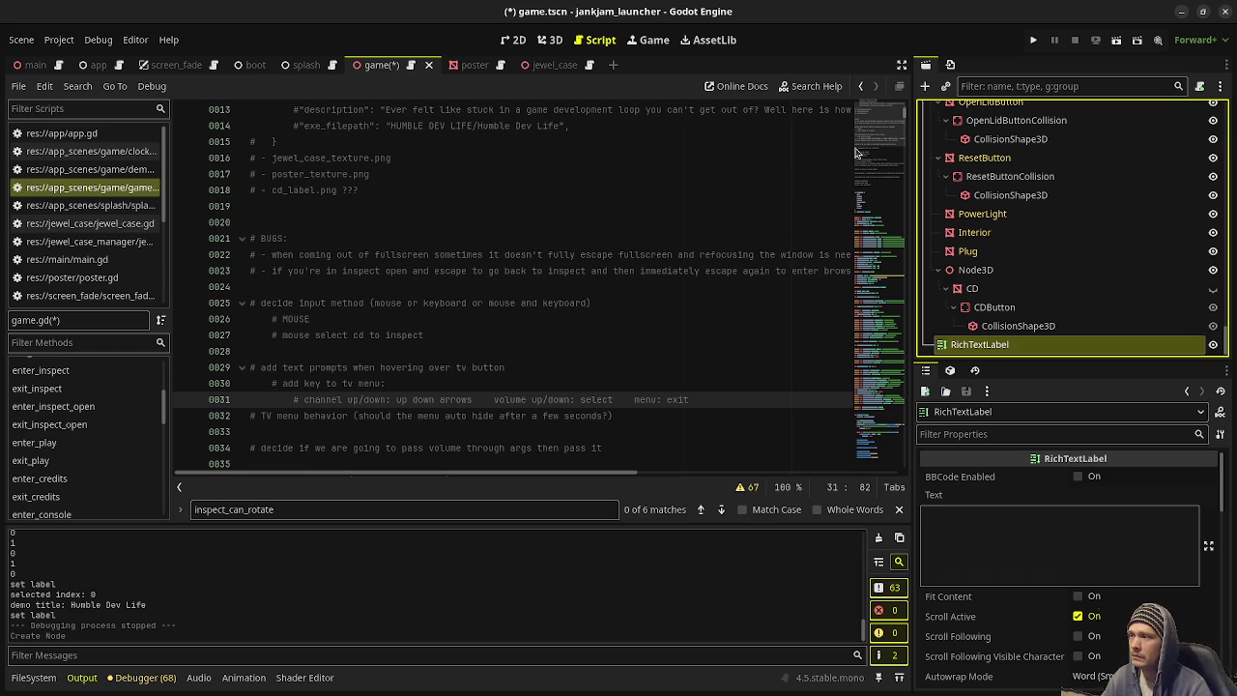
{"action": "key", "text": "ctrl+s"}
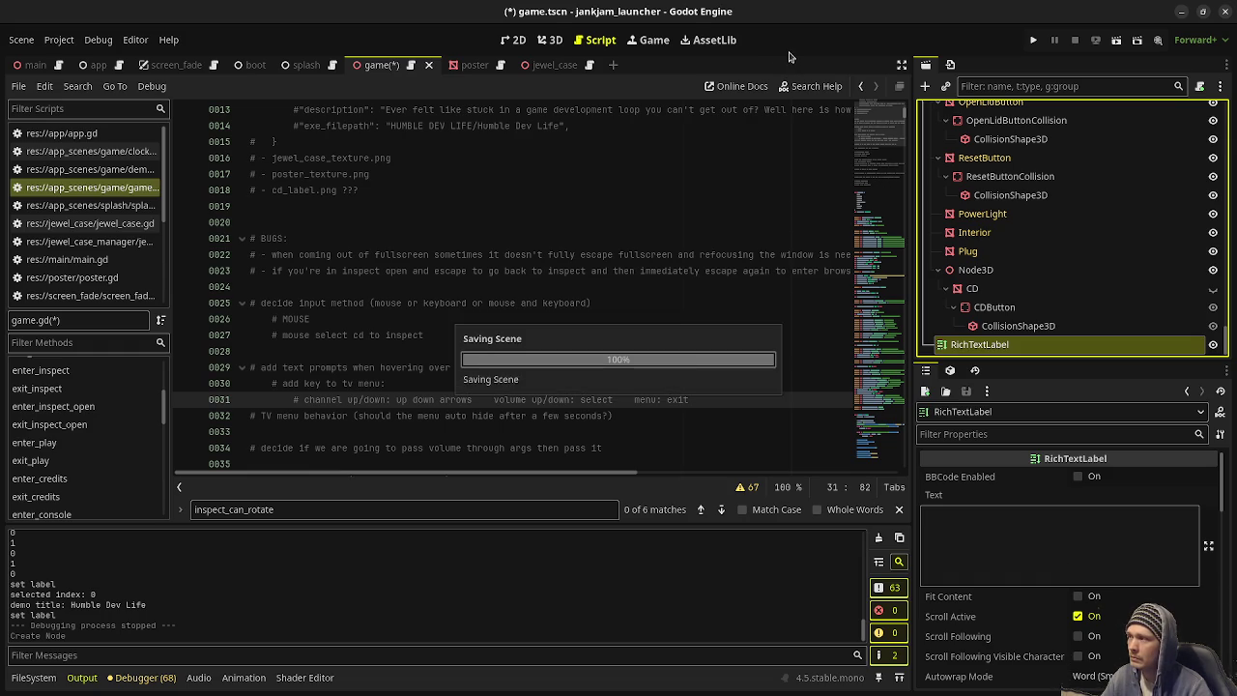
{"action": "left_click", "coordinate": [550, 39]}
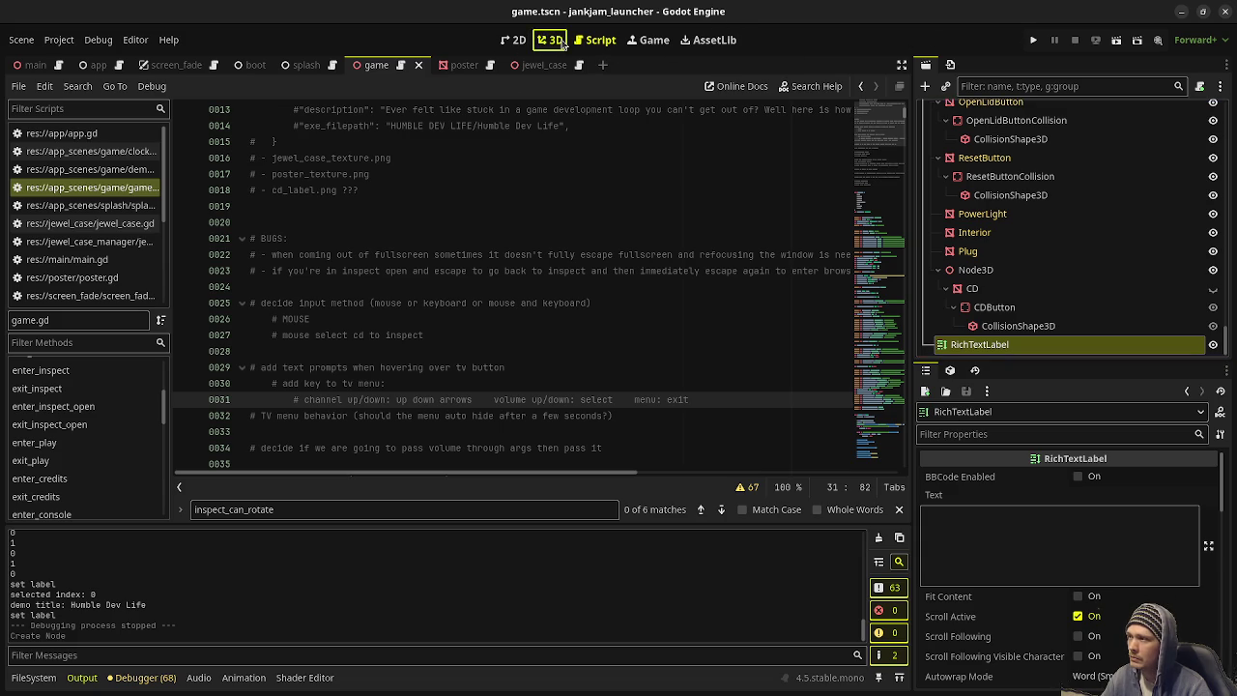
Step: In the 2D view, anchor the RichTextLabel with the Bottom Wide preset
{"action": "left_click_drag", "start_coordinate": [643, 279], "coordinate": [584, 353]}
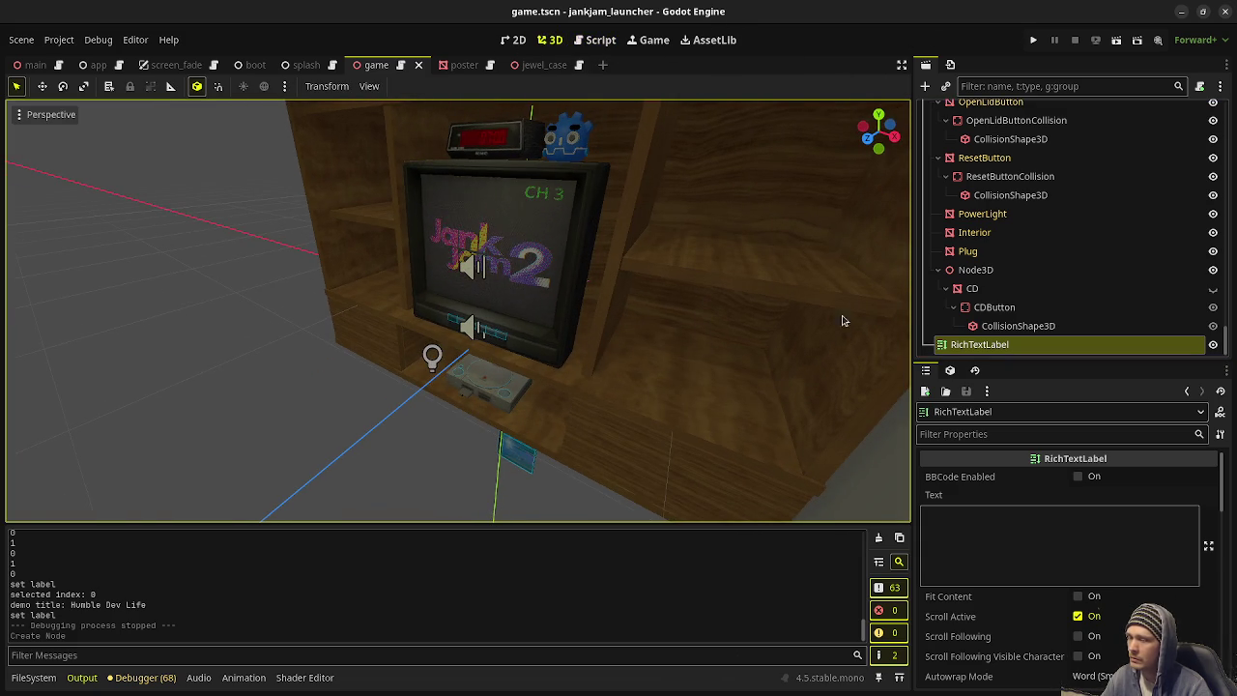
{"action": "left_click", "coordinate": [514, 40]}
{"action": "scroll", "coordinate": [613, 304], "scroll_direction": "down", "scroll_amount": 3}
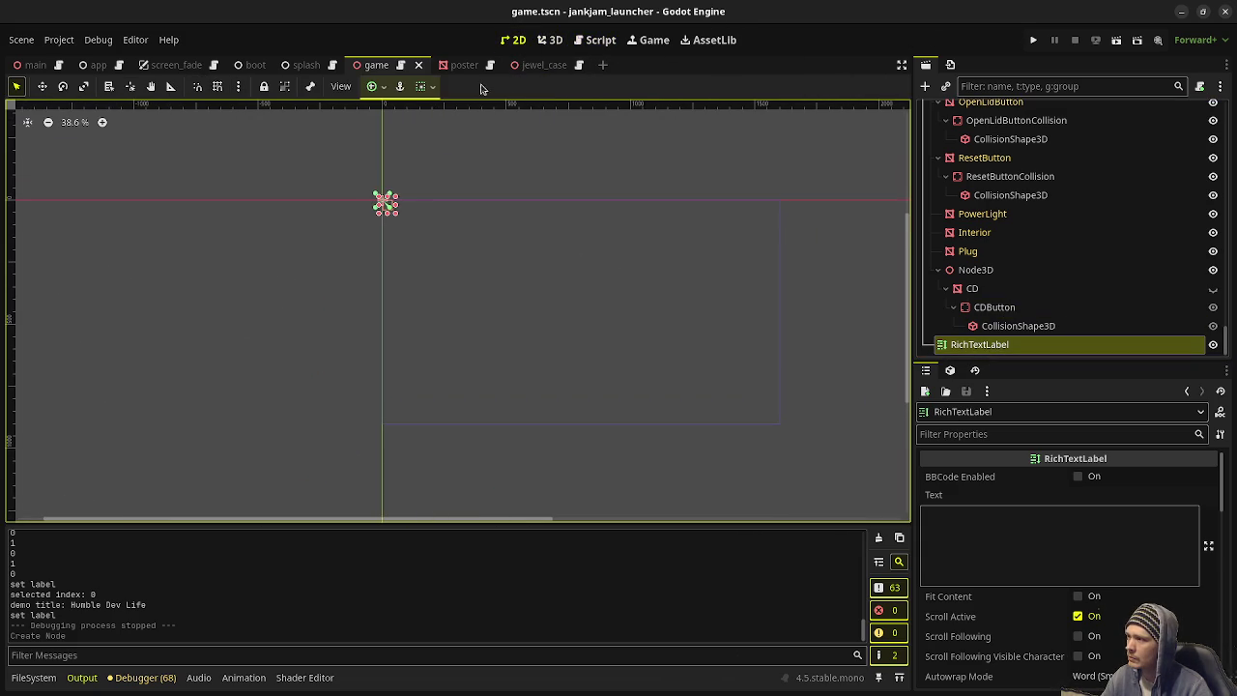
{"action": "left_click", "coordinate": [372, 87]}
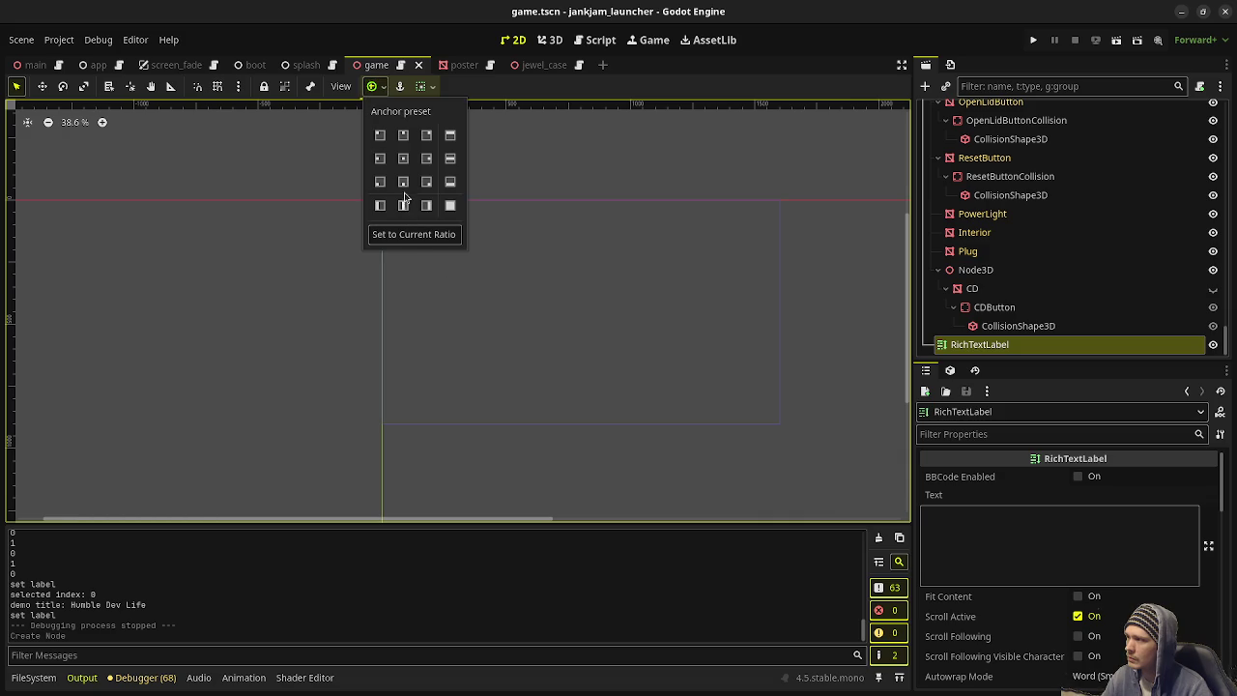
{"action": "left_click", "coordinate": [452, 183]}
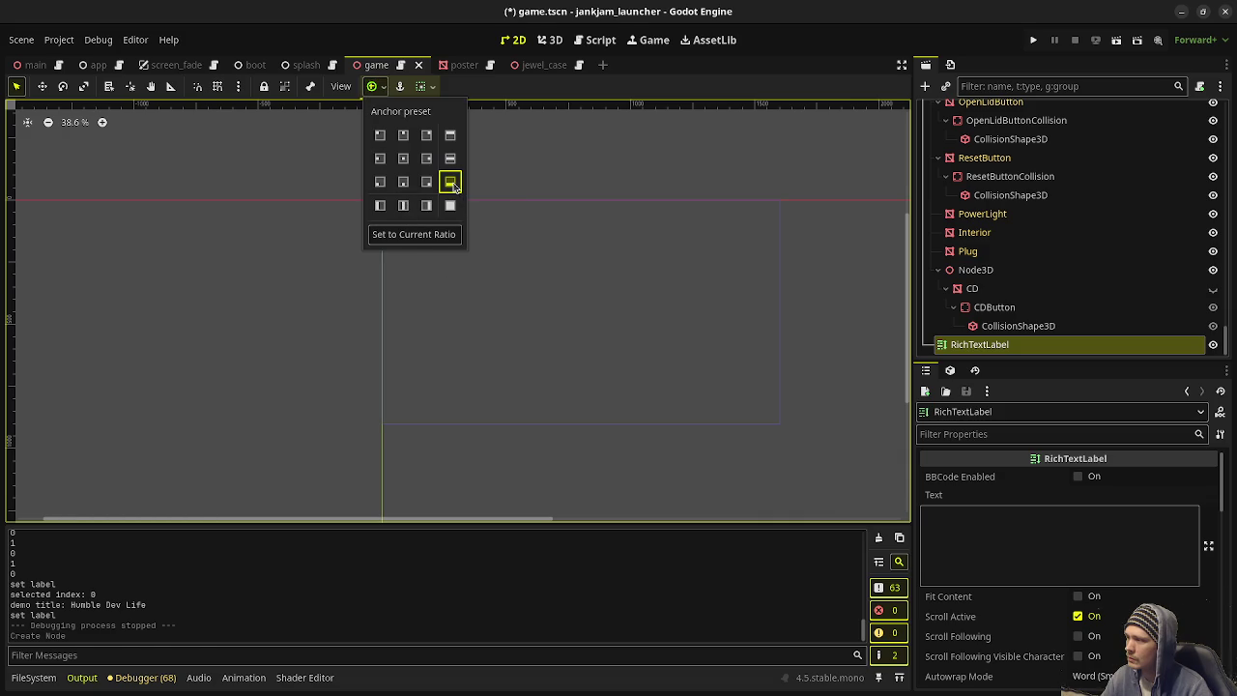
Step: Give the label text 'blah blah blah blah', enable Fit Content, disable Scroll Active, and center it
{"action": "left_click", "coordinate": [1055, 527]}
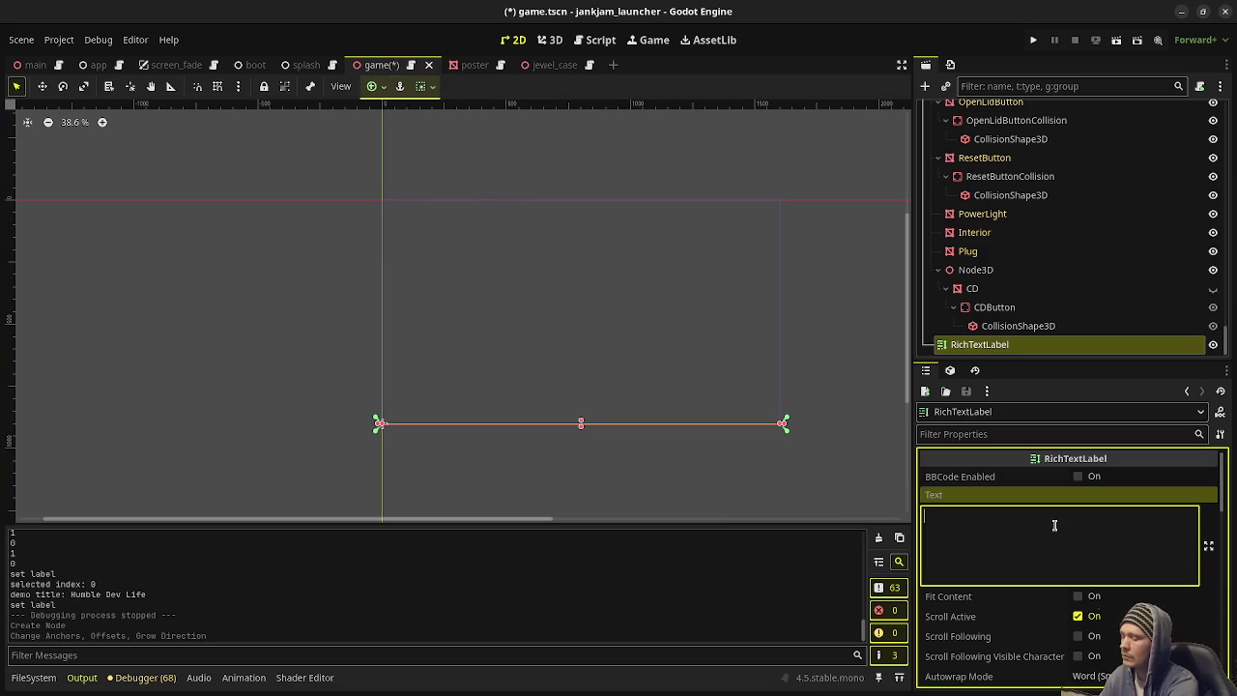
{"action": "type", "text": "blah blah blah blah"}
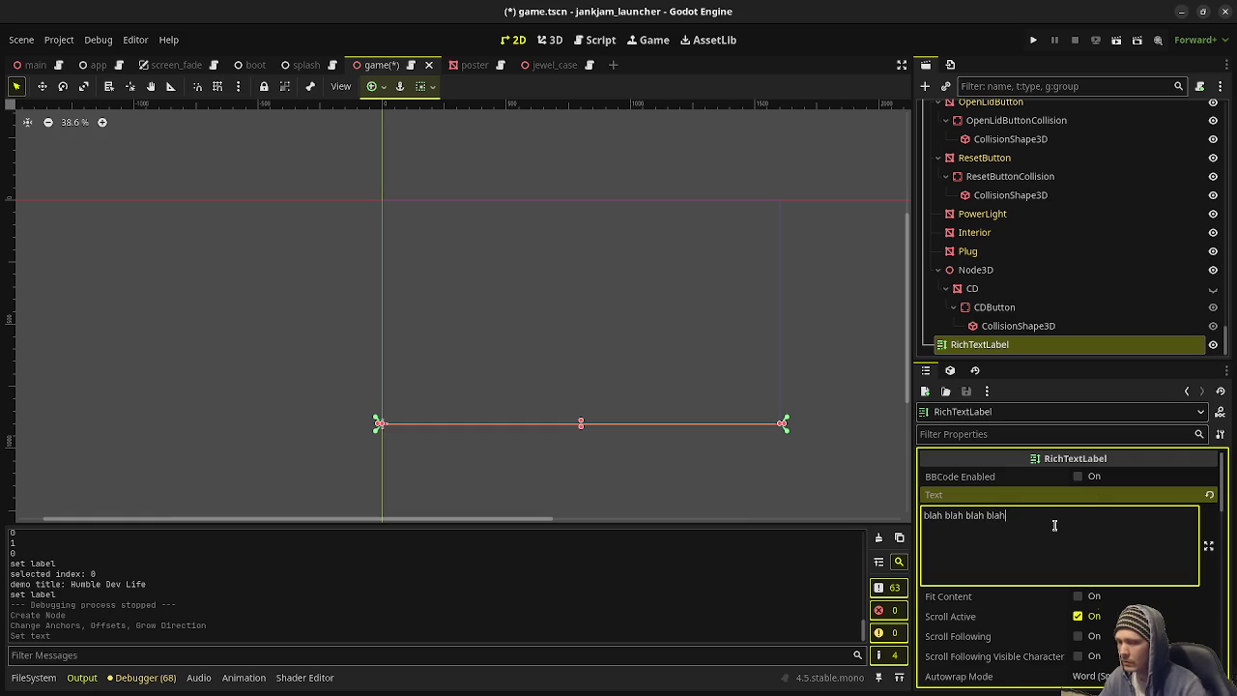
{"action": "left_click", "coordinate": [1079, 596]}
{"action": "left_click", "coordinate": [1079, 616]}
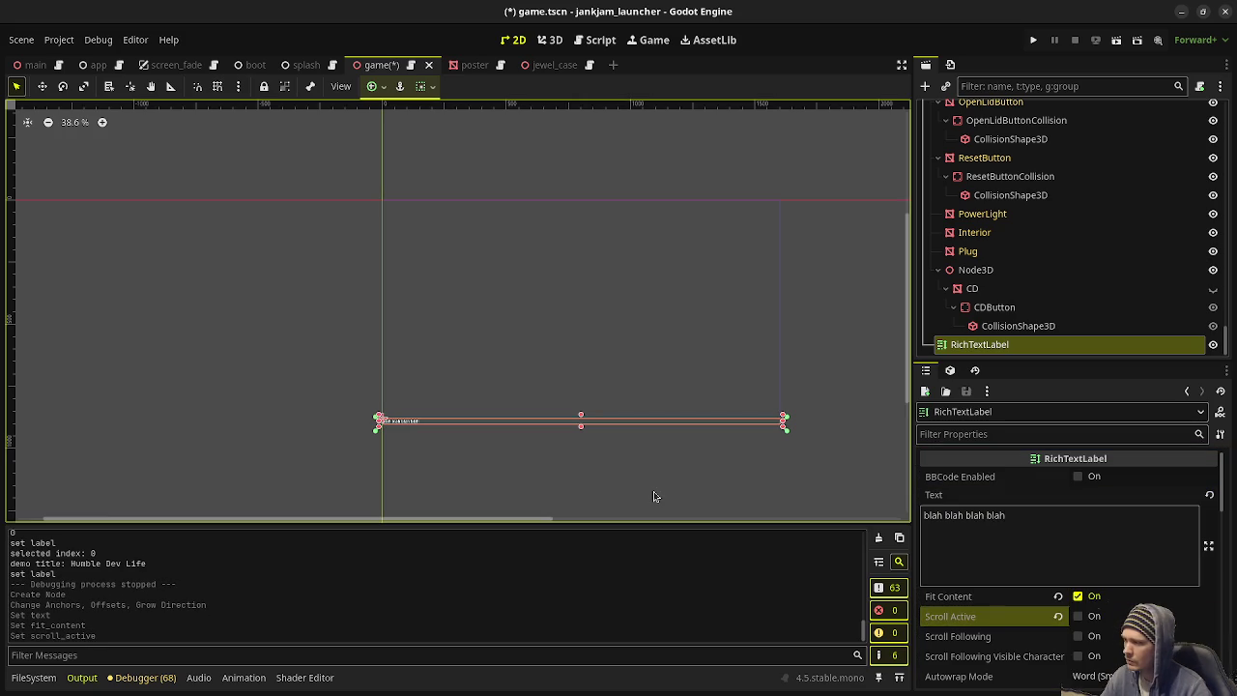
{"action": "scroll", "coordinate": [653, 471], "scroll_direction": "up", "scroll_amount": 3}
{"action": "scroll", "coordinate": [614, 476], "scroll_direction": "up", "scroll_amount": 2}
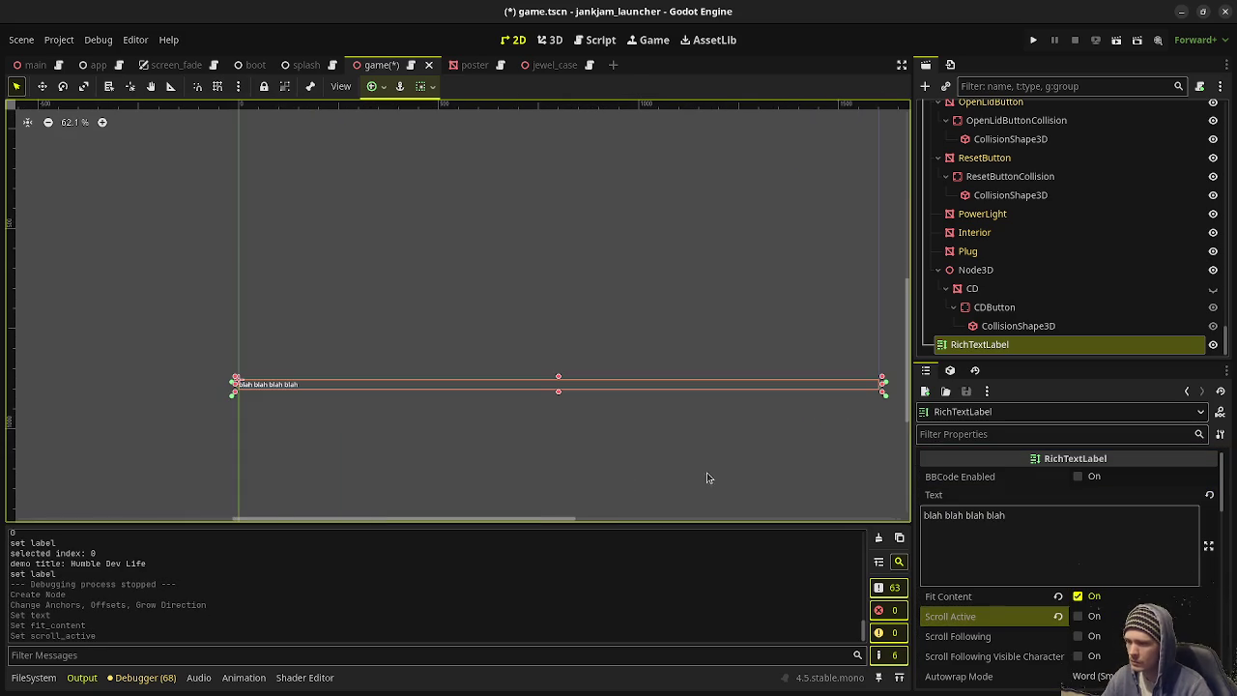
{"action": "scroll", "coordinate": [1055, 547], "scroll_direction": "down", "scroll_amount": 5}
{"action": "left_click", "coordinate": [1091, 564]}
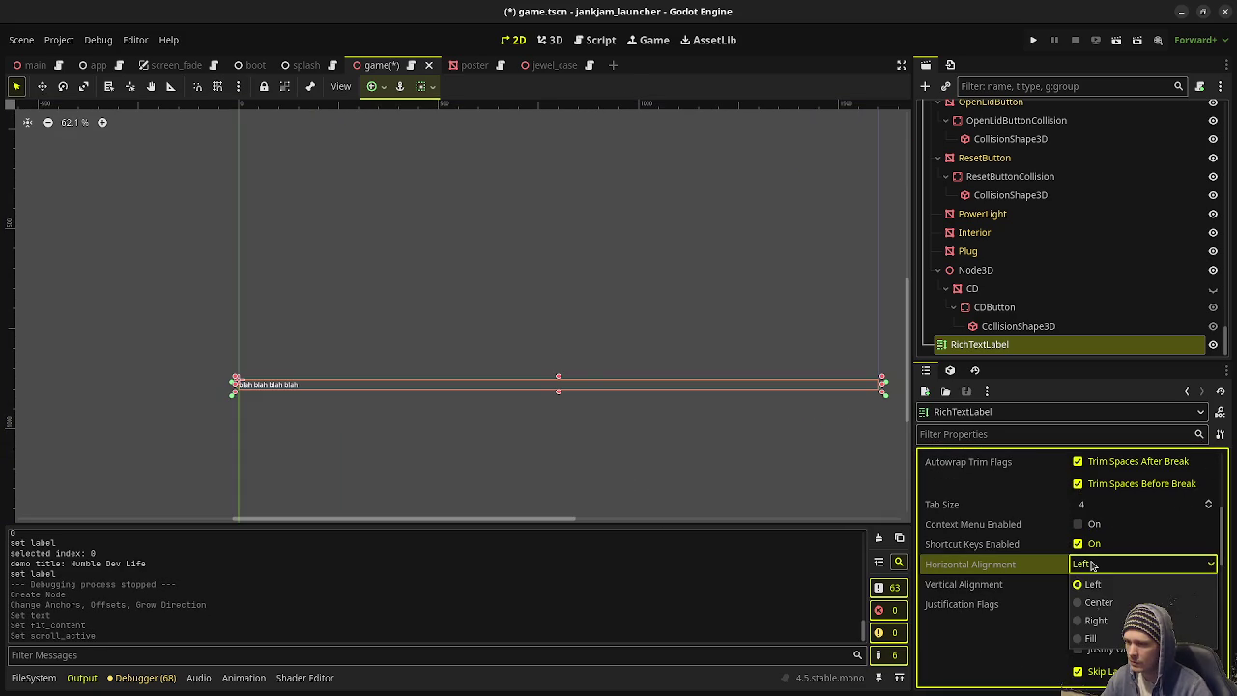
{"action": "left_click", "coordinate": [1108, 606]}
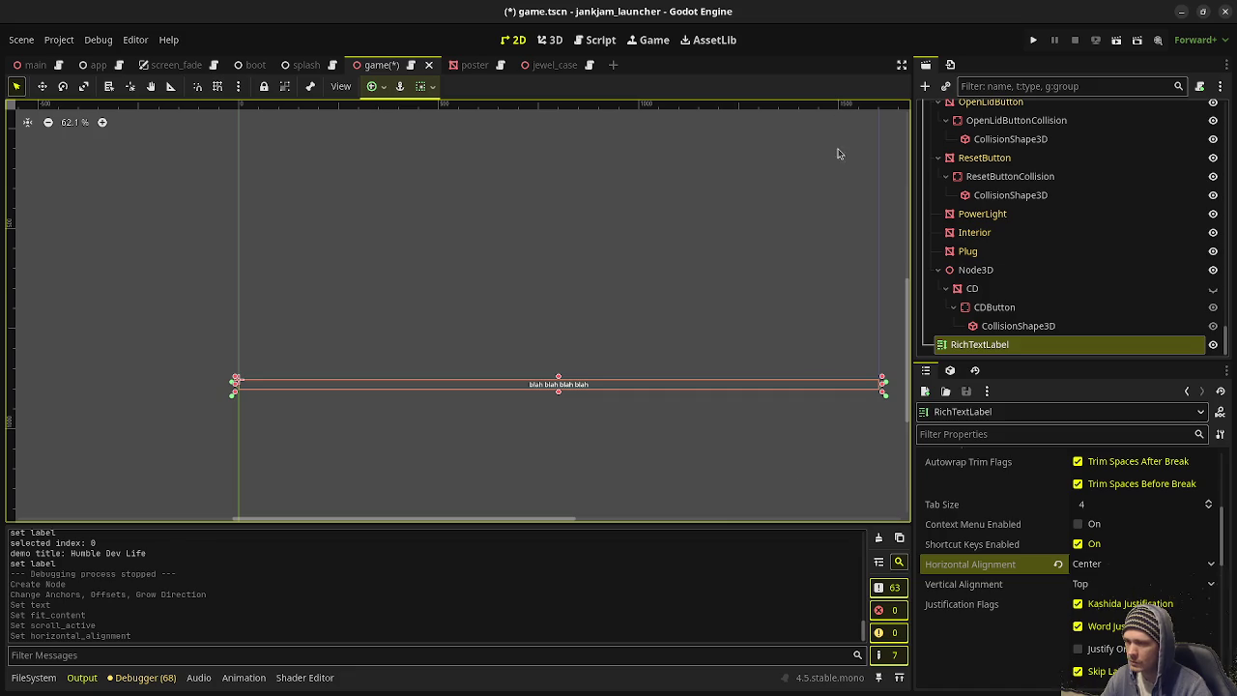
{"action": "left_click", "coordinate": [1034, 41]}
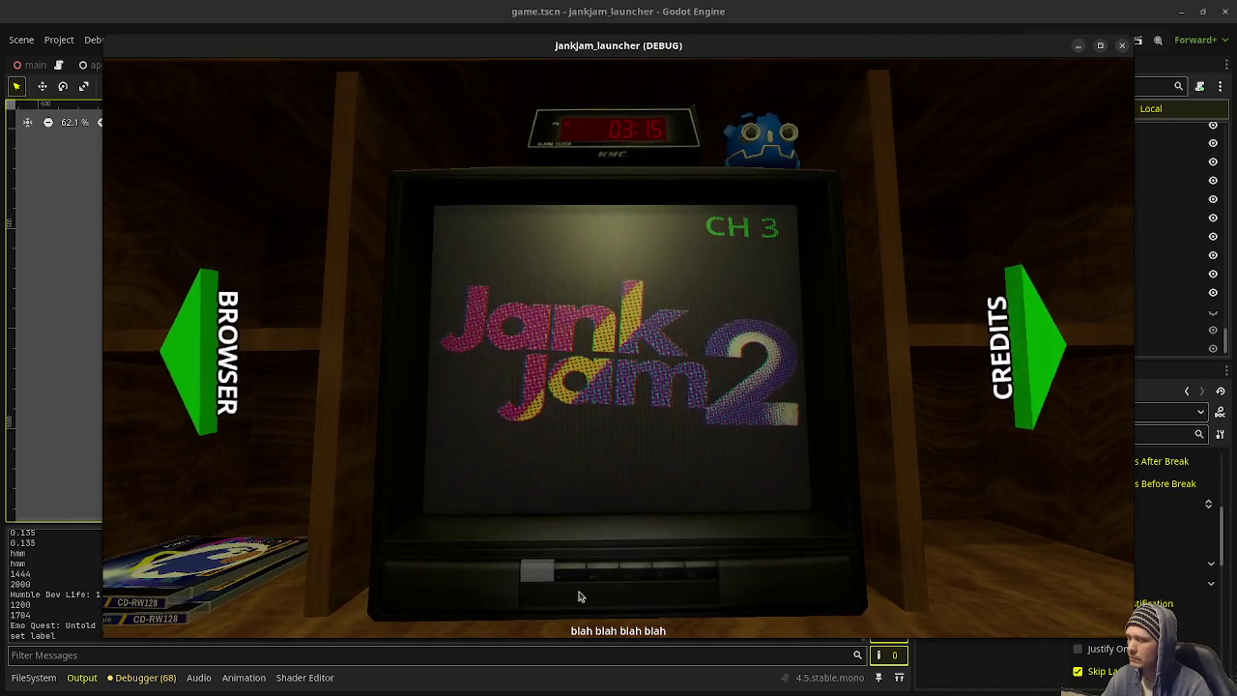
Step: Move the running game window aside and keep it always on top of the editor
{"action": "mouse_move", "coordinate": [815, 68]}
{"action": "left_mouse_down"}
{"action": "mouse_move", "coordinate": [703, 104]}
{"action": "mouse_move", "coordinate": [610, 103]}
{"action": "mouse_move", "coordinate": [602, 76]}
{"action": "left_mouse_up"}
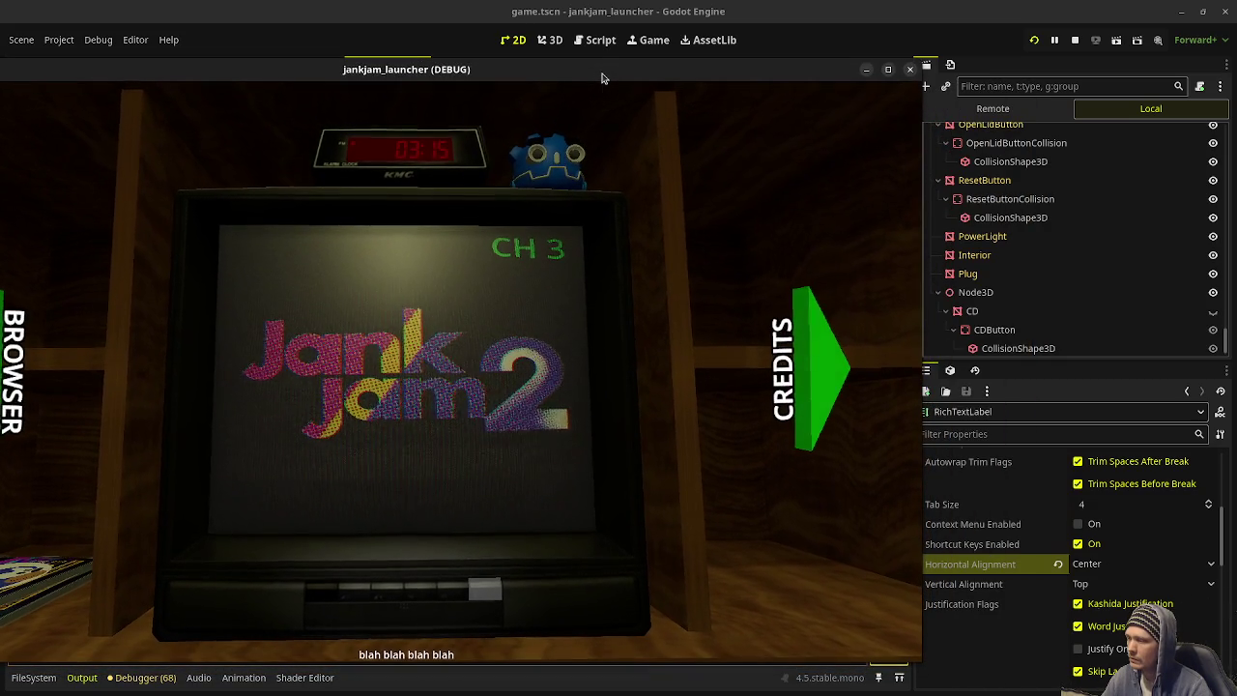
{"action": "right_click", "coordinate": [603, 79]}
{"action": "left_click", "coordinate": [663, 221]}
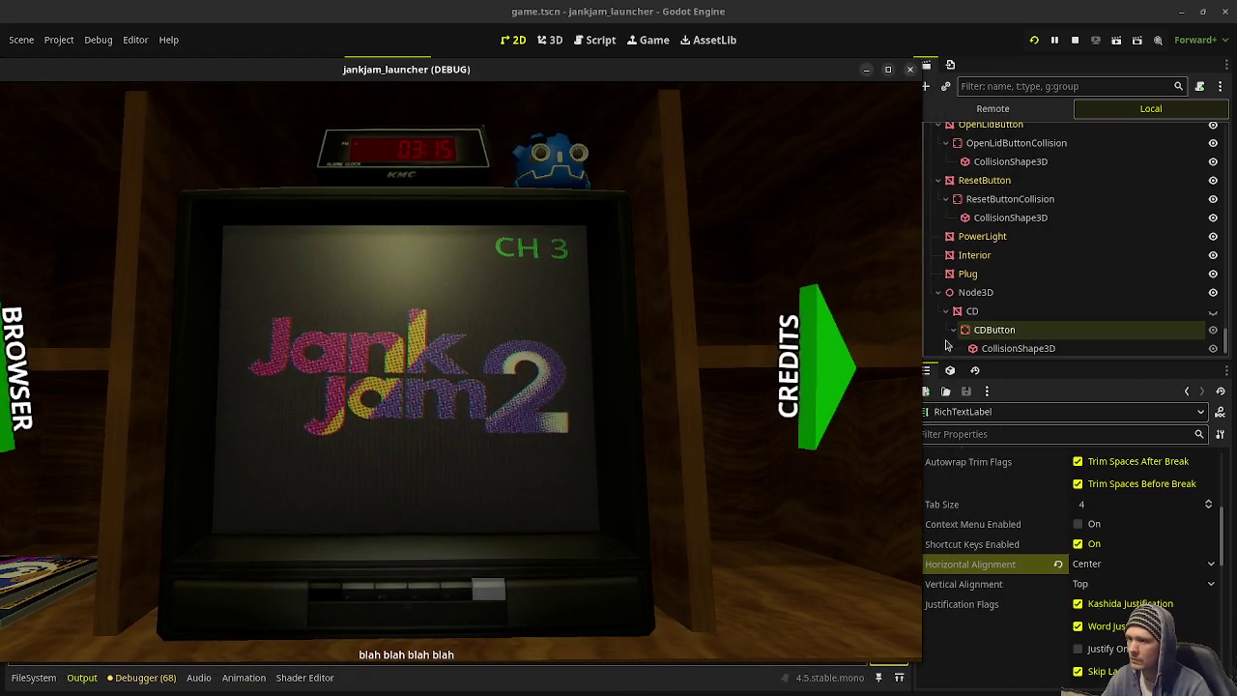
Step: Nudge the RichTextLabel up slightly by editing its Transform Position y value
{"action": "scroll", "coordinate": [1005, 290], "scroll_direction": "down", "scroll_amount": 1}
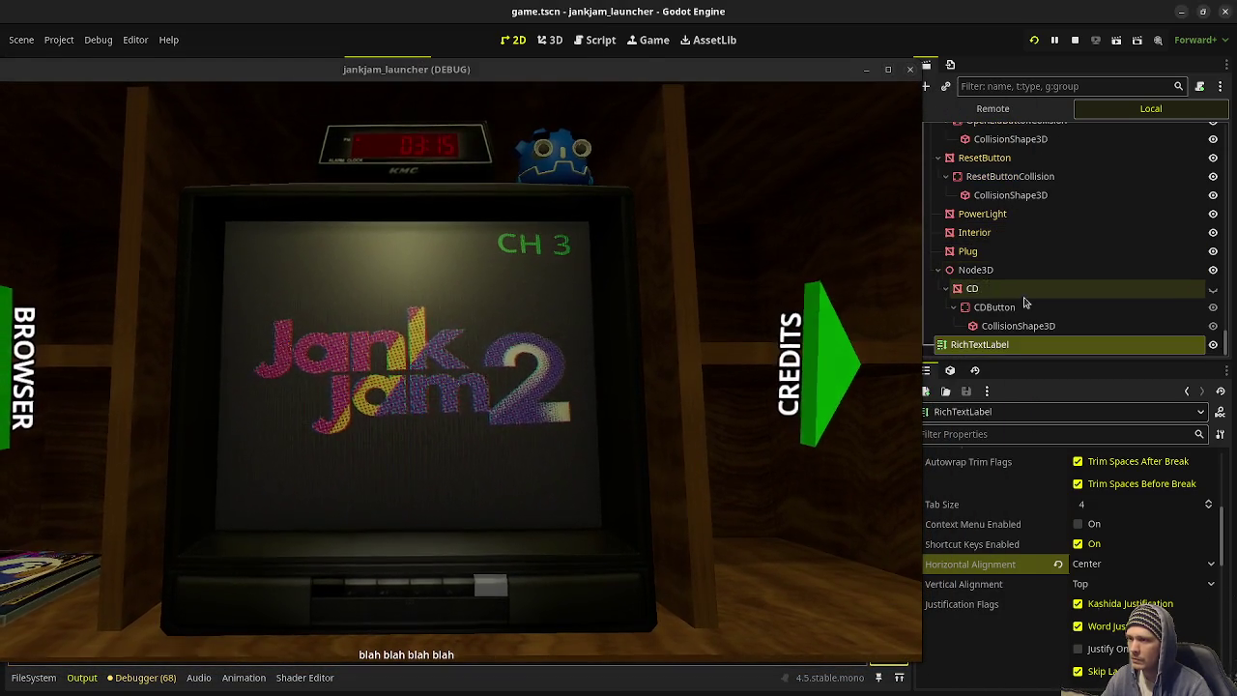
{"action": "scroll", "coordinate": [1001, 507], "scroll_direction": "down", "scroll_amount": 1}
{"action": "scroll", "coordinate": [1001, 508], "scroll_direction": "down", "scroll_amount": 10}
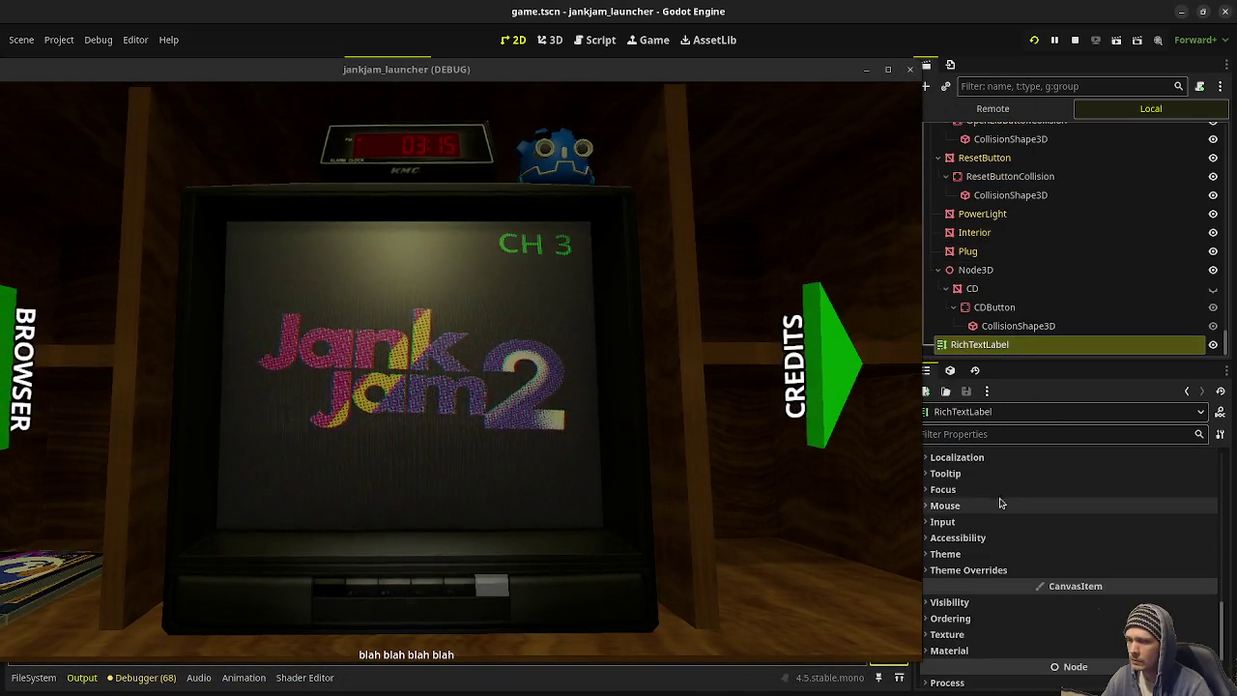
{"action": "scroll", "coordinate": [993, 527], "scroll_direction": "up", "scroll_amount": 3}
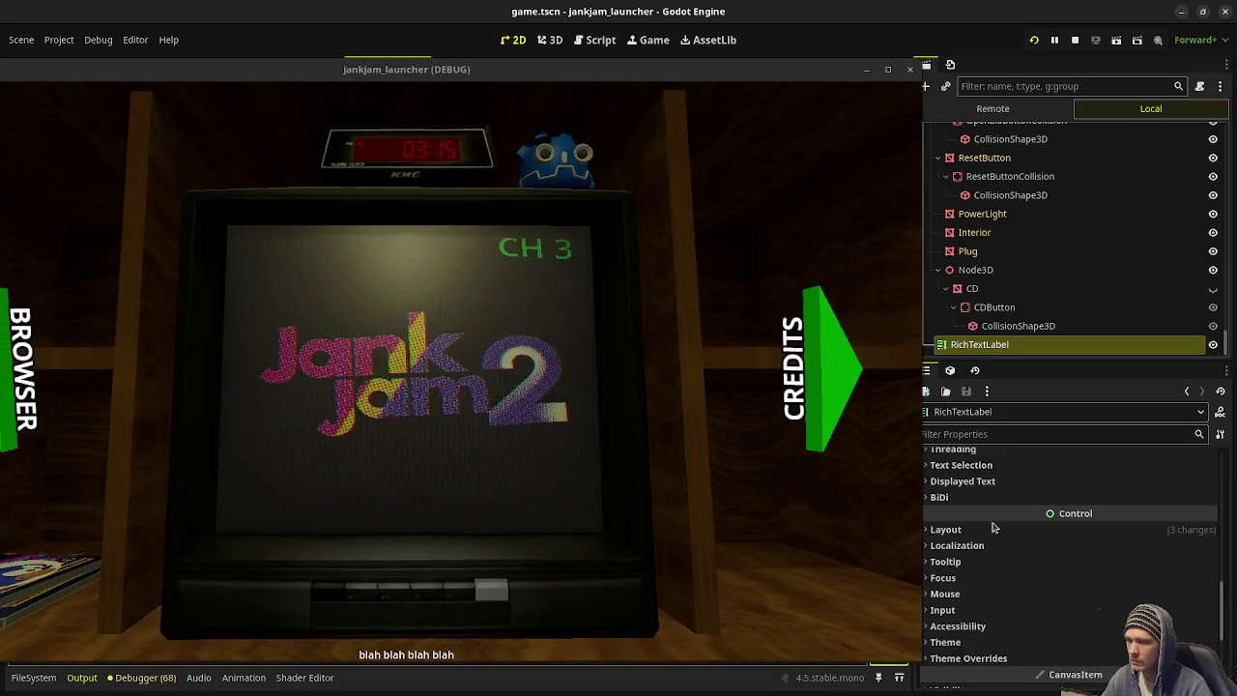
{"action": "left_click", "coordinate": [990, 528]}
{"action": "scroll", "coordinate": [990, 551], "scroll_direction": "down", "scroll_amount": 1}
{"action": "left_click", "coordinate": [992, 558]}
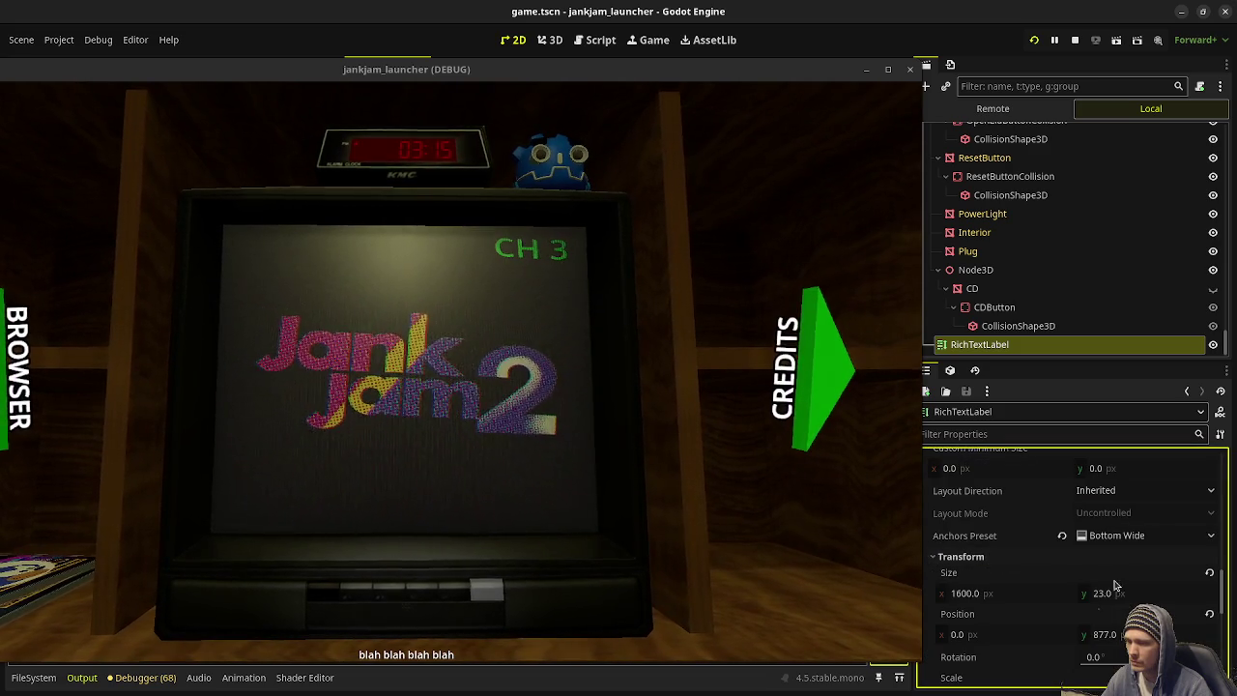
{"action": "left_click", "coordinate": [1106, 634]}
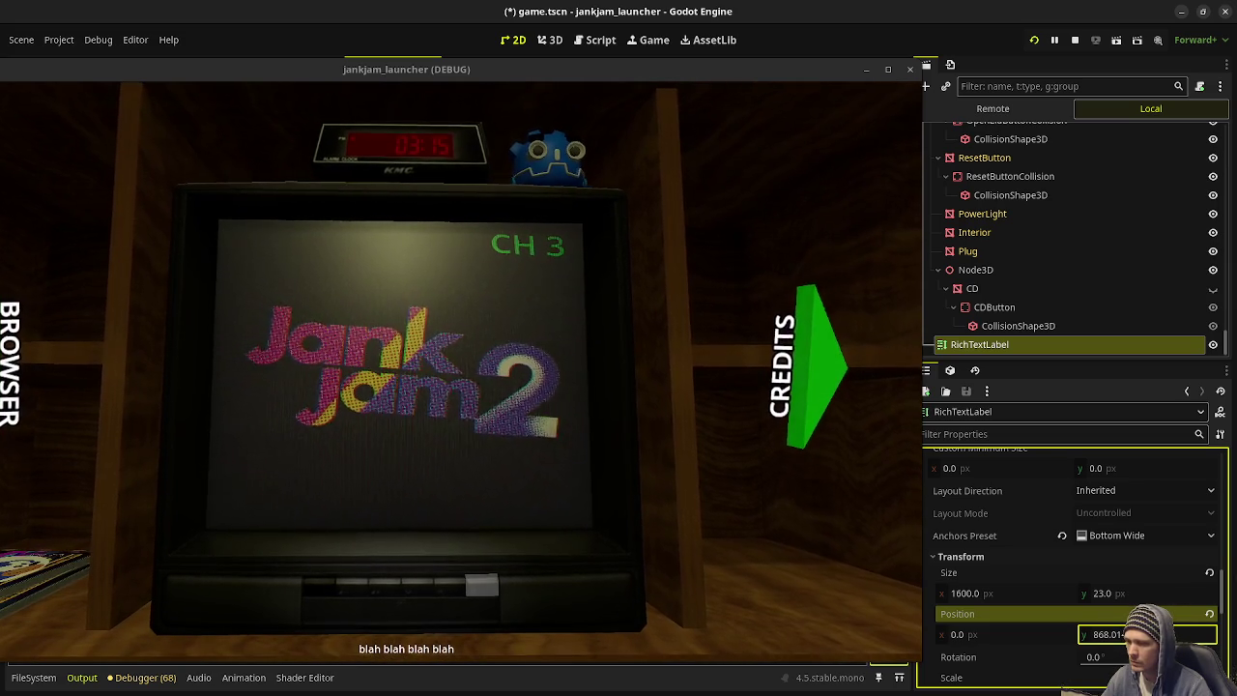
Step: Override the label's Normal Font Size to 20, then stop the game and save the scene
{"action": "scroll", "coordinate": [1015, 503], "scroll_direction": "down", "scroll_amount": 2}
{"action": "scroll", "coordinate": [1012, 556], "scroll_direction": "up", "scroll_amount": 6}
{"action": "scroll", "coordinate": [1012, 556], "scroll_direction": "up", "scroll_amount": 10}
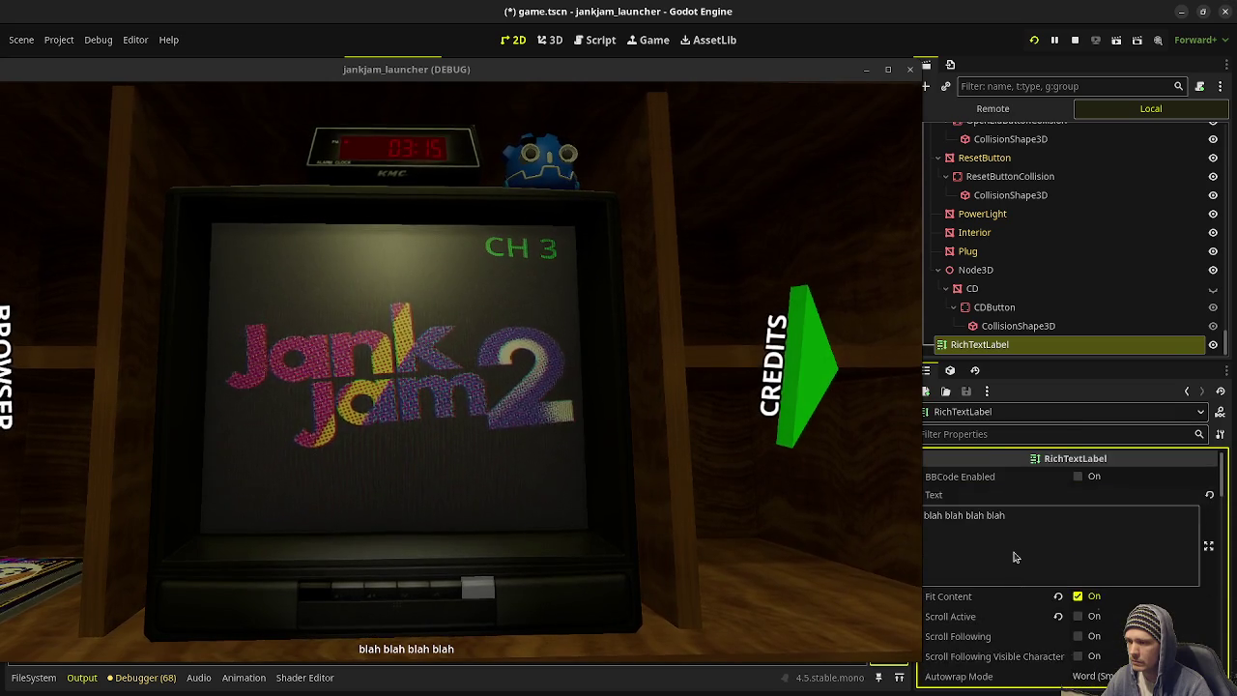
{"action": "scroll", "coordinate": [1014, 557], "scroll_direction": "down", "scroll_amount": 10}
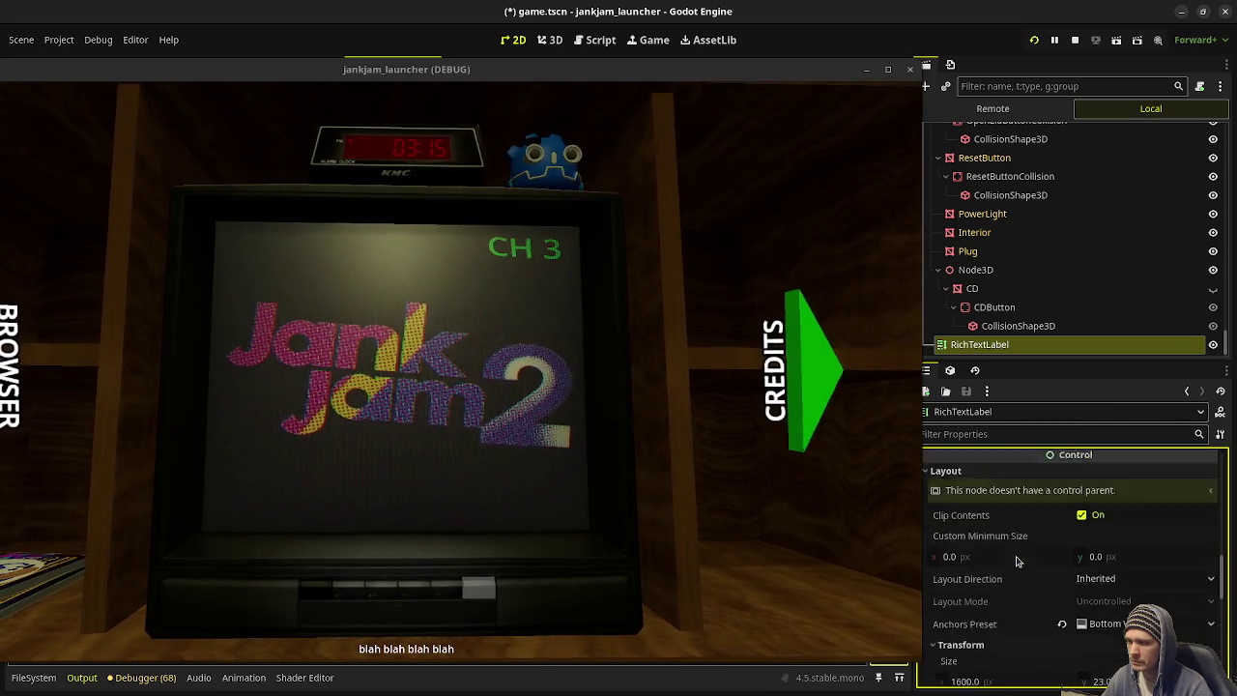
{"action": "scroll", "coordinate": [1017, 563], "scroll_direction": "down", "scroll_amount": 8}
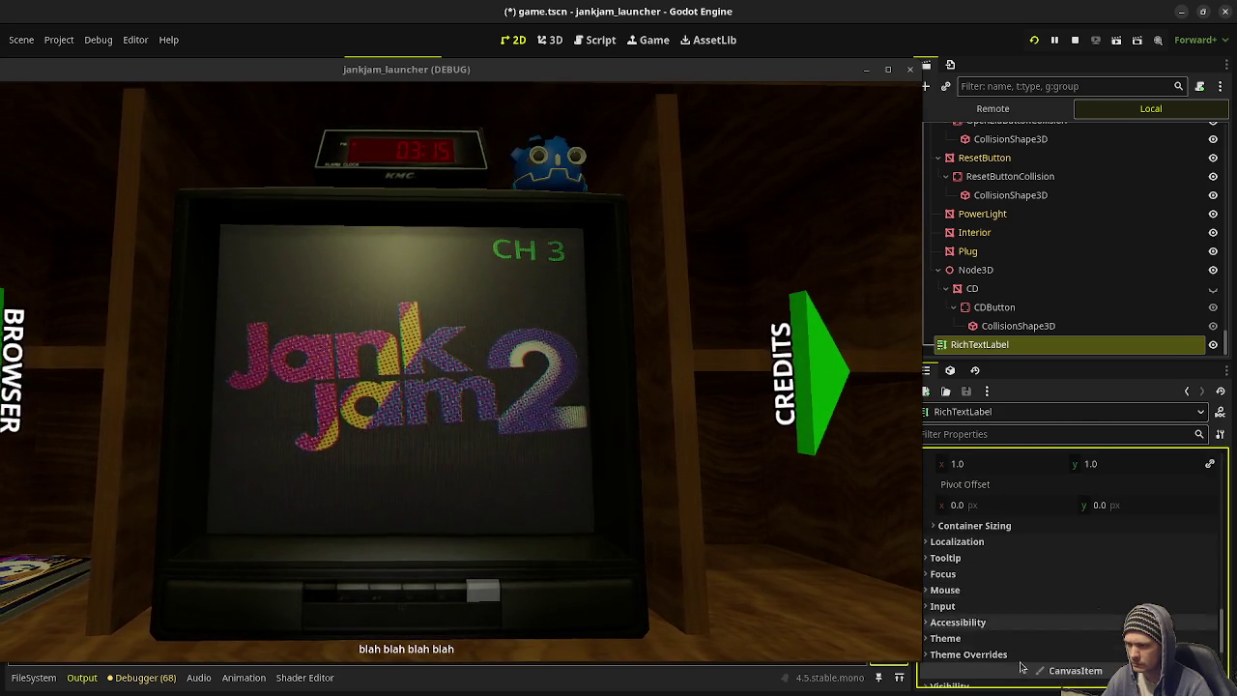
{"action": "left_click", "coordinate": [966, 655]}
{"action": "scroll", "coordinate": [1025, 566], "scroll_direction": "down", "scroll_amount": 3}
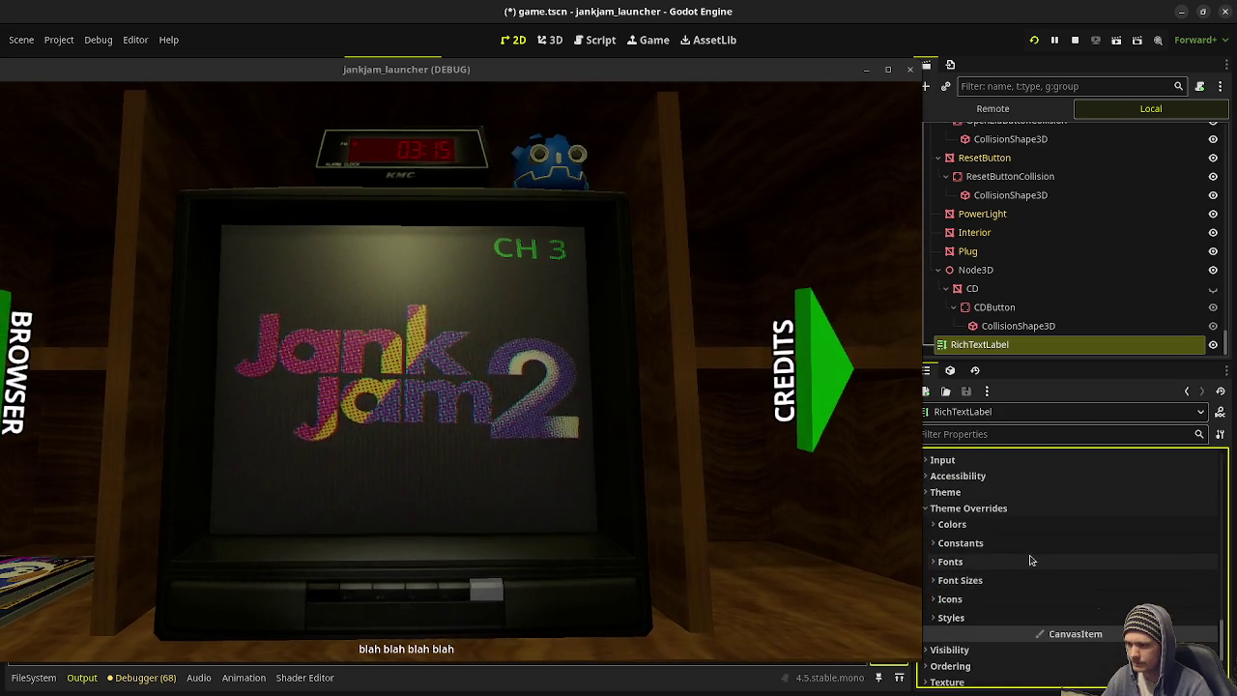
{"action": "left_click", "coordinate": [959, 581]}
{"action": "left_click", "coordinate": [1106, 604]}
{"action": "type", "text": "20"}
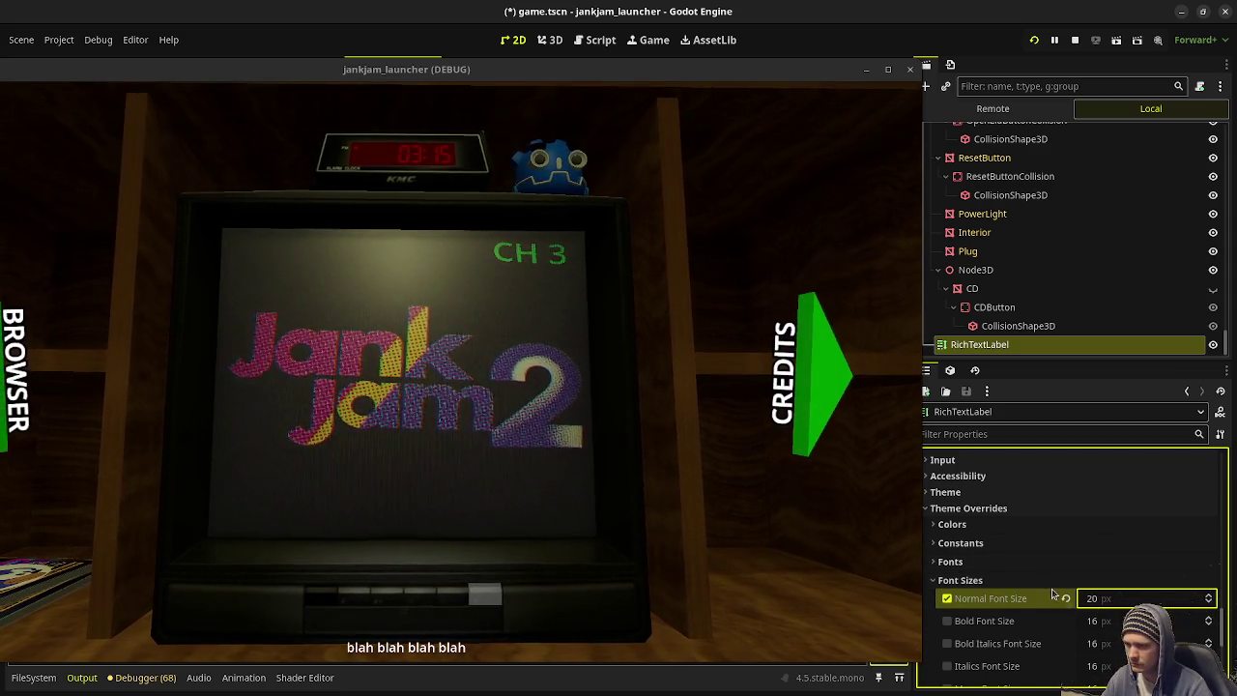
{"action": "scroll", "coordinate": [1063, 595], "scroll_direction": "up", "scroll_amount": 5}
{"action": "scroll", "coordinate": [1024, 580], "scroll_direction": "up", "scroll_amount": 10}
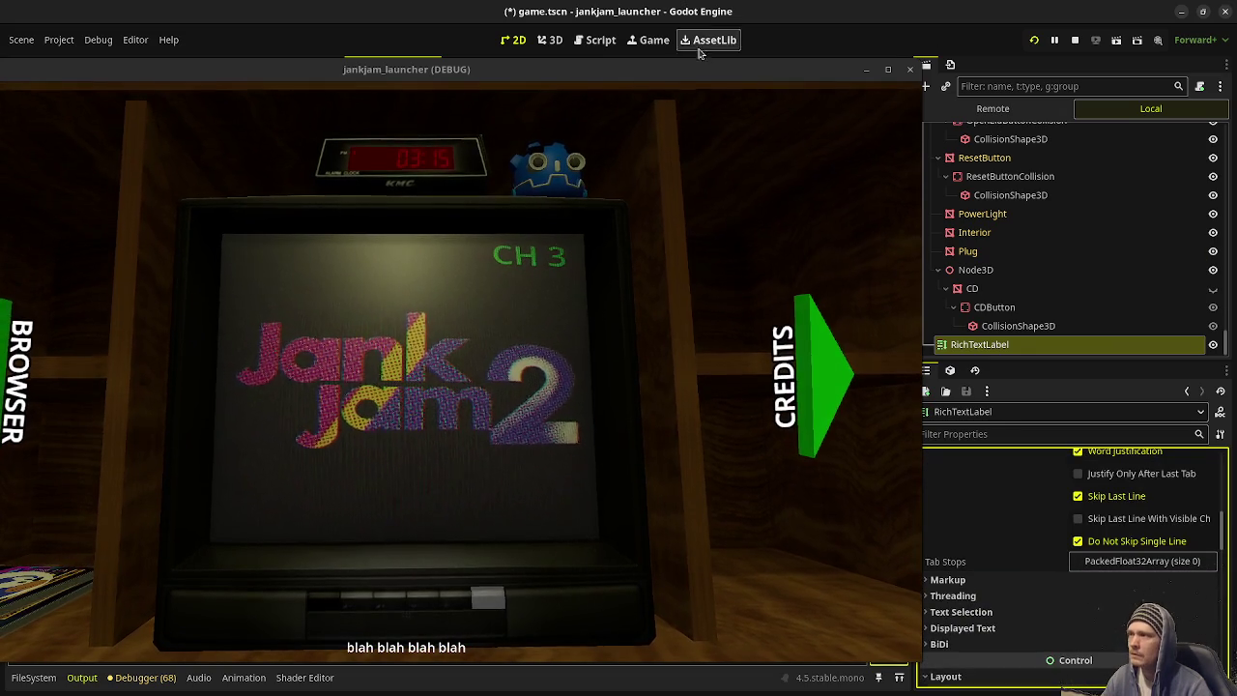
{"action": "left_click", "coordinate": [909, 68]}
{"action": "key", "text": "ctrl+s"}
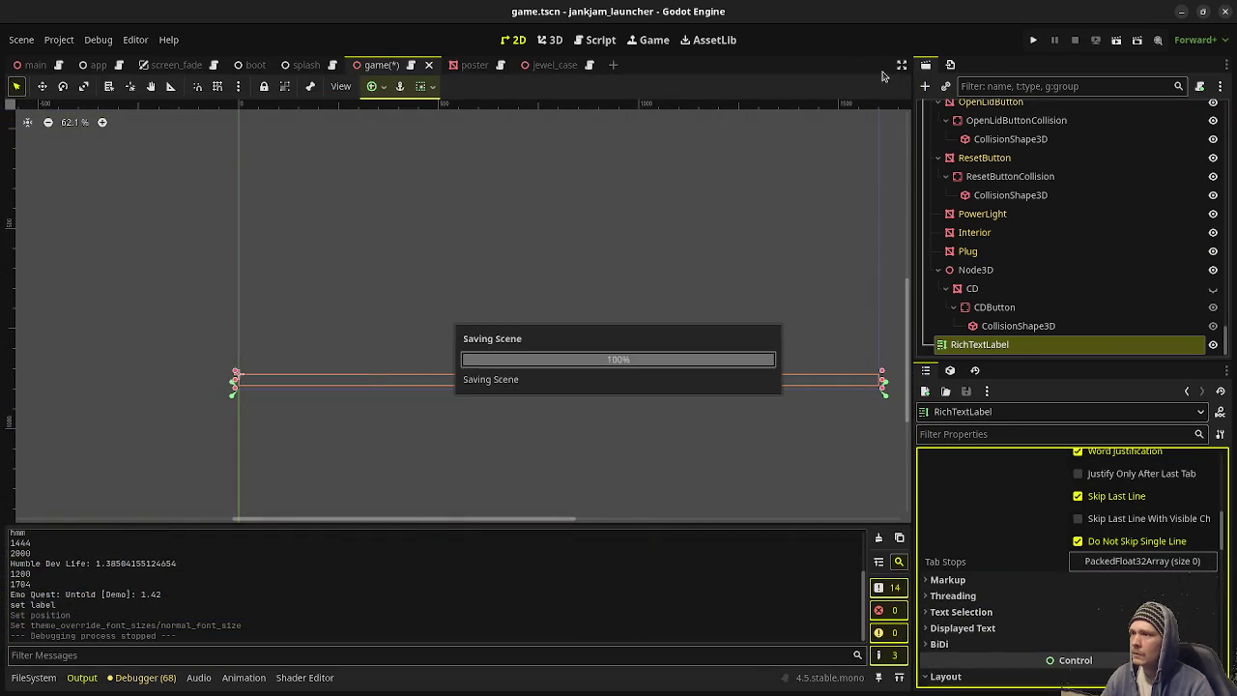
Step: With game.gd in the script editor, rename the RichTextLabel node to InputGuideText
{"action": "left_click", "coordinate": [594, 40]}
{"action": "left_click", "coordinate": [992, 347]}
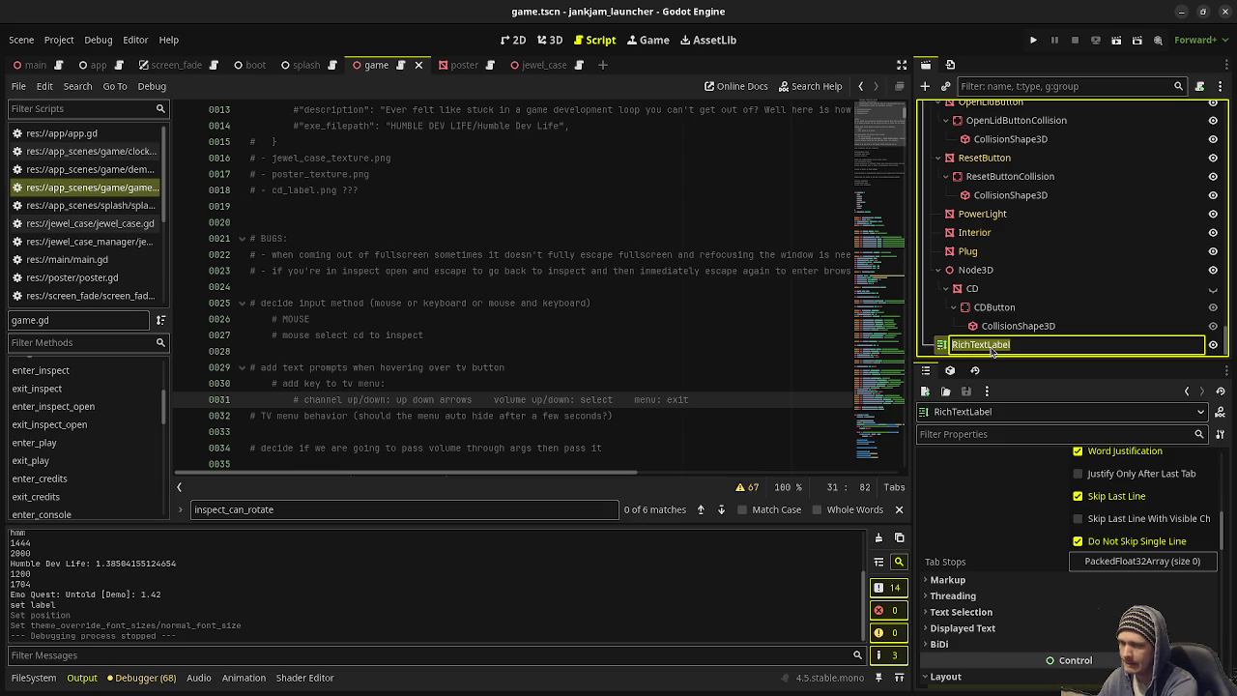
{"action": "type", "text": "Input"}
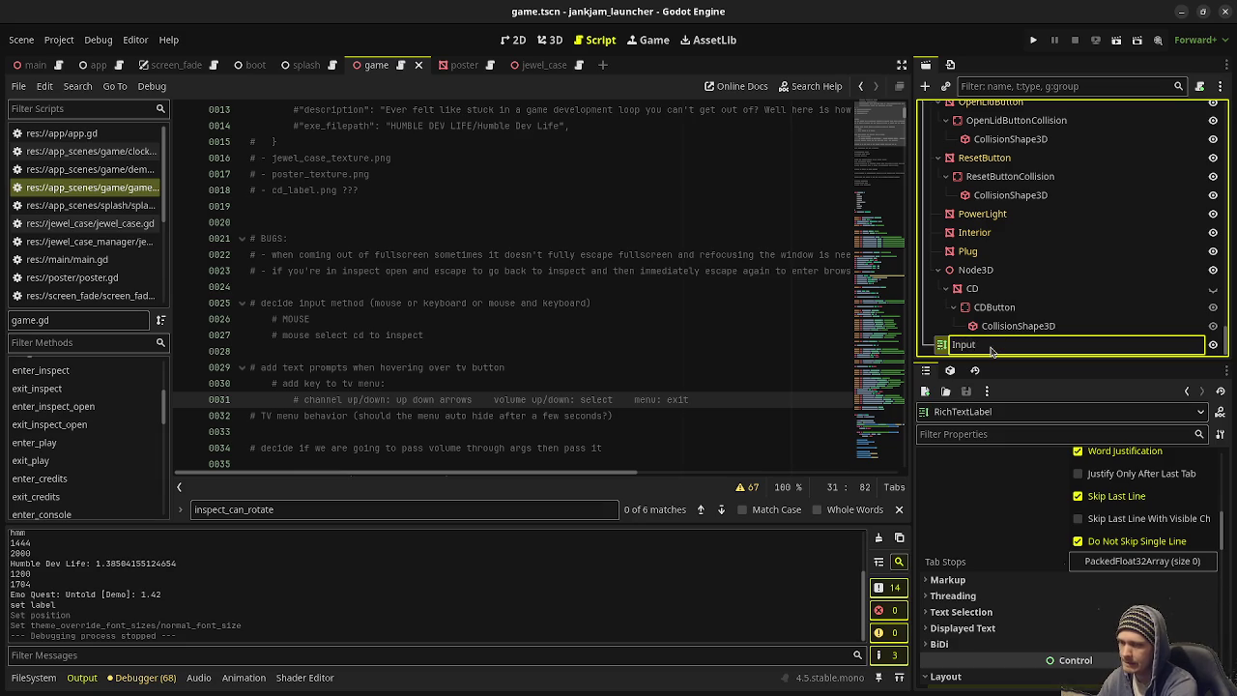
{"action": "type", "text": "Guide"}
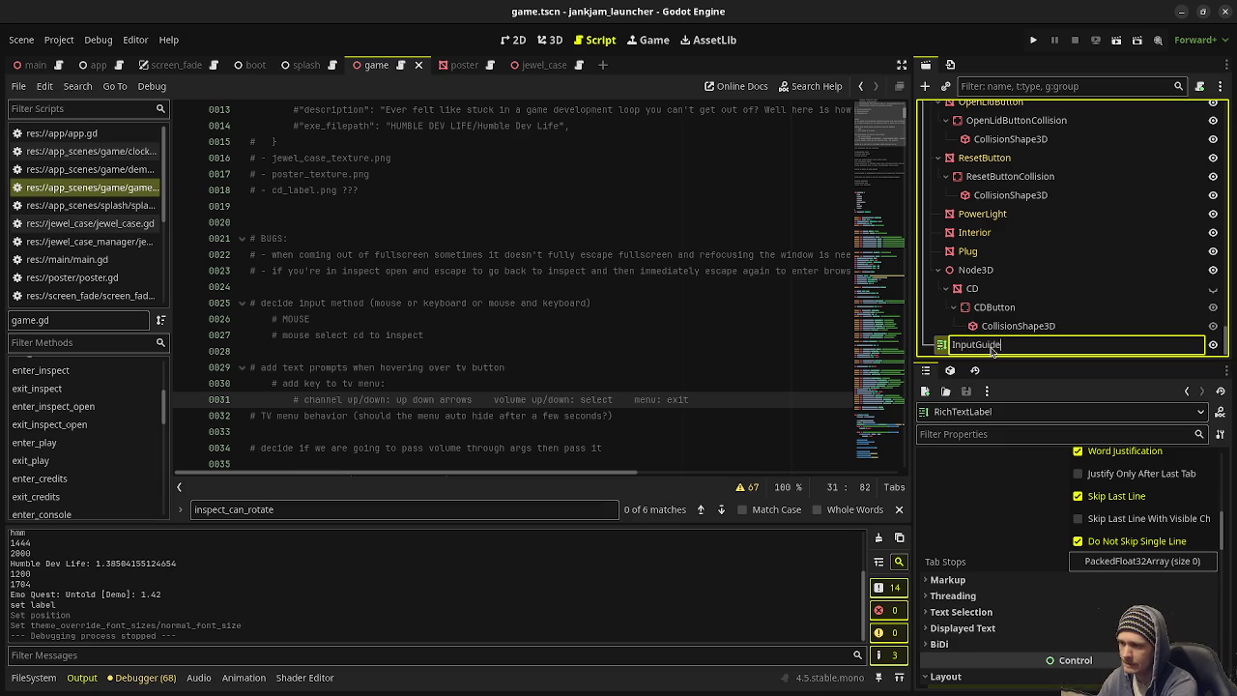
{"action": "type", "text": "Text"}
{"action": "key", "text": "Return"}
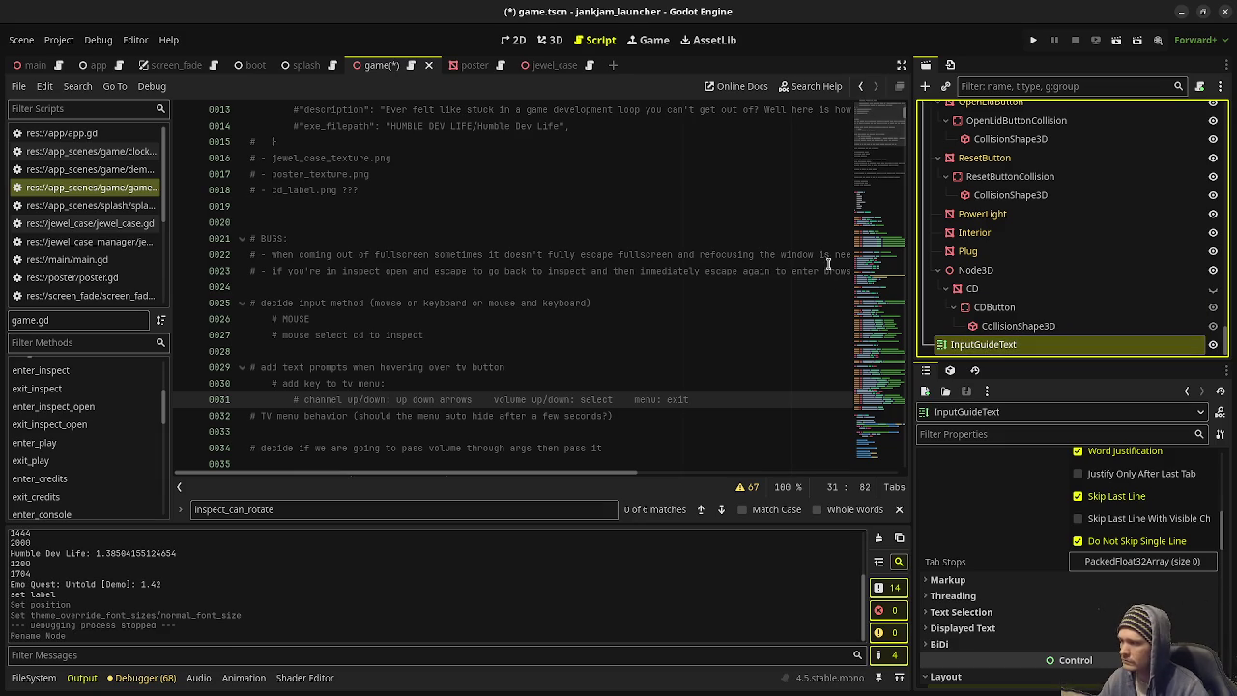
{"action": "scroll", "coordinate": [522, 359], "scroll_direction": "down", "scroll_amount": 13}
{"action": "scroll", "coordinate": [522, 360], "scroll_direction": "down", "scroll_amount": 20}
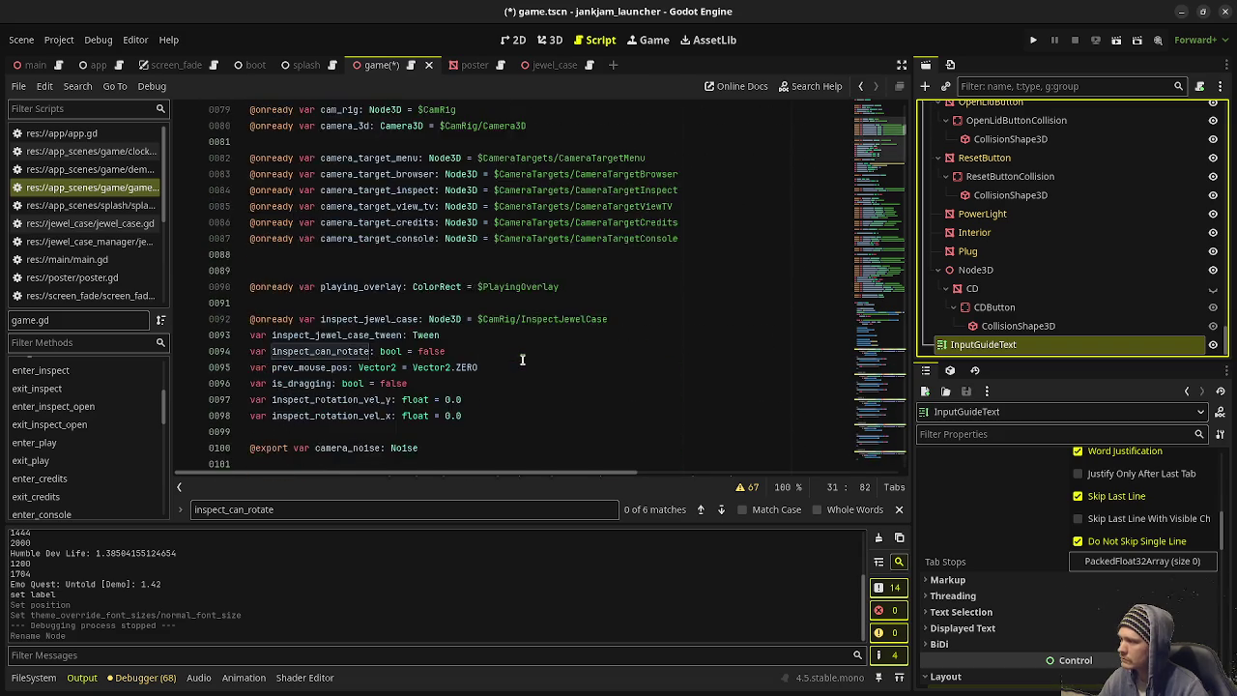
{"action": "scroll", "coordinate": [522, 360], "scroll_direction": "down", "scroll_amount": 5}
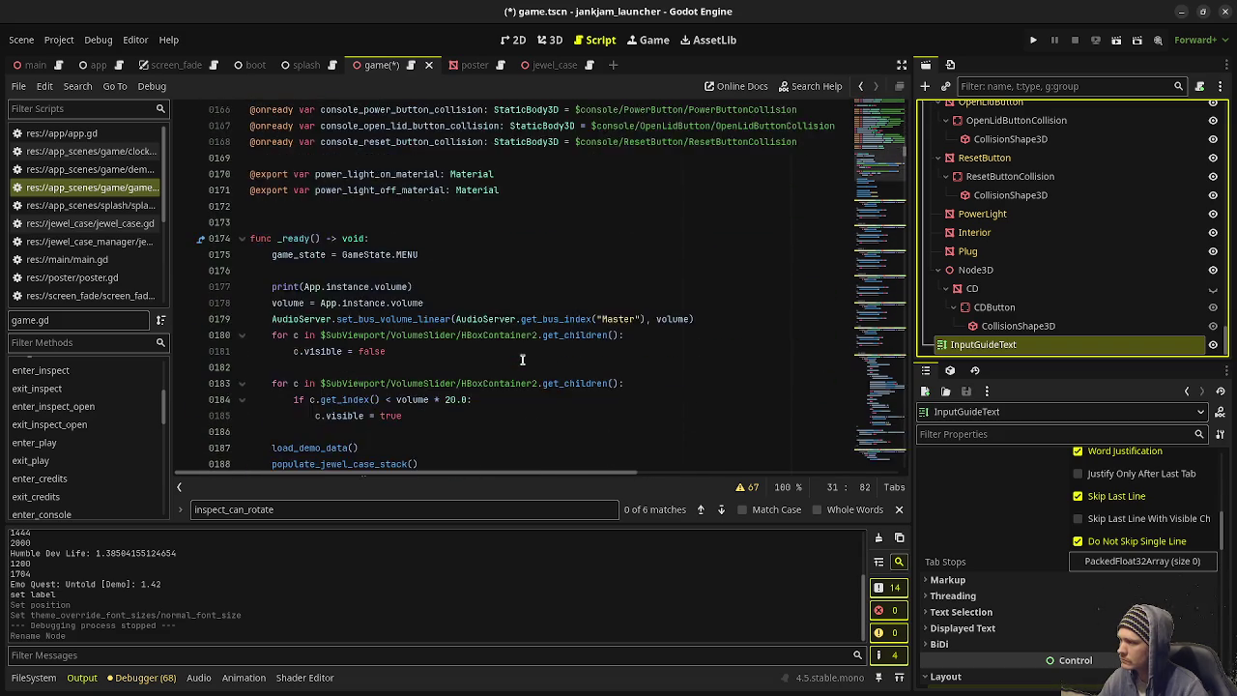
{"action": "scroll", "coordinate": [522, 359], "scroll_direction": "up", "scroll_amount": 2}
{"action": "left_click_drag", "start_coordinate": [983, 345], "coordinate": [319, 302]}
{"action": "left_click", "coordinate": [602, 290]}
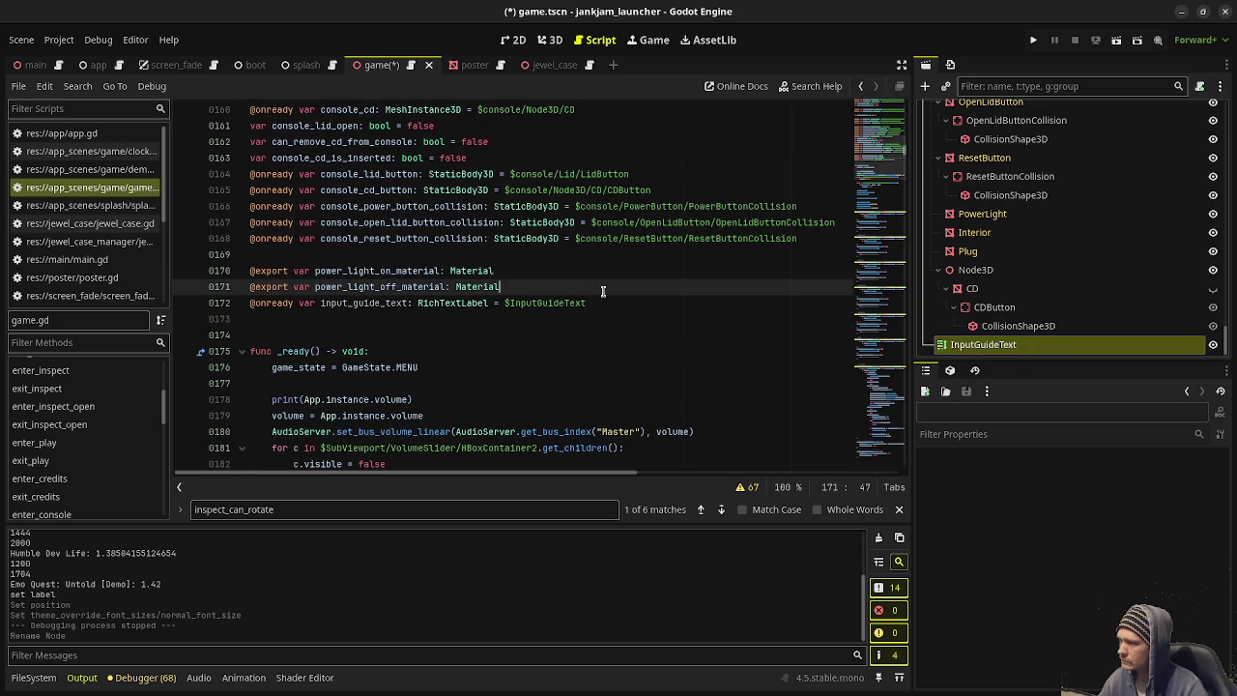
{"action": "key", "text": "Return"}
{"action": "key", "text": "ctrl+s"}
{"action": "double_click", "coordinate": [342, 317]}
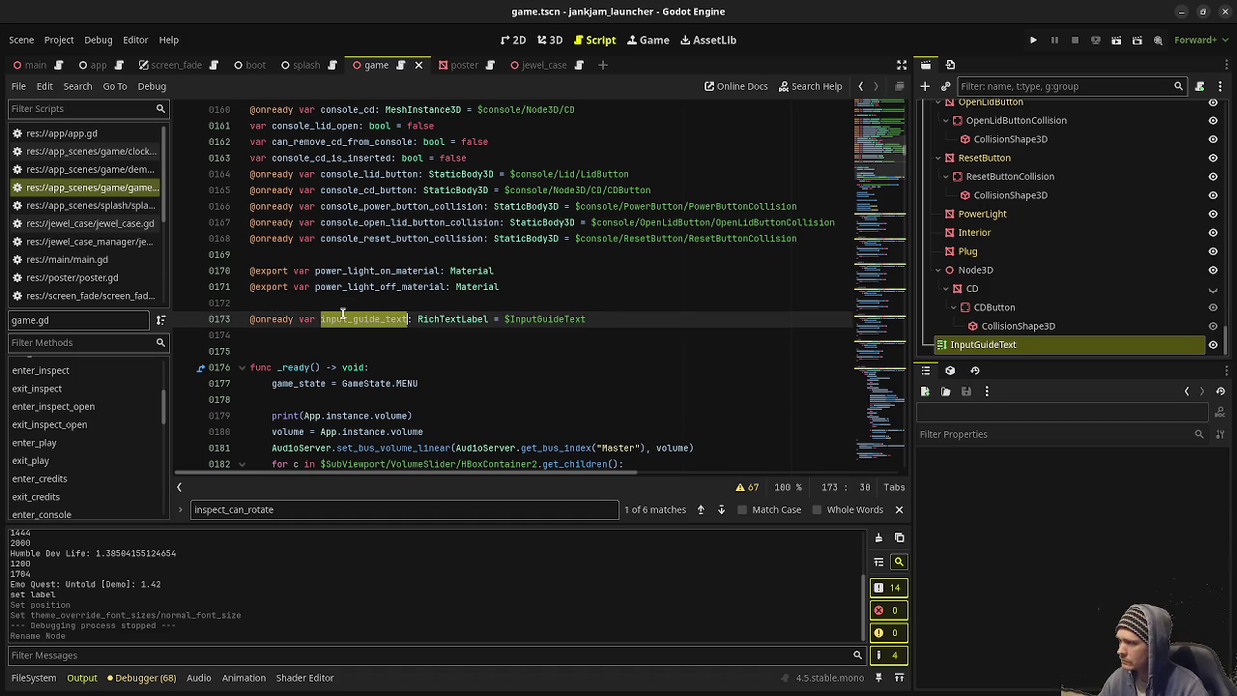
{"action": "key", "text": "ctrl+End"}
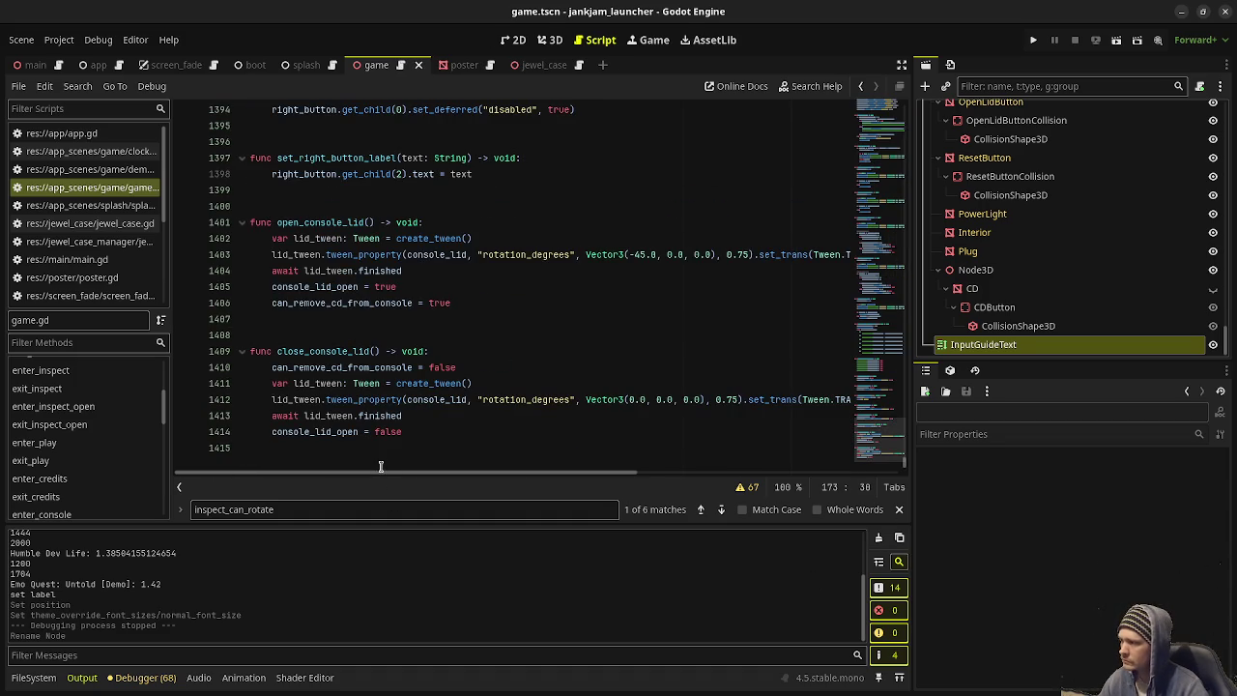
Step: Add set_input_guide_text(message: String) -> void that assigns message to input_guide_text.text
{"action": "key", "text": "Return"}
{"action": "key", "text": "Return"}
{"action": "type", "text": "func set_"}
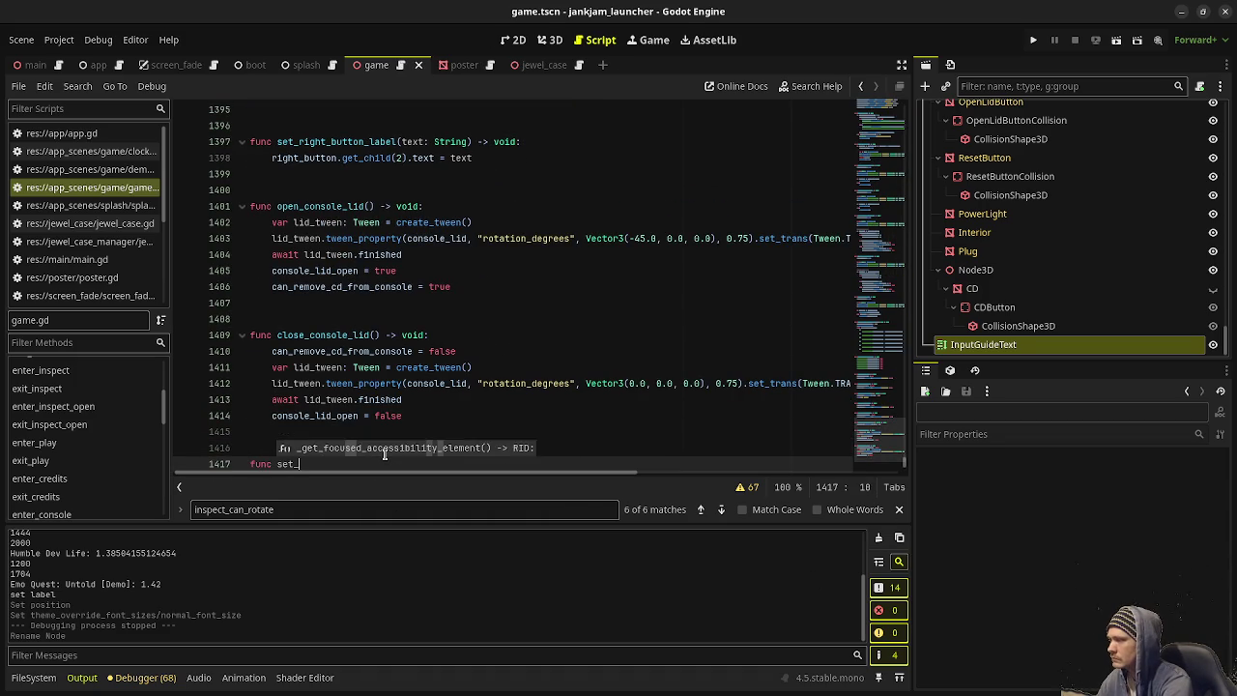
{"action": "type", "text": "input_guide_te"}
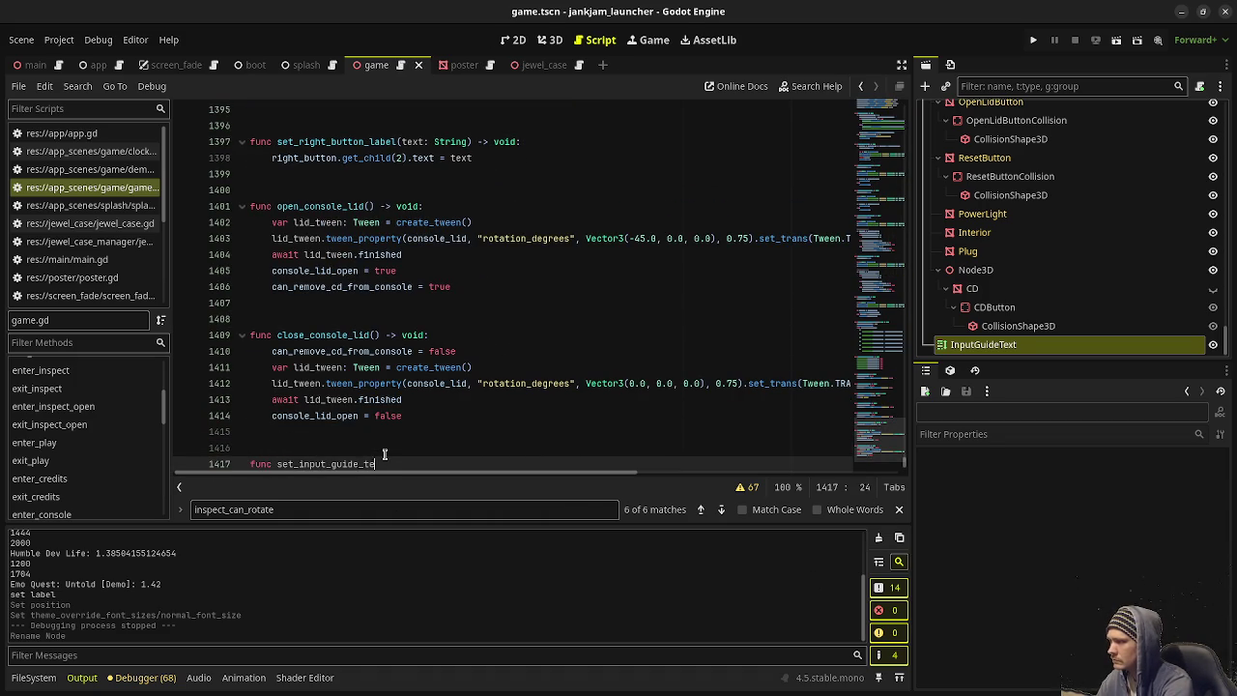
{"action": "type", "text": "xt(message: String) -> void:"}
{"action": "key", "text": "Return"}
{"action": "type", "text": "input_guide_text"}
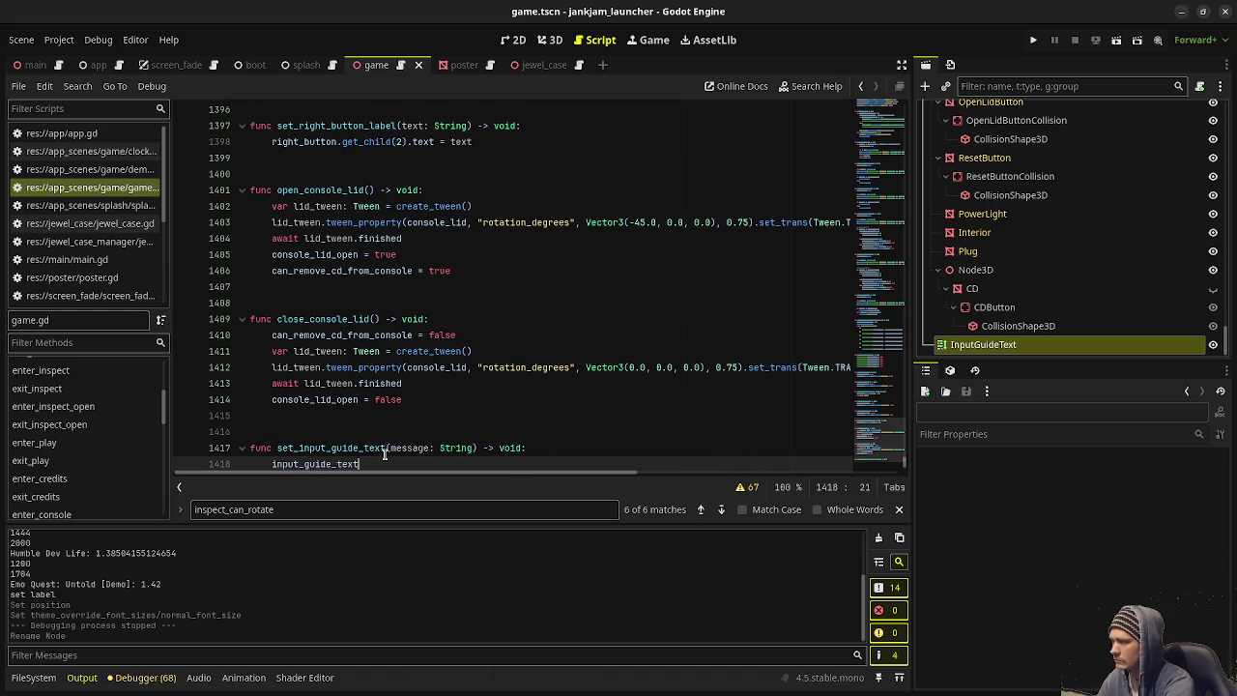
{"action": "type", "text": ".text = "}
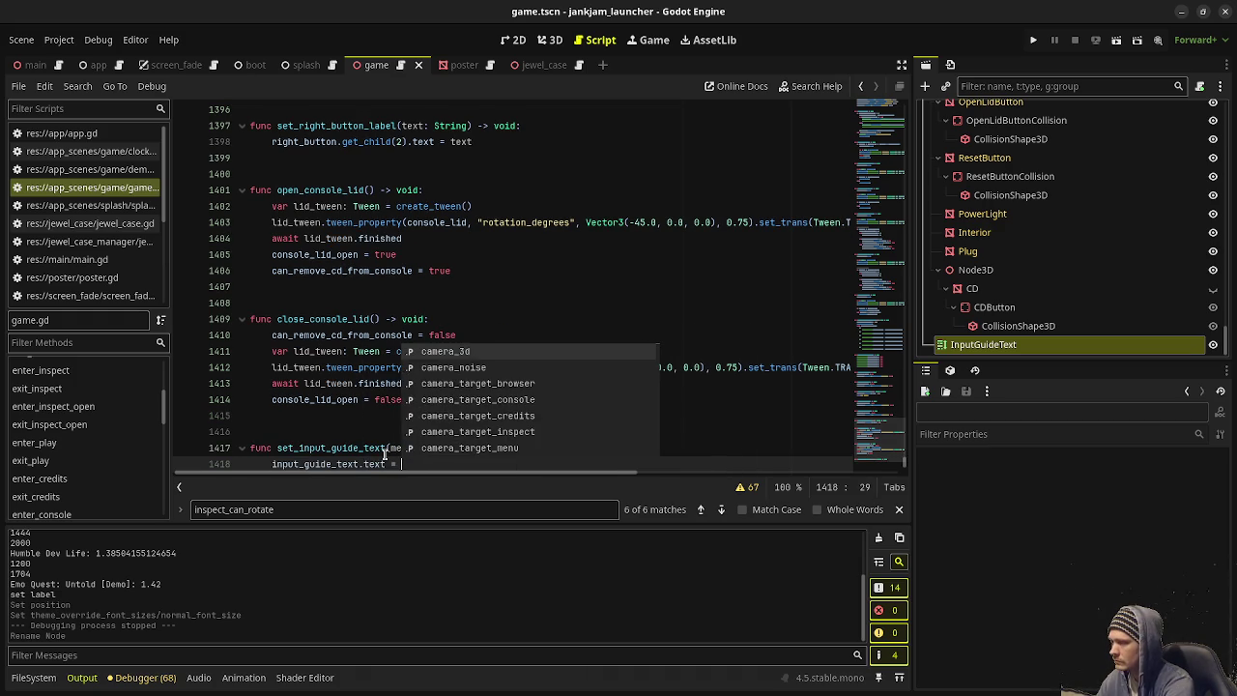
{"action": "type", "text": "message"}
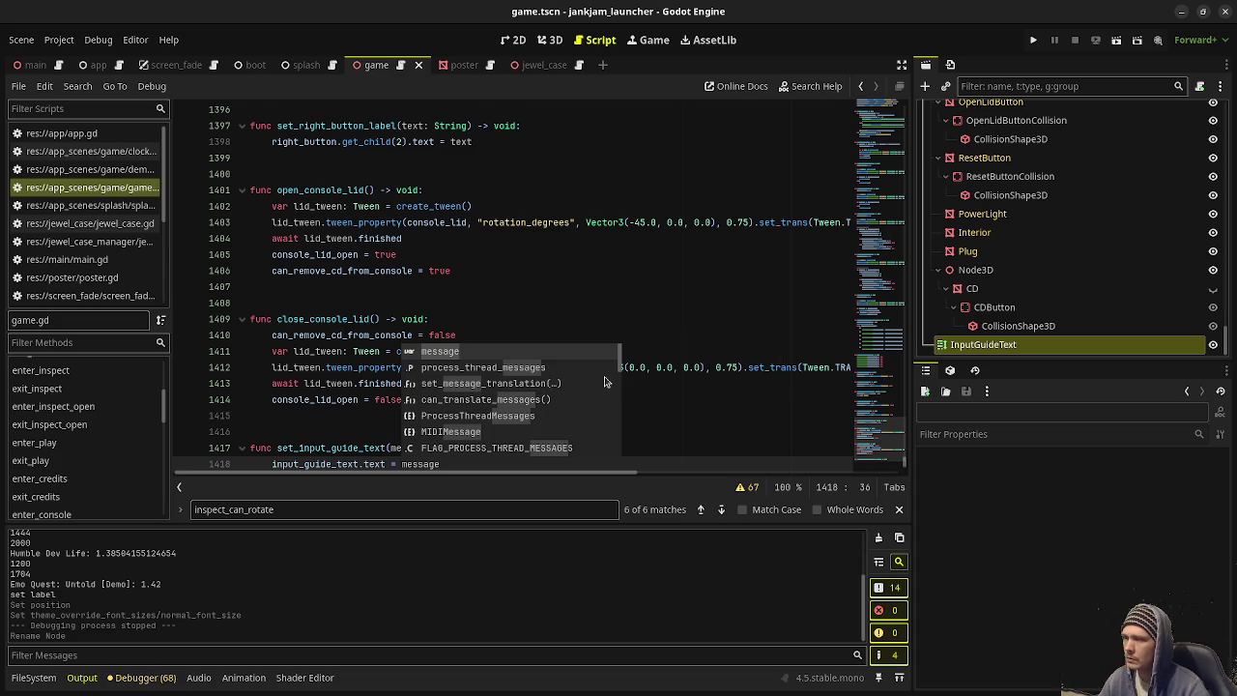
{"action": "key", "text": "Escape"}
{"action": "left_click", "coordinate": [860, 115]}
{"action": "scroll", "coordinate": [428, 357], "scroll_direction": "down", "scroll_amount": 20}
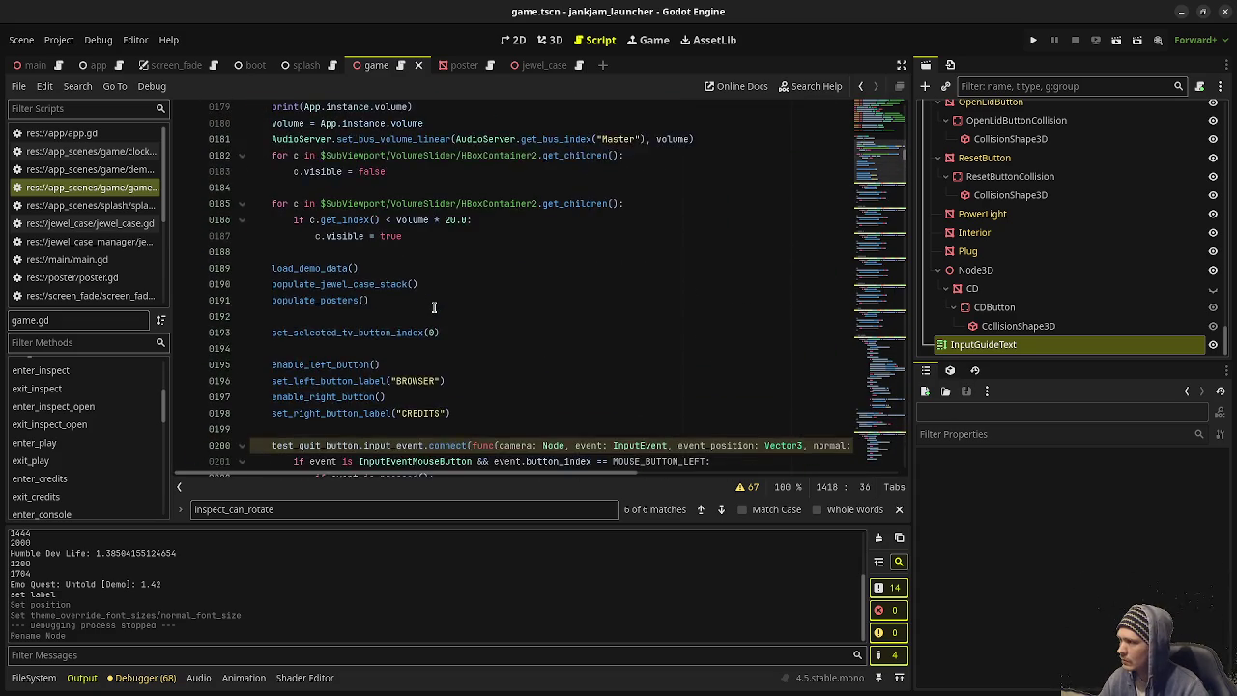
Step: Insert set_input_guide_text("") after the volume loop in _ready and save
{"action": "scroll", "coordinate": [437, 299], "scroll_direction": "up", "scroll_amount": 1}
{"action": "left_click", "coordinate": [443, 288]}
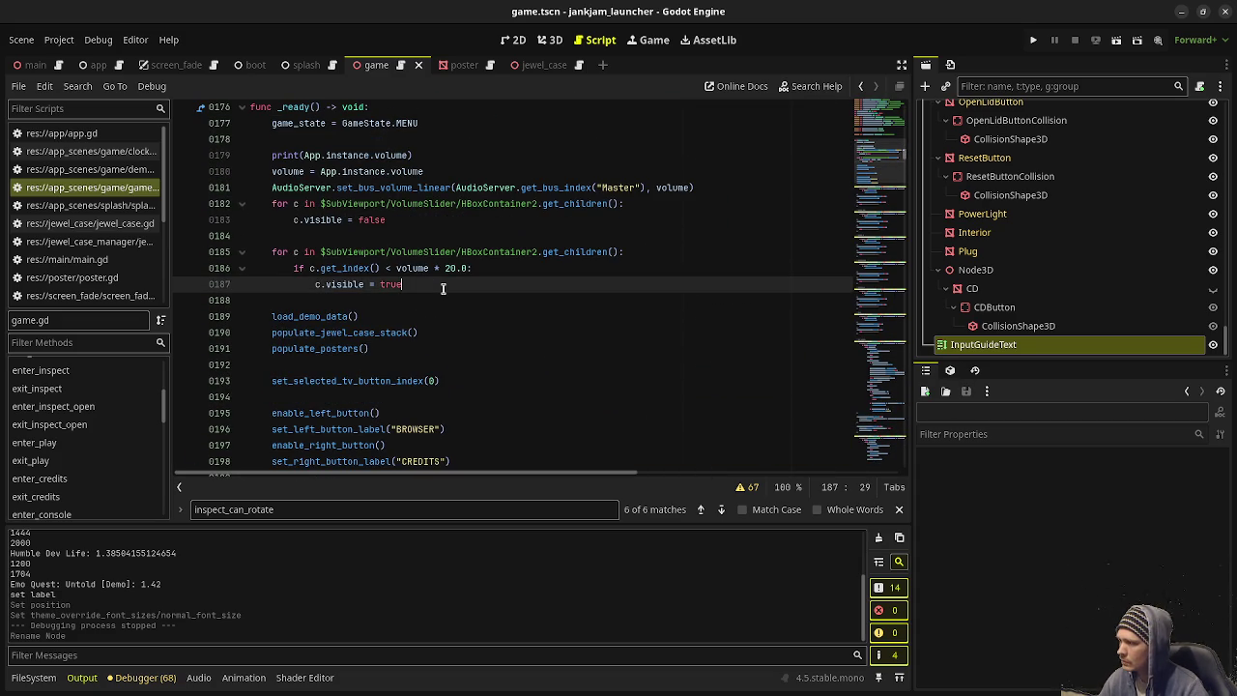
{"action": "key", "text": "Return"}
{"action": "key", "text": "Return"}
{"action": "key", "text": "BackSpace"}
{"action": "type", "text": "set_in"}
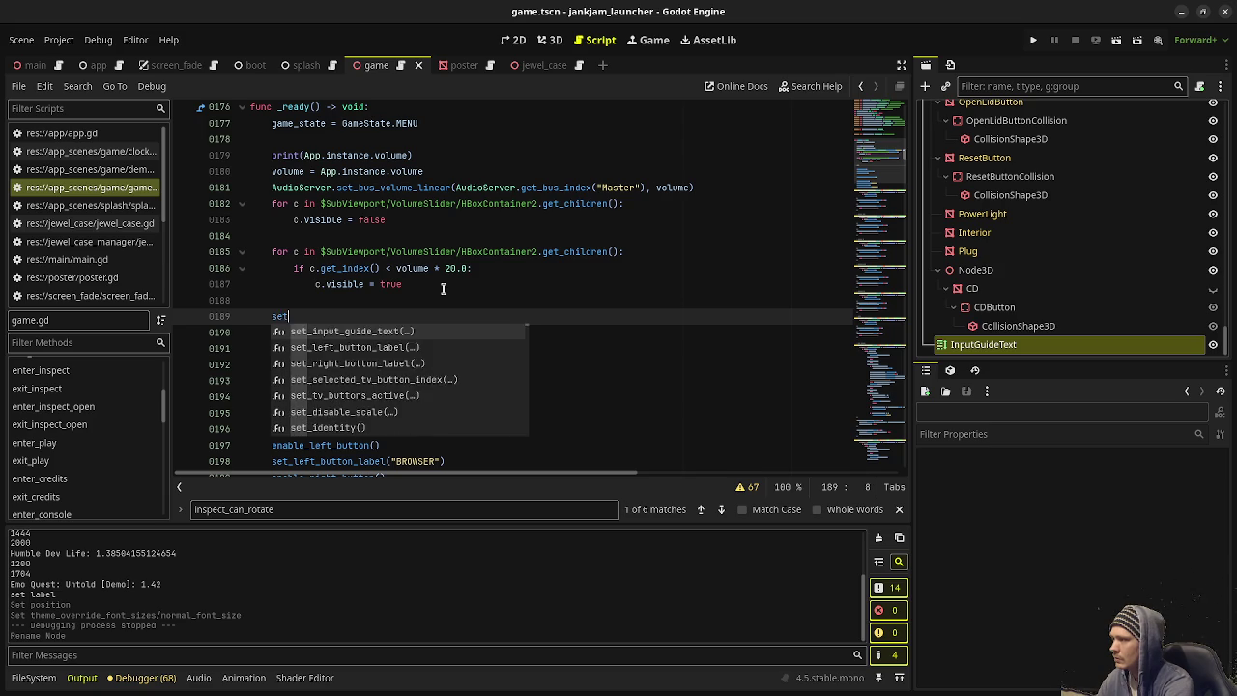
{"action": "key", "text": "Return"}
{"action": "type", "text": "\"\""}
{"action": "key", "text": "ctrl+s"}
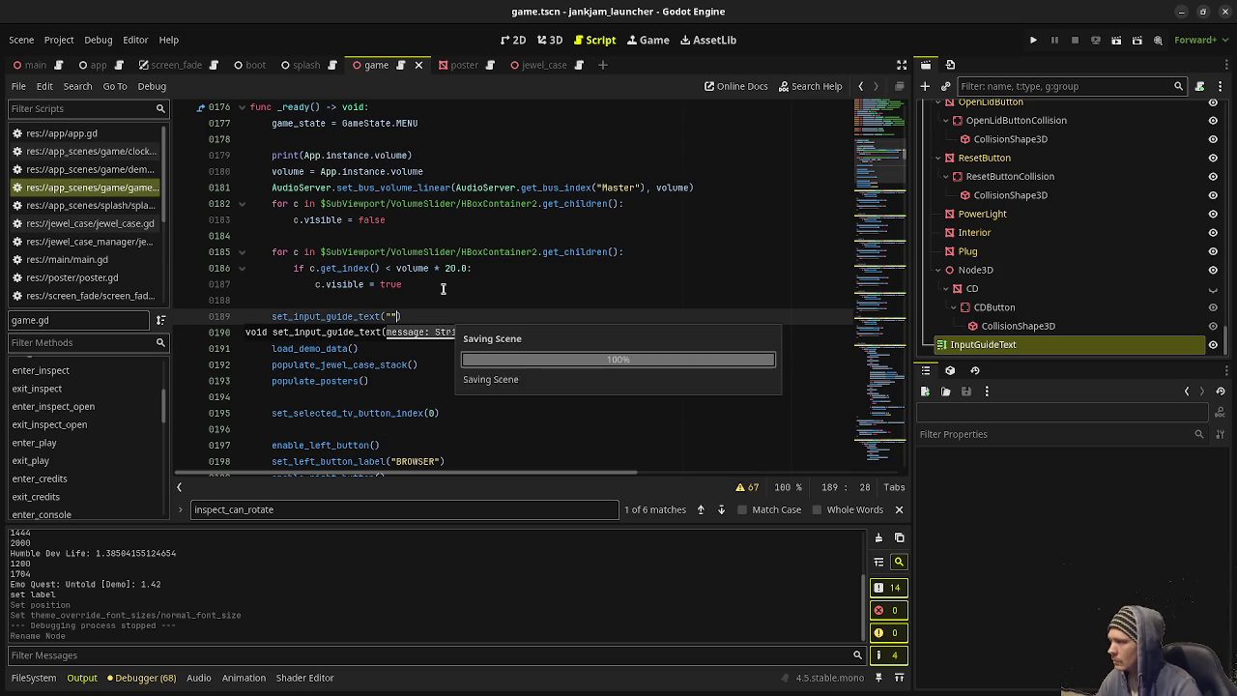
Step: Select the new set_input_guide_text line, then jump to the enter_menu function
{"action": "left_click_drag", "start_coordinate": [414, 315], "coordinate": [274, 315]}
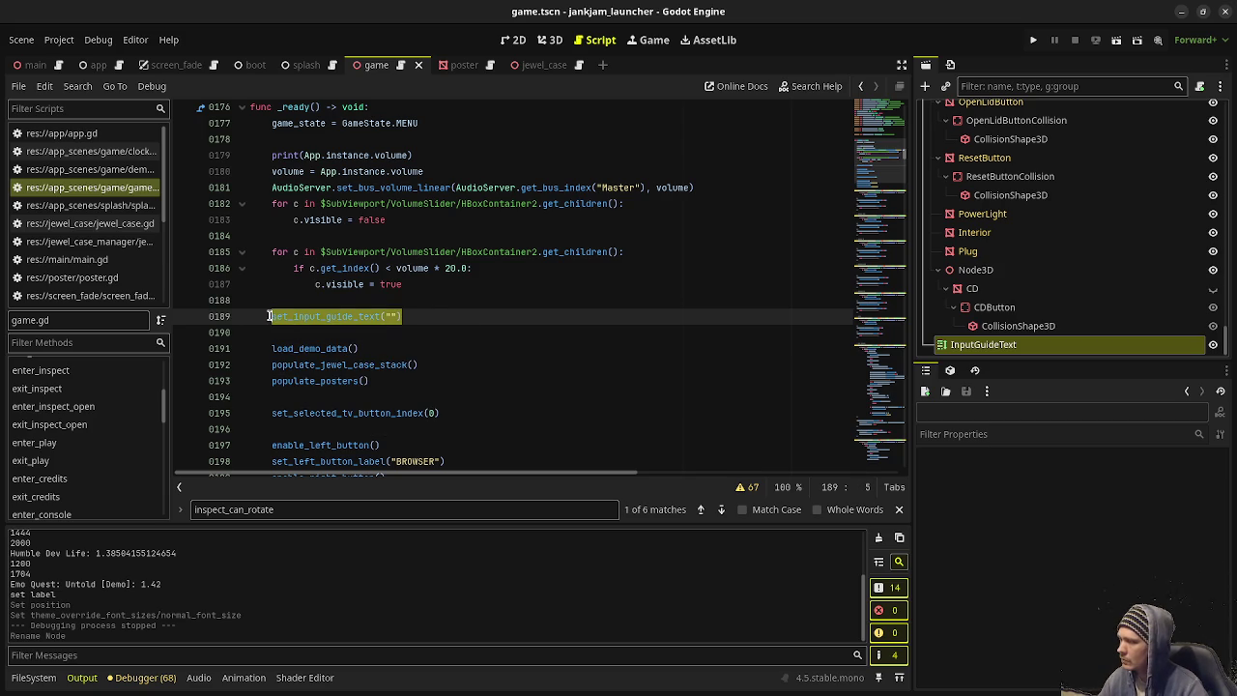
{"action": "scroll", "coordinate": [590, 379], "scroll_direction": "down", "scroll_amount": 5}
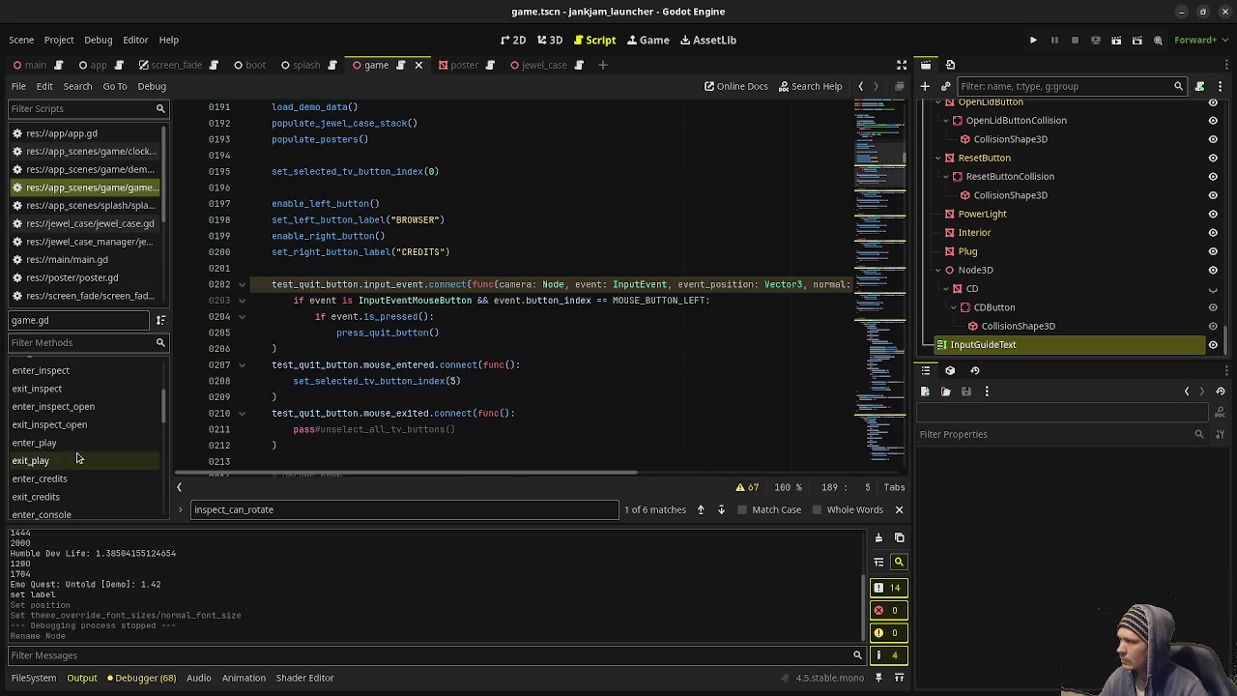
{"action": "scroll", "coordinate": [92, 446], "scroll_direction": "up", "scroll_amount": 3}
{"action": "scroll", "coordinate": [92, 445], "scroll_direction": "up", "scroll_amount": 3}
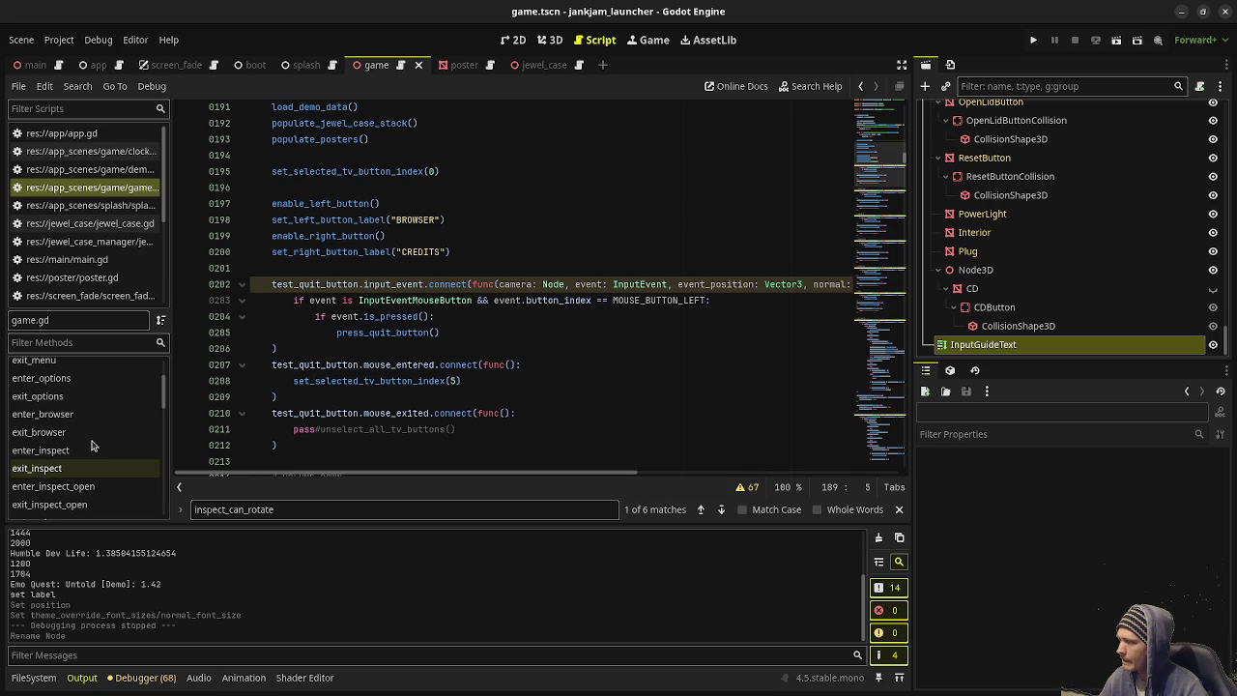
{"action": "left_click", "coordinate": [48, 383]}
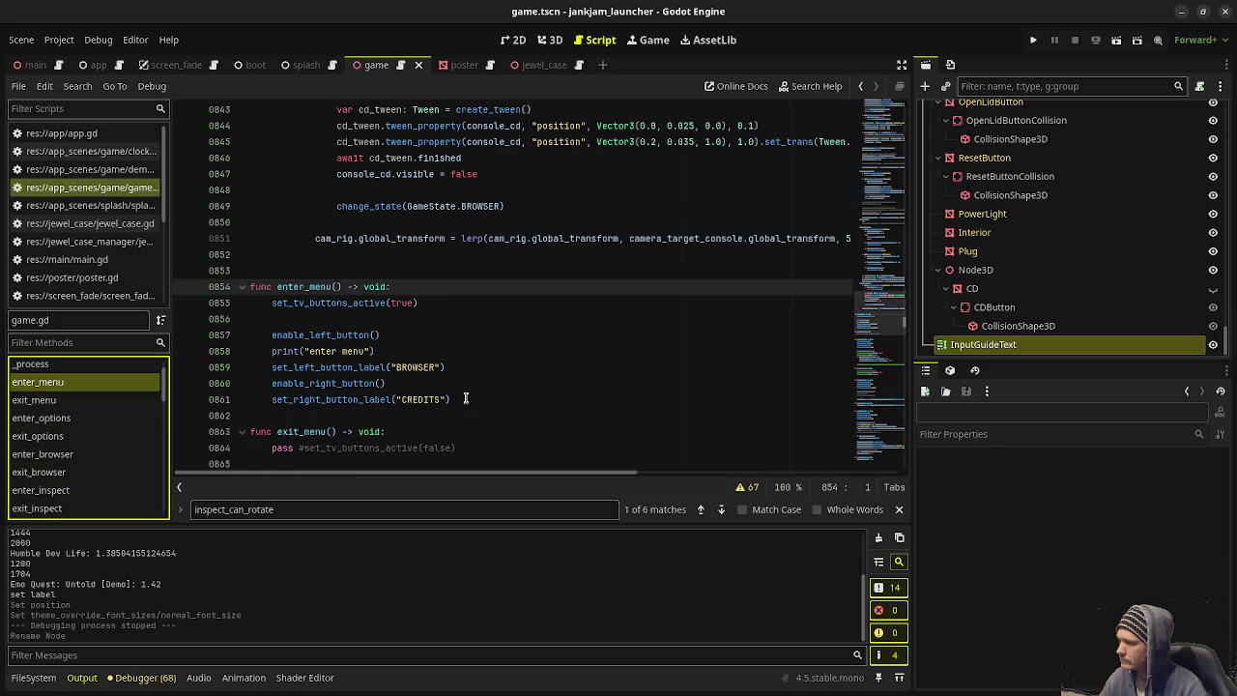
Step: Add a guide call to enter_menu beginning "Left/Right Arrows: Cycle"
{"action": "left_click", "coordinate": [421, 286]}
{"action": "key", "text": "Return"}
{"action": "type", "text": "set_input_guide_text(\"\")"}
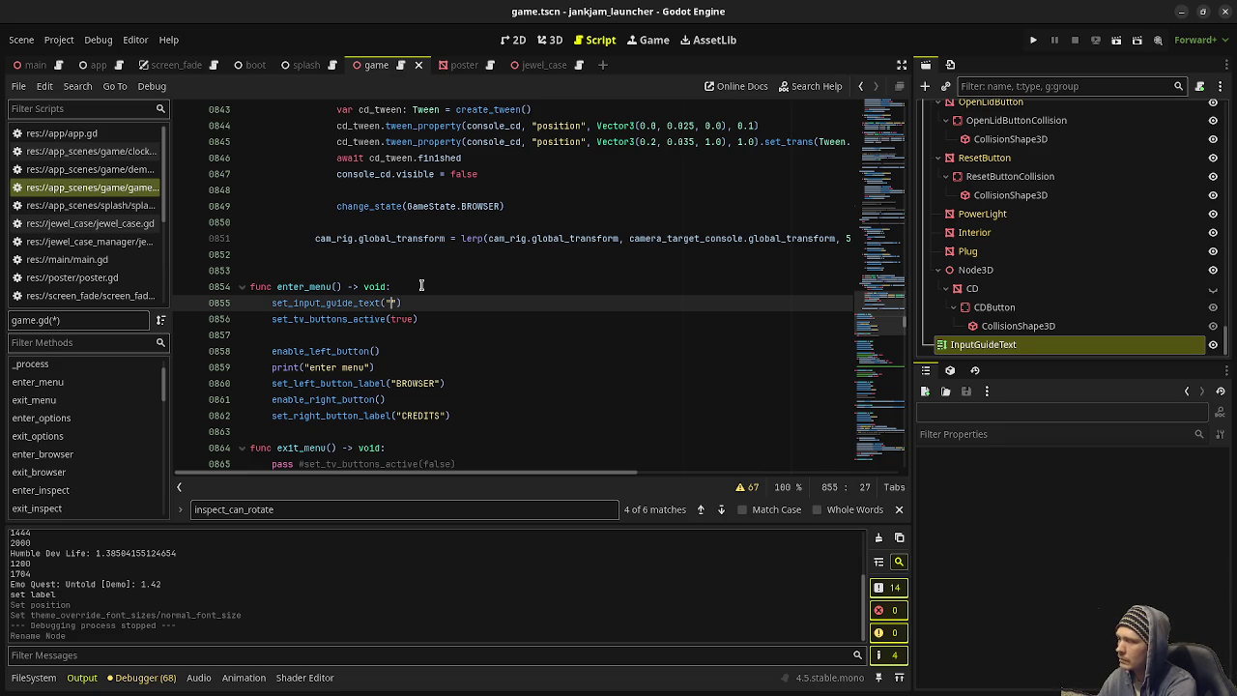
{"action": "type", "text": "Left/Right Arrow"}
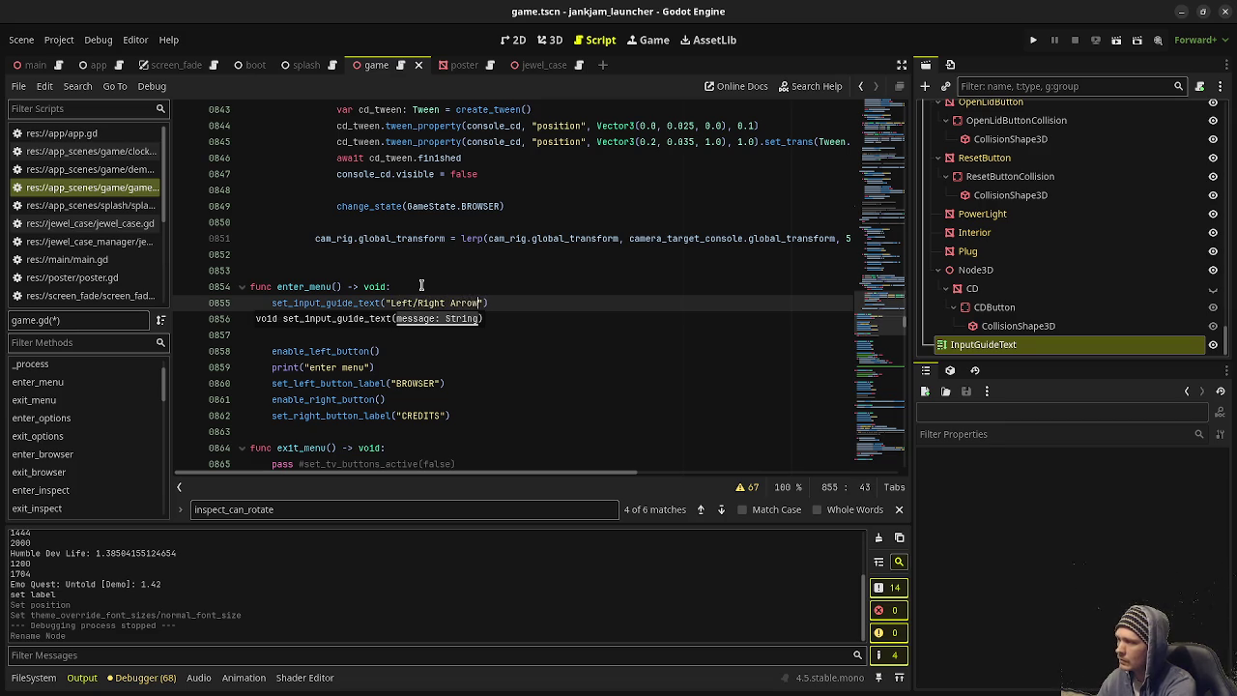
{"action": "type", "text": "s:"}
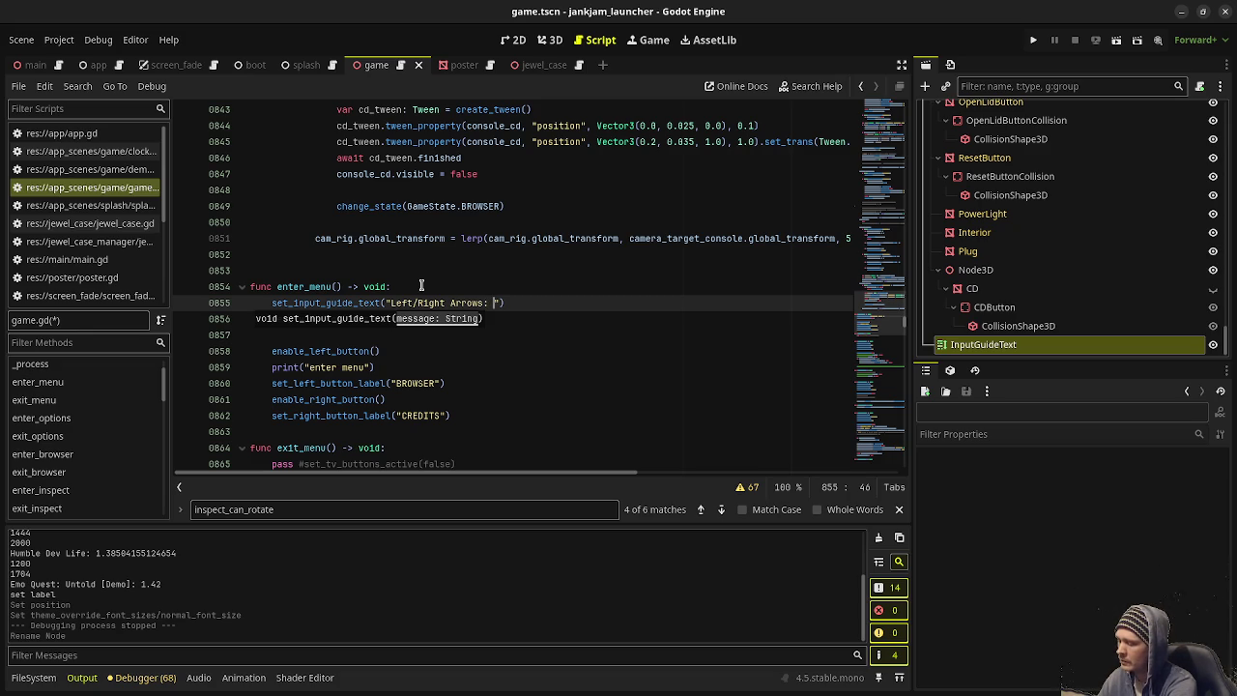
{"action": "type", "text": "Move"}
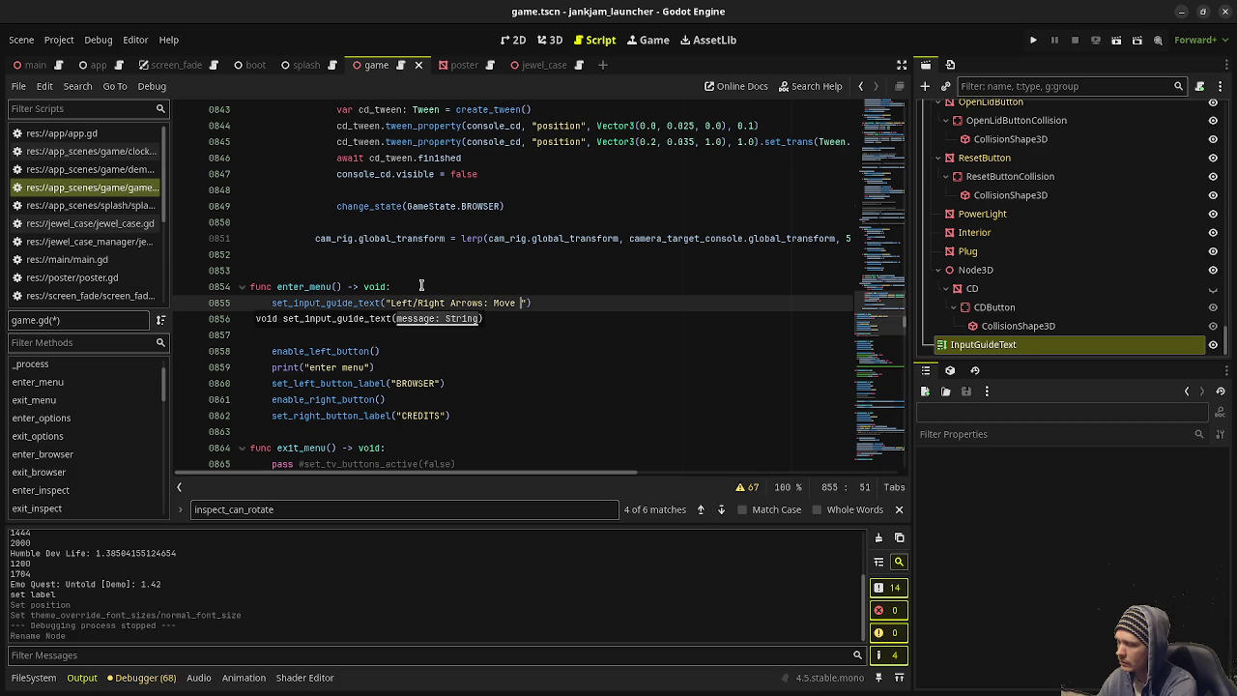
{"action": "key", "text": "BackSpace"}
{"action": "key", "text": "BackSpace"}
{"action": "key", "text": "BackSpace"}
{"action": "type", "text": "Cycle TV"}
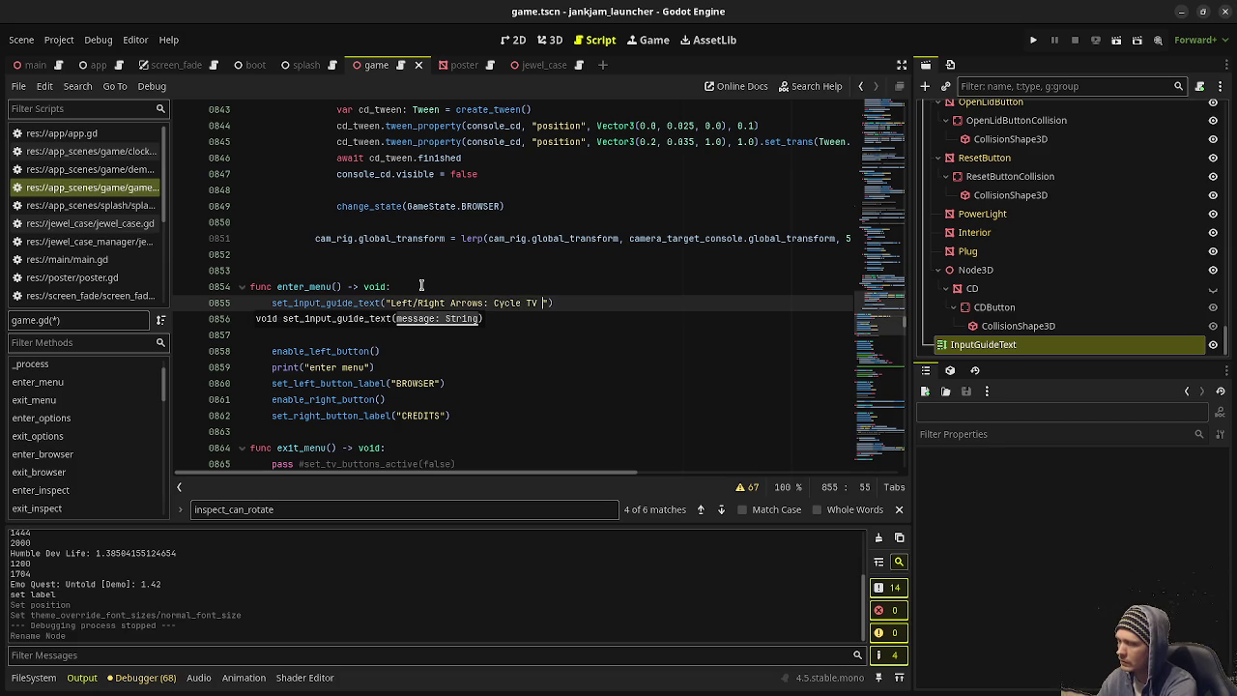
Step: Finish the prompt as "…Cycle through TV buttons Space: Press selected TV button" and save game.gd
{"action": "key", "text": "BackSpace"}
{"action": "key", "text": "BackSpace"}
{"action": "key", "text": "BackSpace"}
{"action": "type", "text": "through TV "}
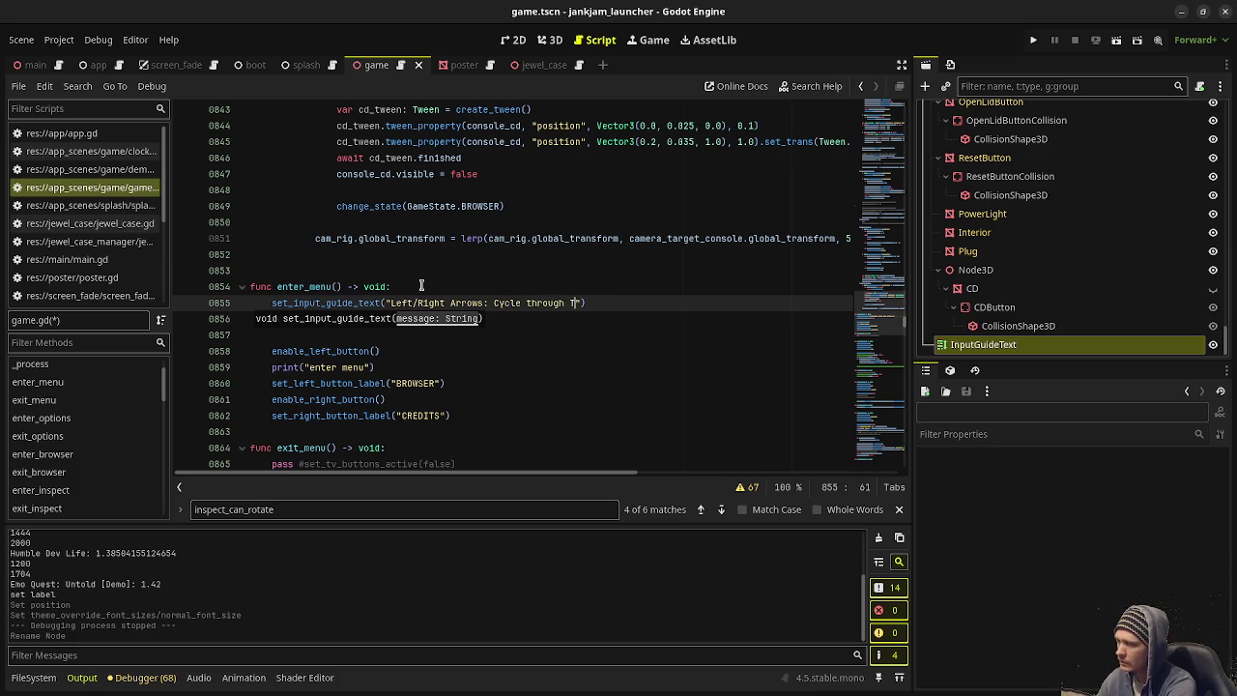
{"action": "type", "text": "buttons"}
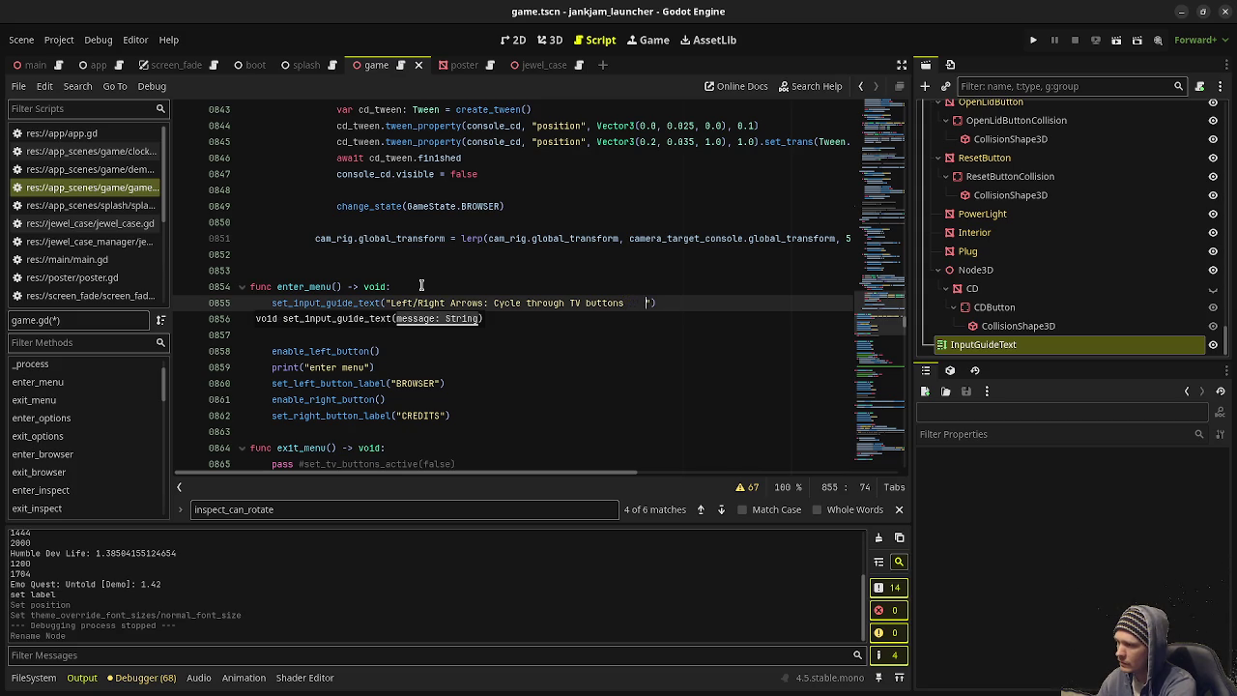
{"action": "type", "text": "    Space: "}
{"action": "type", "text": "Selec"}
{"action": "key", "text": "BackSpace"}
{"action": "key", "text": "BackSpace"}
{"action": "key", "text": "BackSpace"}
{"action": "type", "text": "Press"}
{"action": "type", "text": " TV butt"}
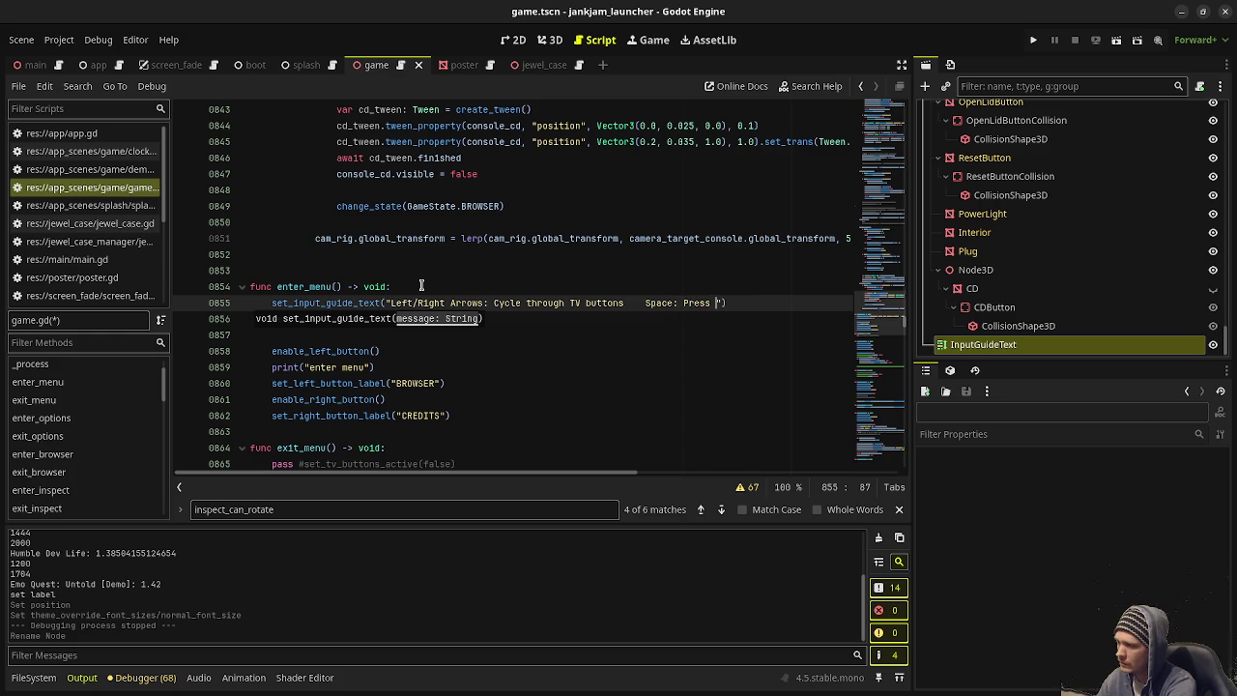
{"action": "type", "text": "on"}
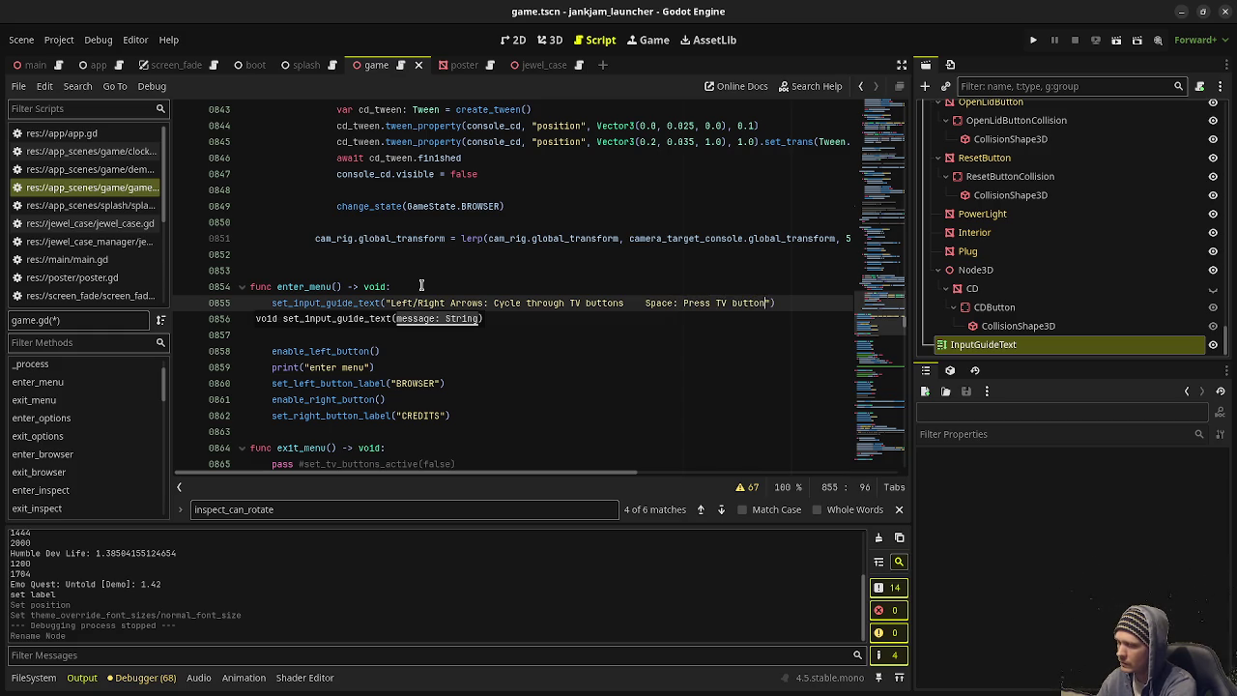
{"action": "key", "text": "BackSpace"}
{"action": "key", "text": "BackSpace"}
{"action": "key", "text": "BackSpace"}
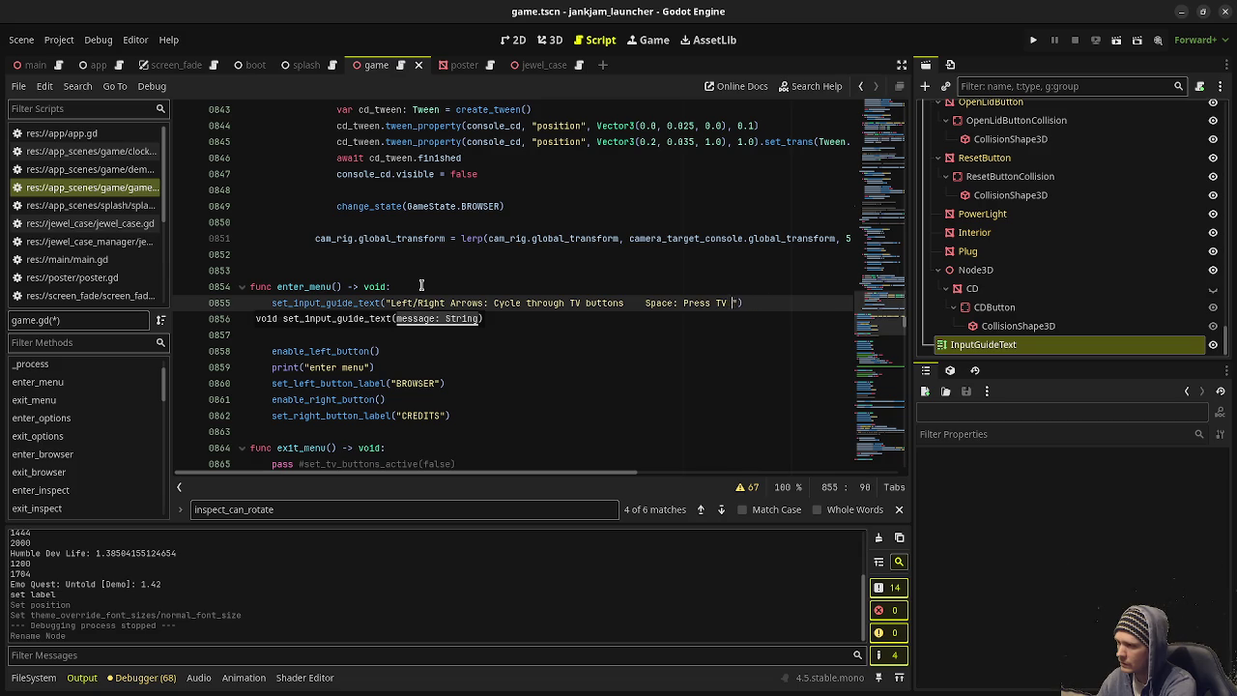
{"action": "type", "text": "selected TV butt"}
{"action": "type", "text": "on"}
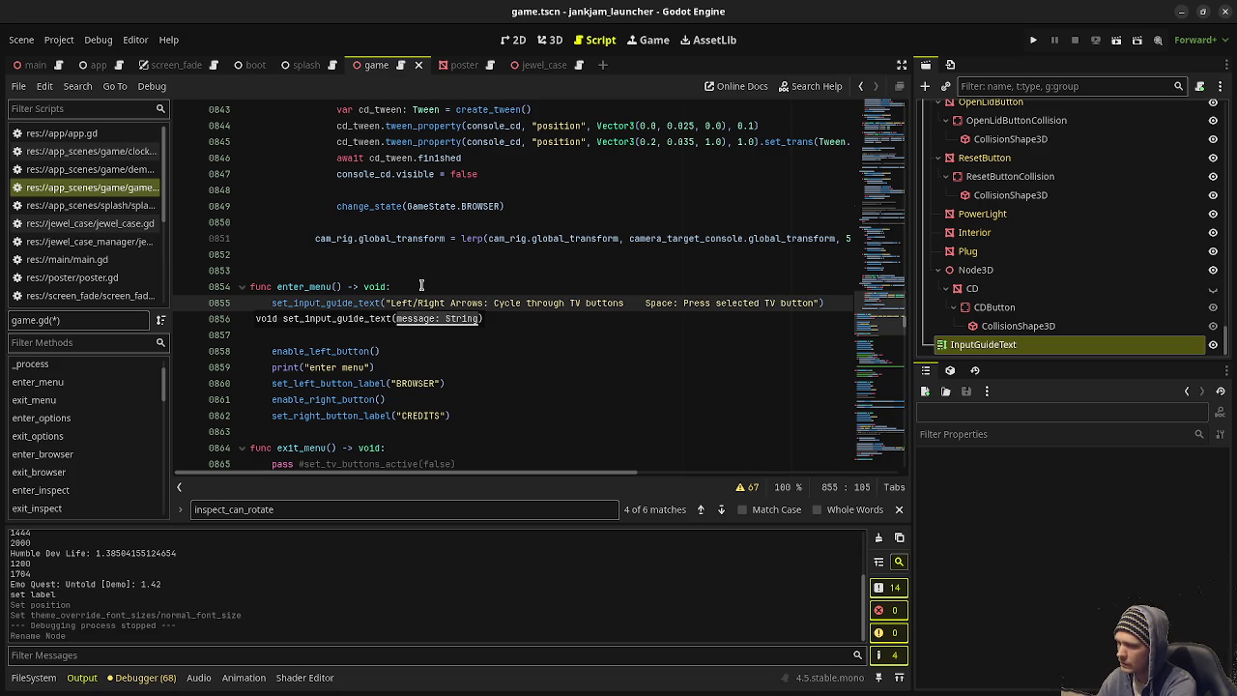
{"action": "key", "text": "ctrl+s"}
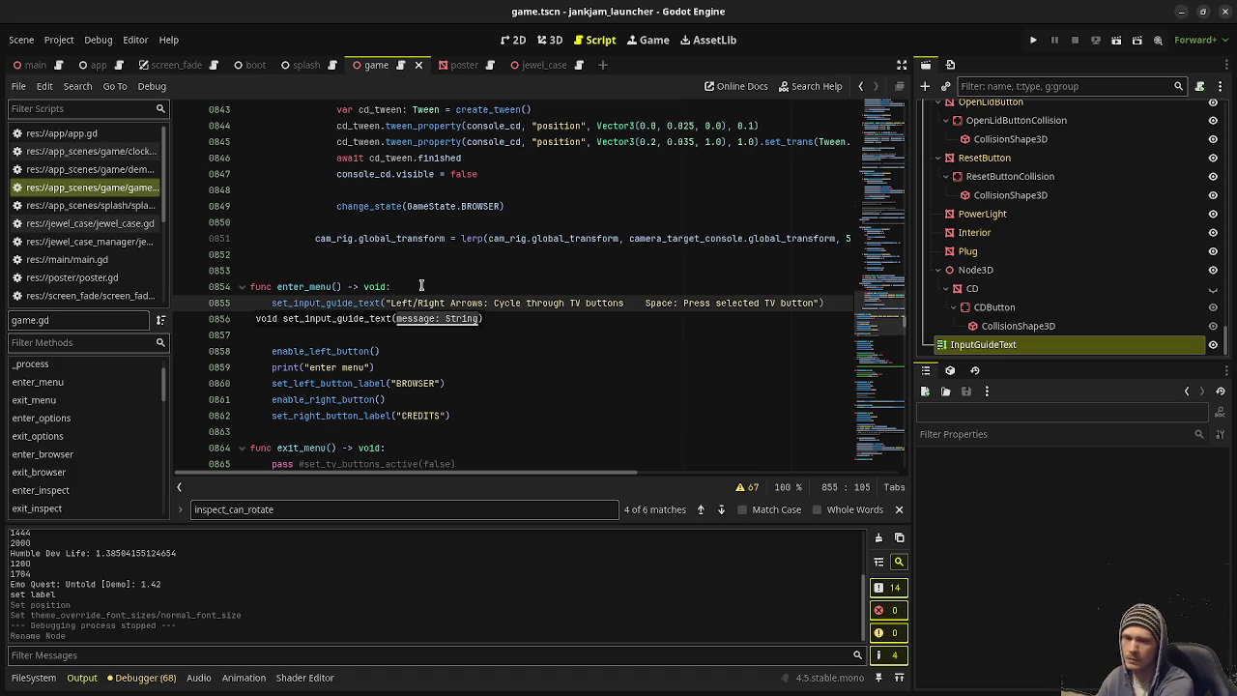
{"action": "scroll", "coordinate": [421, 286], "scroll_direction": "down", "scroll_amount": 3}
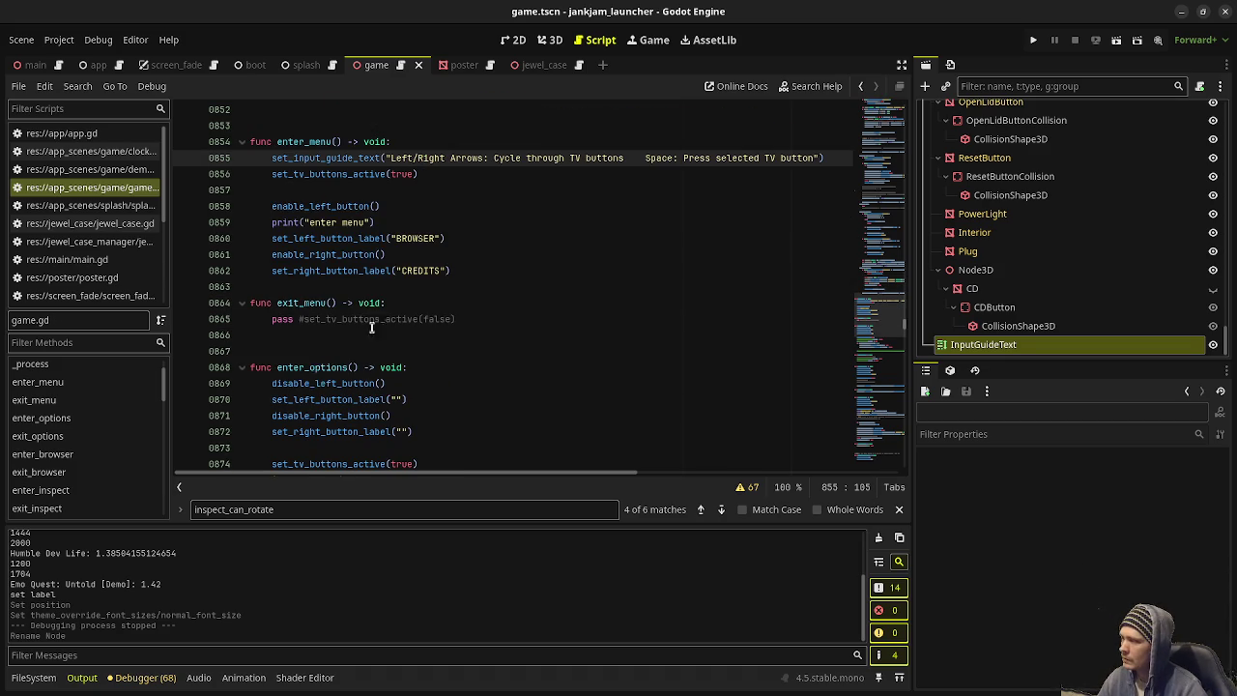
Step: Paste set_input_guide_text("") as the first line of enter_options and enter_browser
{"action": "left_click", "coordinate": [422, 367]}
{"action": "key", "text": "Return"}
{"action": "type", "text": "set_input_guide_text(\"\")"}
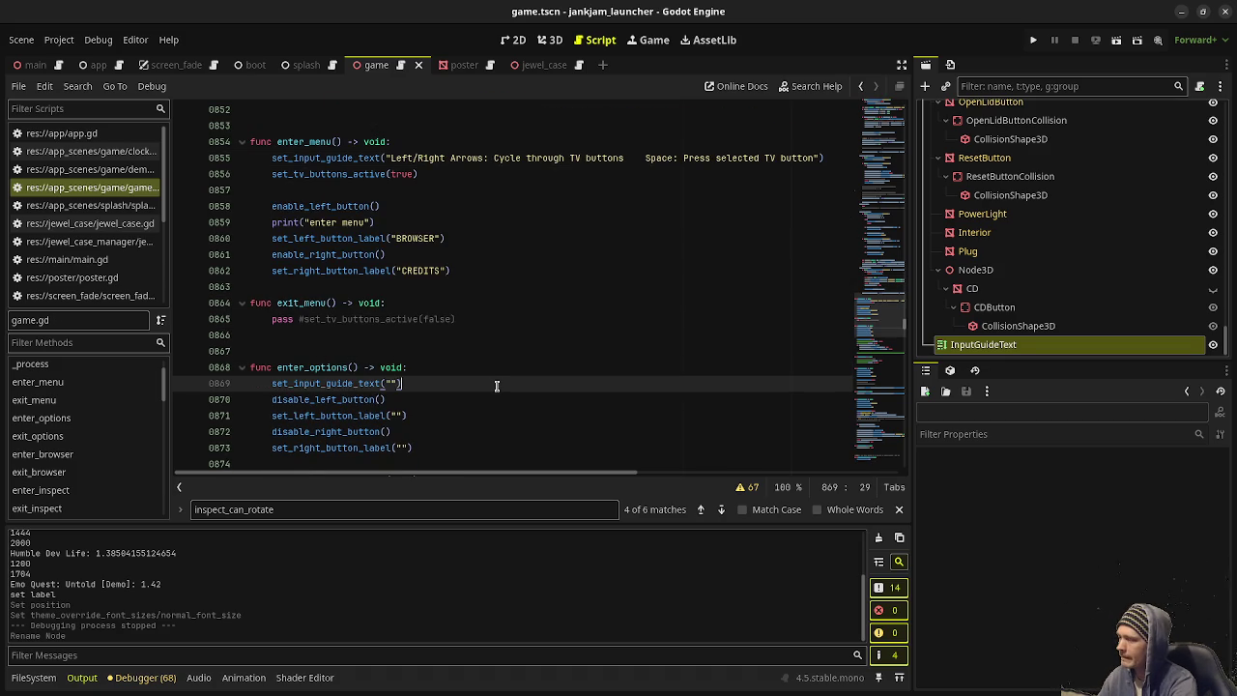
{"action": "key", "text": "Return"}
{"action": "scroll", "coordinate": [418, 288], "scroll_direction": "down", "scroll_amount": 8}
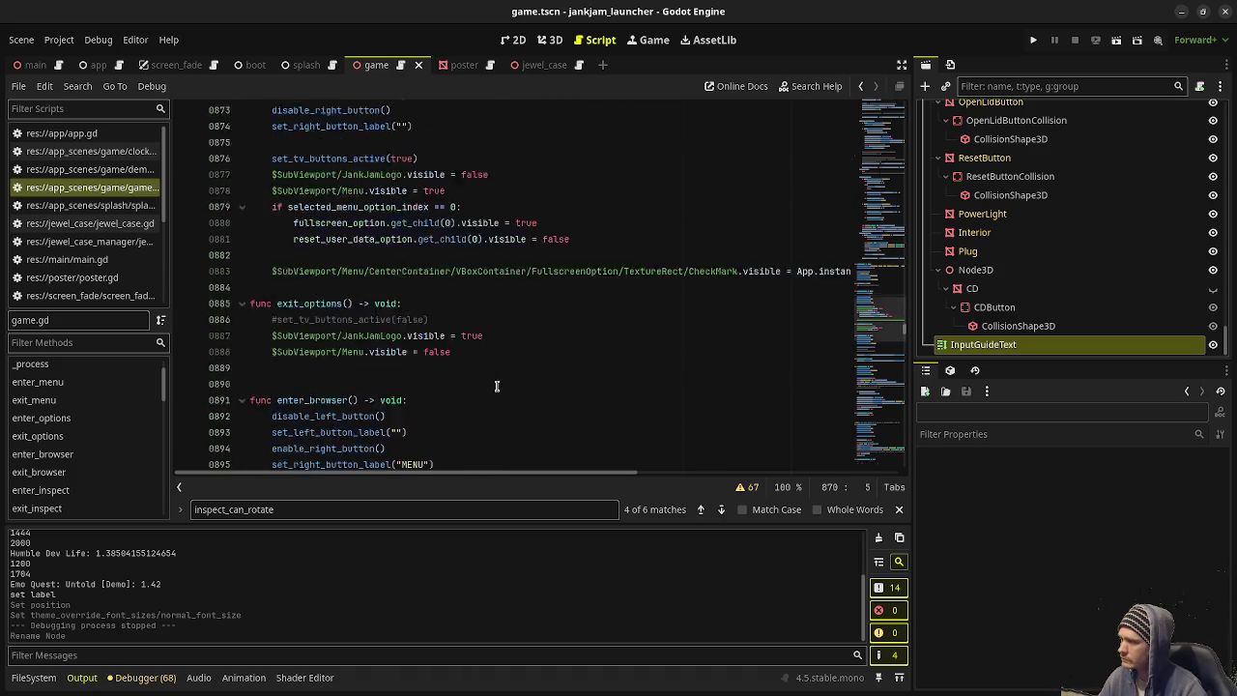
{"action": "left_click", "coordinate": [435, 351]}
{"action": "key", "text": "Return"}
{"action": "type", "text": "set_input_guide_text(\"\")"}
{"action": "key", "text": "Return"}
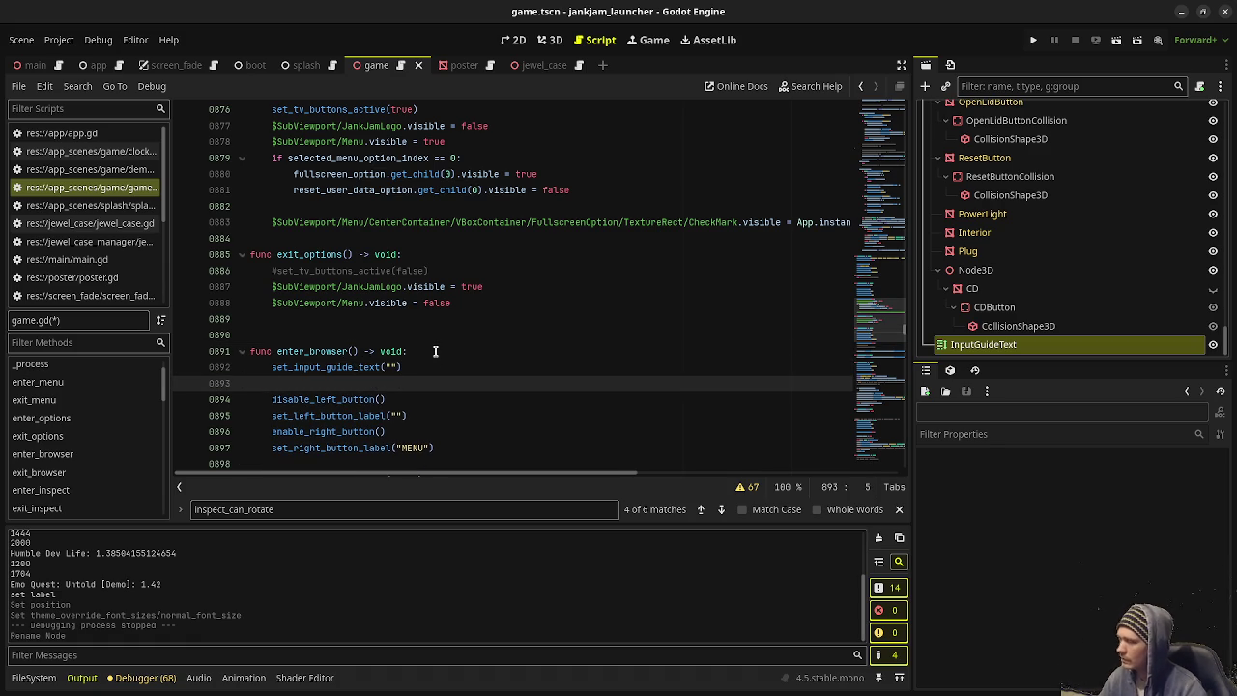
Step: Paste the empty guide call into enter_inspect and enter_inspect_open
{"action": "scroll", "coordinate": [435, 350], "scroll_direction": "down", "scroll_amount": 6}
{"action": "left_click", "coordinate": [434, 351]}
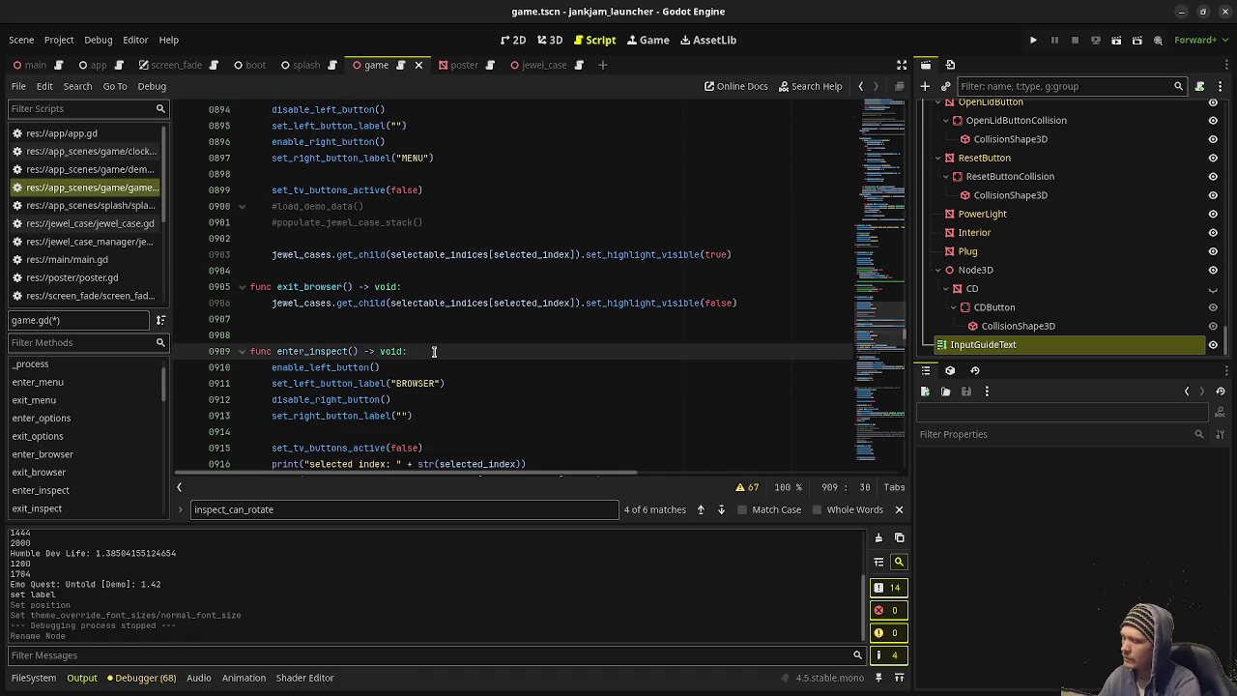
{"action": "key", "text": "Return"}
{"action": "type", "text": "set_input_guide_text(\"\")"}
{"action": "key", "text": "Return"}
{"action": "scroll", "coordinate": [434, 351], "scroll_direction": "down", "scroll_amount": 12}
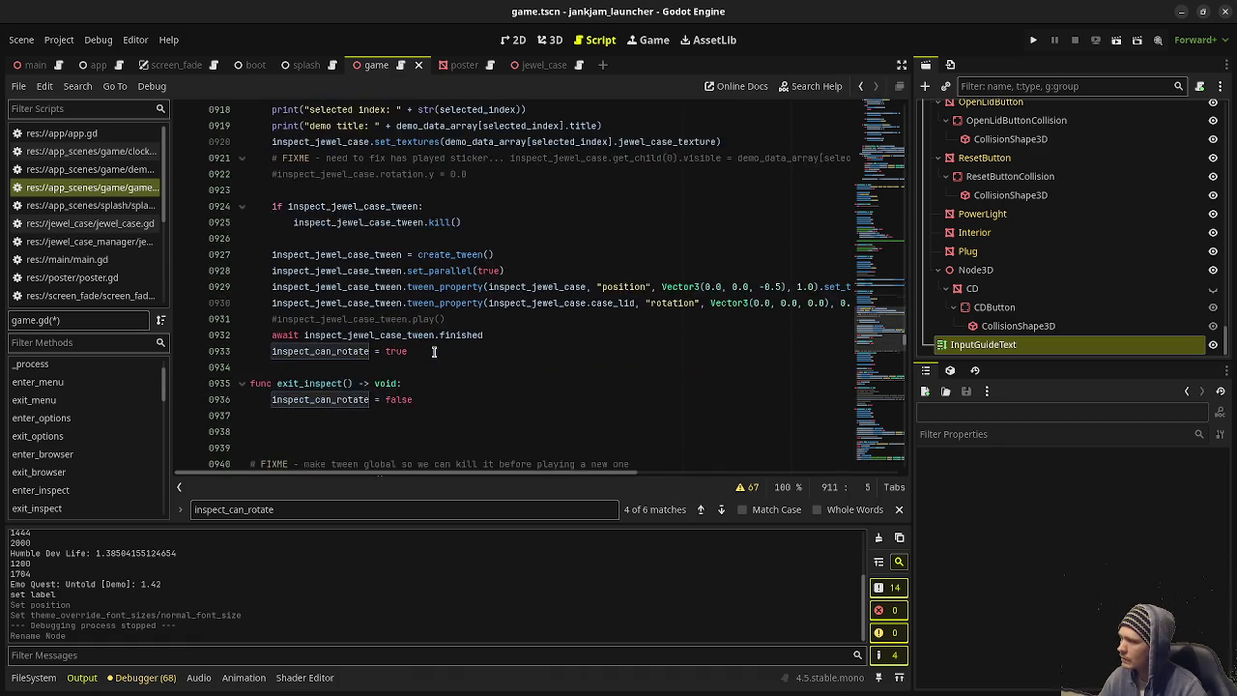
{"action": "left_click", "coordinate": [476, 285]}
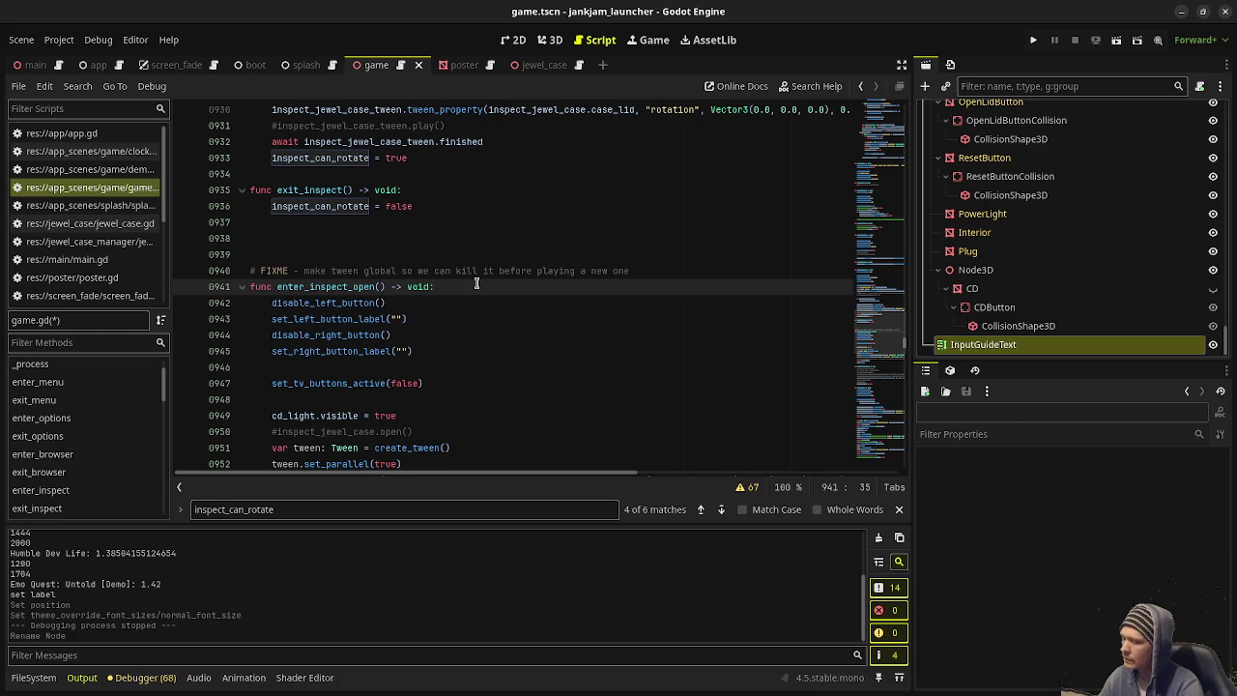
{"action": "key", "text": "Return"}
{"action": "type", "text": "set_input_guide_text(\"\")"}
{"action": "key", "text": "Return"}
{"action": "scroll", "coordinate": [435, 290], "scroll_direction": "down", "scroll_amount": 10}
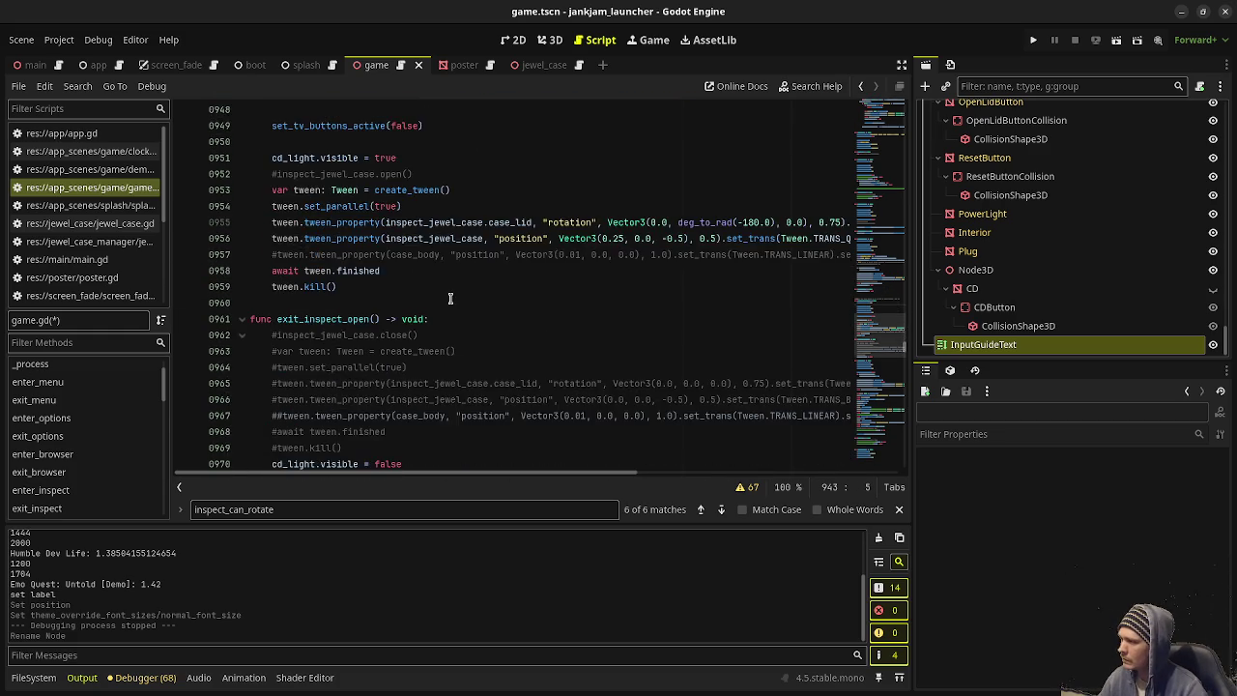
Step: Paste the empty guide call into enter_play and enter_credits
{"action": "left_click", "coordinate": [401, 303]}
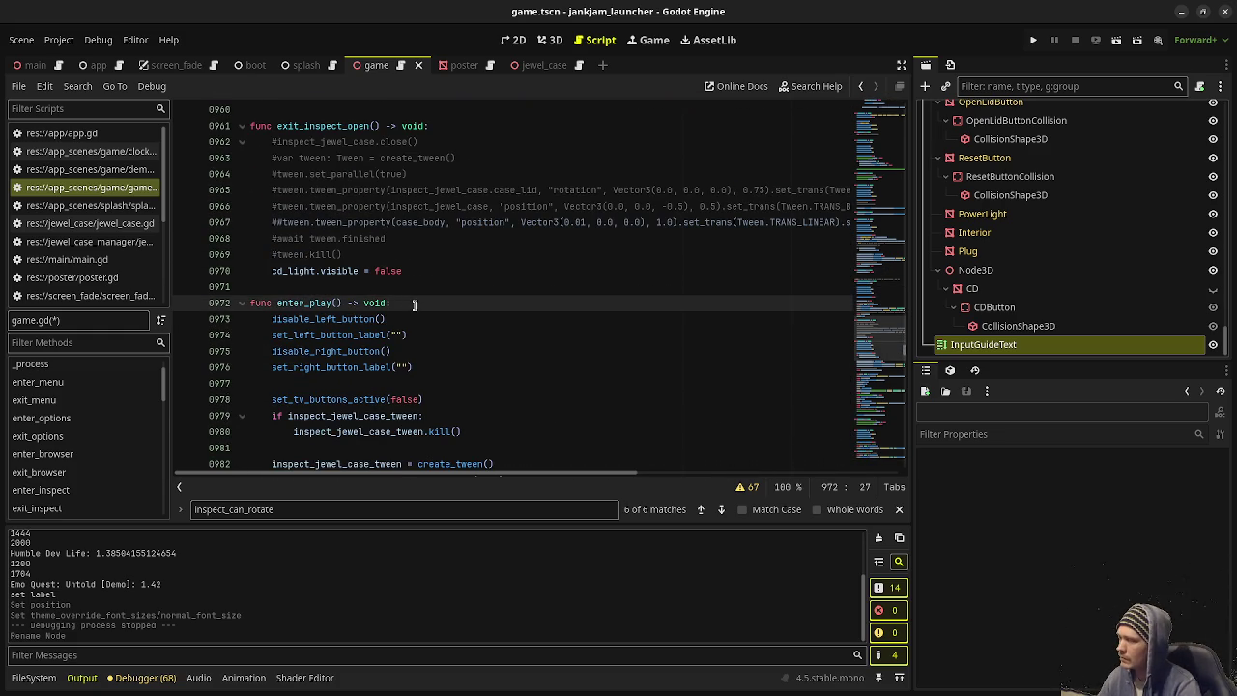
{"action": "scroll", "coordinate": [415, 305], "scroll_direction": "down", "scroll_amount": 3}
{"action": "key", "text": "Return"}
{"action": "type", "text": "set_input_guide_text(\"\")"}
{"action": "key", "text": "Return"}
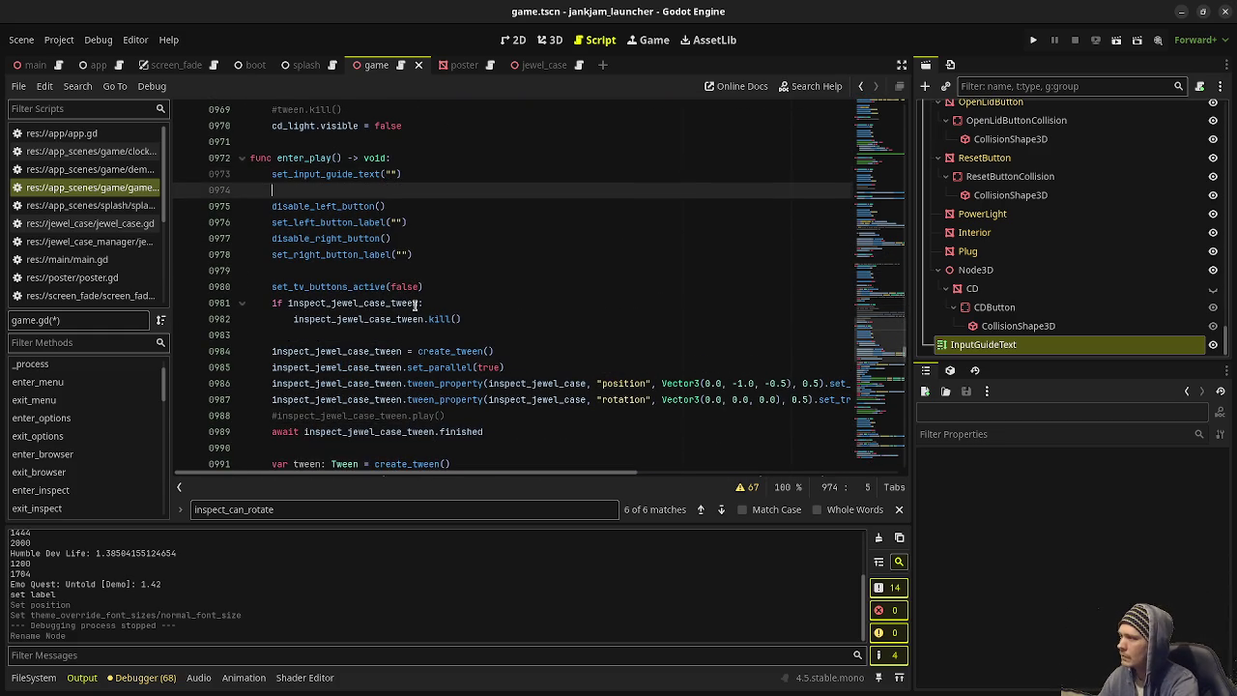
{"action": "scroll", "coordinate": [418, 304], "scroll_direction": "down", "scroll_amount": 12}
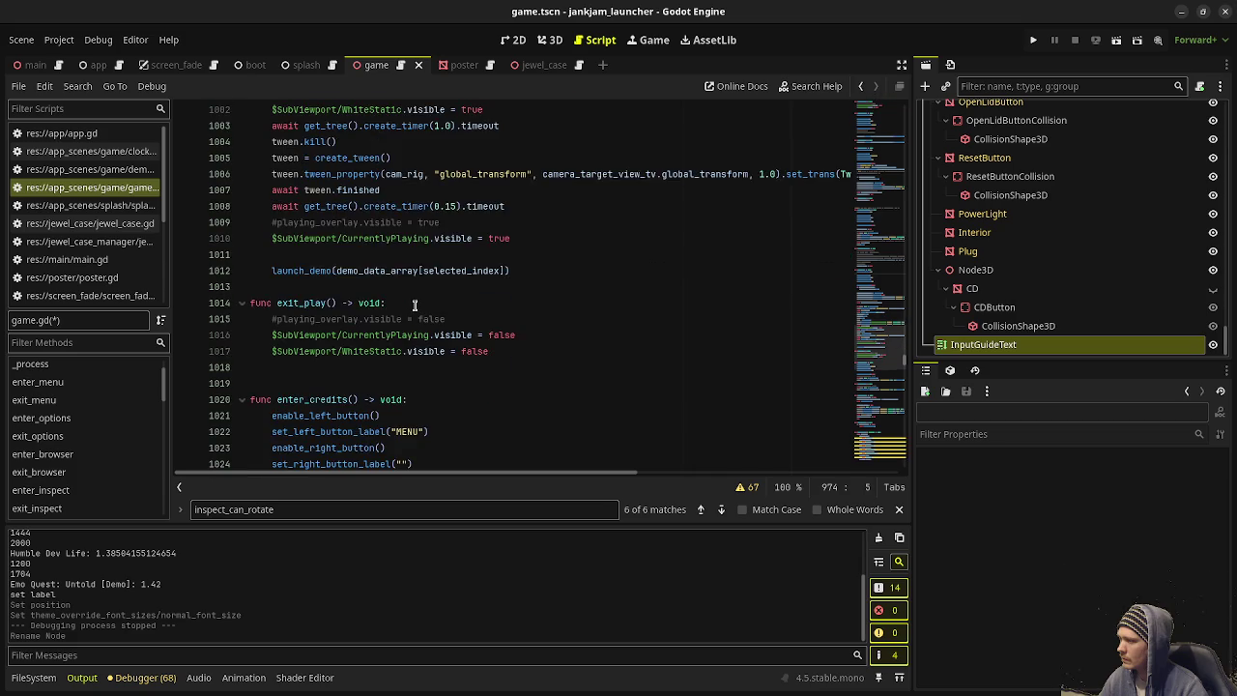
{"action": "scroll", "coordinate": [414, 305], "scroll_direction": "down", "scroll_amount": 2}
{"action": "left_click", "coordinate": [422, 256]}
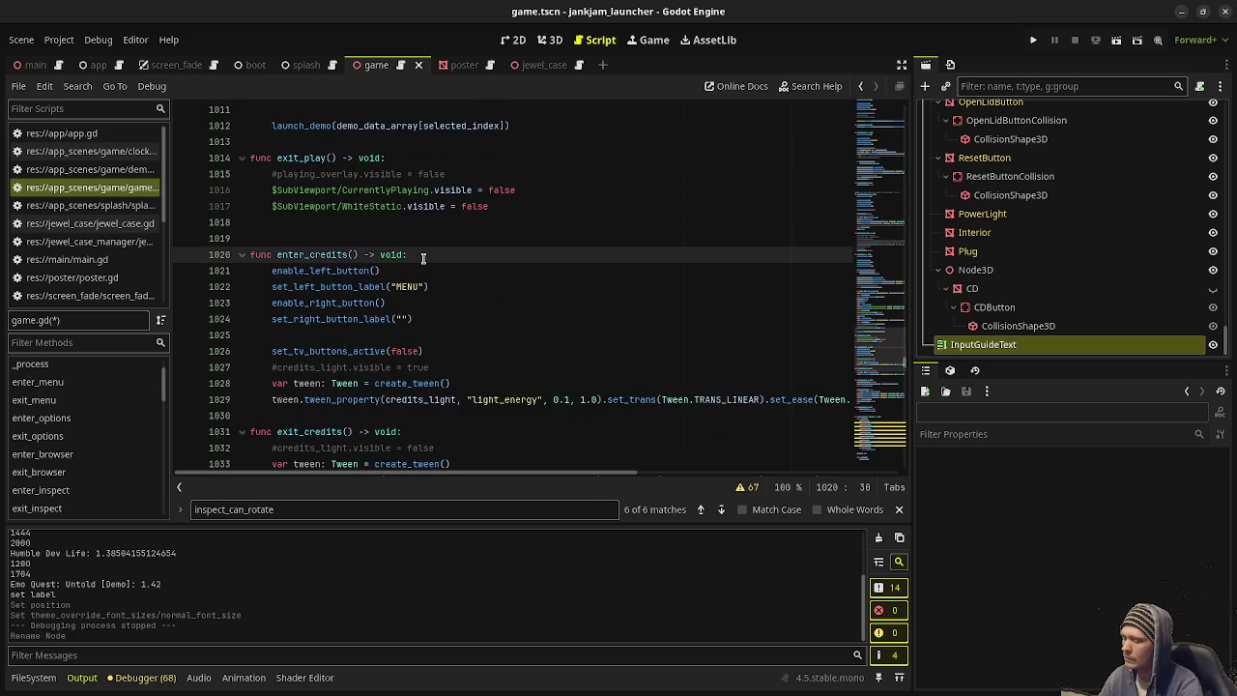
{"action": "key", "text": "Return"}
{"action": "type", "text": "set_input_guide_text(\"\")"}
{"action": "key", "text": "Return"}
Step: Paste the empty guide call into enter_console, then save and run the game with F5
{"action": "scroll", "coordinate": [422, 258], "scroll_direction": "down", "scroll_amount": 4}
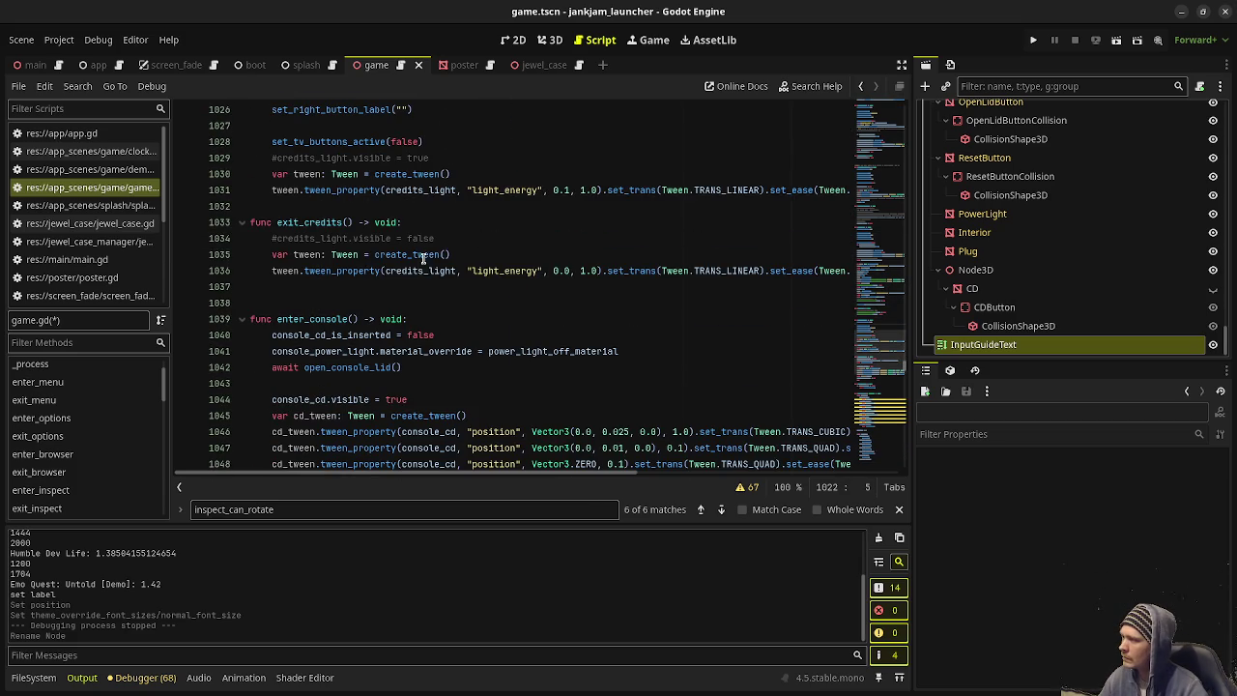
{"action": "left_click", "coordinate": [443, 321]}
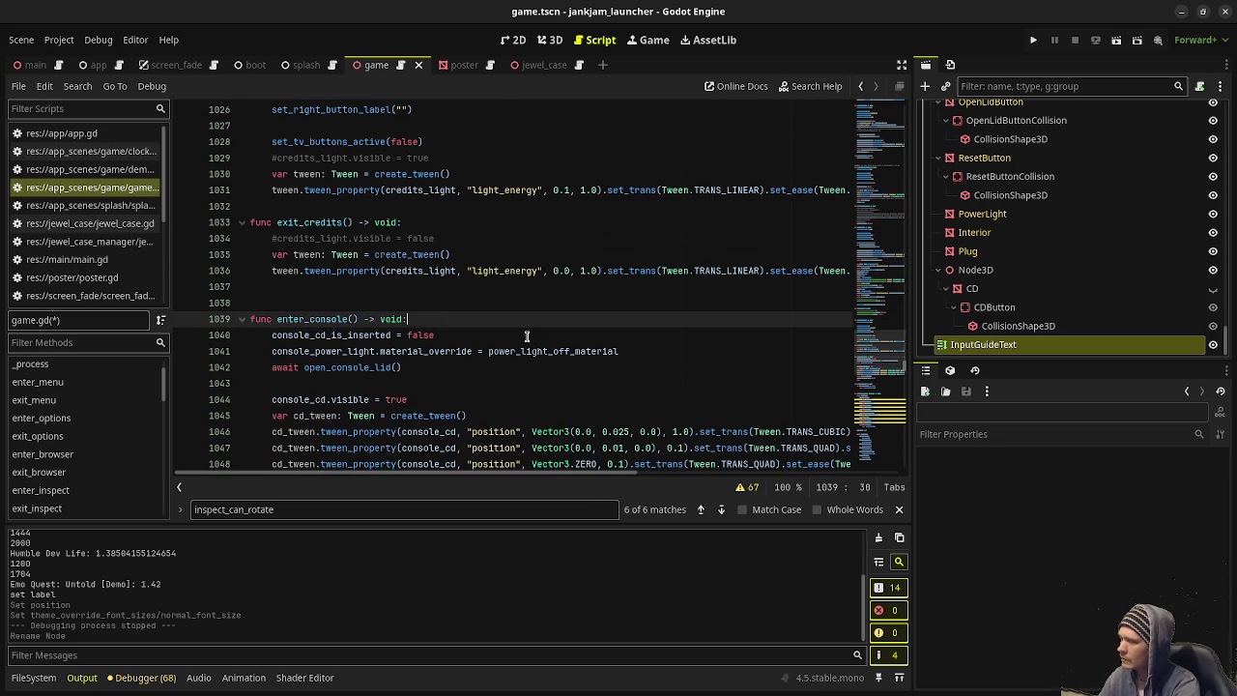
{"action": "key", "text": "Return"}
{"action": "type", "text": "set_input_guide_text(\"\")"}
{"action": "key", "text": "Return"}
{"action": "scroll", "coordinate": [527, 336], "scroll_direction": "down", "scroll_amount": 7}
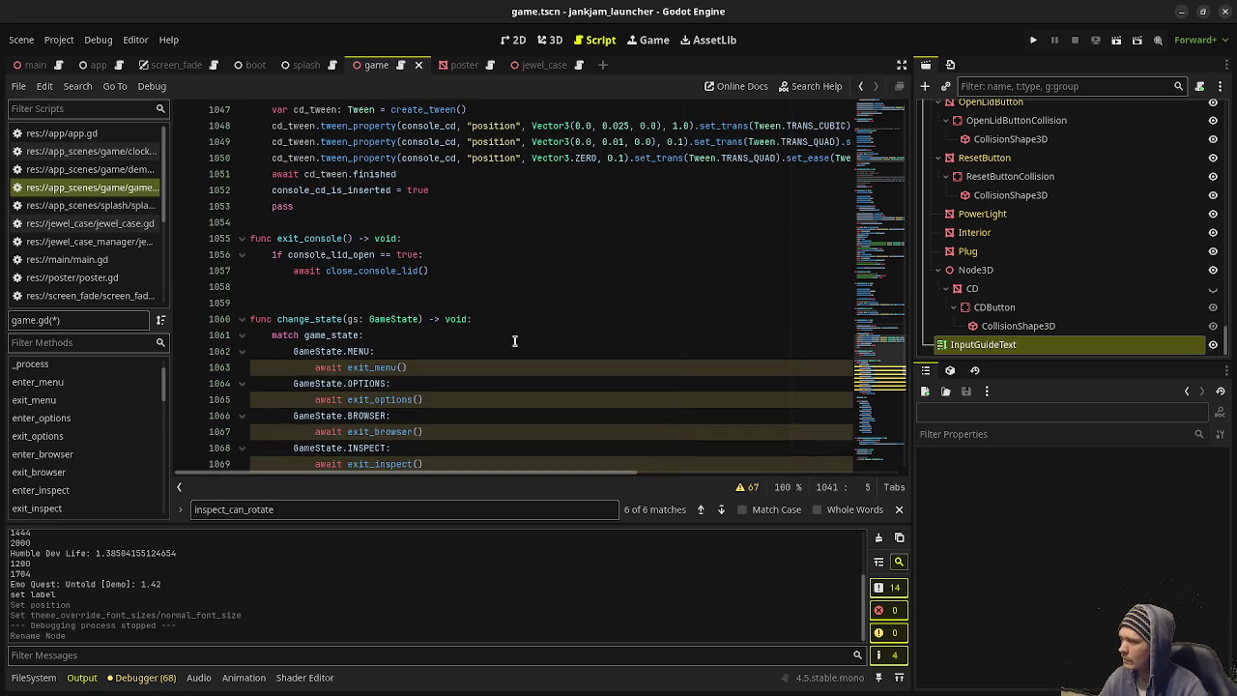
{"action": "key", "text": "F5"}
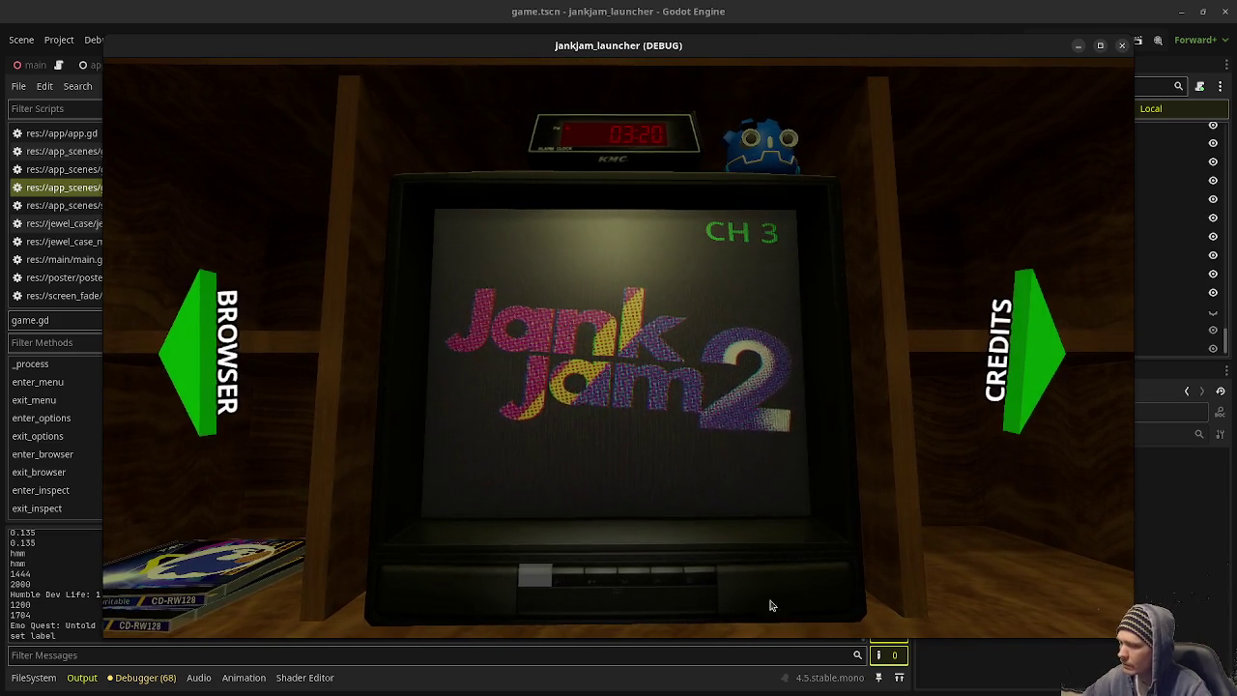
Step: Once the TV menu loads, move the game camera over to the CD browser
{"action": "left_click", "coordinate": [206, 357]}
Step: Back on the TV menu, cycle buttons with Right, visit credits and the CD browser, then stop with F8
{"action": "left_click", "coordinate": [1033, 347]}
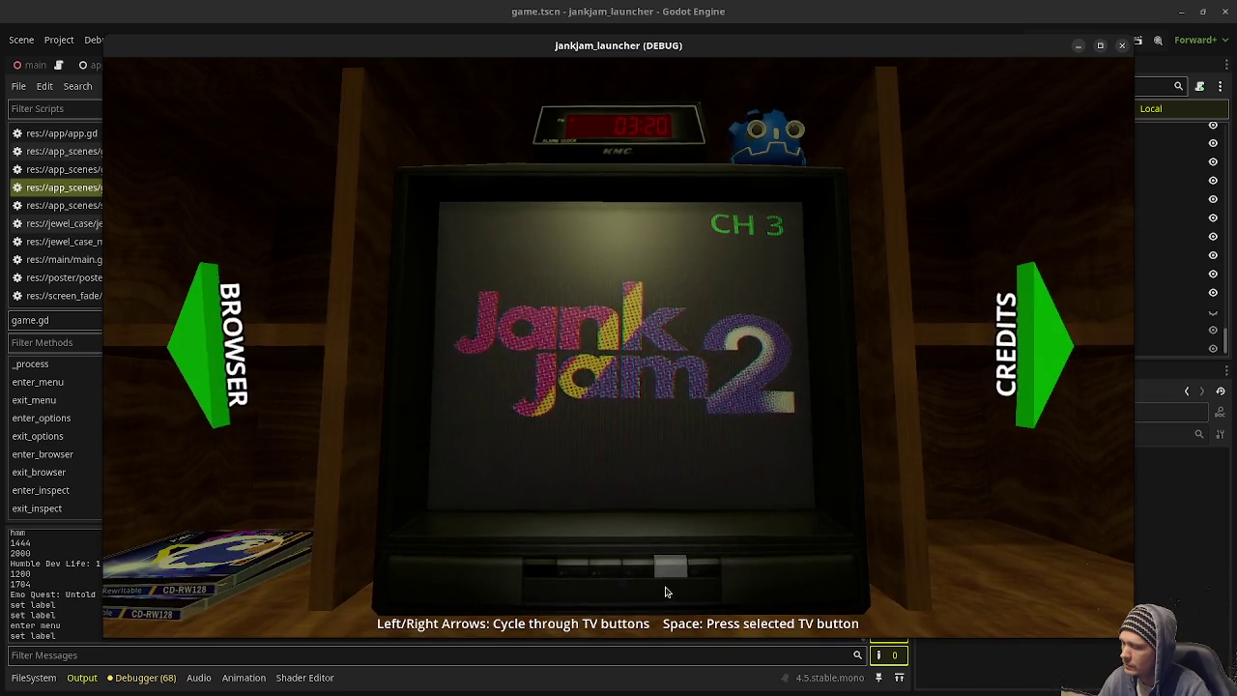
{"action": "key", "text": "Right"}
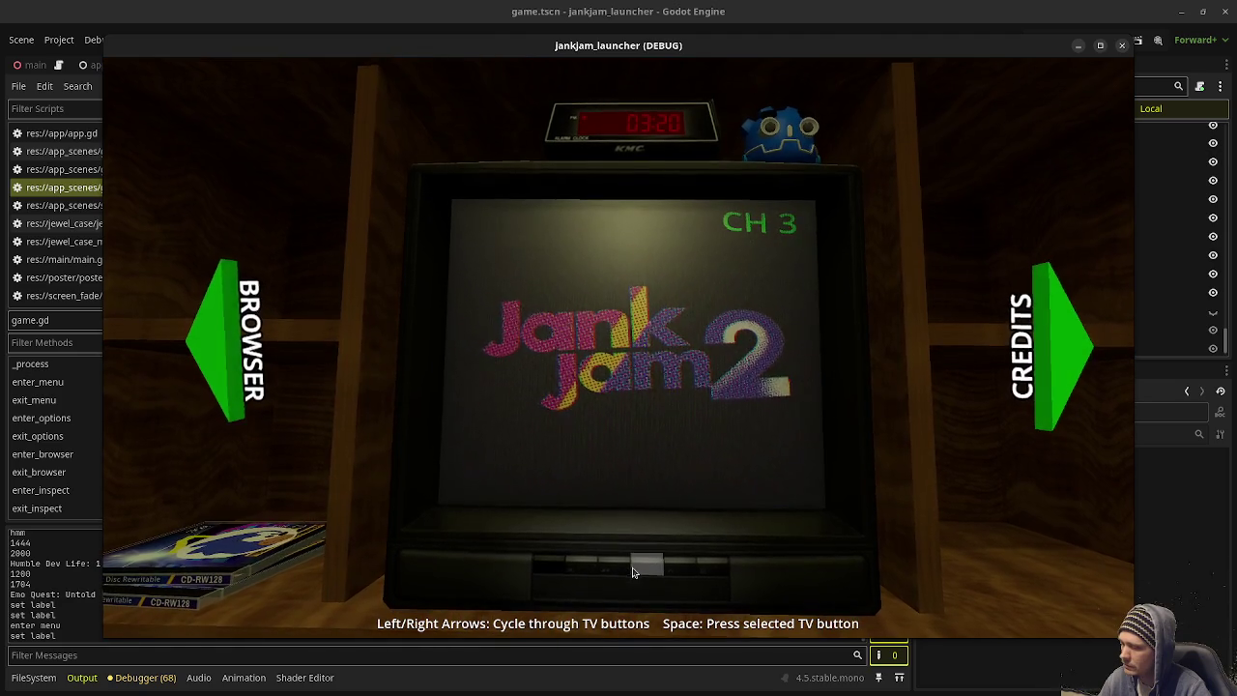
{"action": "key", "text": "Right"}
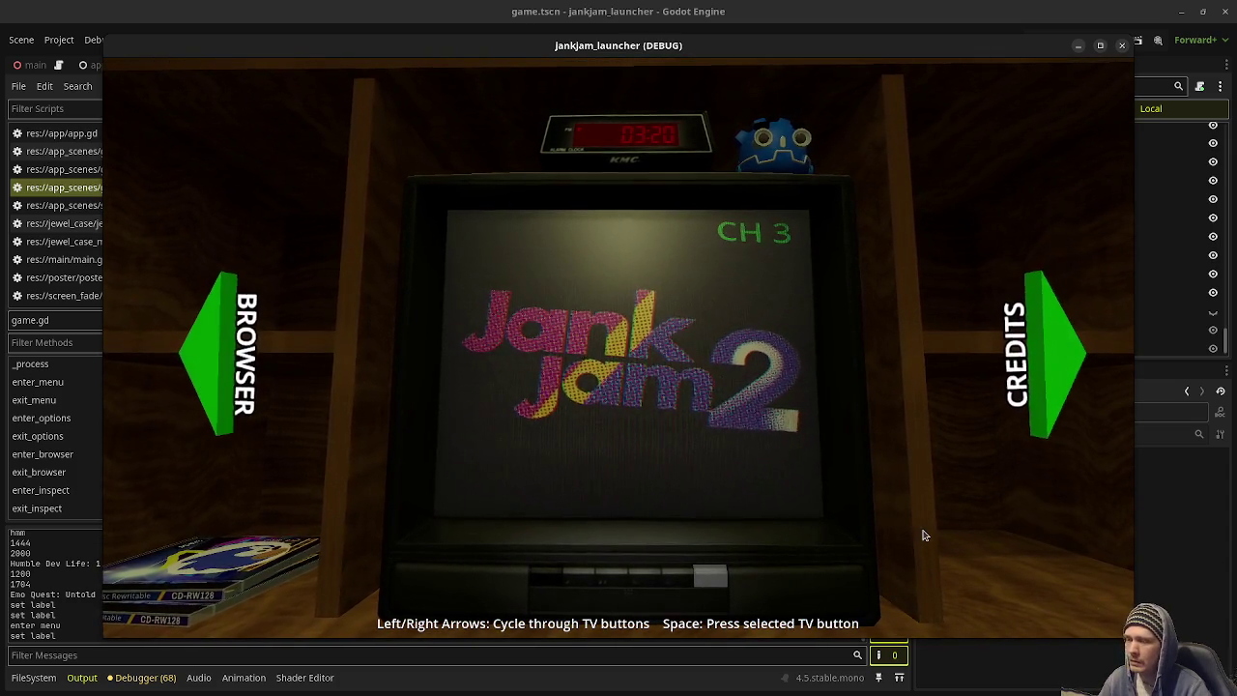
{"action": "left_click", "coordinate": [1051, 392]}
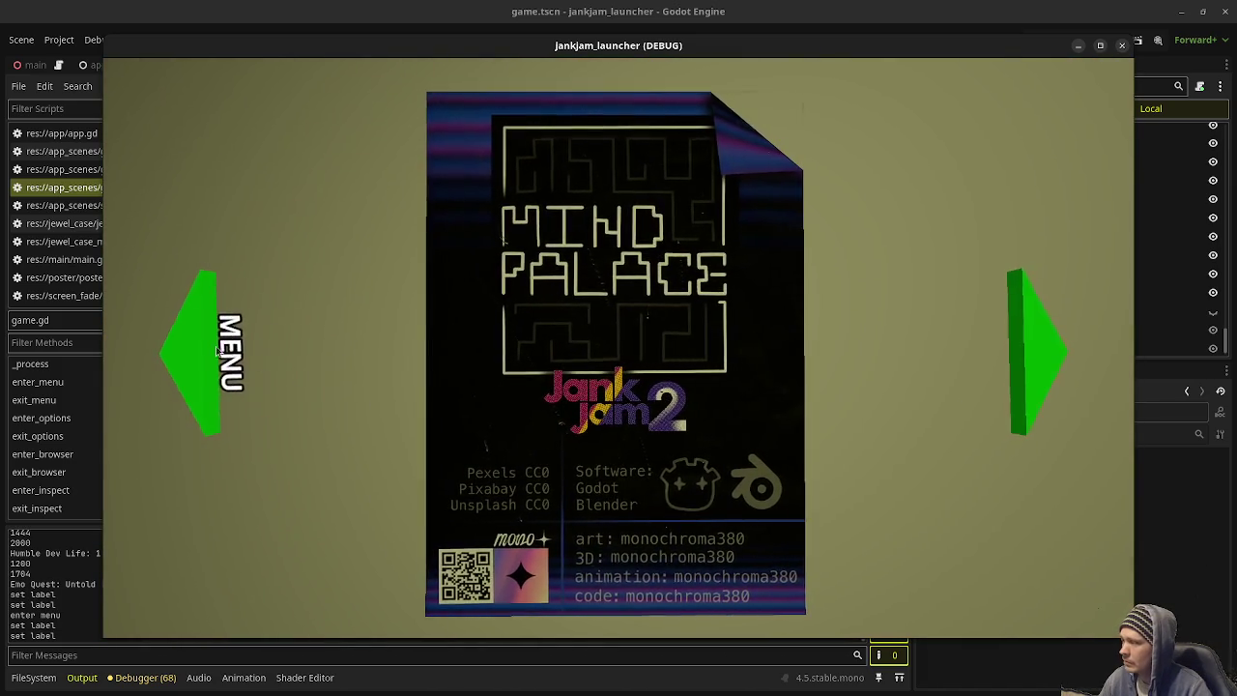
{"action": "left_click", "coordinate": [199, 355]}
{"action": "left_click", "coordinate": [196, 350]}
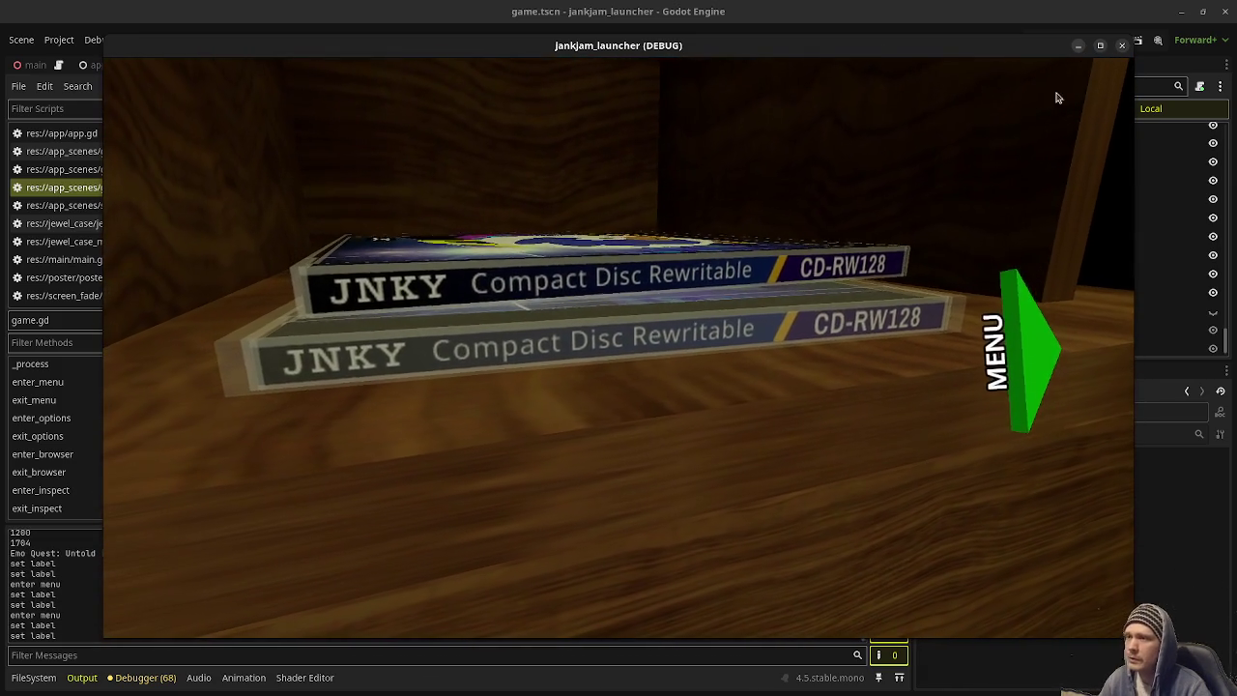
{"action": "scroll", "coordinate": [779, 320], "scroll_direction": "down", "scroll_amount": 3}
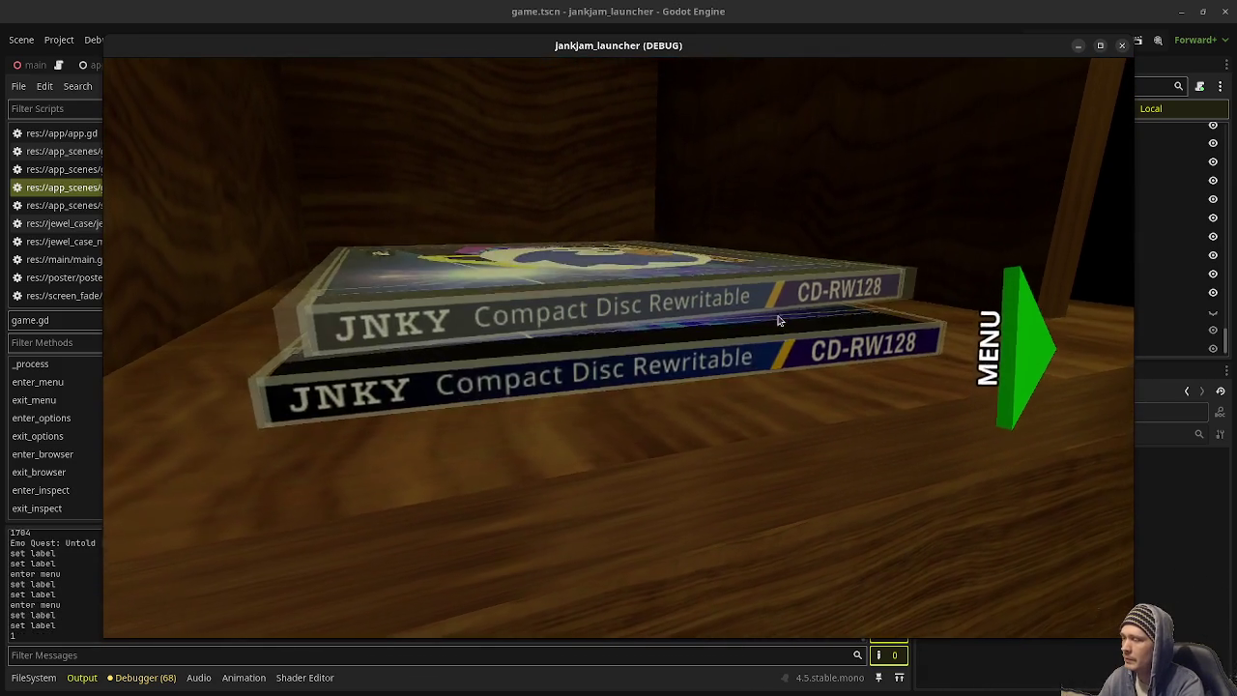
{"action": "scroll", "coordinate": [779, 320], "scroll_direction": "up", "scroll_amount": 1}
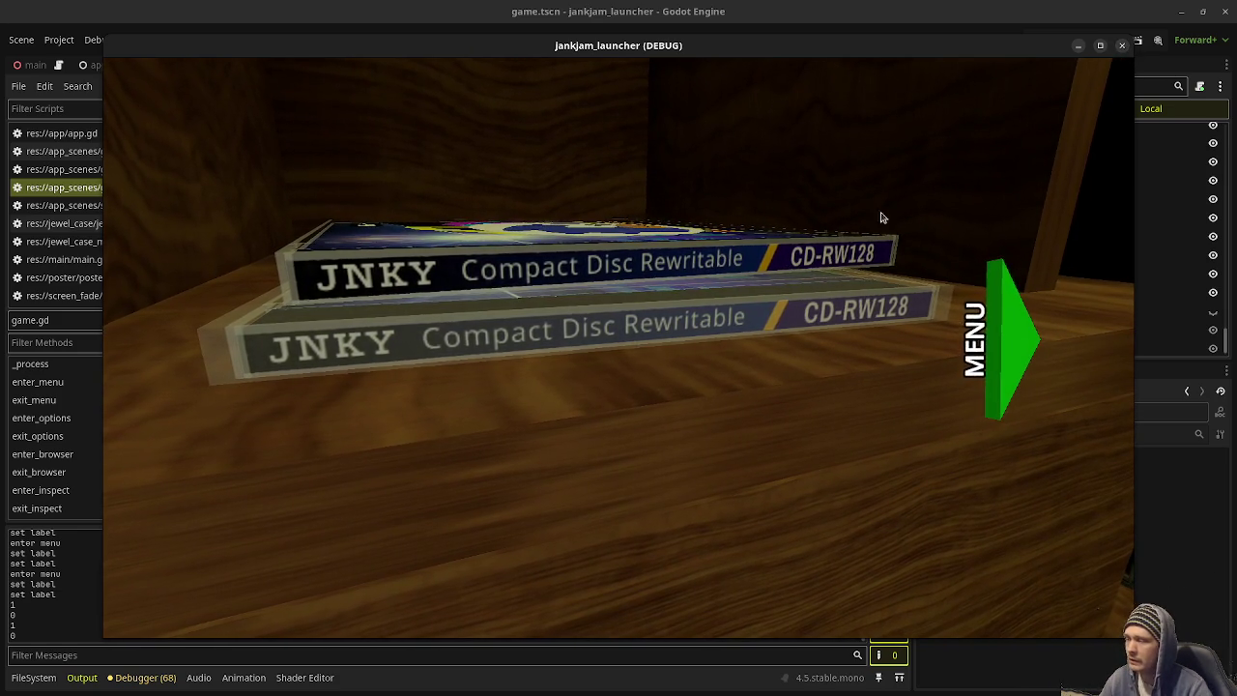
{"action": "key", "text": "F8"}
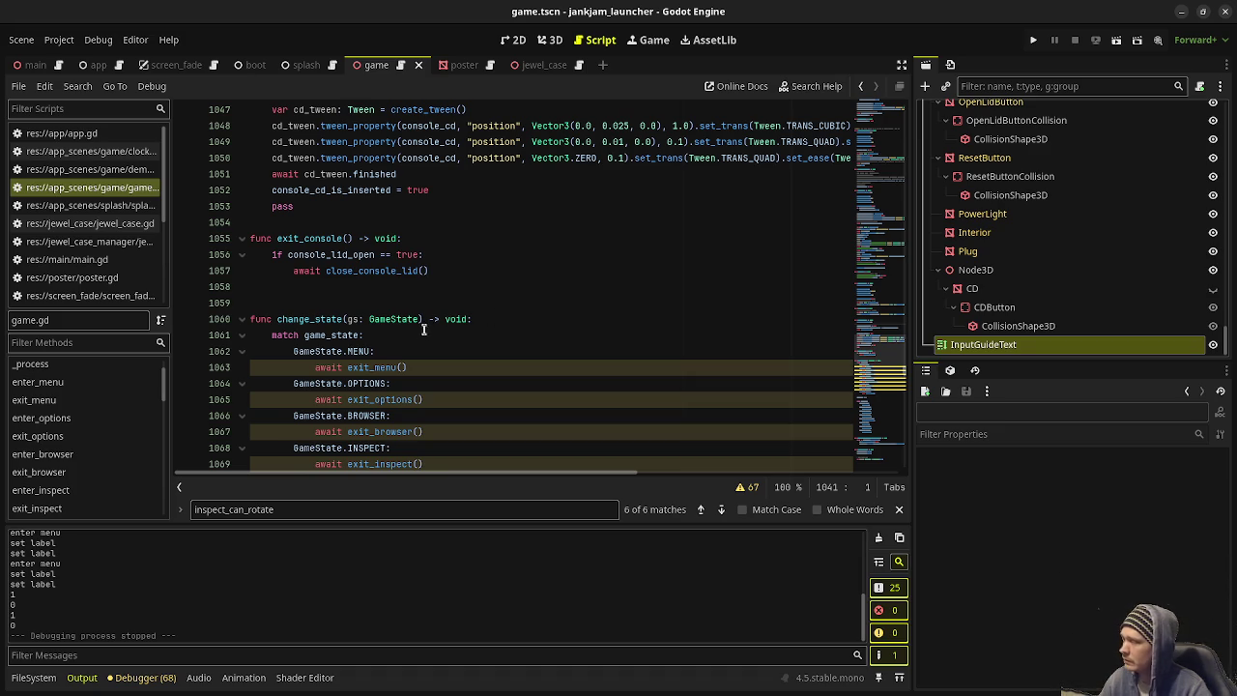
Step: Fill enter_browser's guide with Up/Down, Space and Right Arrow (Go back to Menu) prompts, then rerun
{"action": "scroll", "coordinate": [70, 417], "scroll_direction": "up", "scroll_amount": 1}
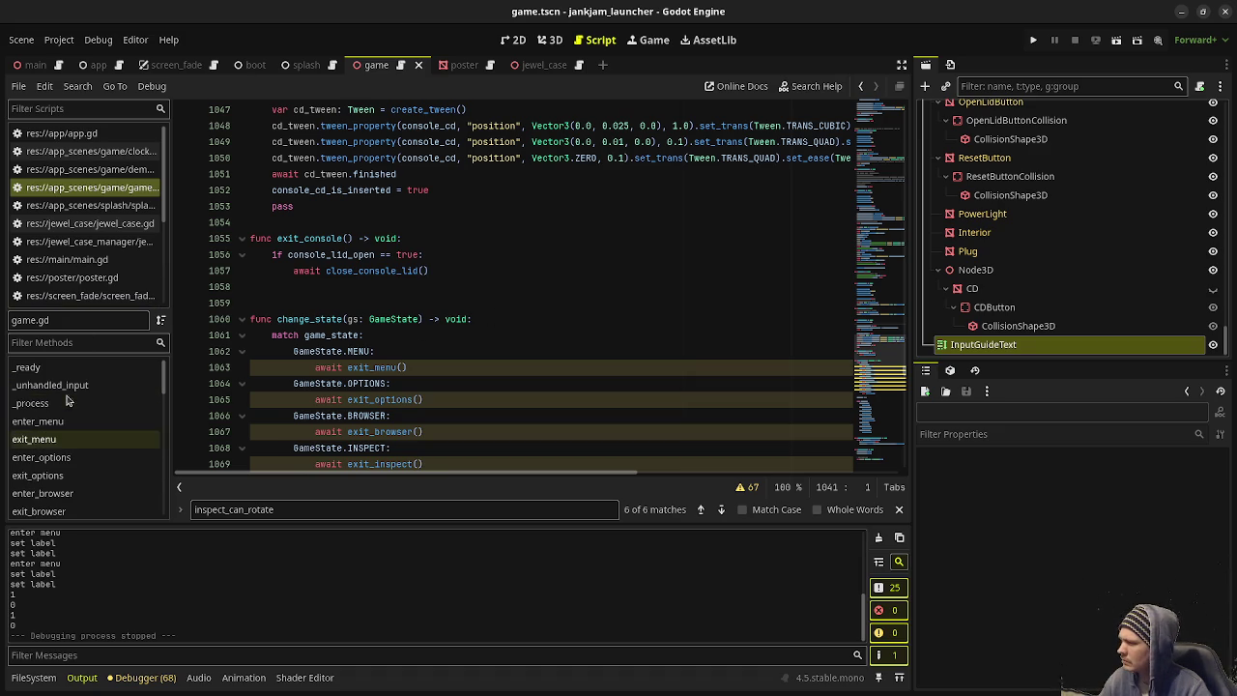
{"action": "scroll", "coordinate": [68, 425], "scroll_direction": "down", "scroll_amount": 2}
{"action": "left_click", "coordinate": [55, 434]}
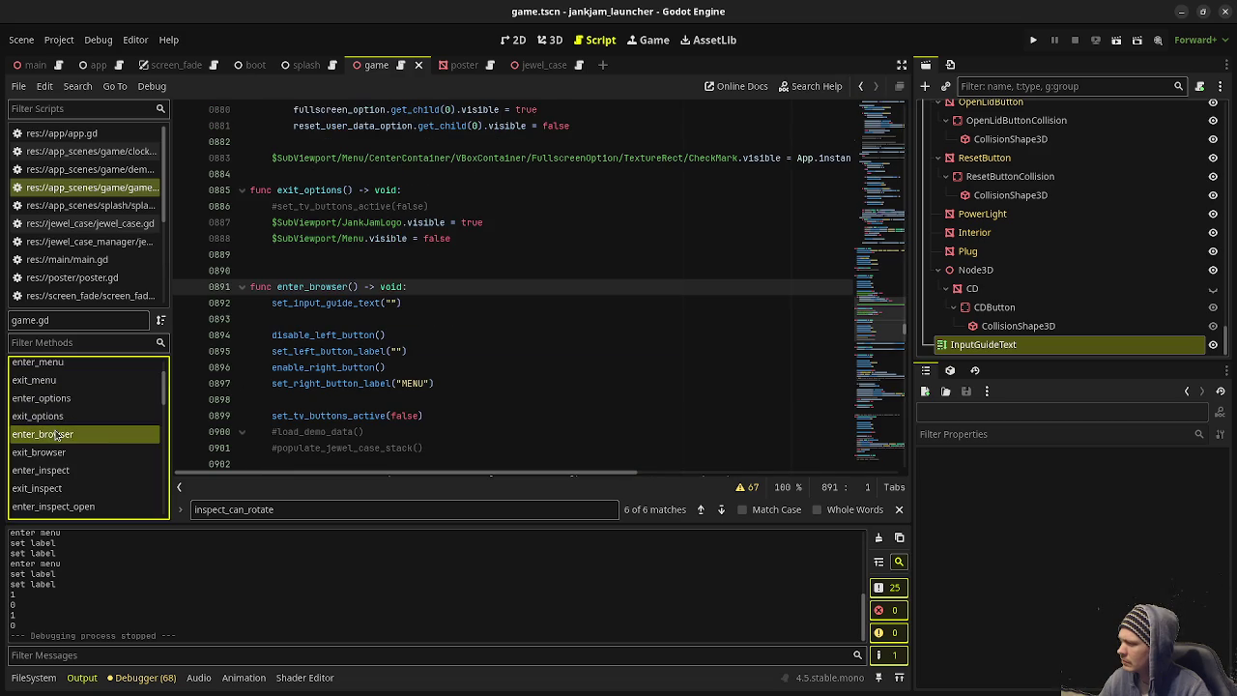
{"action": "left_click", "coordinate": [391, 303]}
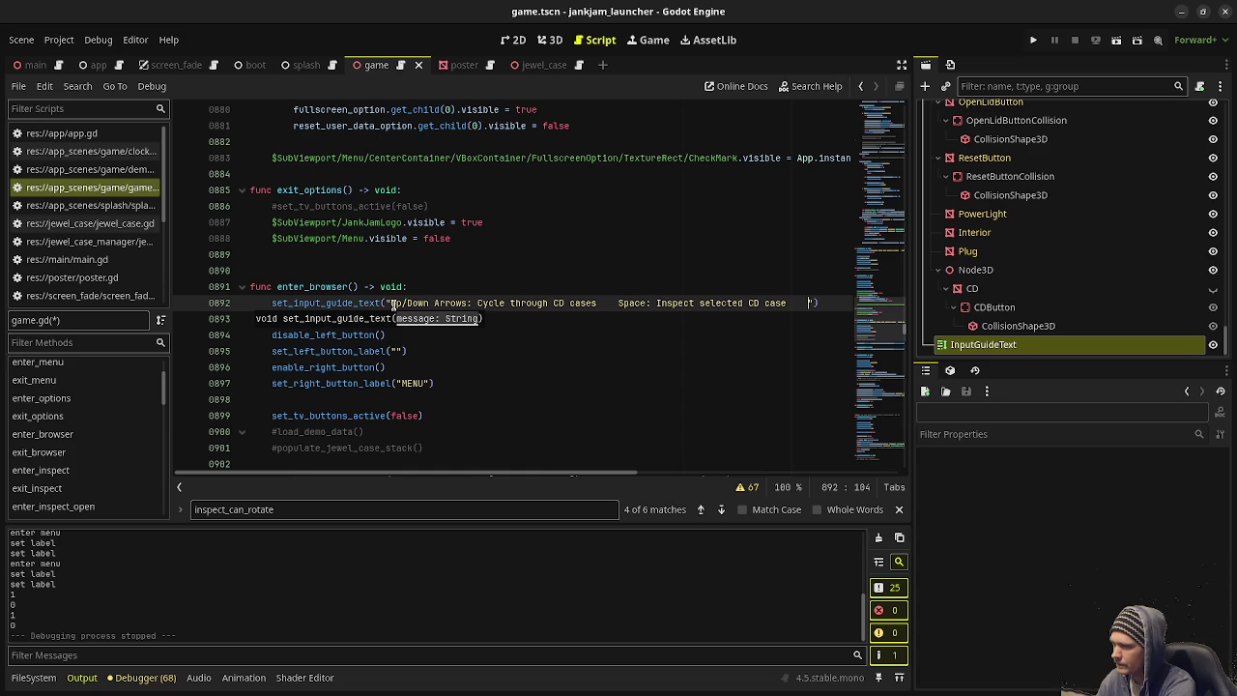
{"action": "type", "text": "ight/Arro"}
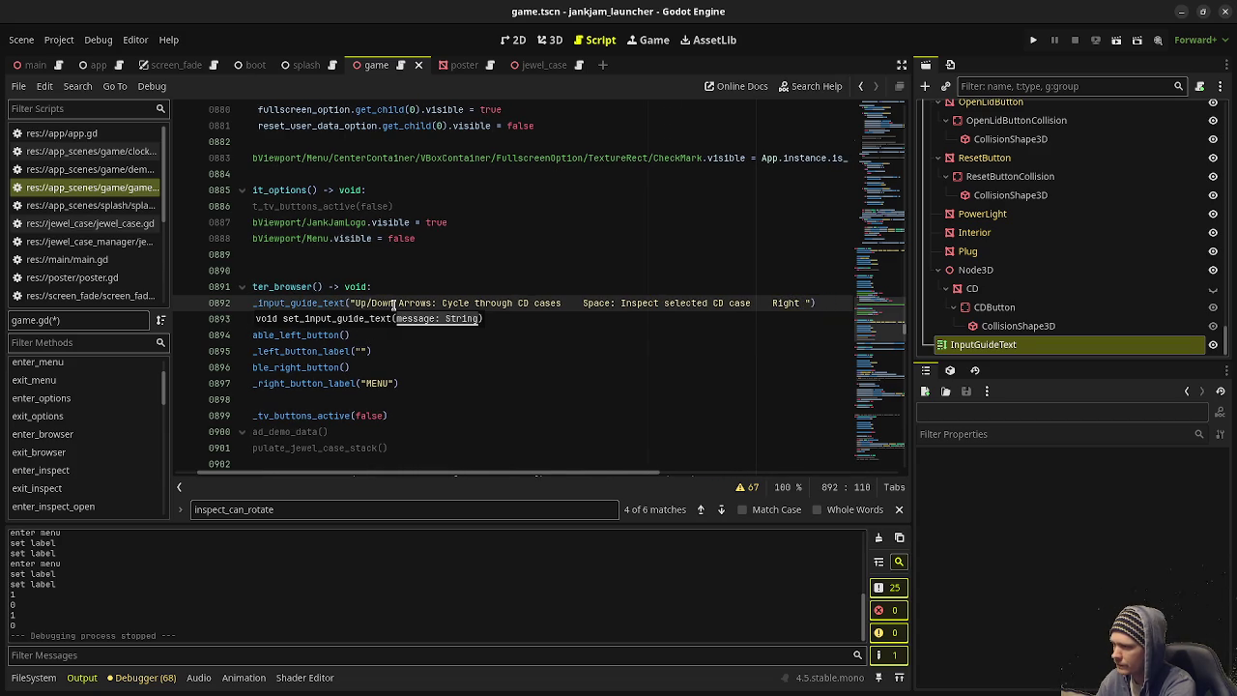
{"action": "type", "text": ": "}
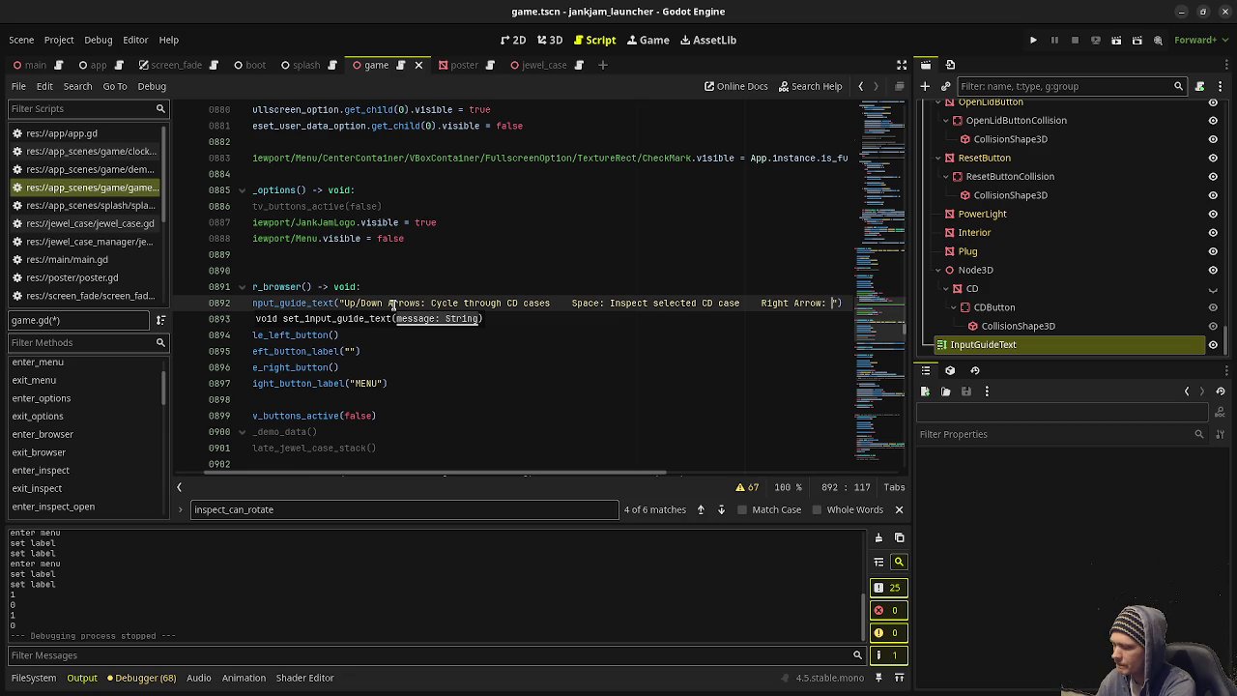
{"action": "type", "text": "Go back to ME"}
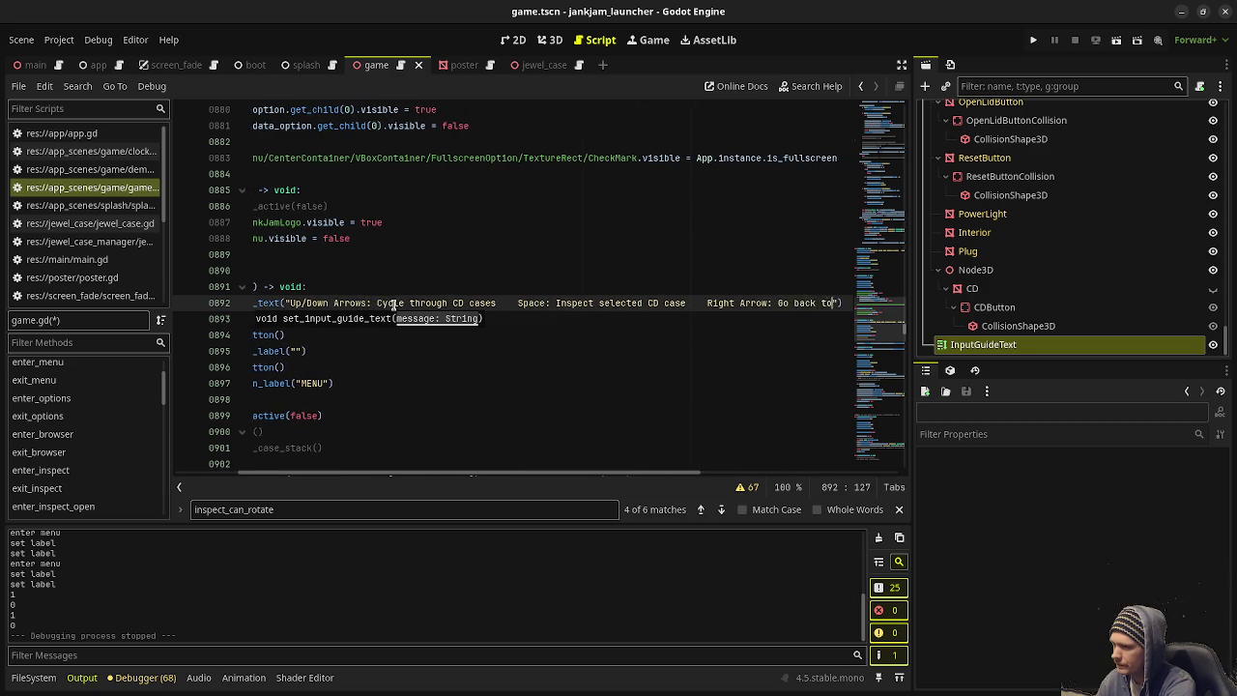
{"action": "type", "text": "enu"}
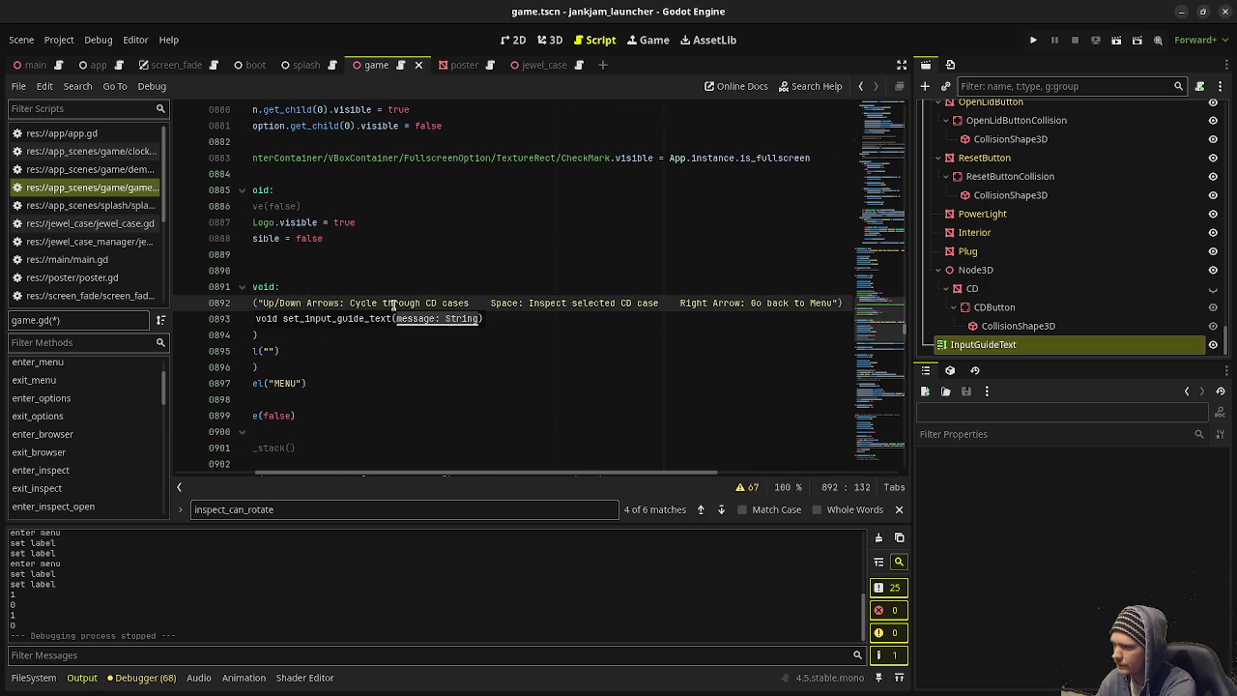
{"action": "key", "text": "F5"}
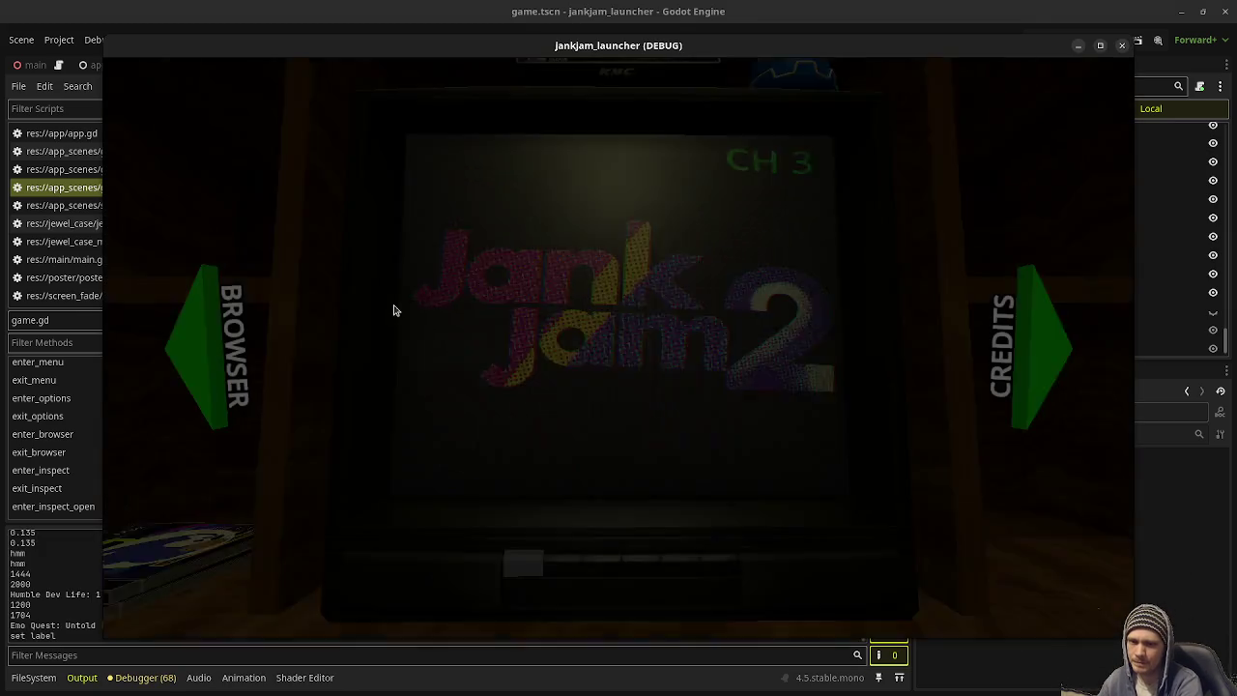
Step: Switch repeatedly between the TV menu and CD browser, cycling a case with Down
{"action": "key", "text": "Left"}
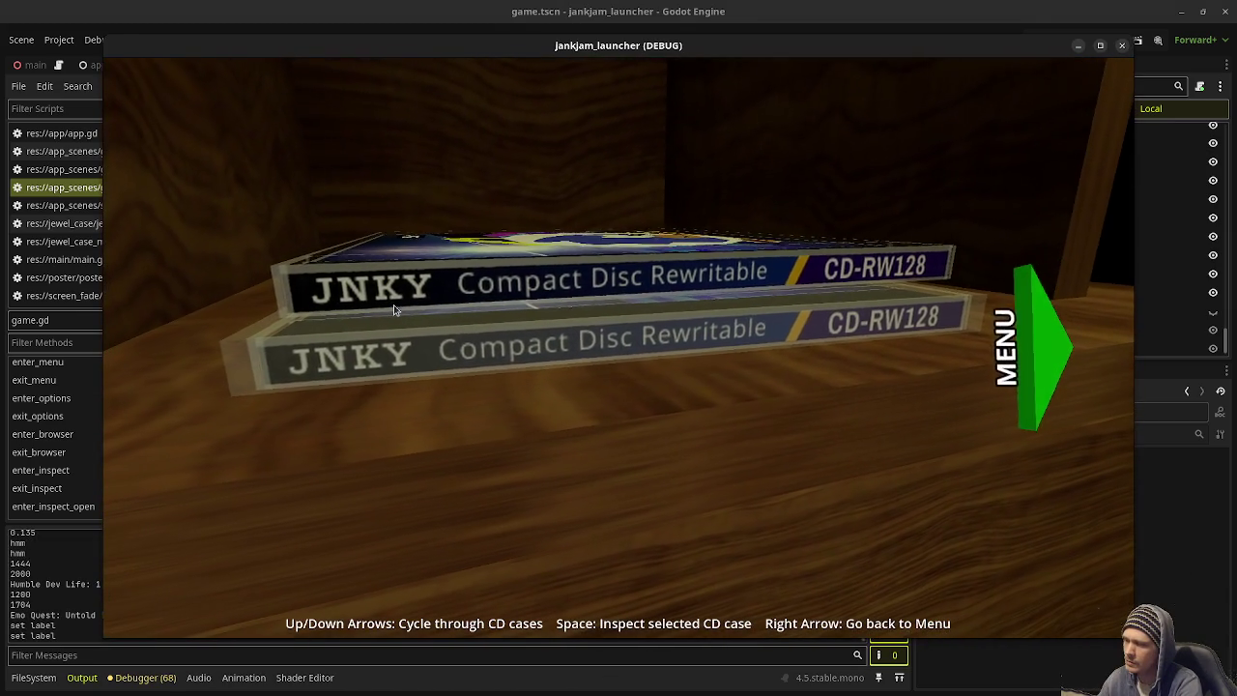
{"action": "key", "text": "Down"}
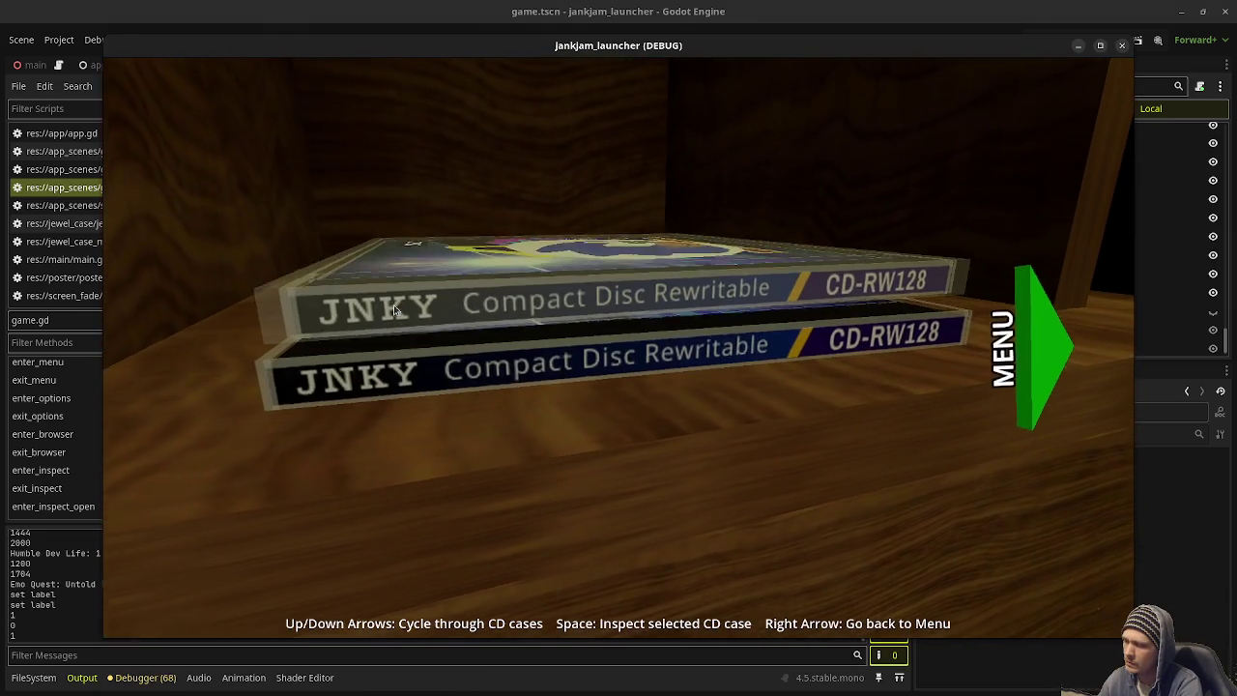
{"action": "key", "text": "Right"}
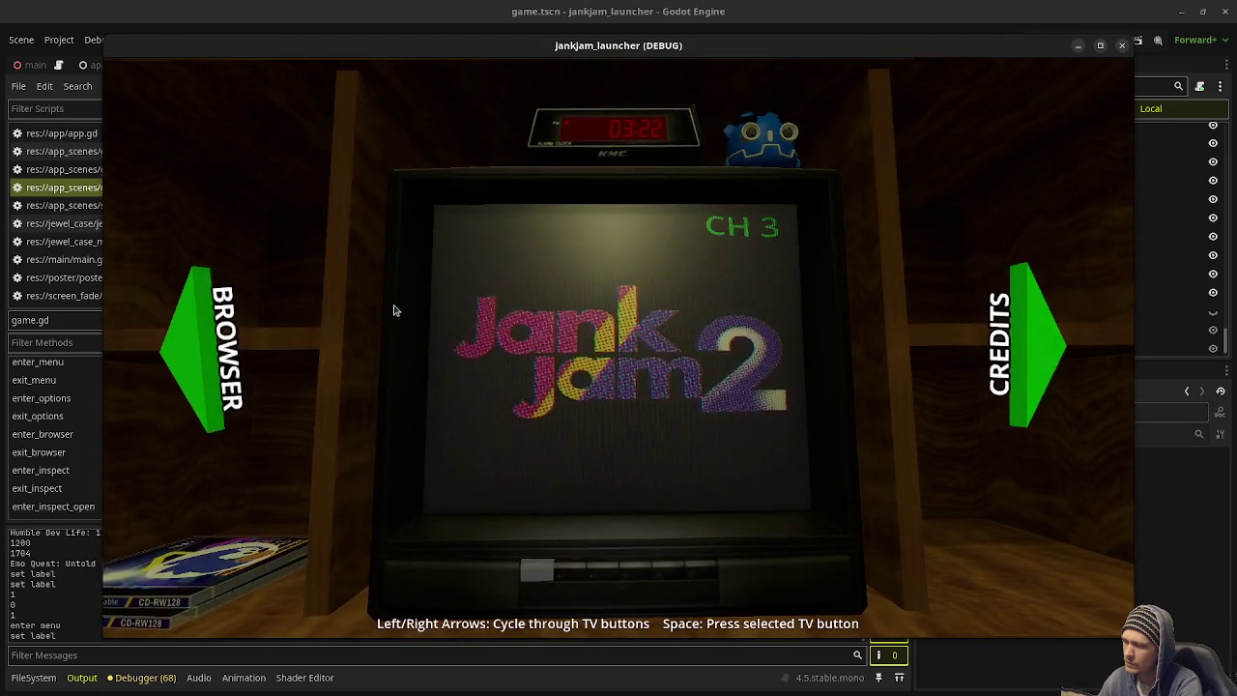
{"action": "key", "text": "Left"}
{"action": "key", "text": "Right"}
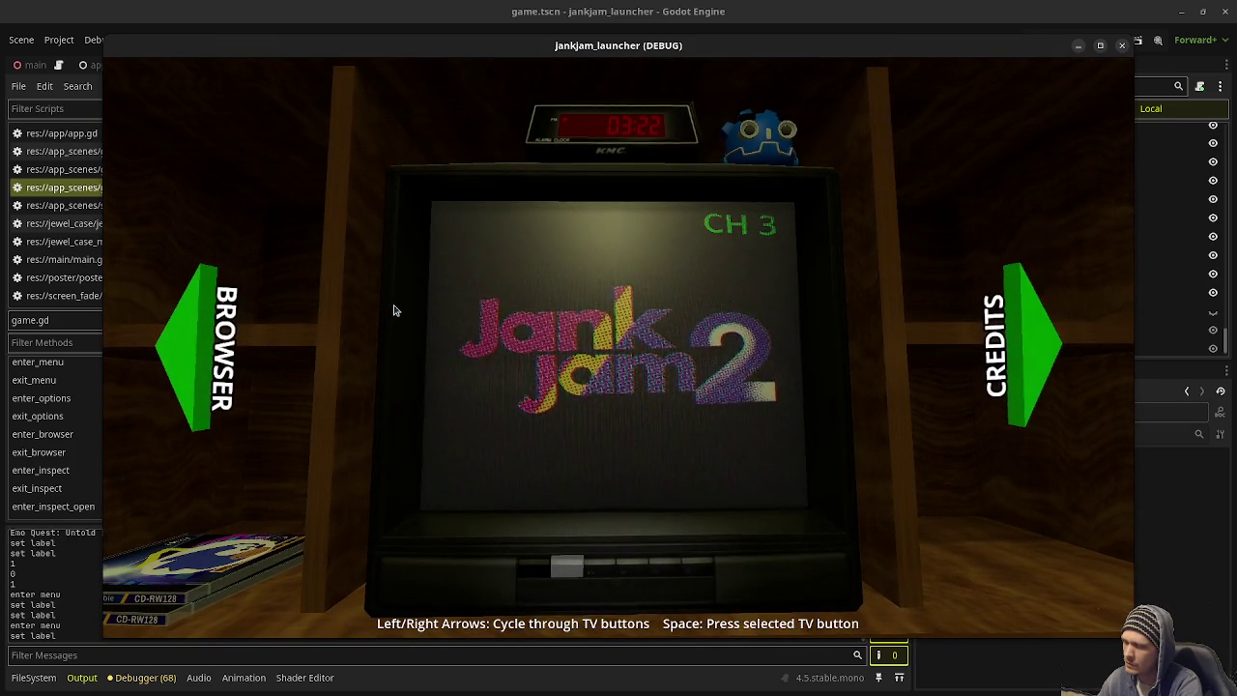
{"action": "key", "text": "Left"}
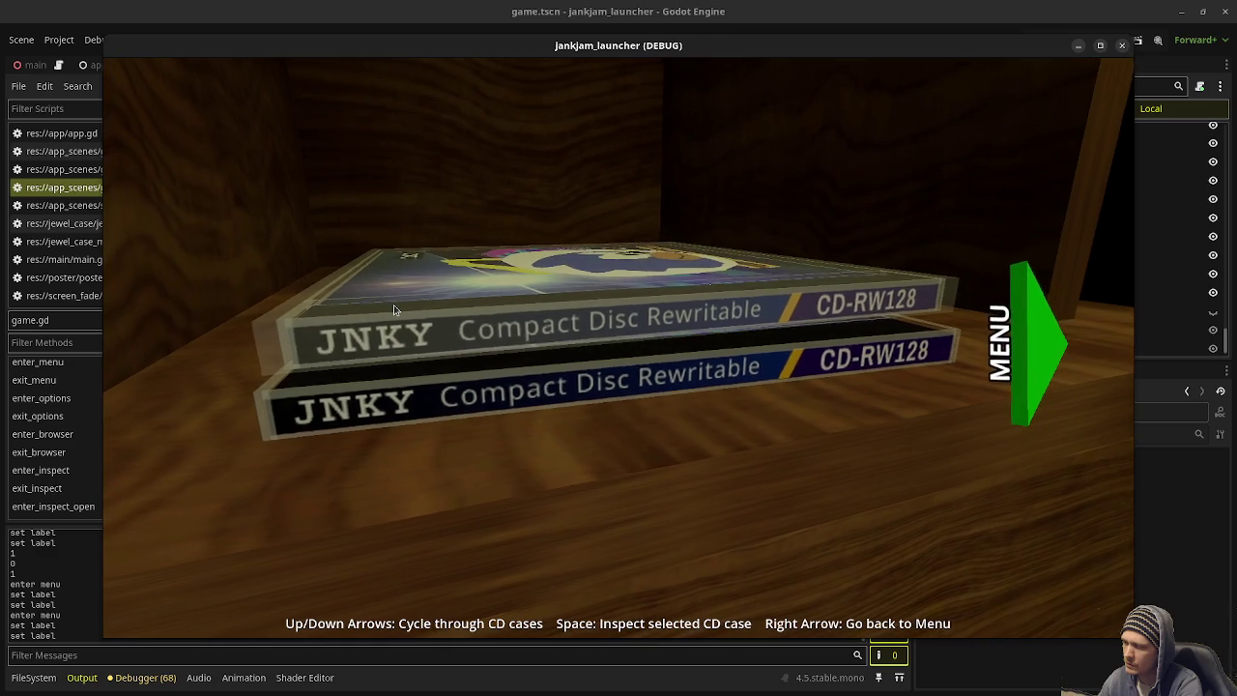
{"action": "key", "text": "Right"}
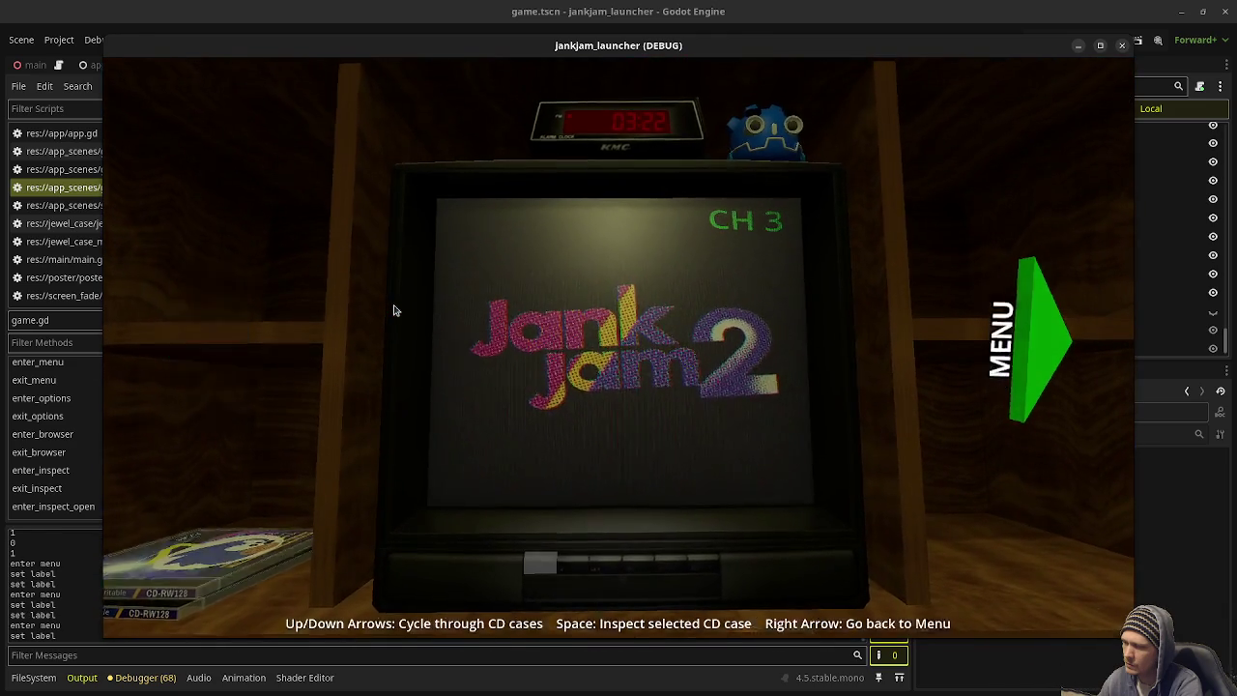
{"action": "key", "text": "Left"}
{"action": "key", "text": "Right"}
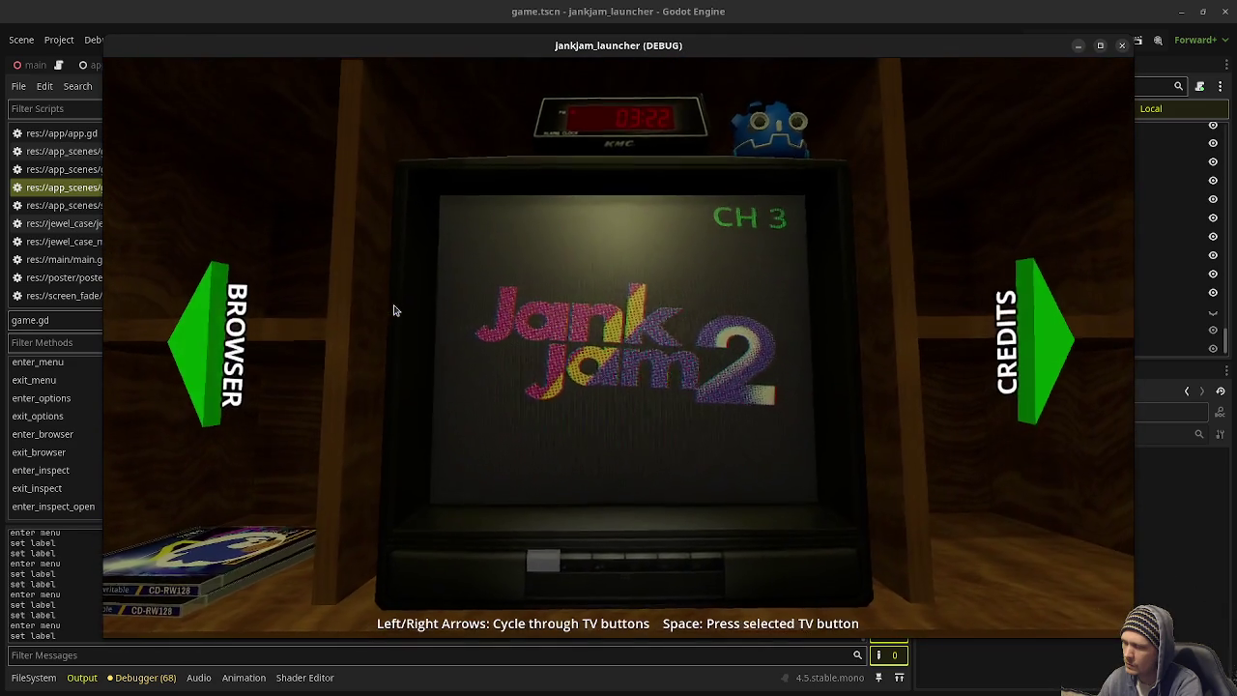
Step: Inspect a CD case with Space, return it with Escape, and stop the game
{"action": "key", "text": "Left"}
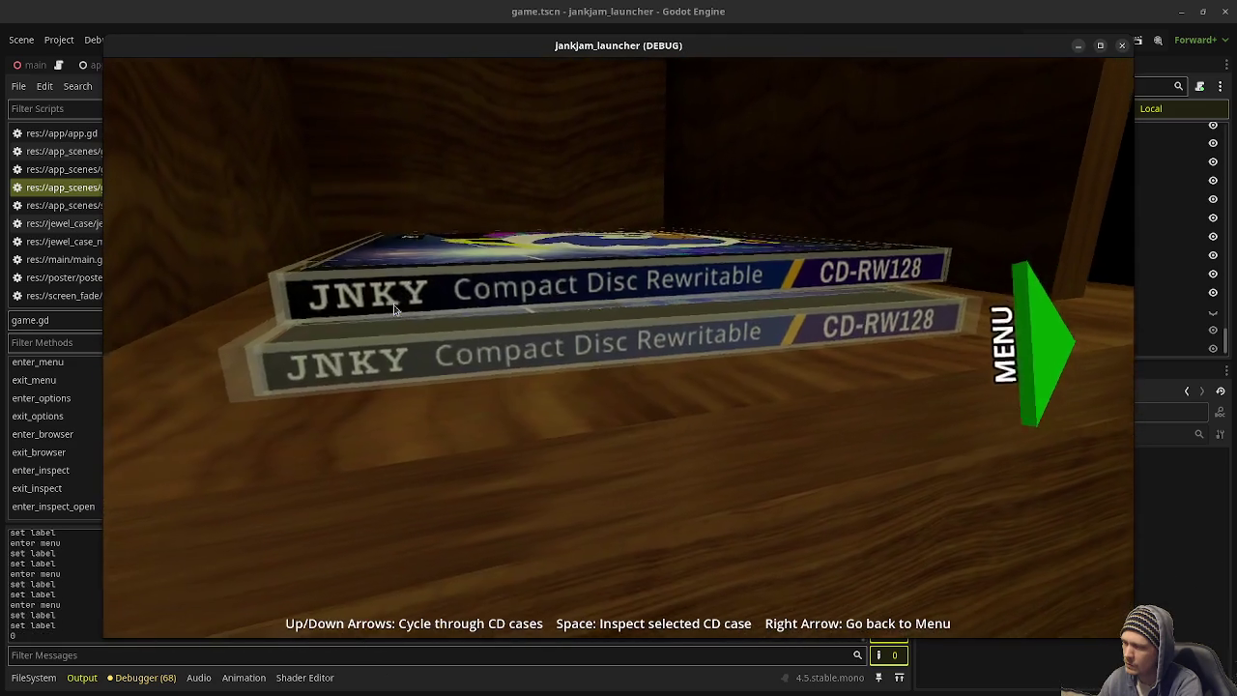
{"action": "key", "text": "space"}
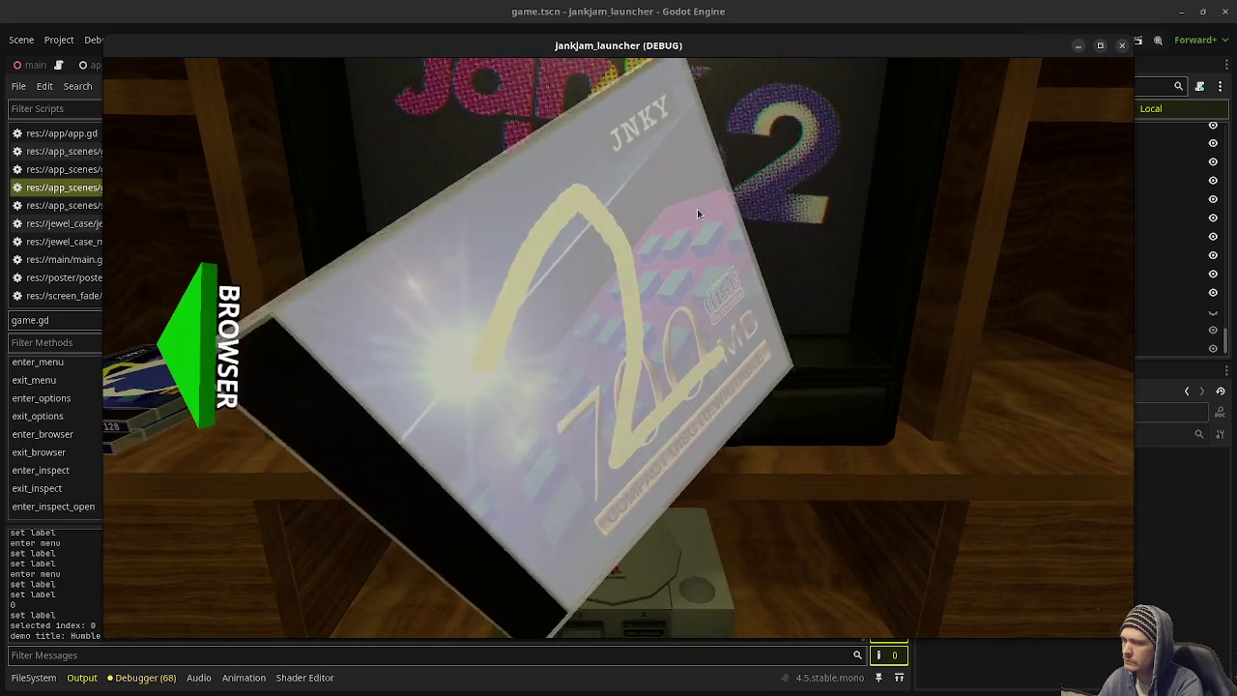
{"action": "key", "text": "Escape"}
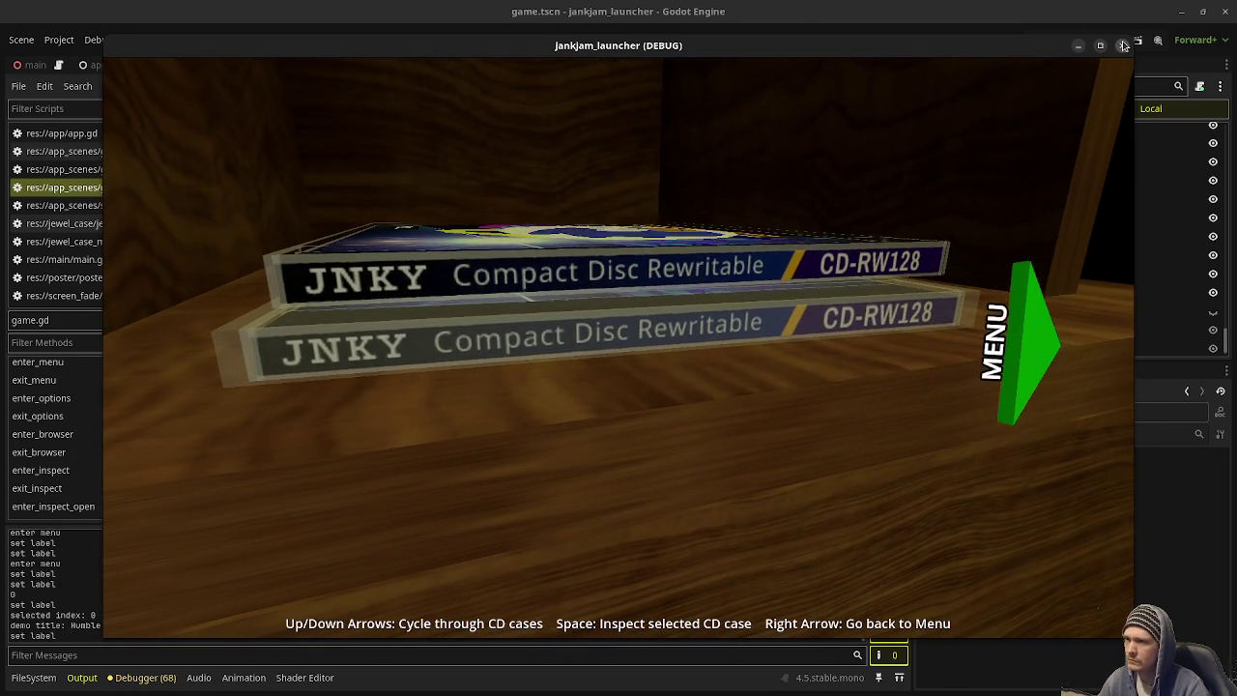
{"action": "left_click", "coordinate": [1122, 46]}
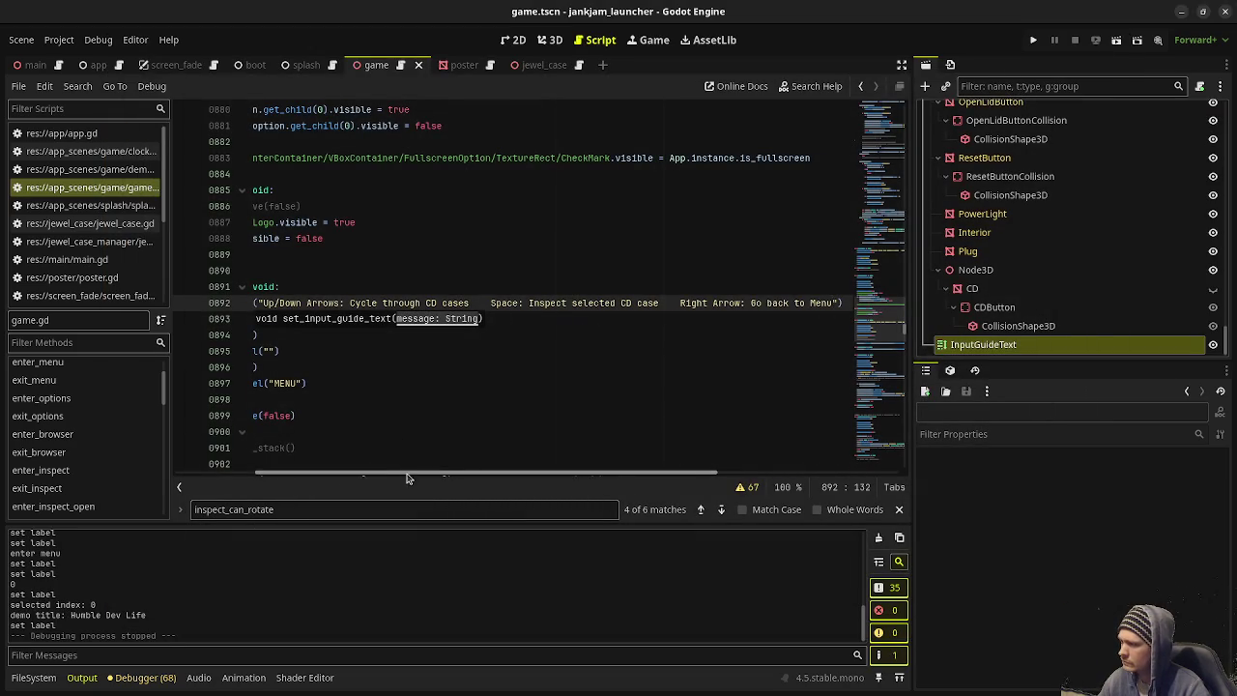
Step: Write enter_inspect_open's rotate/open/back-to-Browser guide on line 942 and run the game with F5
{"action": "left_click_drag", "start_coordinate": [363, 474], "coordinate": [281, 476]}
{"action": "left_click", "coordinate": [63, 507]}
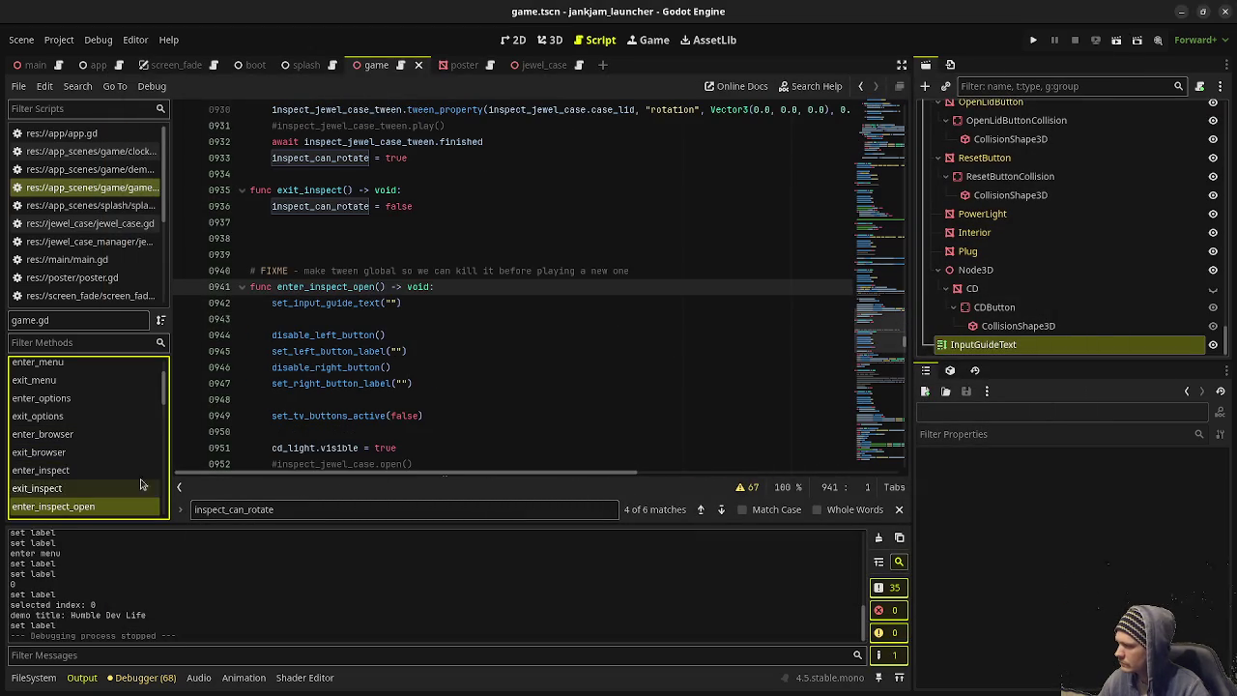
{"action": "left_click", "coordinate": [390, 302]}
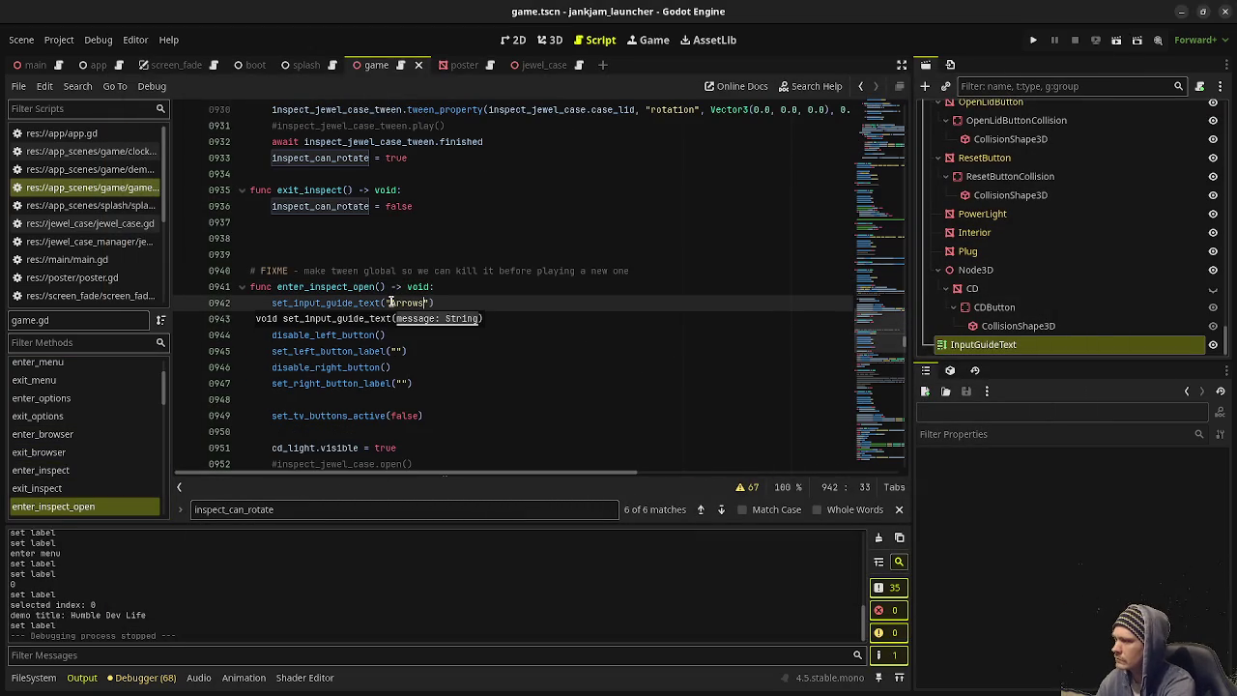
{"action": "type", "text": ": Rotate CD"}
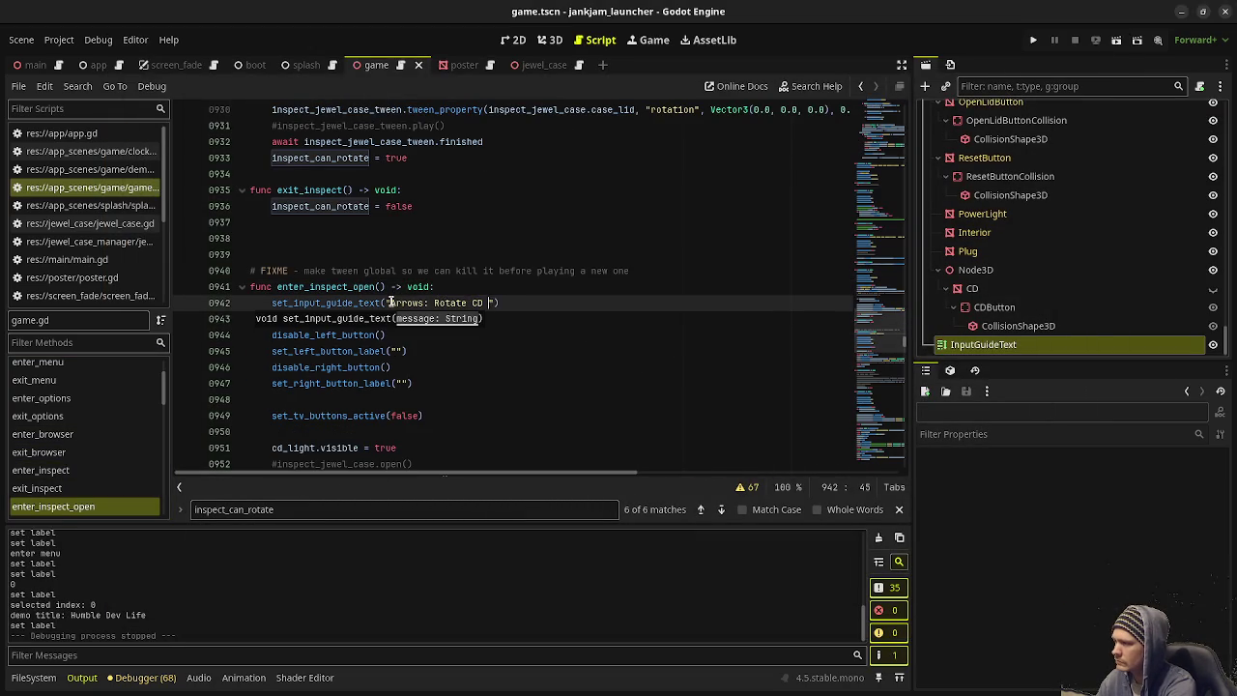
{"action": "type", "text": " case   S"}
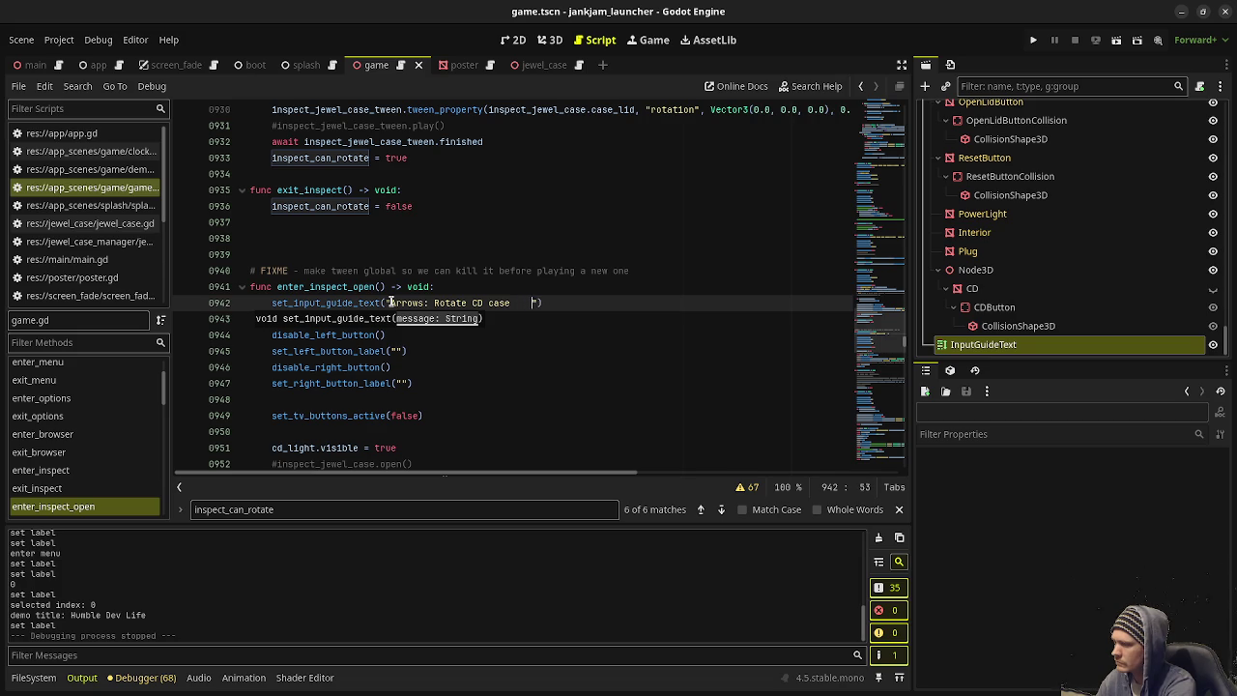
{"action": "type", "text": "pace: Op"}
{"action": "type", "text": "en C"}
{"action": "key", "text": "BackSpace"}
{"action": "key", "text": "BackSpace"}
{"action": "key", "text": "BackSpace"}
{"action": "type", "text": "case"}
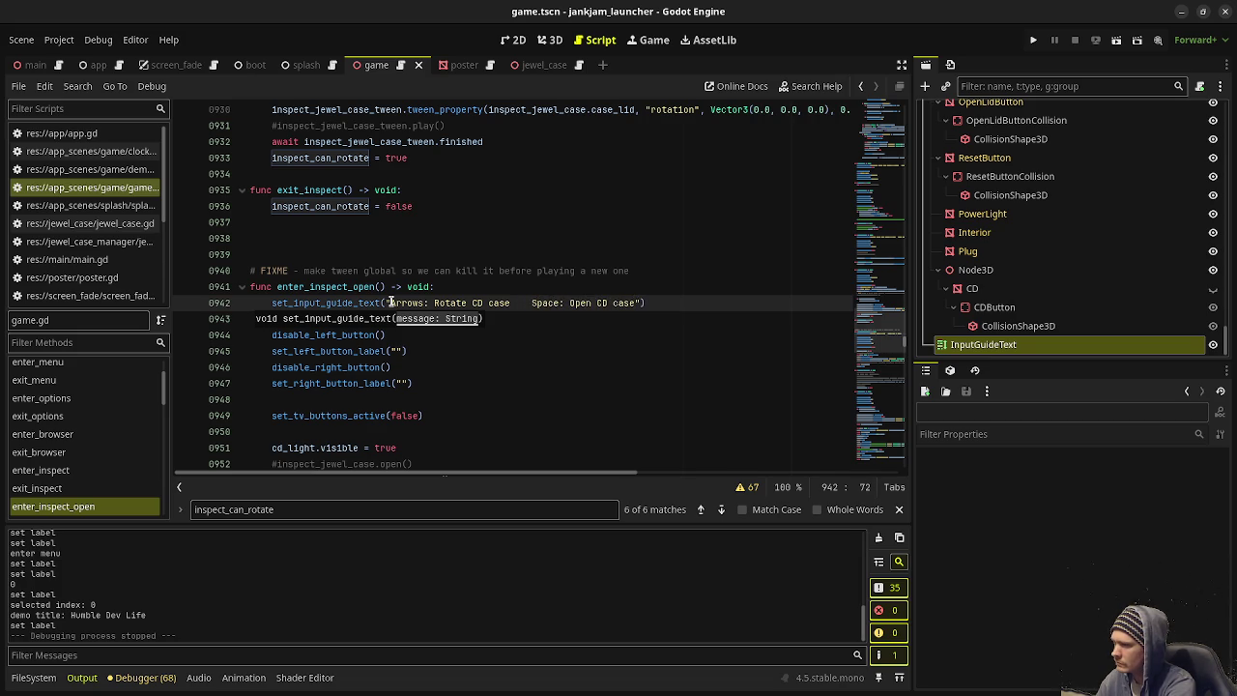
{"action": "type", "text": "cape: Go ba"}
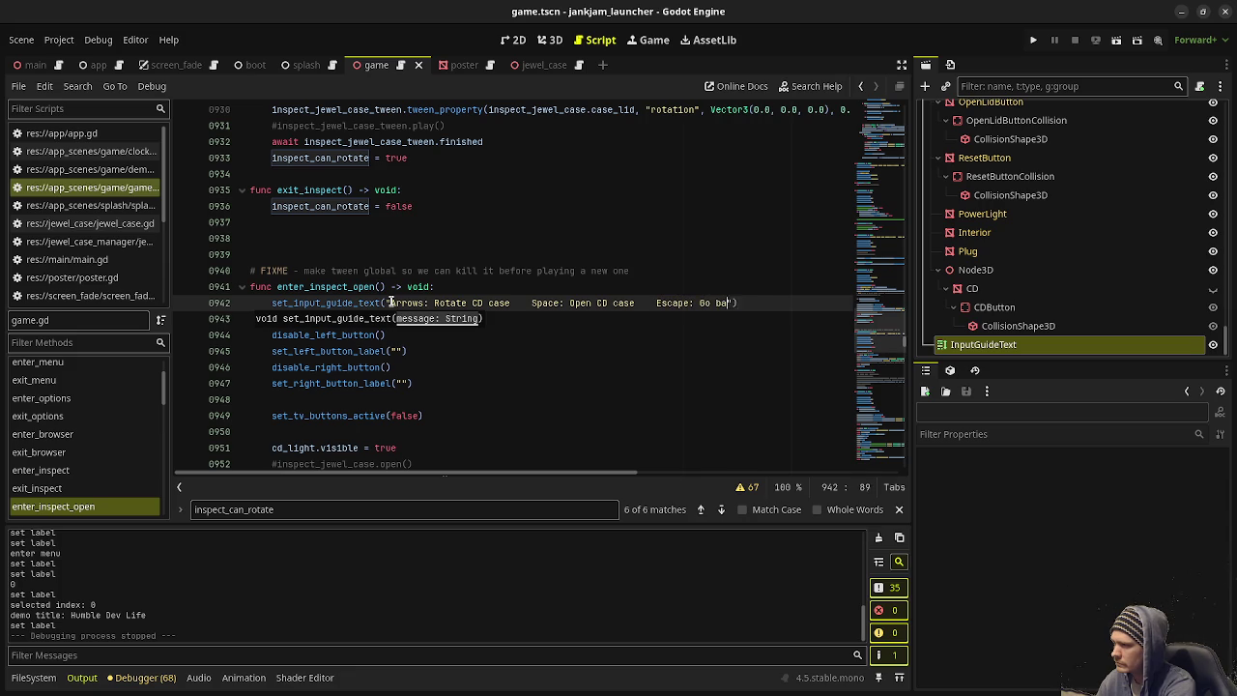
{"action": "type", "text": "ser"}
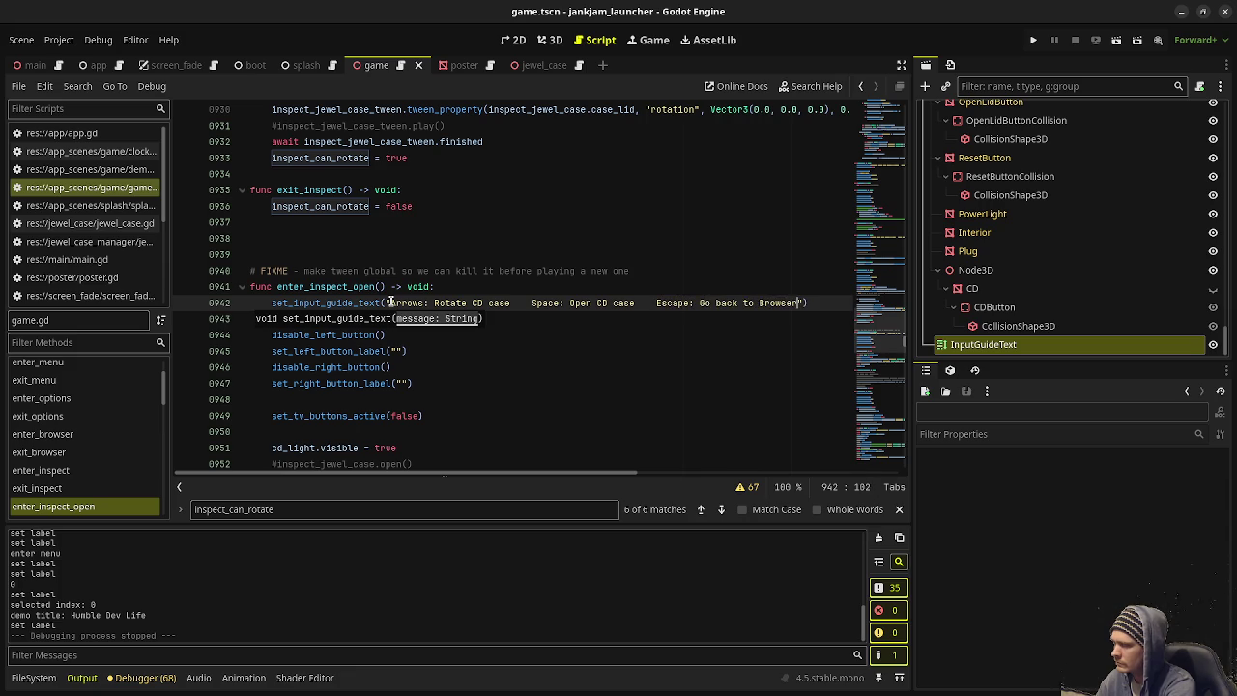
{"action": "key", "text": "F5"}
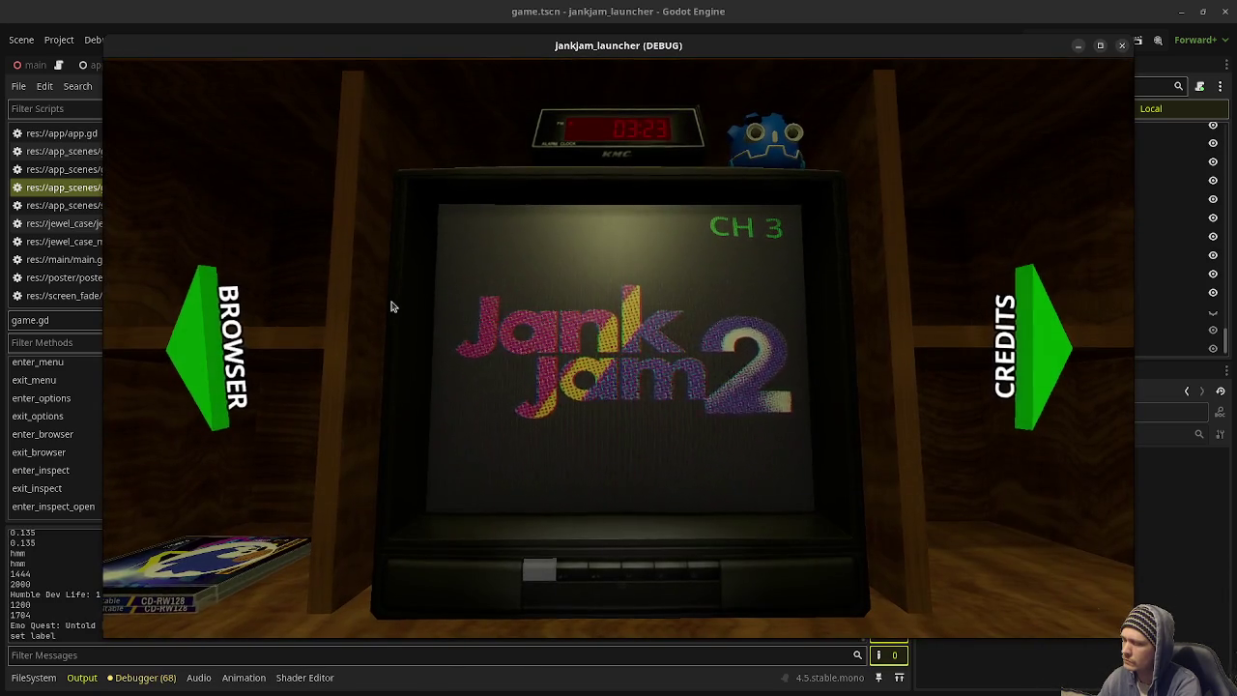
Step: Reach the CD browser, inspect a case with Space, stop the game, and select line 942's guide call
{"action": "key", "text": "Left"}
{"action": "key", "text": "Right"}
{"action": "key", "text": "Left"}
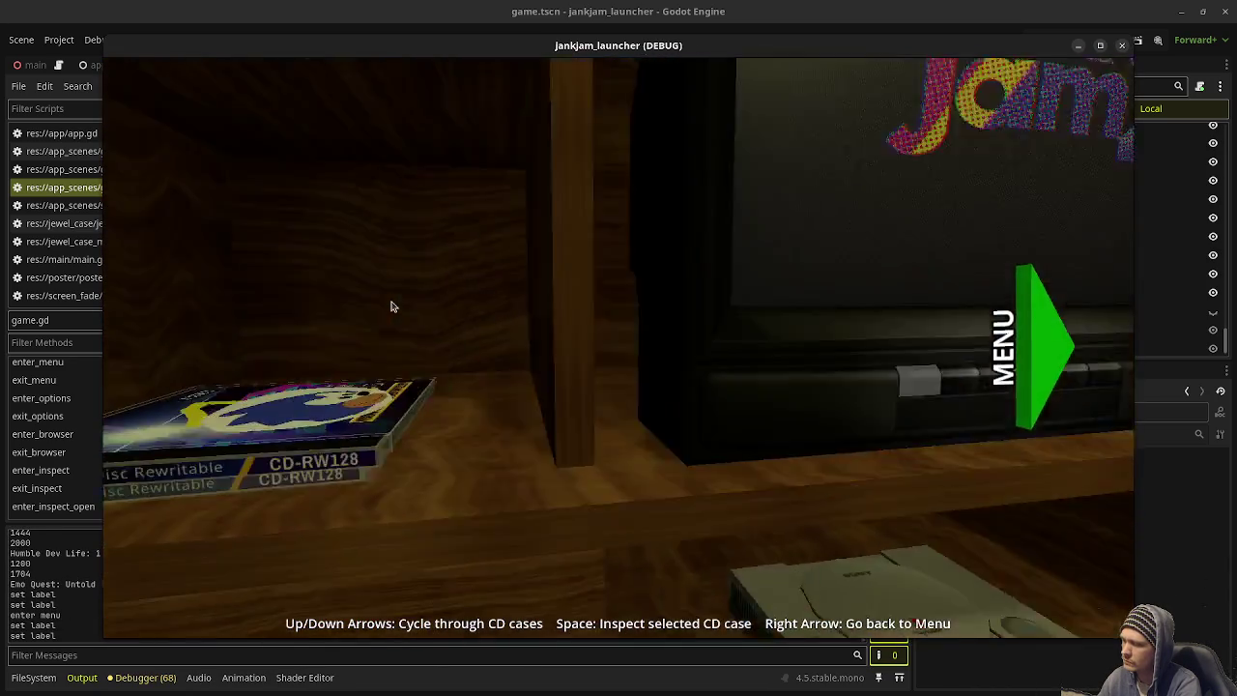
{"action": "key", "text": "space"}
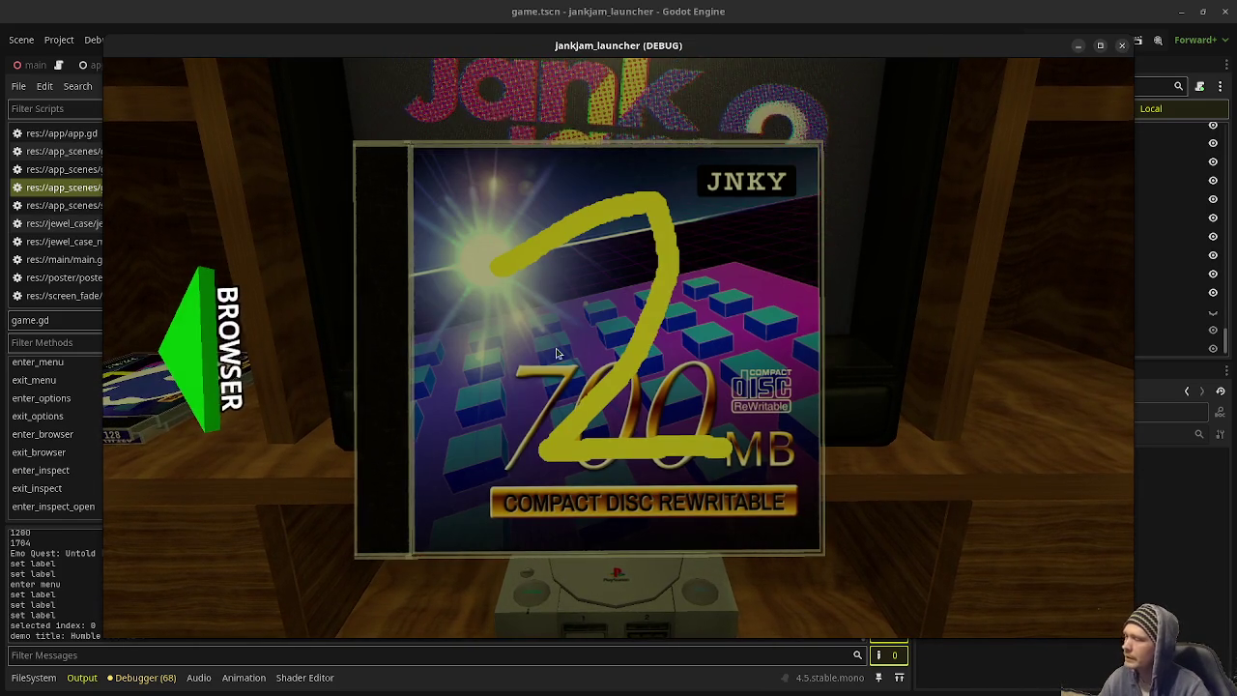
{"action": "key", "text": "F8"}
{"action": "left_click_drag", "start_coordinate": [807, 302], "coordinate": [270, 302]}
{"action": "key", "text": "ctrl+c"}
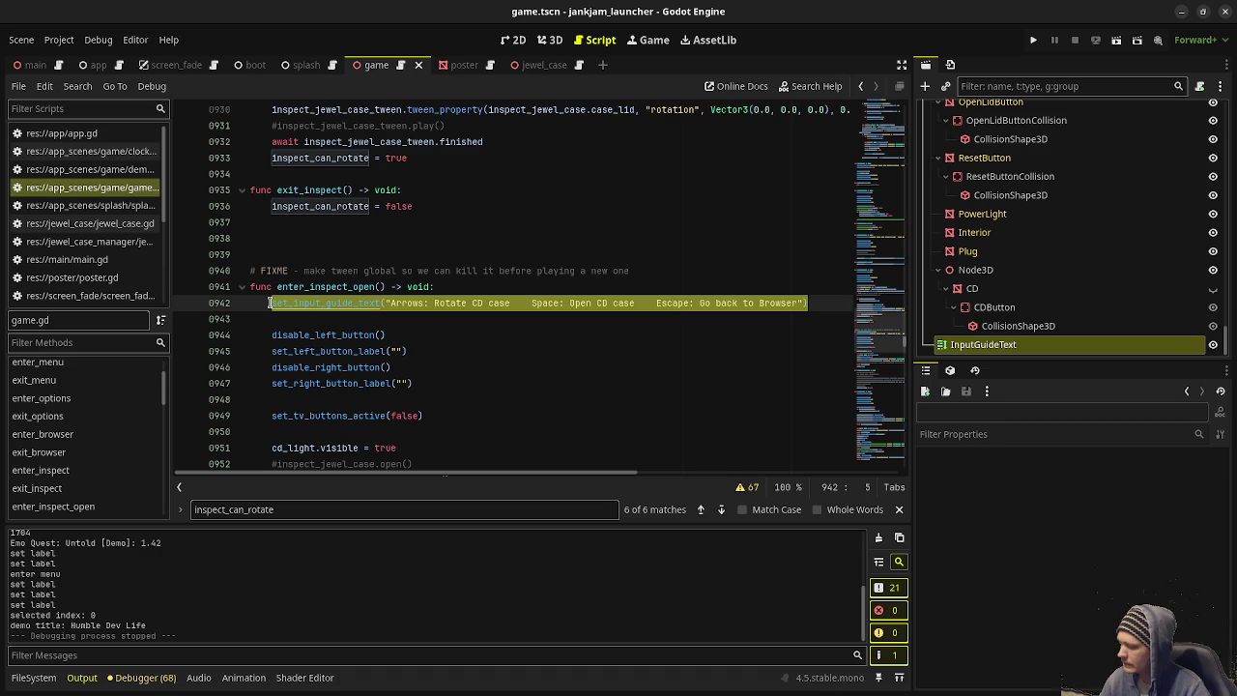
Step: Leave an empty set_input_guide_text("") on line 942, paste the CD-case prompt into enter_inspect's line 910, and save
{"action": "key", "text": "BackSpace"}
{"action": "type", "text": "set_in"}
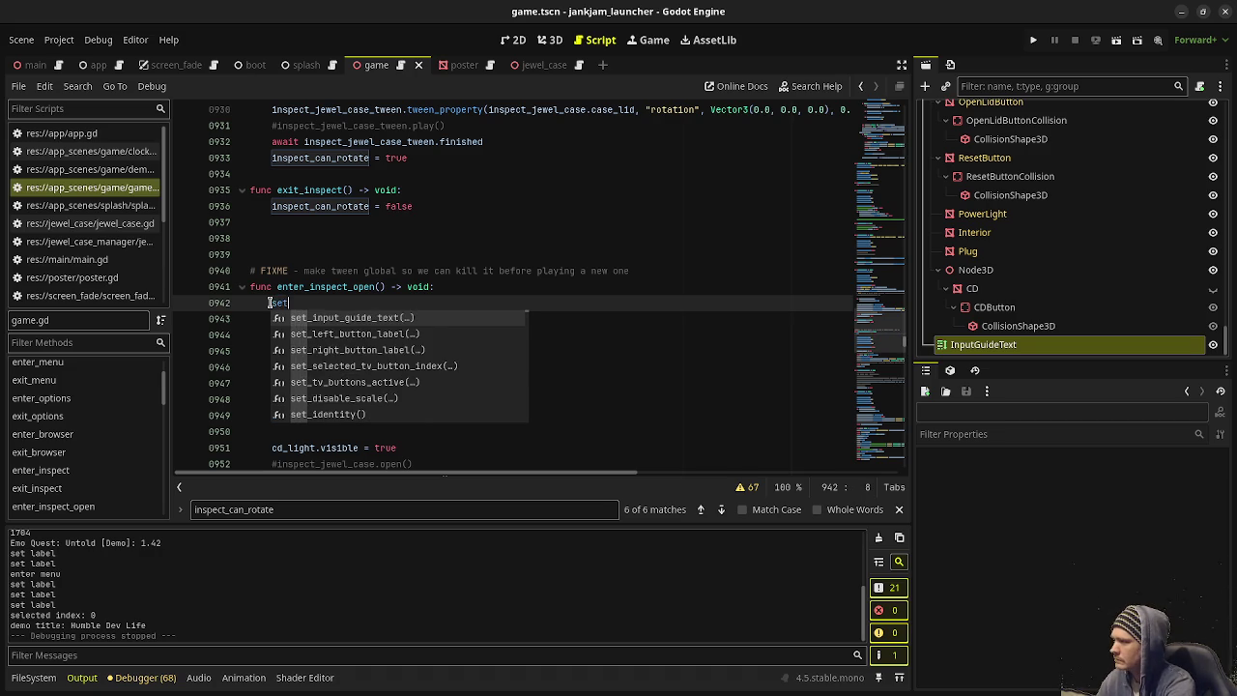
{"action": "key", "text": "Return"}
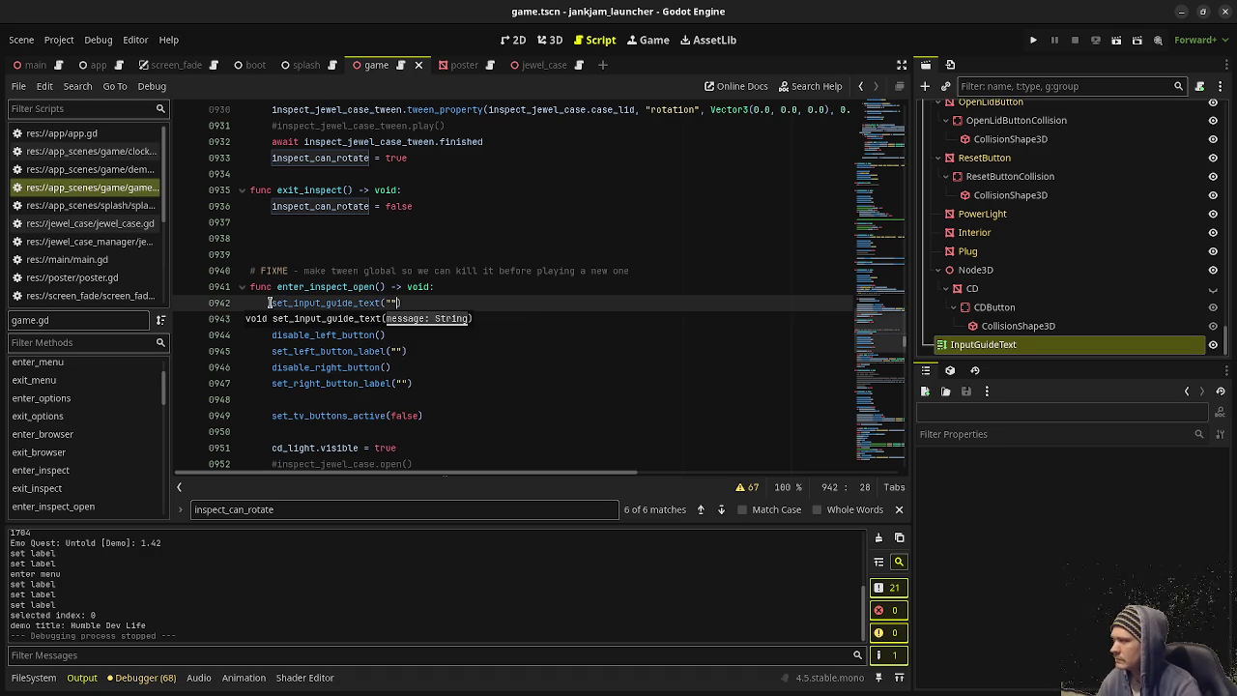
{"action": "scroll", "coordinate": [406, 302], "scroll_direction": "up", "scroll_amount": 10}
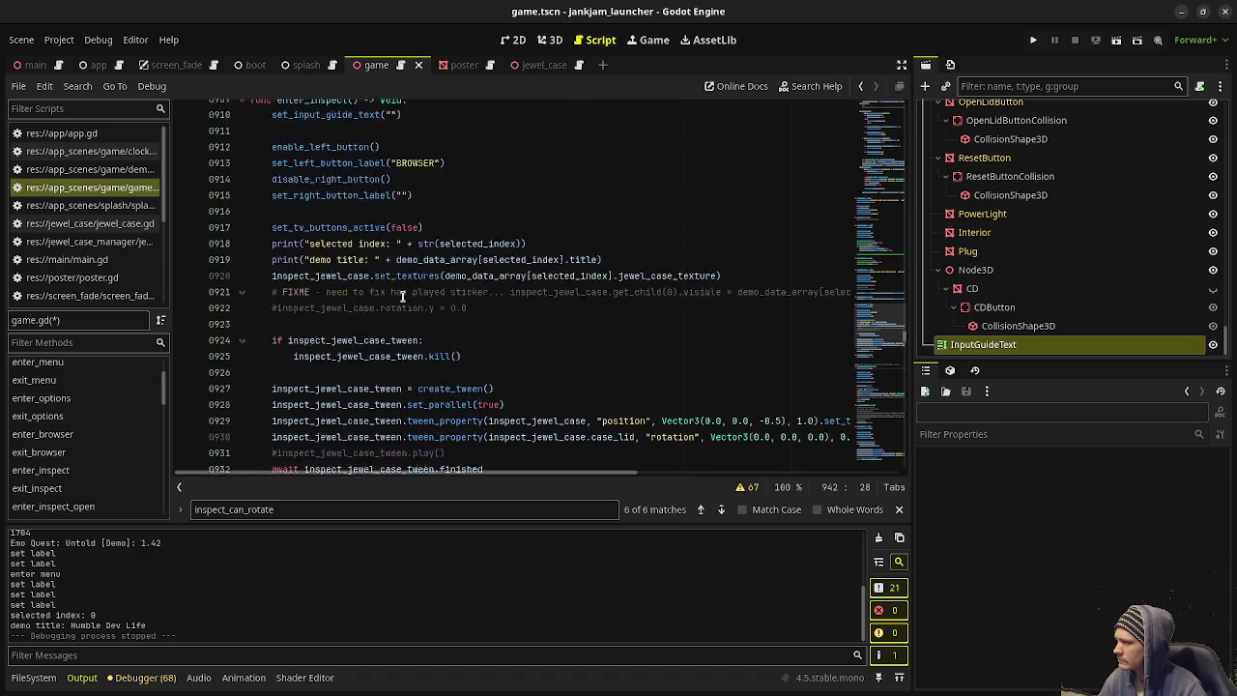
{"action": "left_click", "coordinate": [426, 302]}
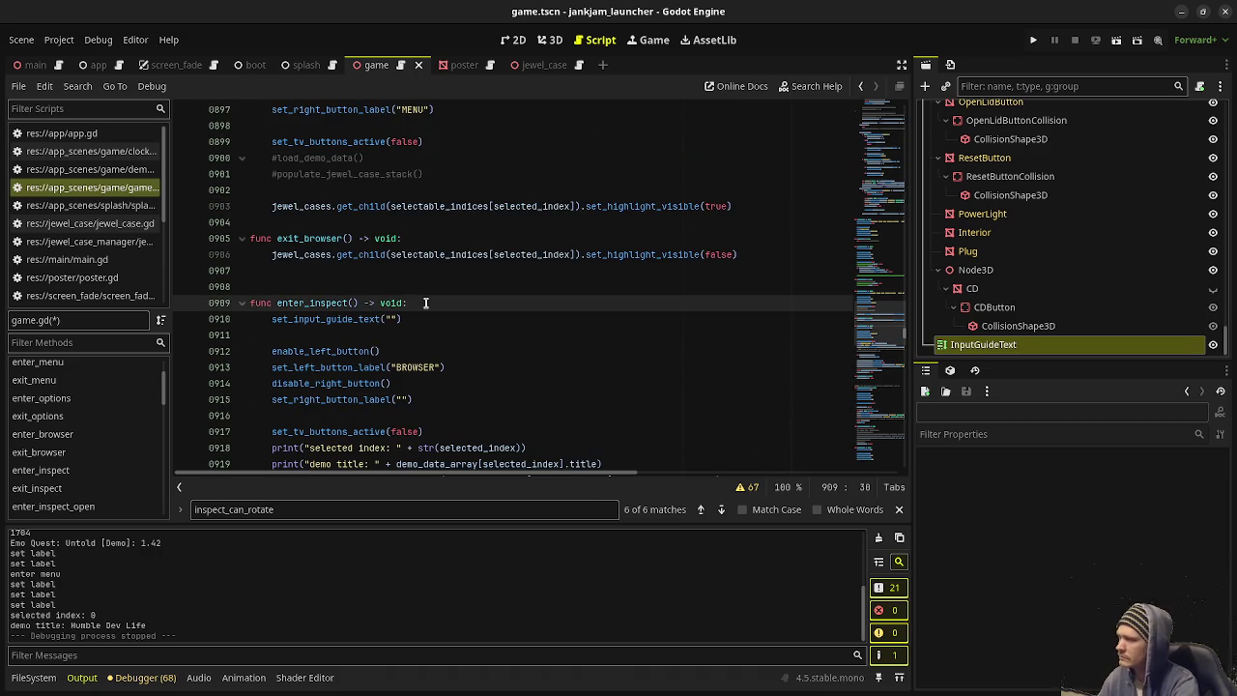
{"action": "left_click", "coordinate": [423, 323]}
{"action": "left_click_drag", "start_coordinate": [422, 323], "coordinate": [269, 319]}
{"action": "key", "text": "ctrl+v"}
{"action": "key", "text": "ctrl+s"}
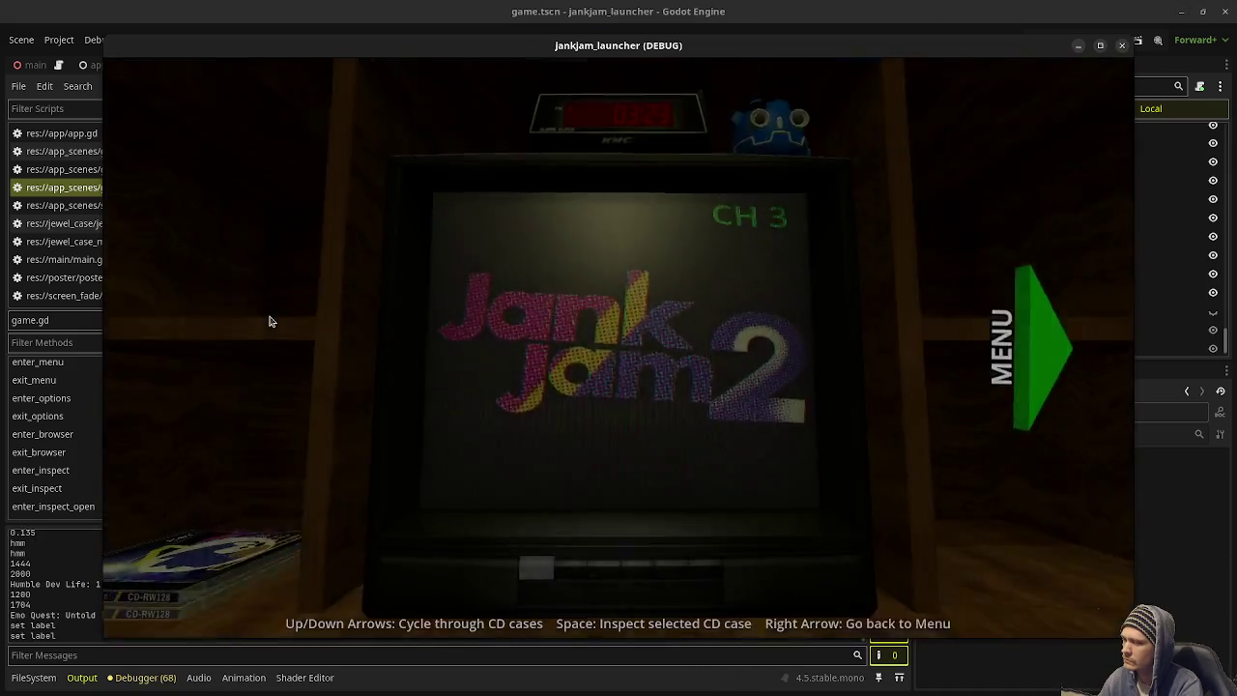
Step: Play-test inspecting a CD case: rotate it, open and close it, then stop the game
{"action": "key", "text": "Left"}
{"action": "key", "text": "space"}
{"action": "key", "text": "Right"}
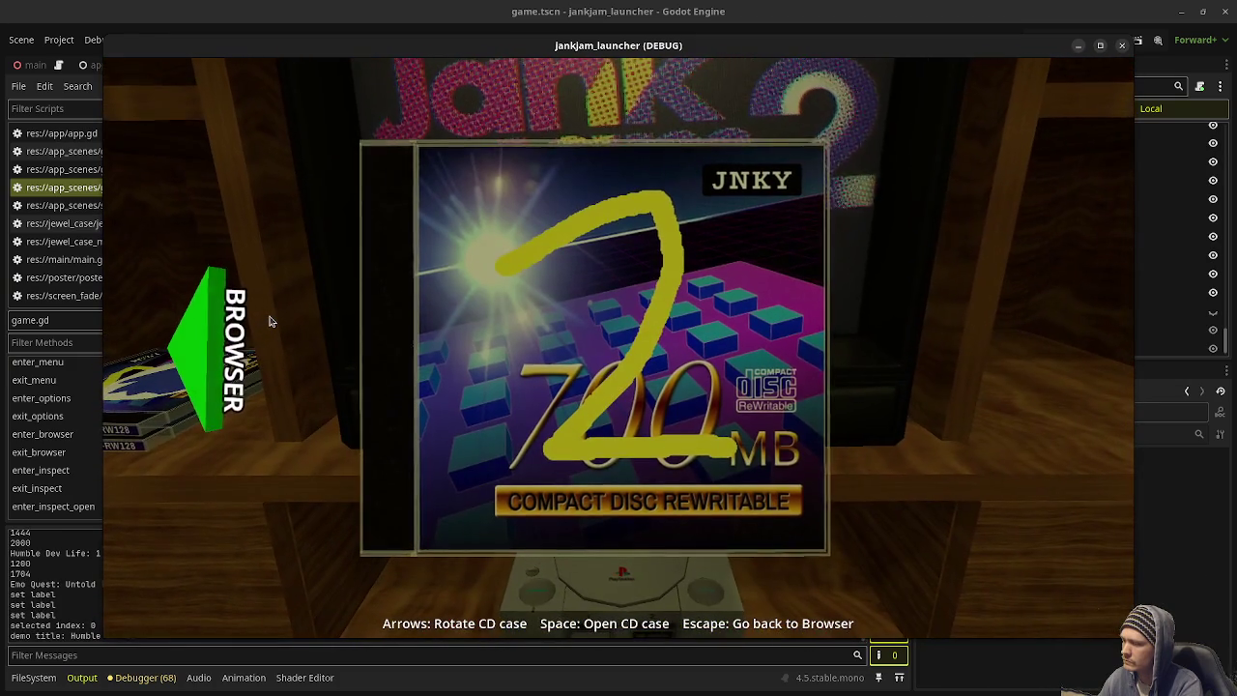
{"action": "key", "text": "space"}
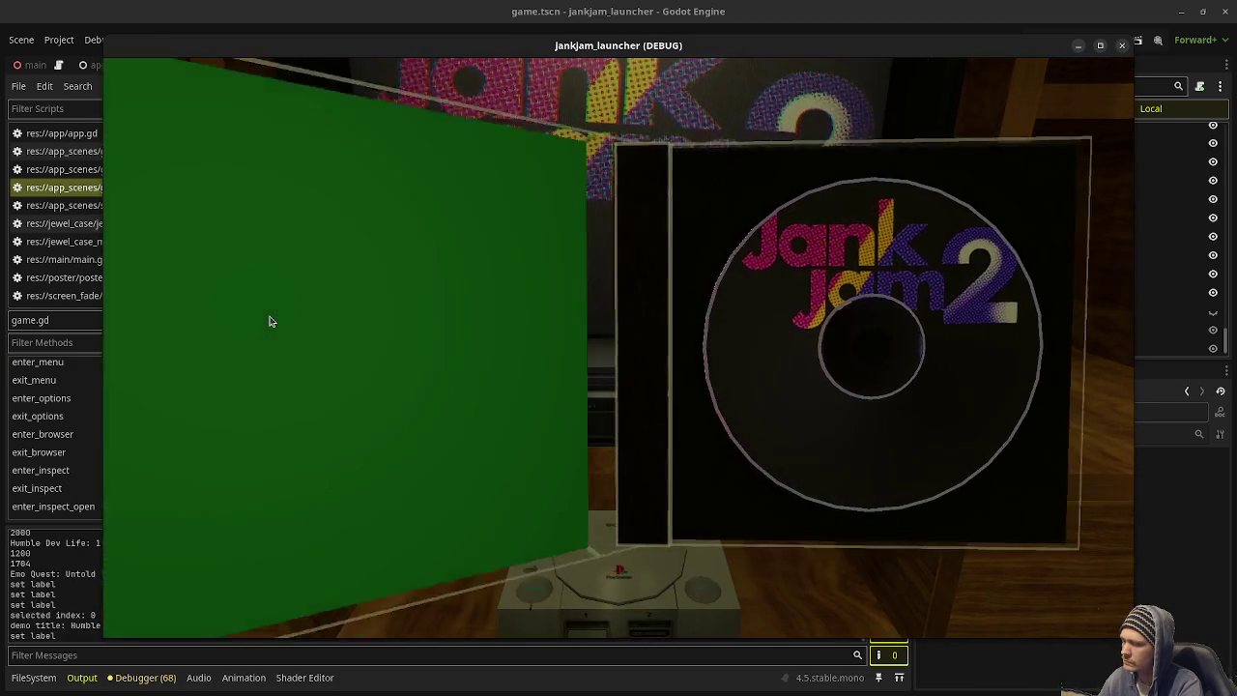
{"action": "key", "text": "space"}
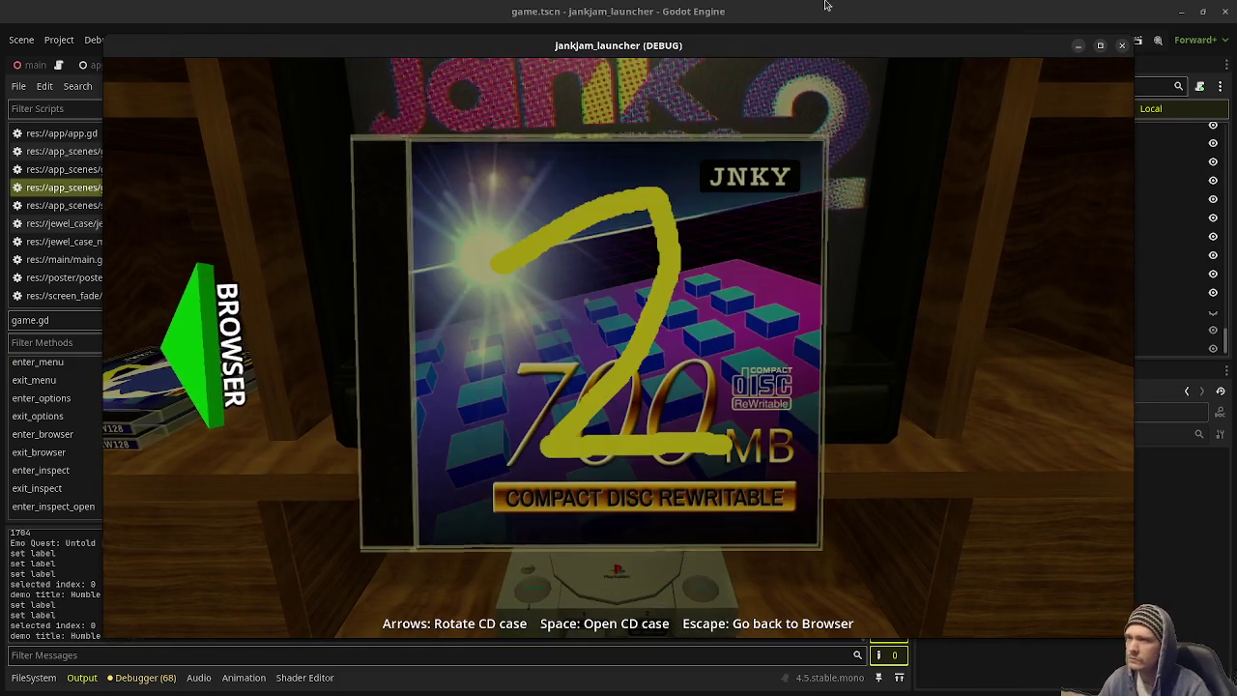
{"action": "key", "text": "F8"}
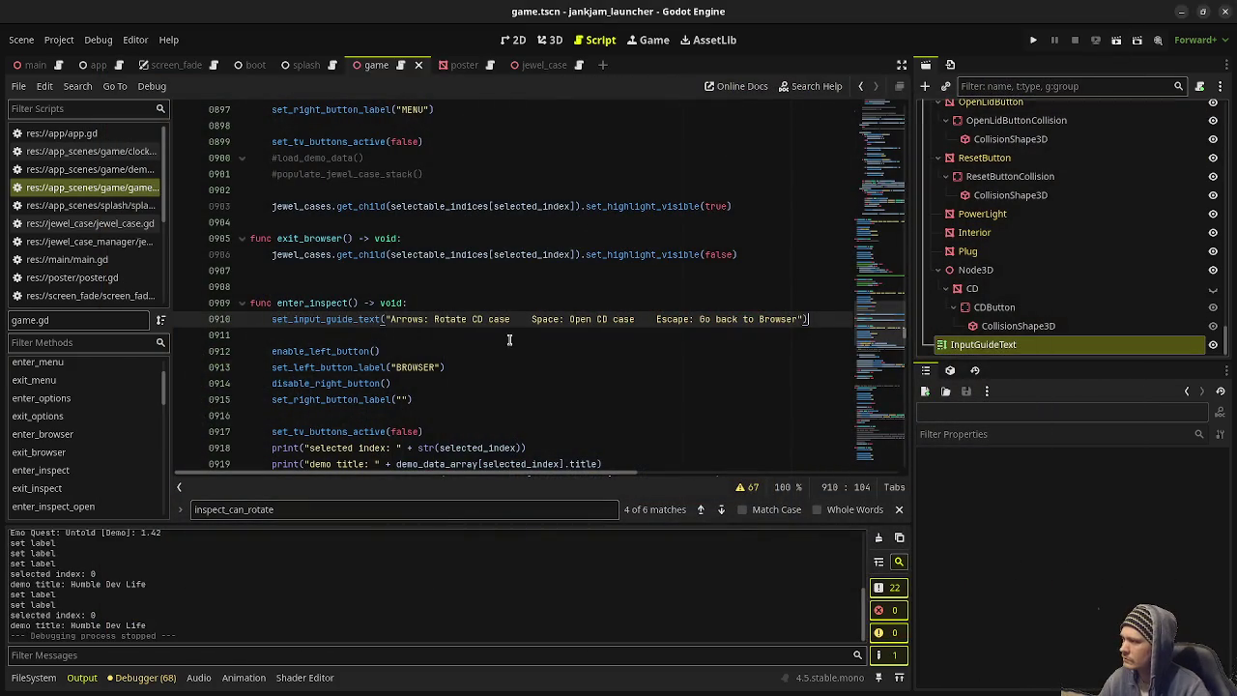
Step: Select the browser guide text on line 892, then run the game again
{"action": "scroll", "coordinate": [515, 335], "scroll_direction": "up", "scroll_amount": 8}
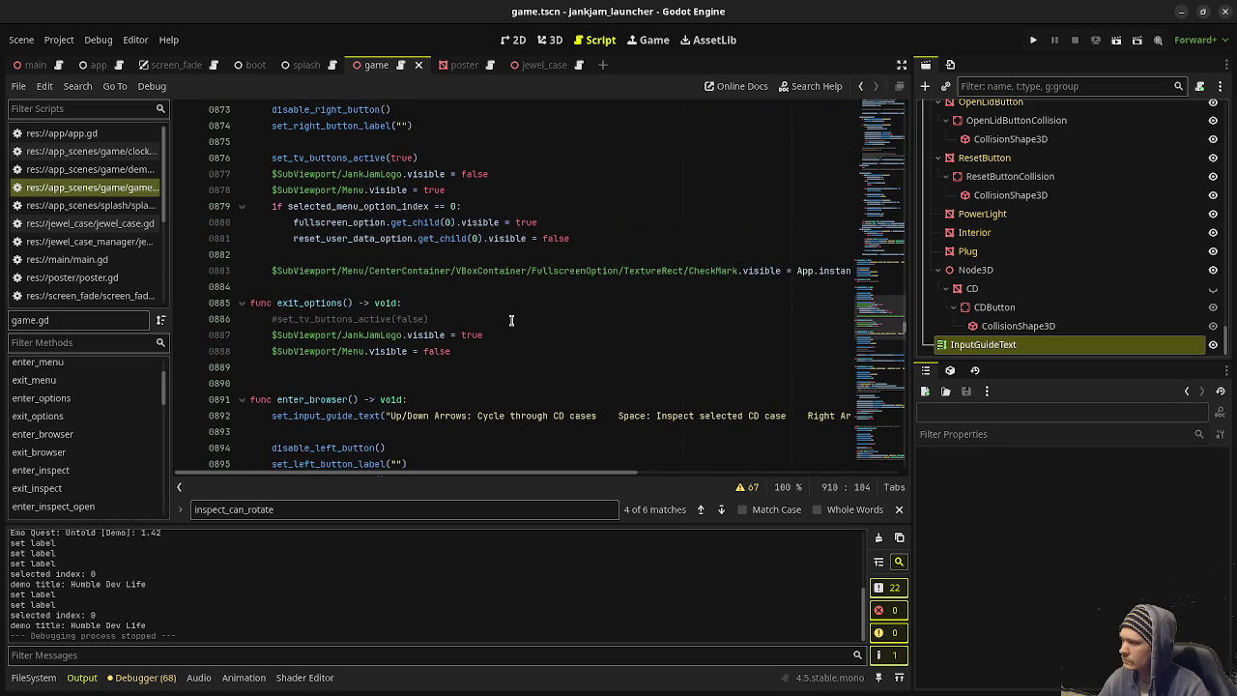
{"action": "left_click_drag", "start_coordinate": [271, 417], "coordinate": [887, 416]}
{"action": "left_click_drag", "start_coordinate": [493, 472], "coordinate": [406, 473]}
{"action": "scroll", "coordinate": [424, 390], "scroll_direction": "up", "scroll_amount": 8}
{"action": "scroll", "coordinate": [866, 335], "scroll_direction": "down", "scroll_amount": 15}
{"action": "key", "text": "F5"}
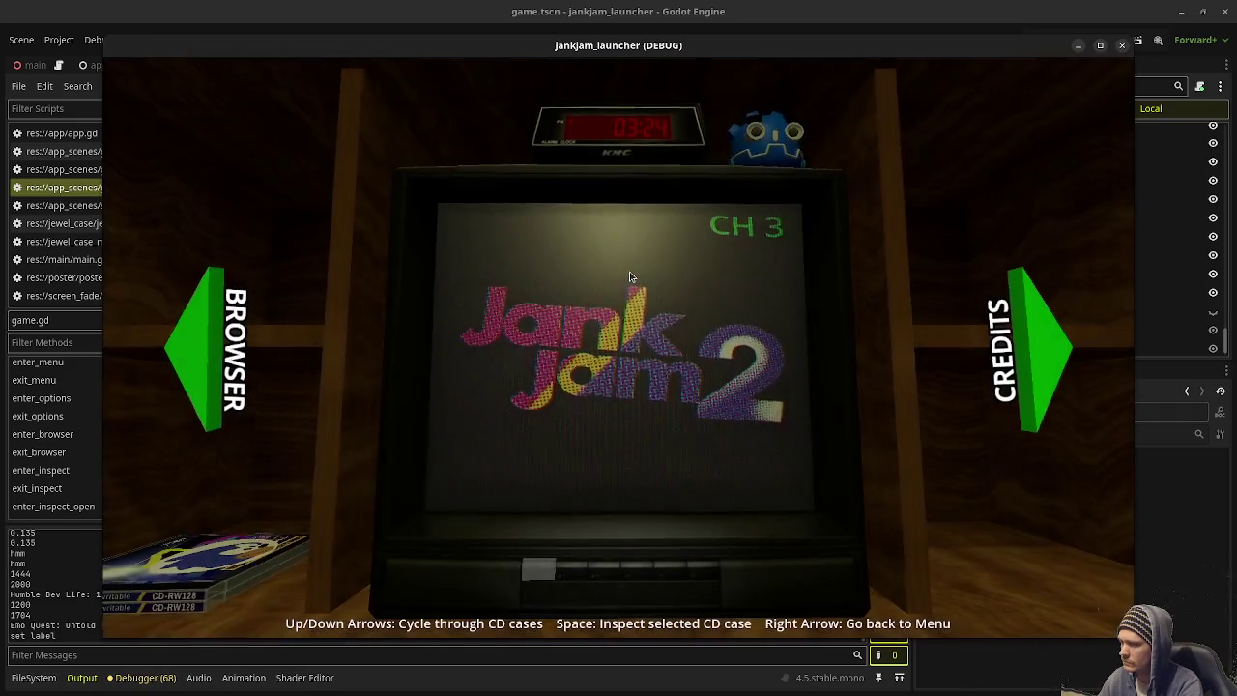
Step: Pick another CD case, move between the TV menu and browser shelf, and inspect a case
{"action": "key", "text": "Up"}
{"action": "key", "text": "Up"}
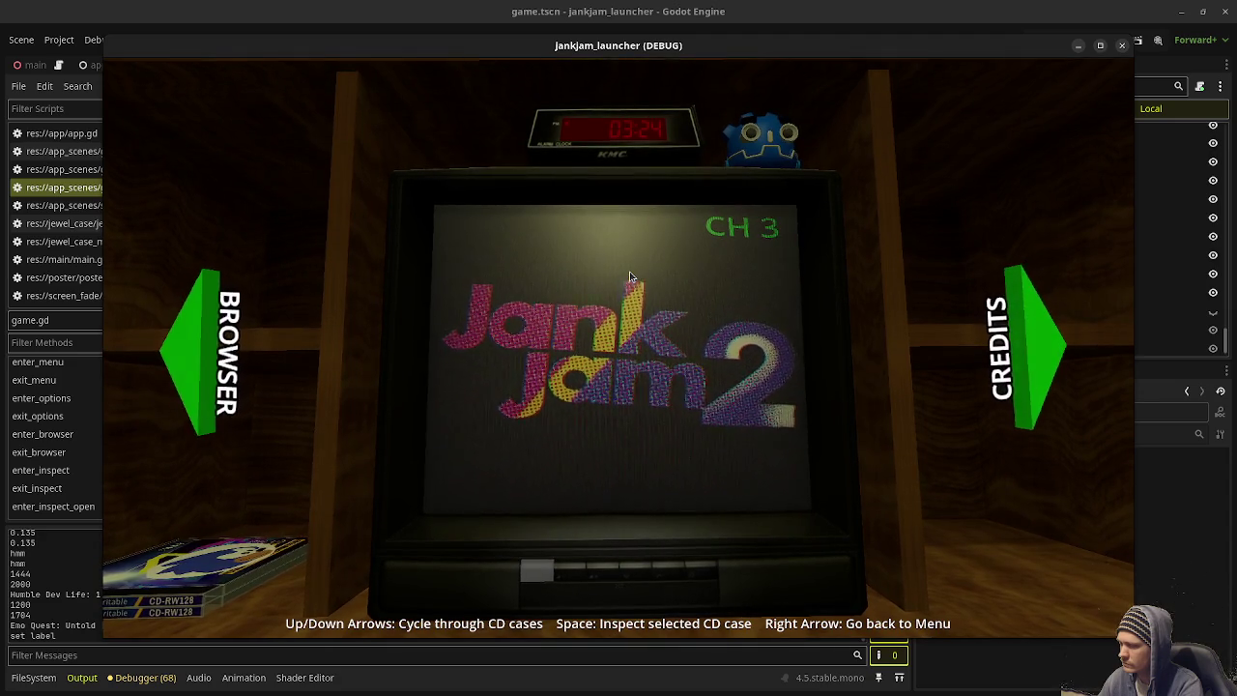
{"action": "key", "text": "Left"}
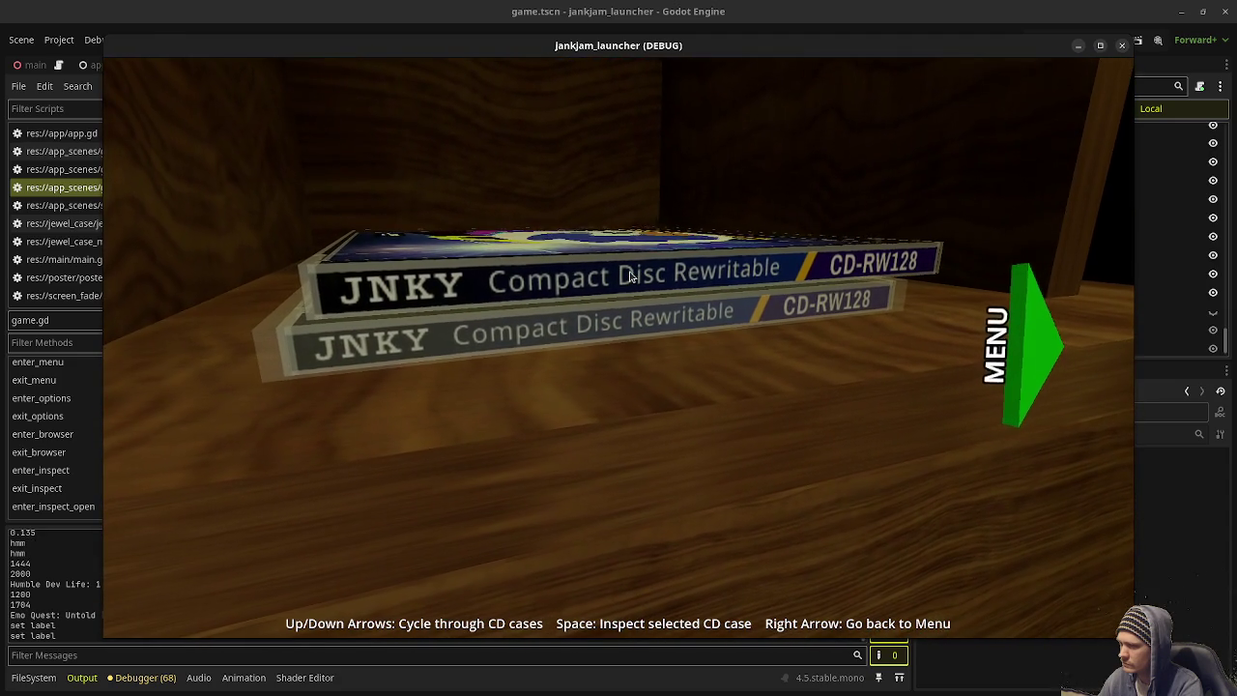
{"action": "key", "text": "Right"}
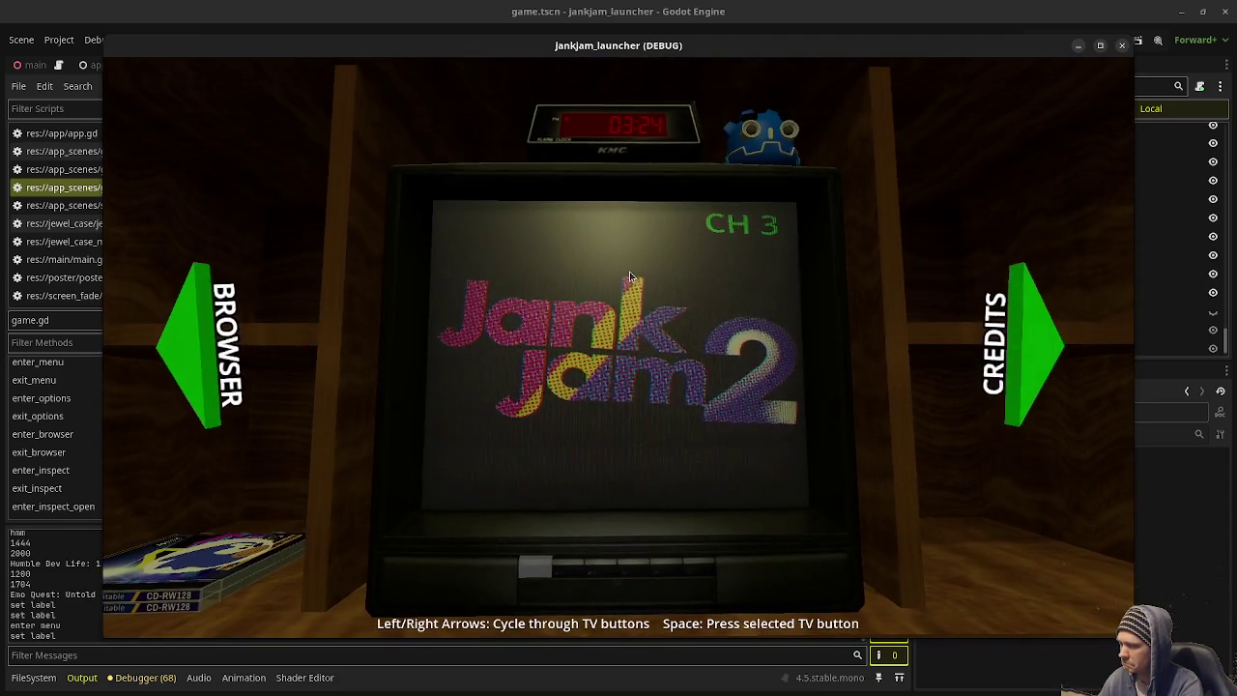
{"action": "key", "text": "Left"}
{"action": "key", "text": "space"}
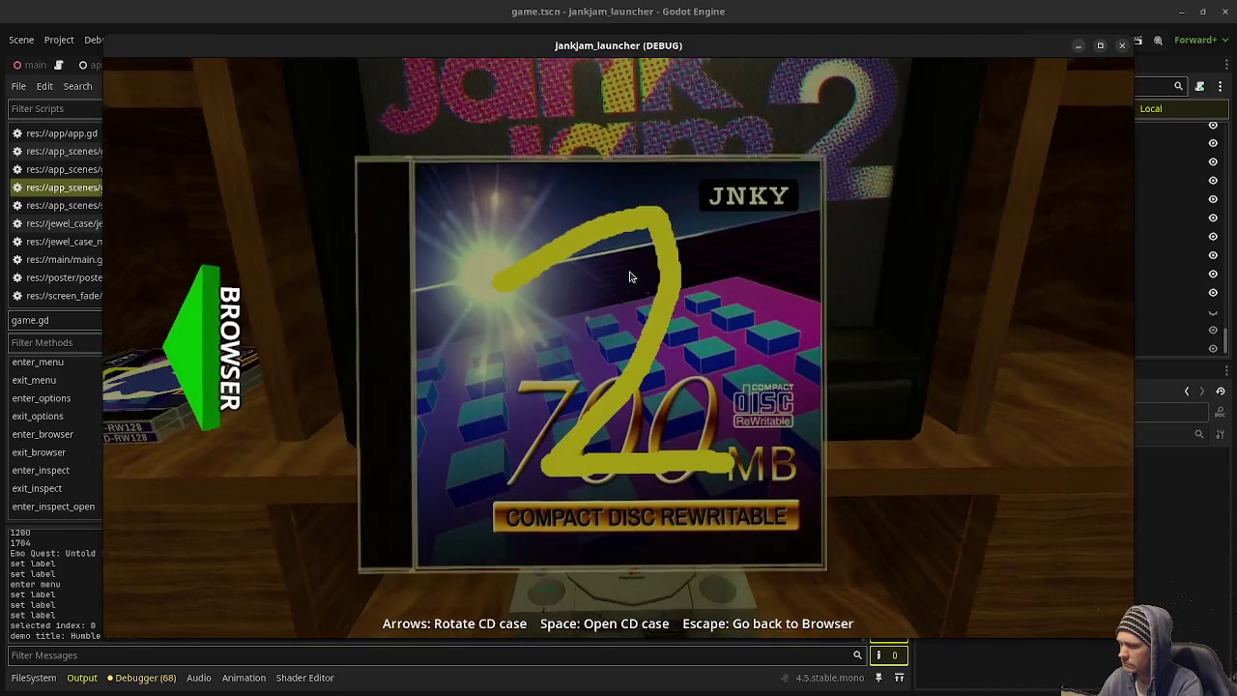
Step: Open, close and reopen the case, insert the CD into the console, then stop the game
{"action": "key", "text": "space"}
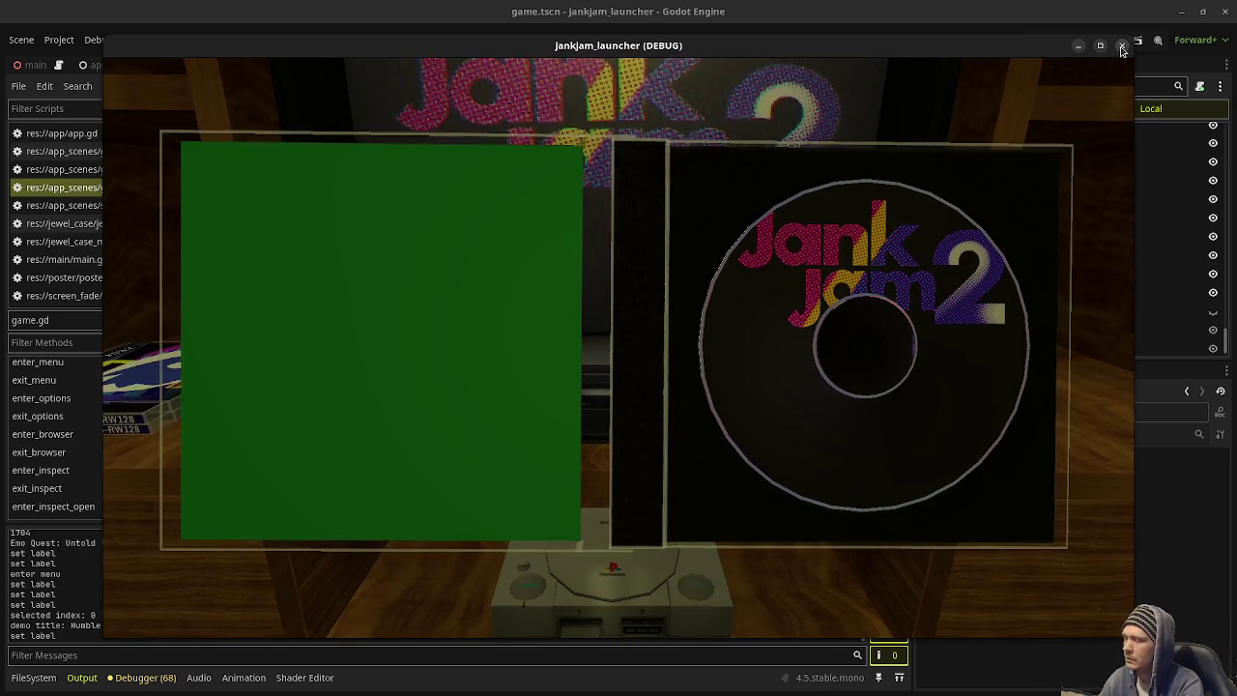
{"action": "key", "text": "Escape"}
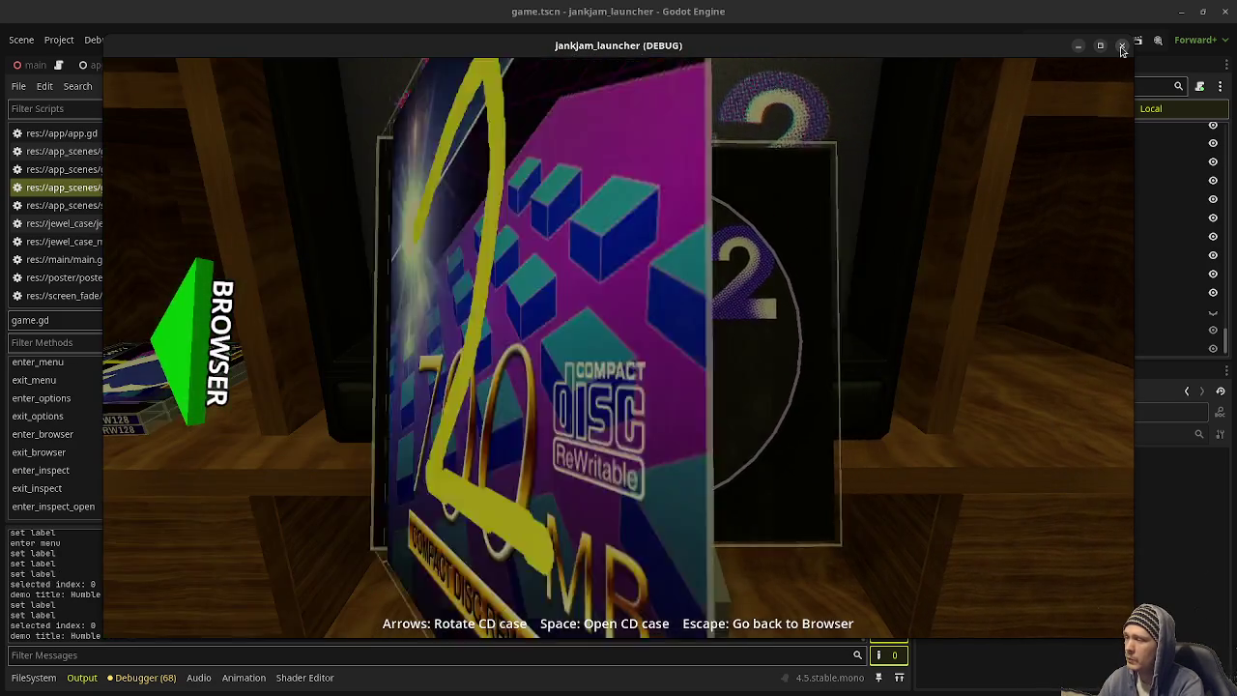
{"action": "key", "text": "space"}
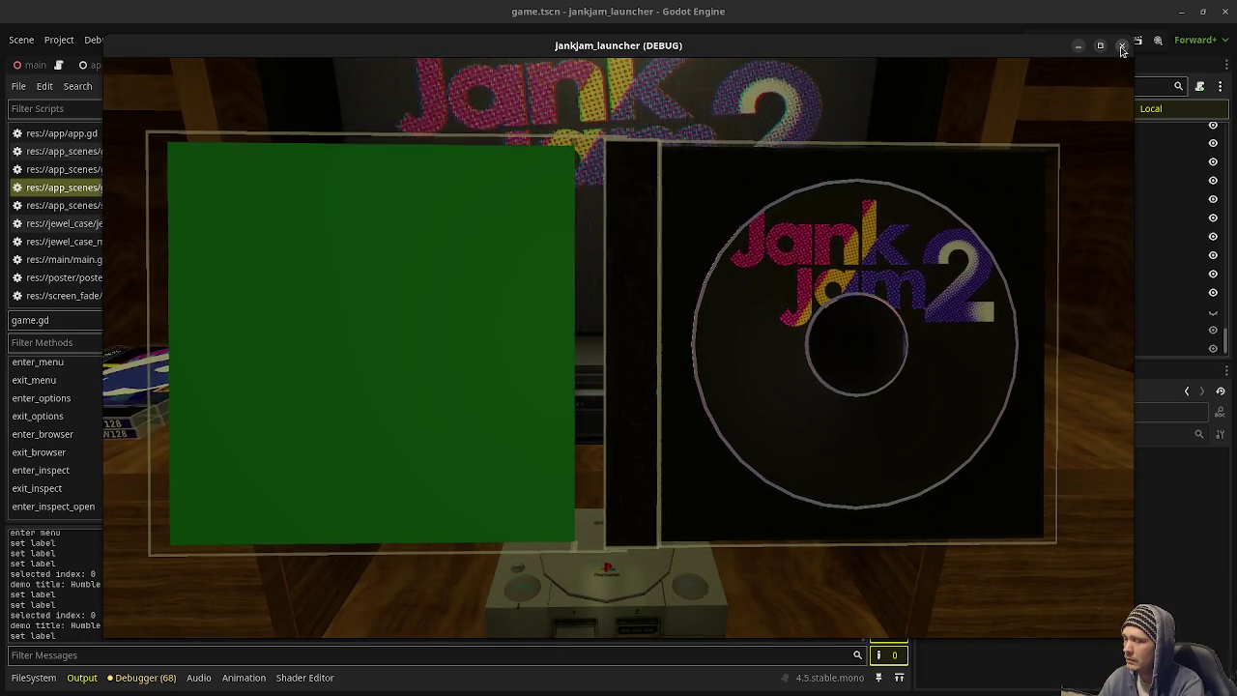
{"action": "key", "text": "space"}
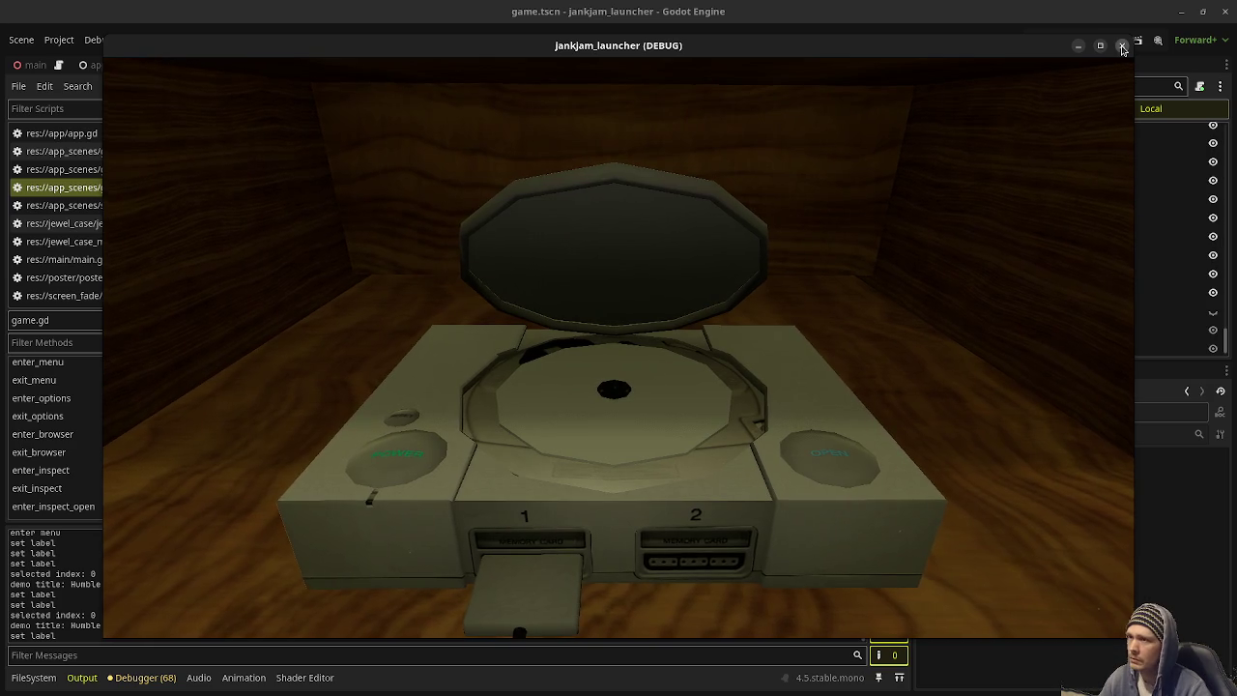
{"action": "left_click", "coordinate": [1122, 46]}
Step: Fill enter_inspect_open's guide string with 'Space: Insert CD into console Escape: Close CD case' and save game.gd
{"action": "left_click_drag", "start_coordinate": [540, 471], "coordinate": [377, 473]}
{"action": "scroll", "coordinate": [419, 367], "scroll_direction": "down", "scroll_amount": 3}
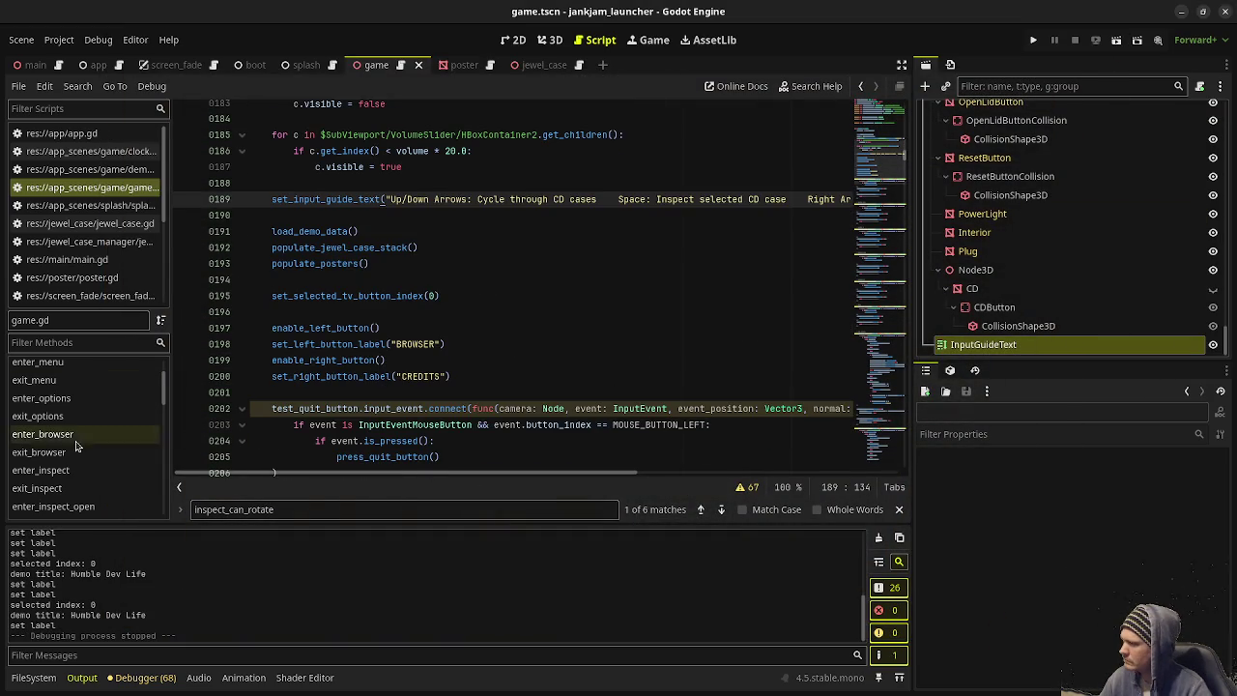
{"action": "left_click", "coordinate": [53, 507]}
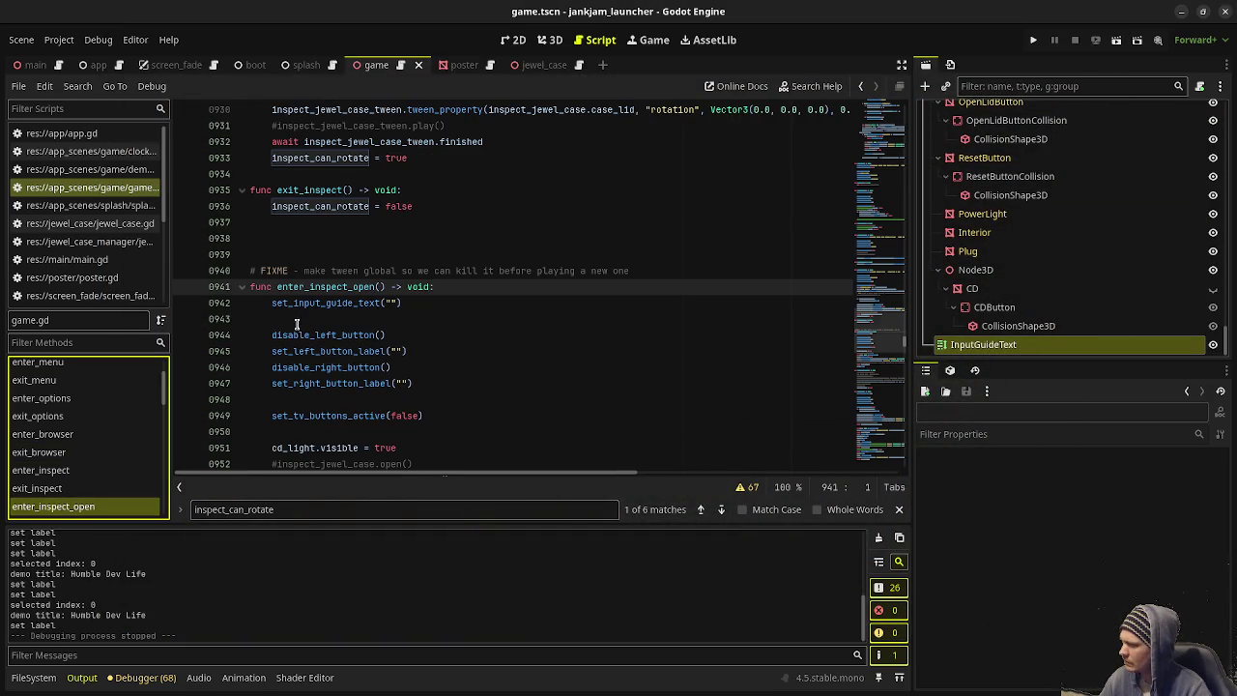
{"action": "left_click", "coordinate": [391, 303]}
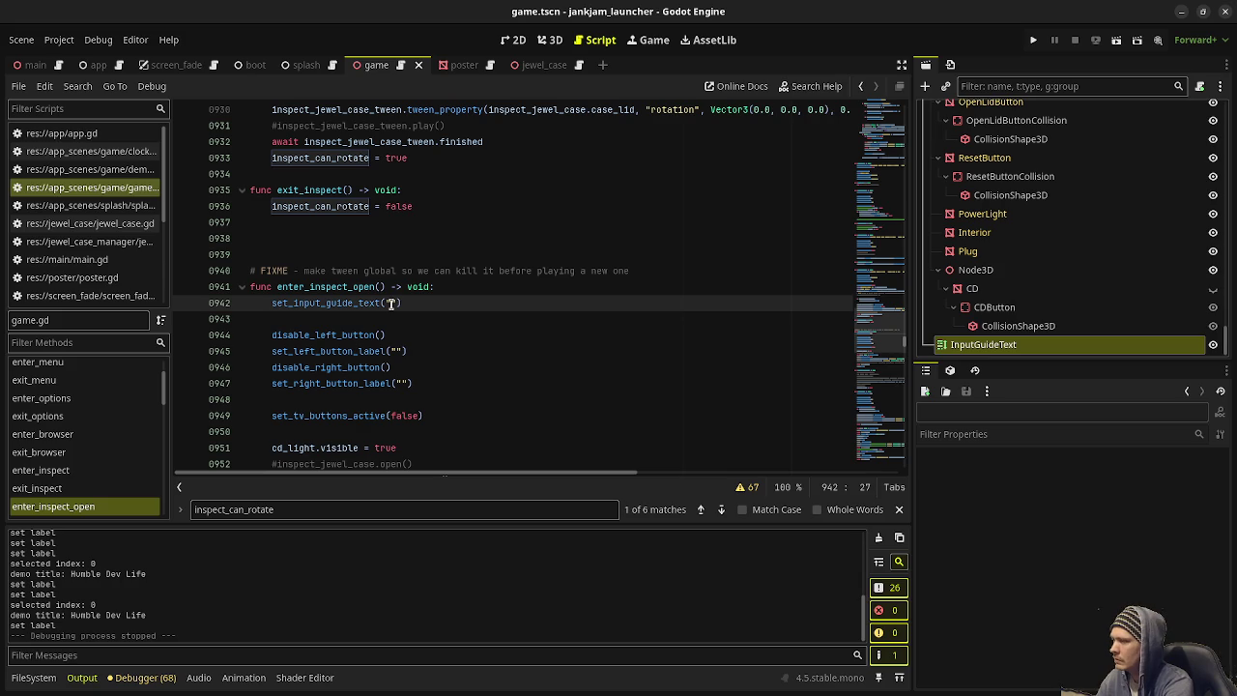
{"action": "type", "text": "Space: "}
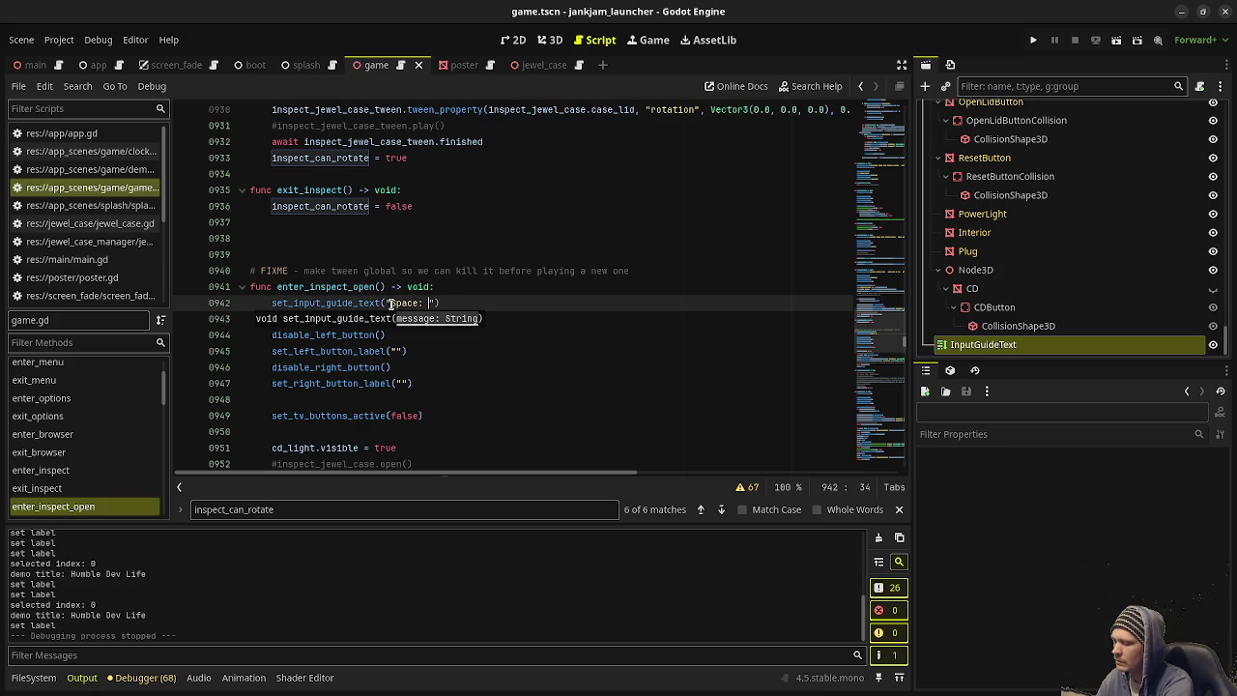
{"action": "type", "text": "Insert CD in"}
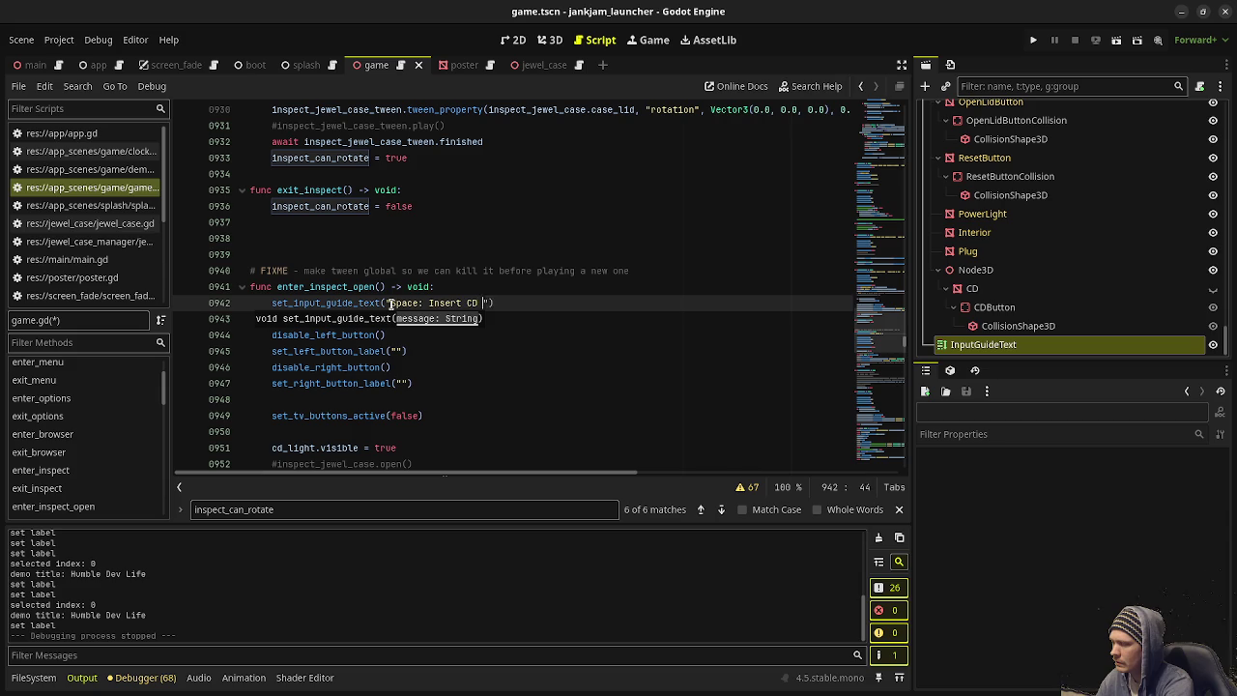
{"action": "type", "text": "to console    Escape: S"}
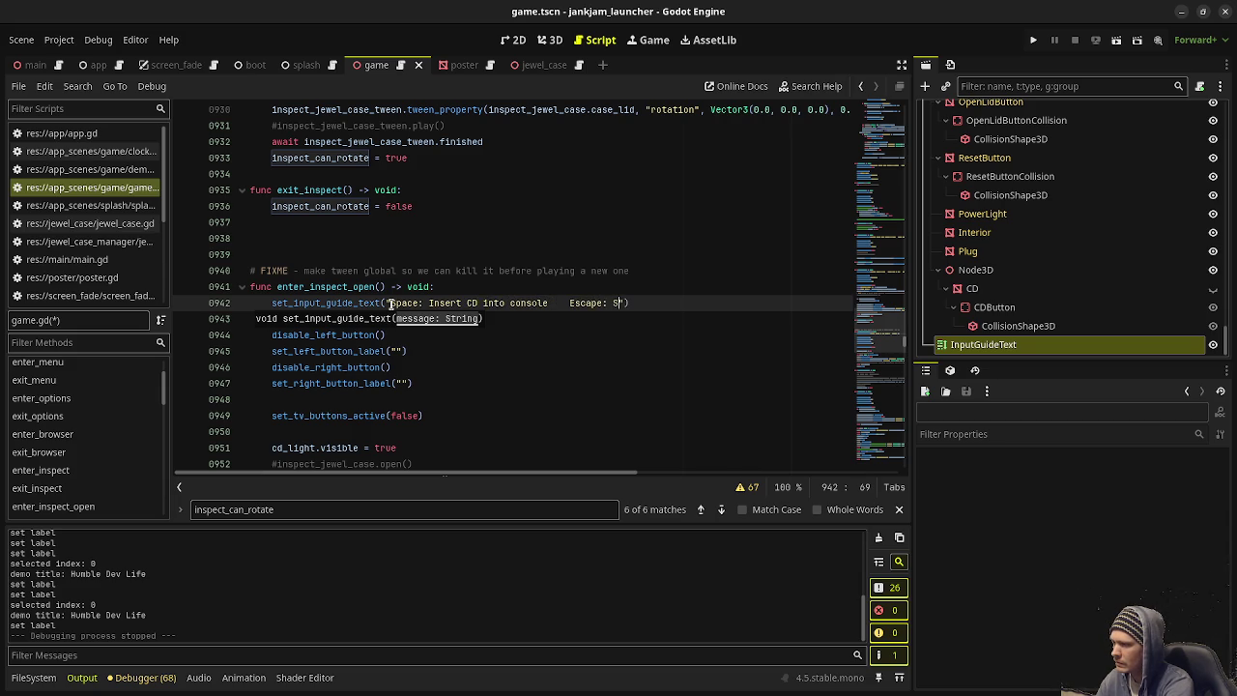
{"action": "type", "text": "lose CD case"}
{"action": "key", "text": "ctrl+s"}
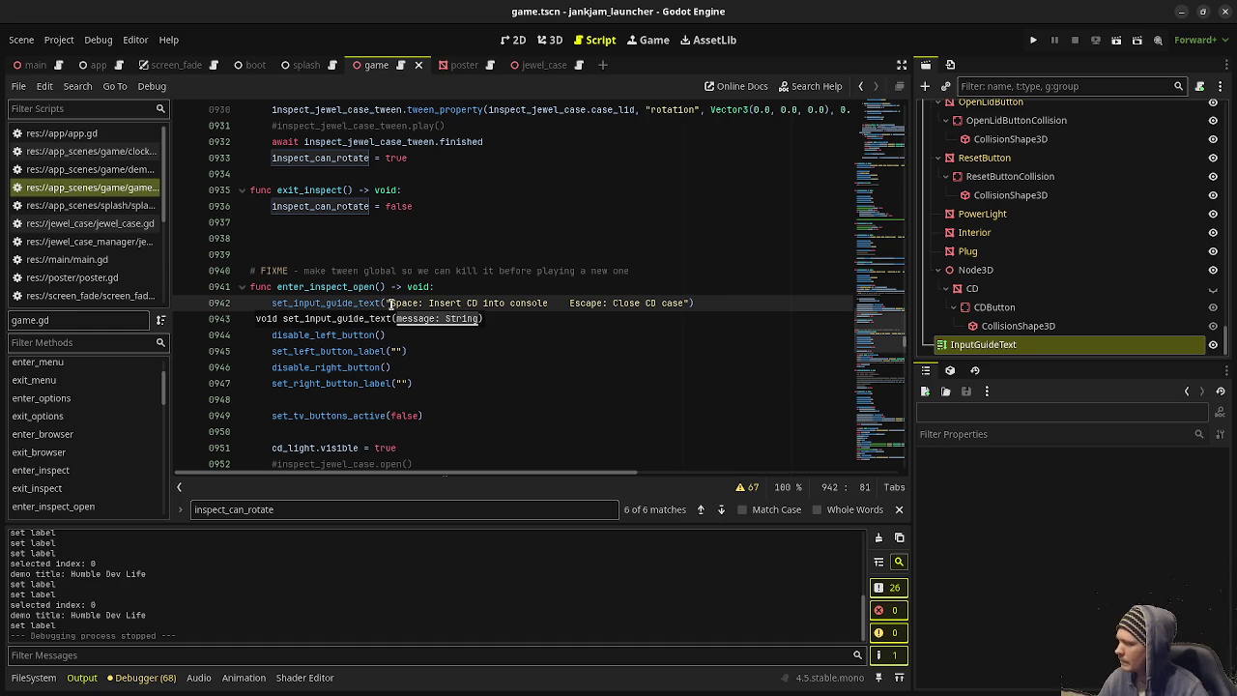
{"action": "scroll", "coordinate": [392, 303], "scroll_direction": "down", "scroll_amount": 4}
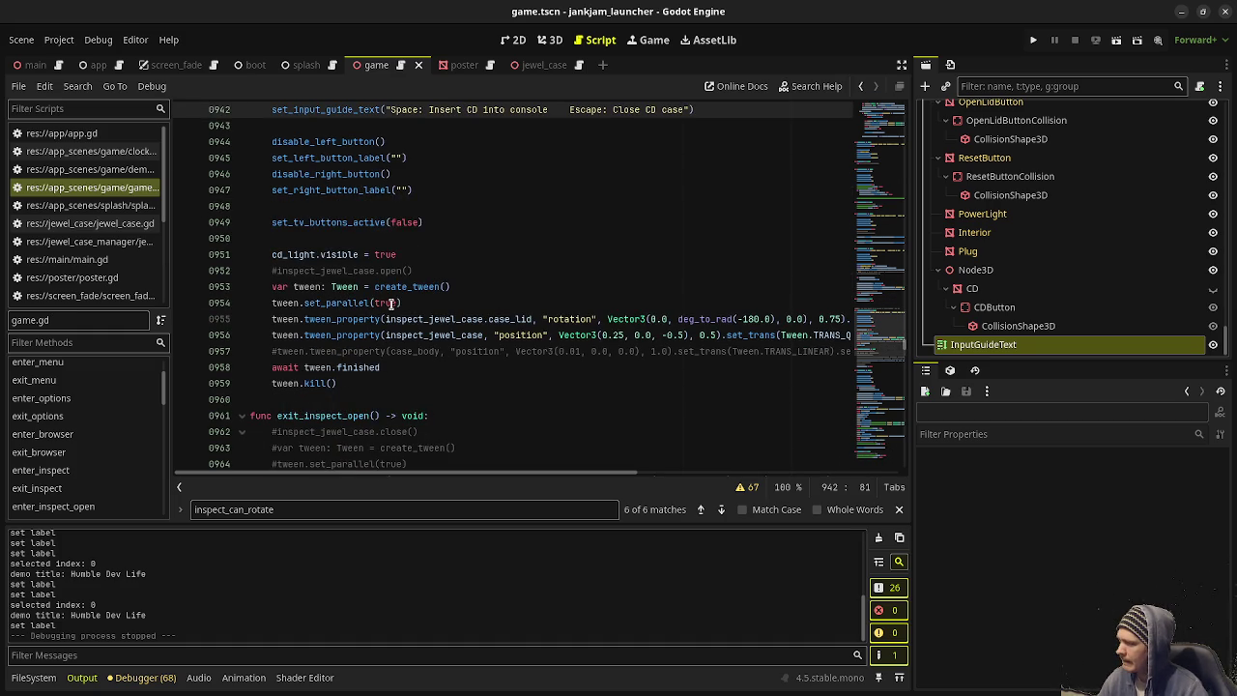
Step: Type 'Left/Right Arrows: Cycle through posters' into enter_credits' guide-text string and save game.gd
{"action": "scroll", "coordinate": [391, 304], "scroll_direction": "down", "scroll_amount": 2}
{"action": "scroll", "coordinate": [389, 307], "scroll_direction": "down", "scroll_amount": 4}
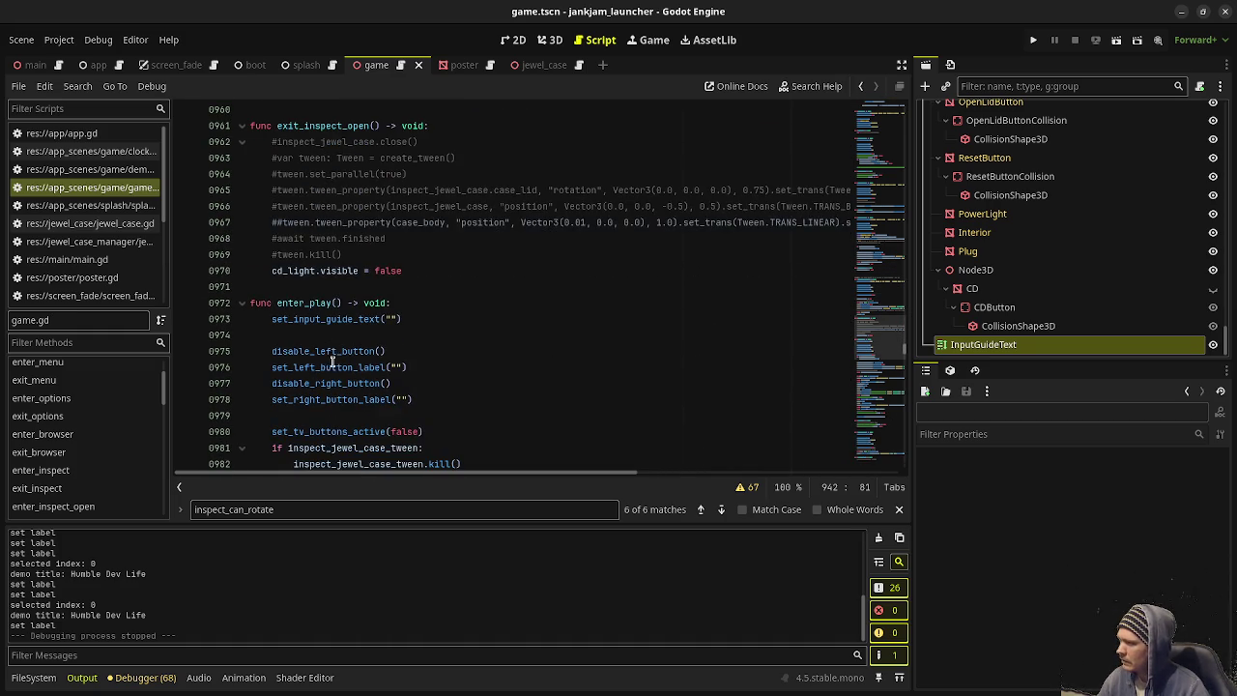
{"action": "scroll", "coordinate": [334, 334], "scroll_direction": "up", "scroll_amount": 1}
{"action": "scroll", "coordinate": [381, 288], "scroll_direction": "down", "scroll_amount": 2}
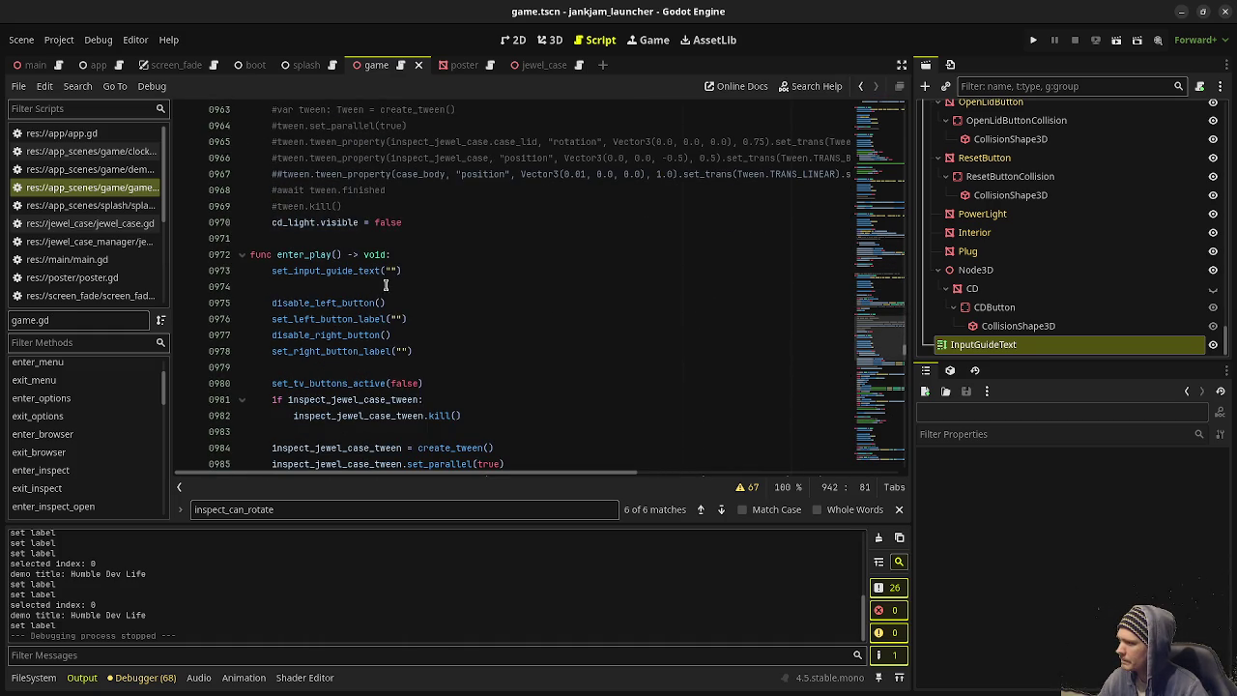
{"action": "scroll", "coordinate": [411, 272], "scroll_direction": "down", "scroll_amount": 13}
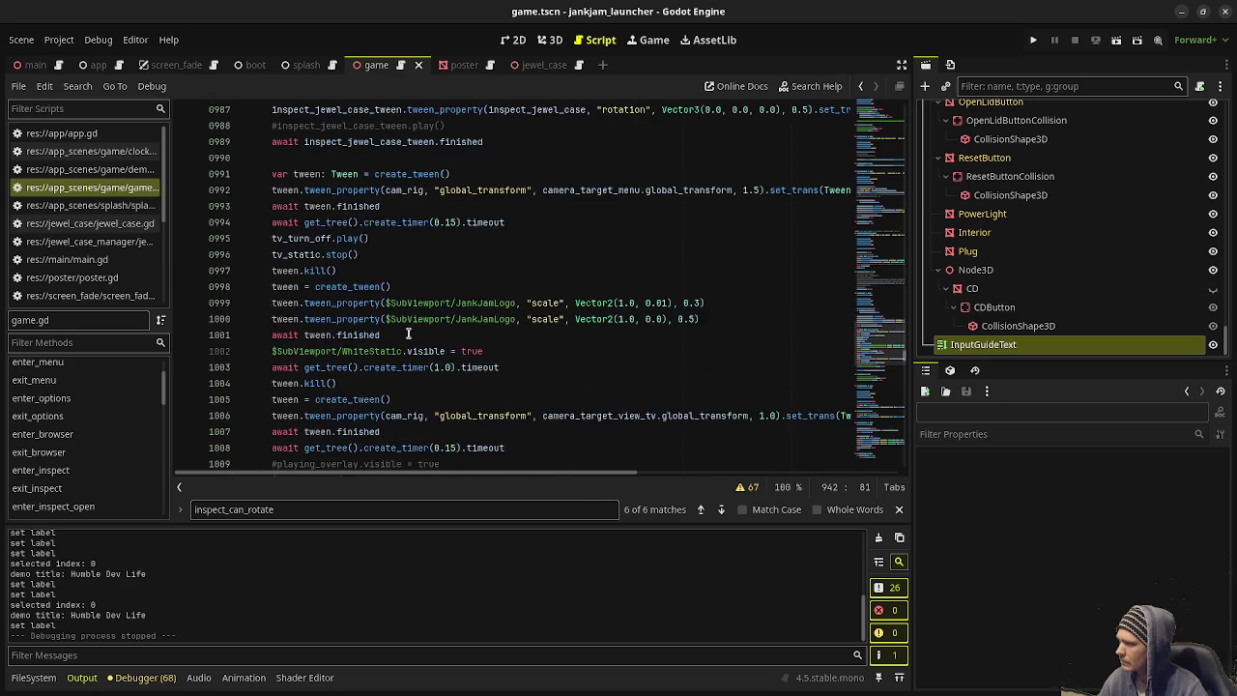
{"action": "scroll", "coordinate": [407, 335], "scroll_direction": "down", "scroll_amount": 3}
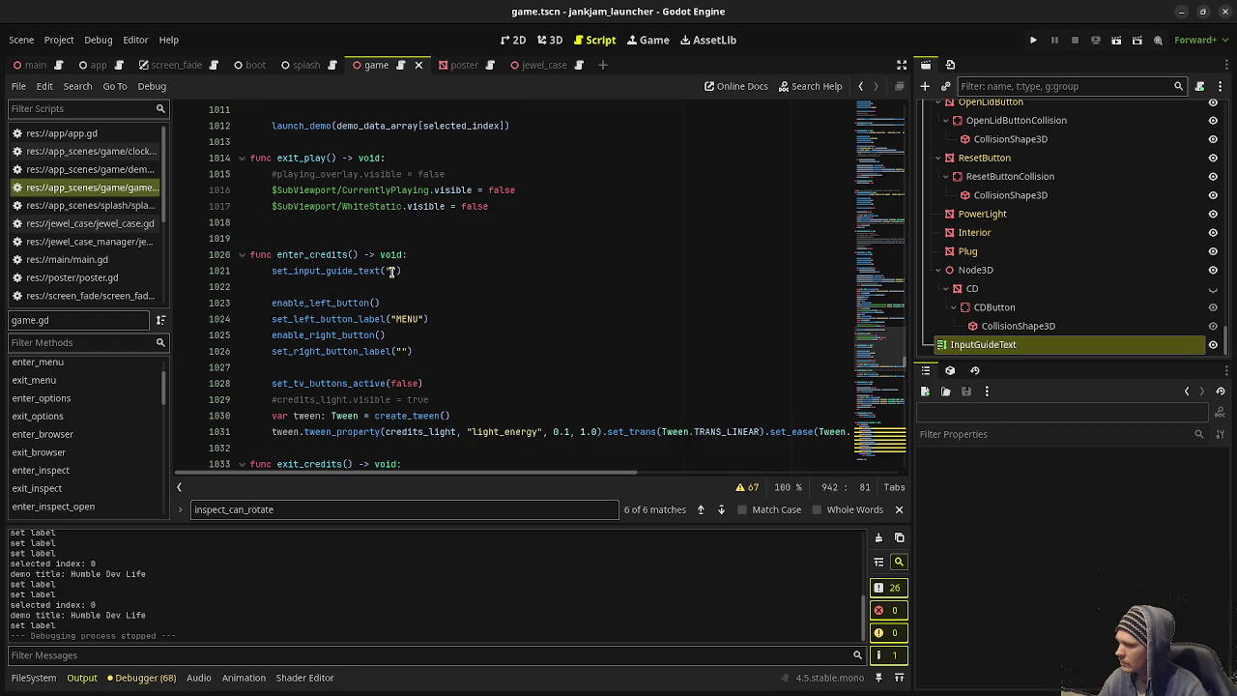
{"action": "left_click", "coordinate": [392, 271]}
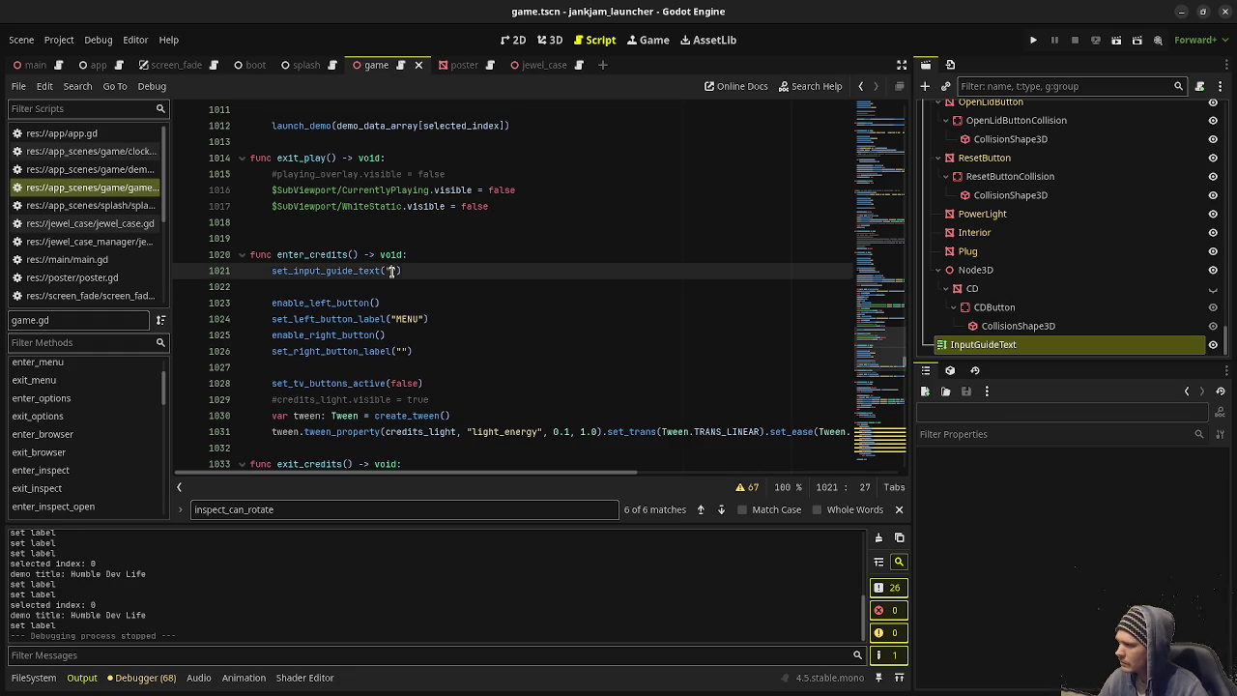
{"action": "type", "text": "Left/R"}
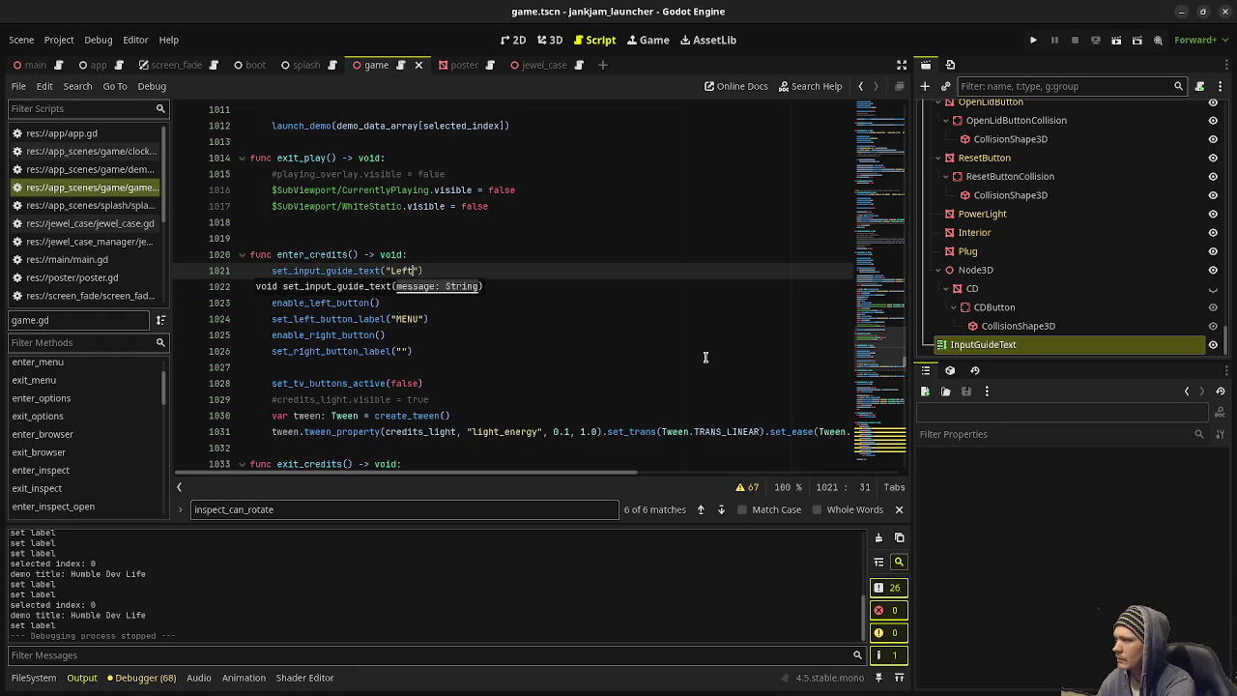
{"action": "type", "text": "ight Arrows:"}
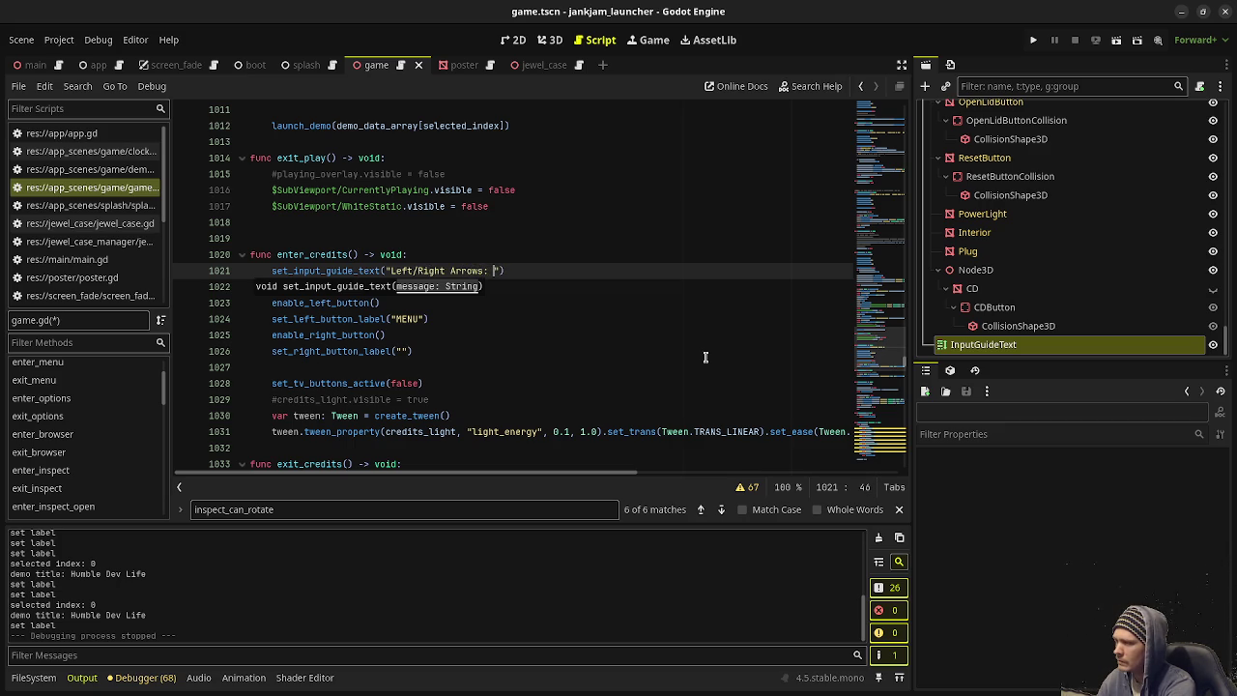
{"action": "type", "text": "cle "}
{"action": "type", "text": "ters"}
{"action": "key", "text": "ctrl+s"}
{"action": "scroll", "coordinate": [546, 313], "scroll_direction": "down", "scroll_amount": 2}
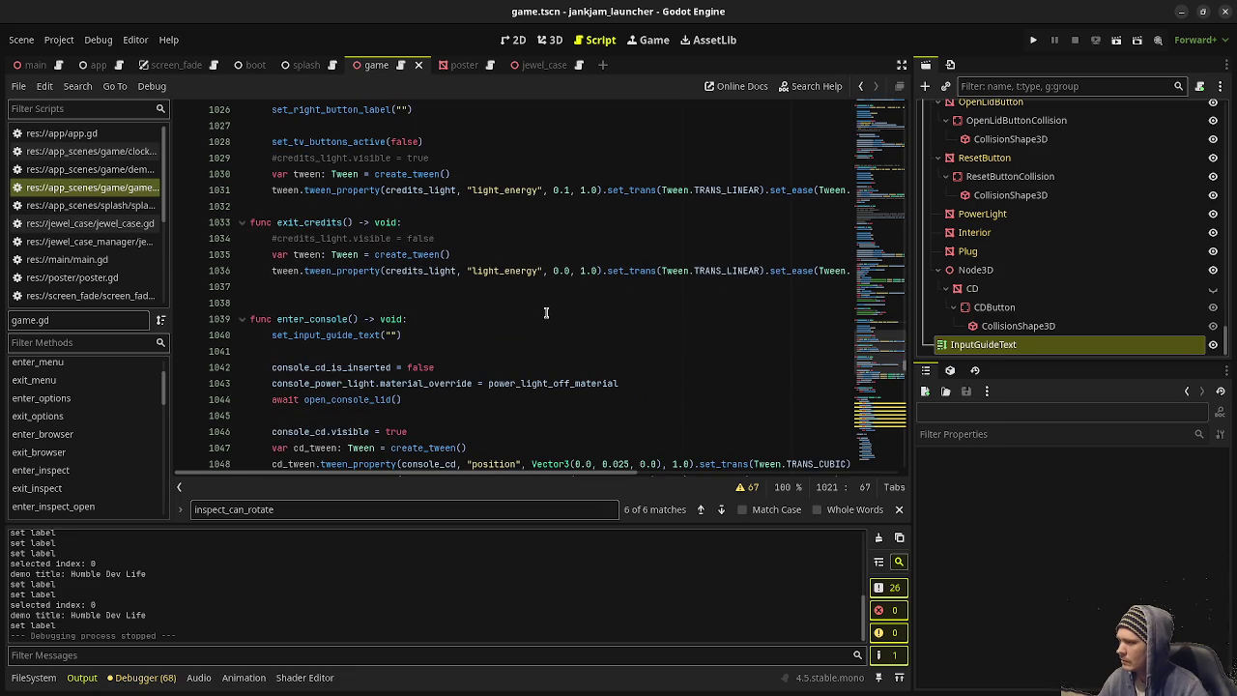
Step: Type 'Space: Close console lid' into enter_console's empty set_input_guide_text string
{"action": "left_click", "coordinate": [390, 334]}
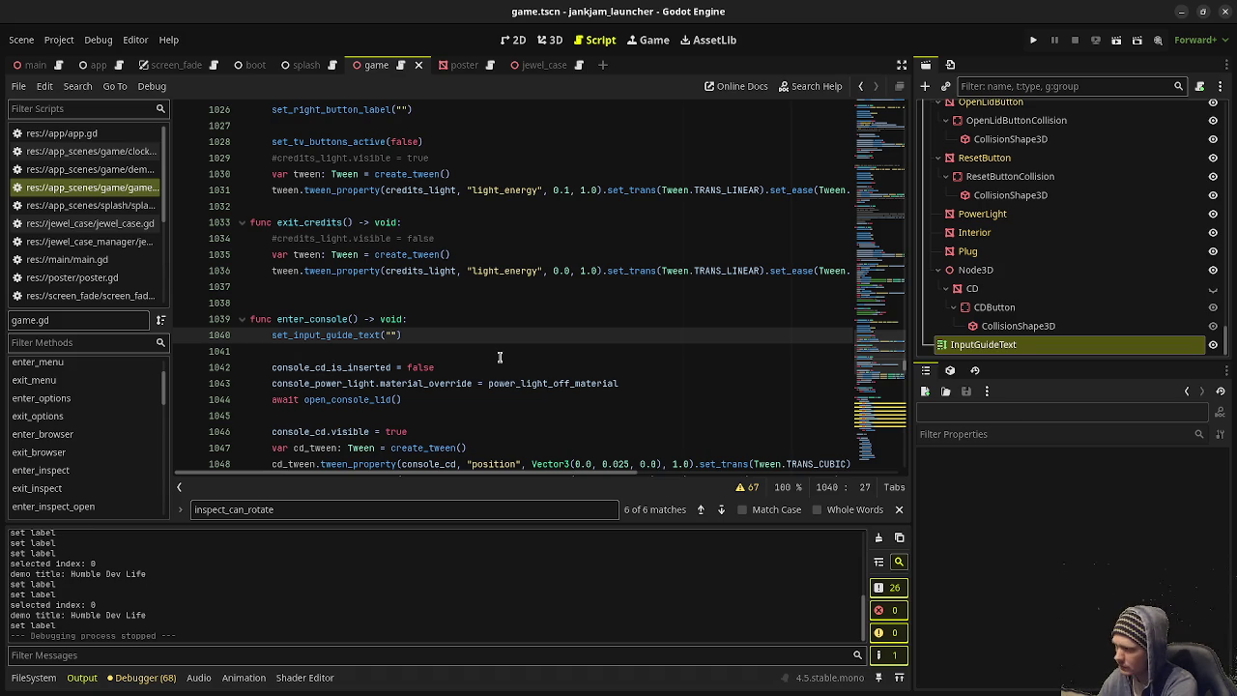
{"action": "type", "text": "Space: Close"}
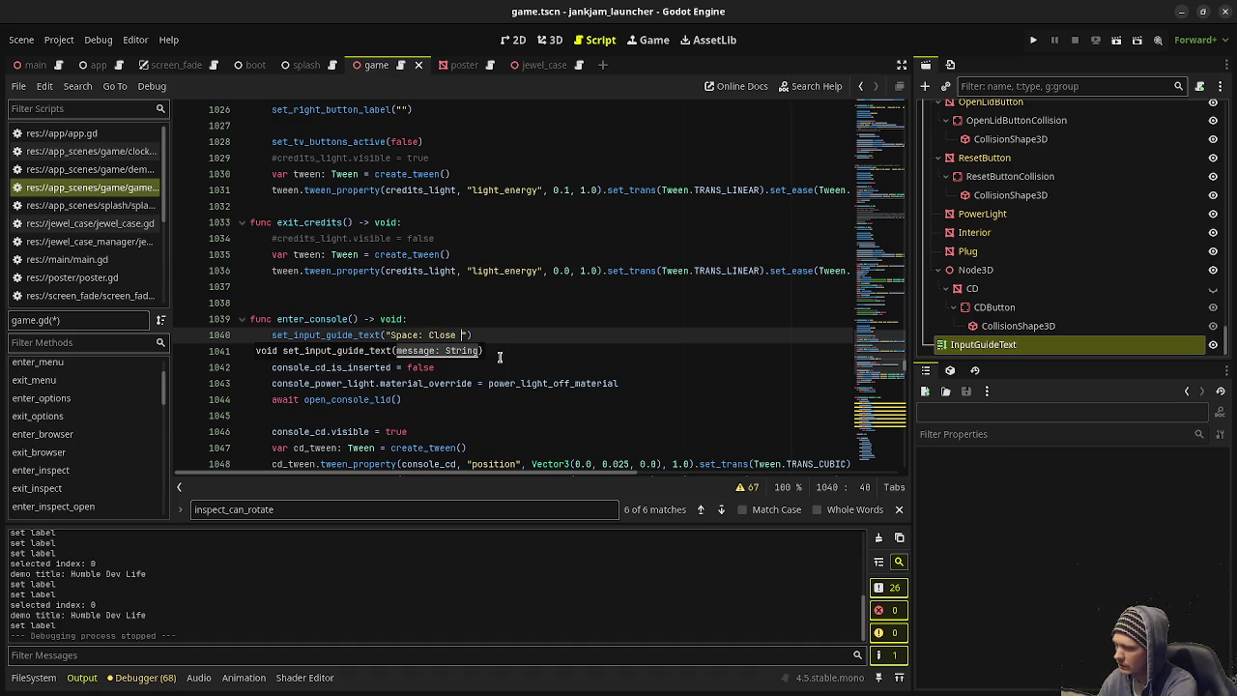
{"action": "type", "text": "lid"}
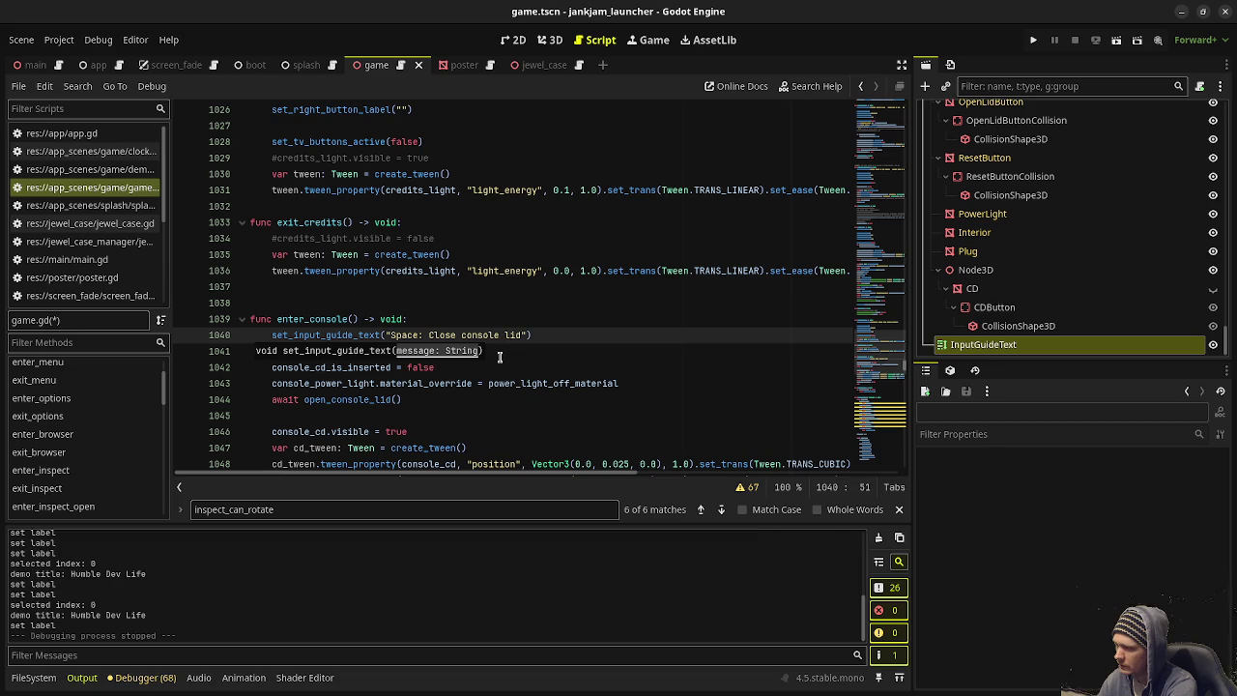
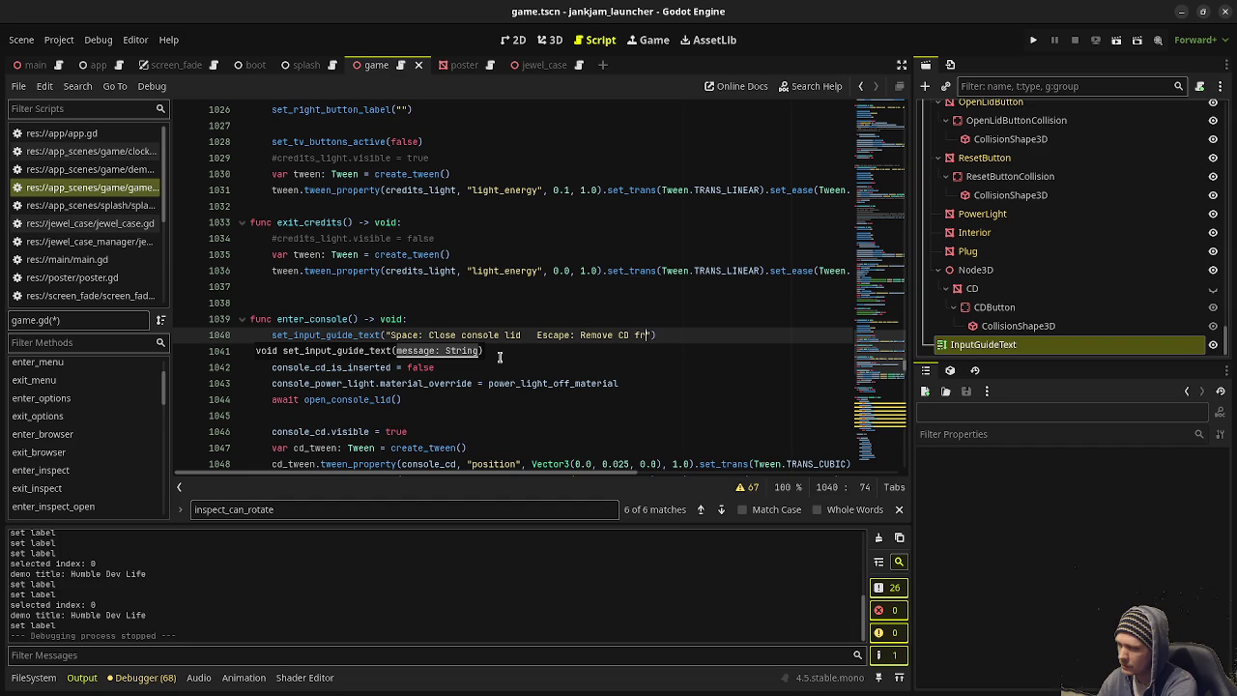
Step: Finish the console guide text 'Escape: Remove CD from console' and run the game
{"action": "type", "text": "om conso"}
{"action": "key", "text": "Escape"}
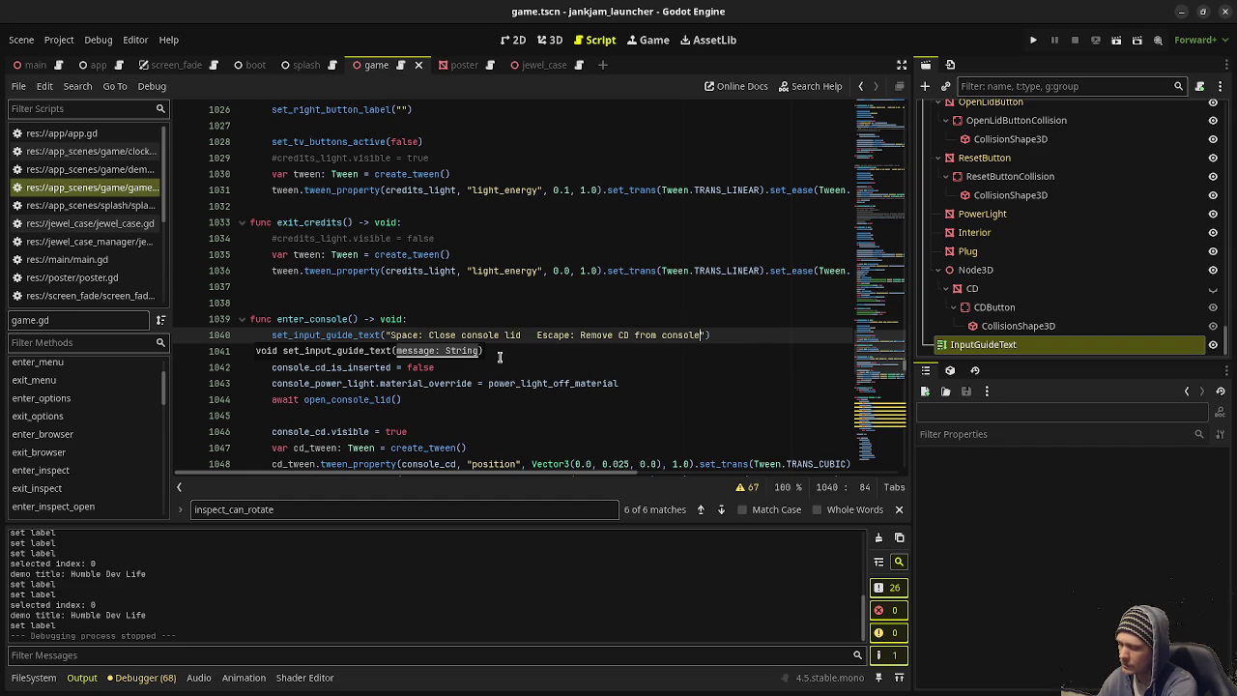
{"action": "key", "text": "F5"}
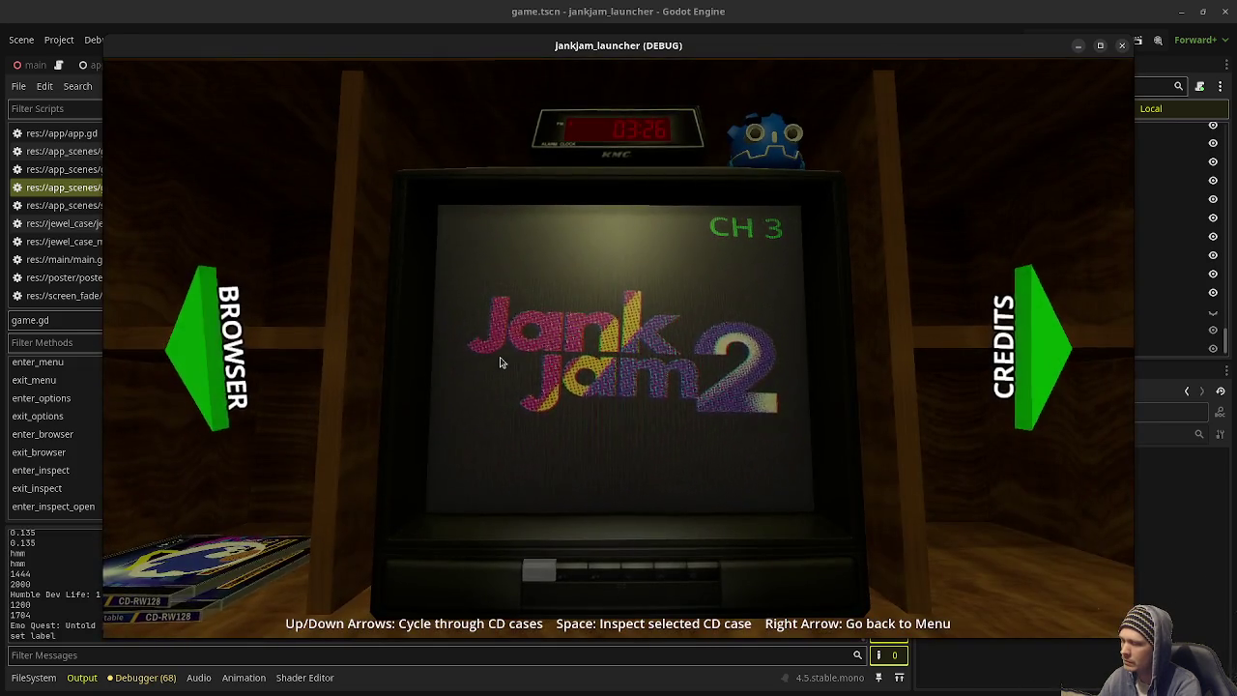
Step: Test moving between the TV menu and CD shelf, relaunch, then stop the game
{"action": "key", "text": "Right"}
{"action": "key", "text": "Left"}
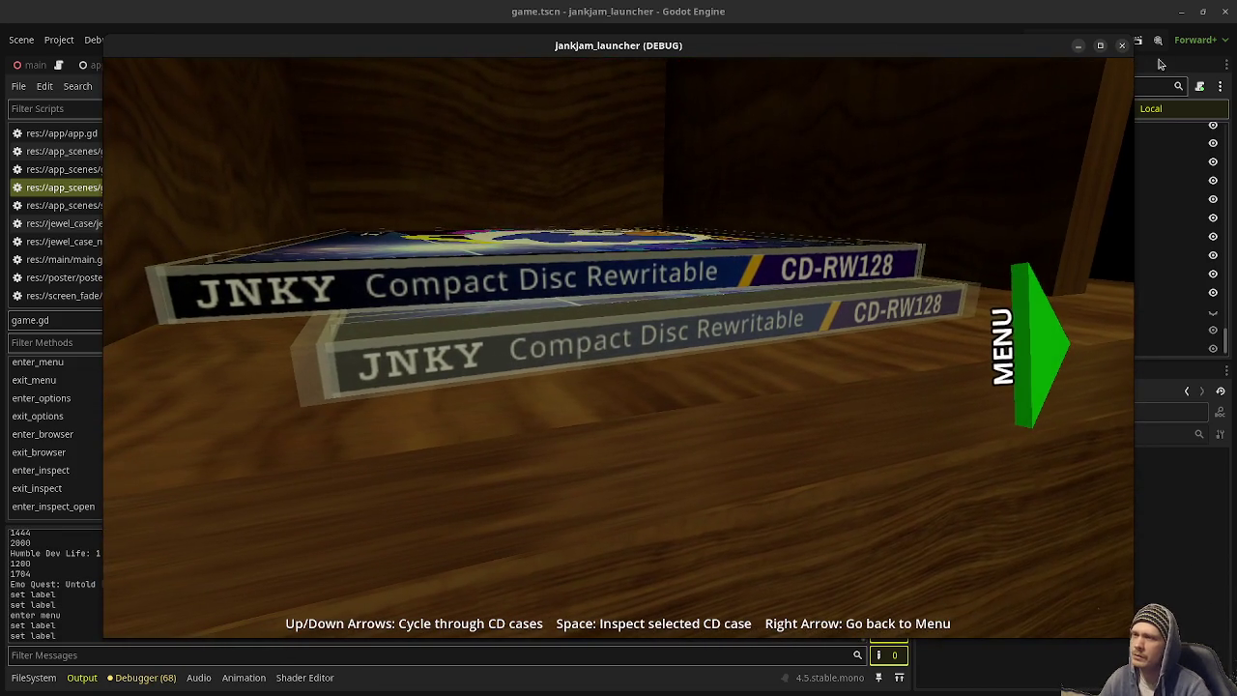
{"action": "left_click", "coordinate": [1122, 46]}
{"action": "left_click", "coordinate": [1033, 39]}
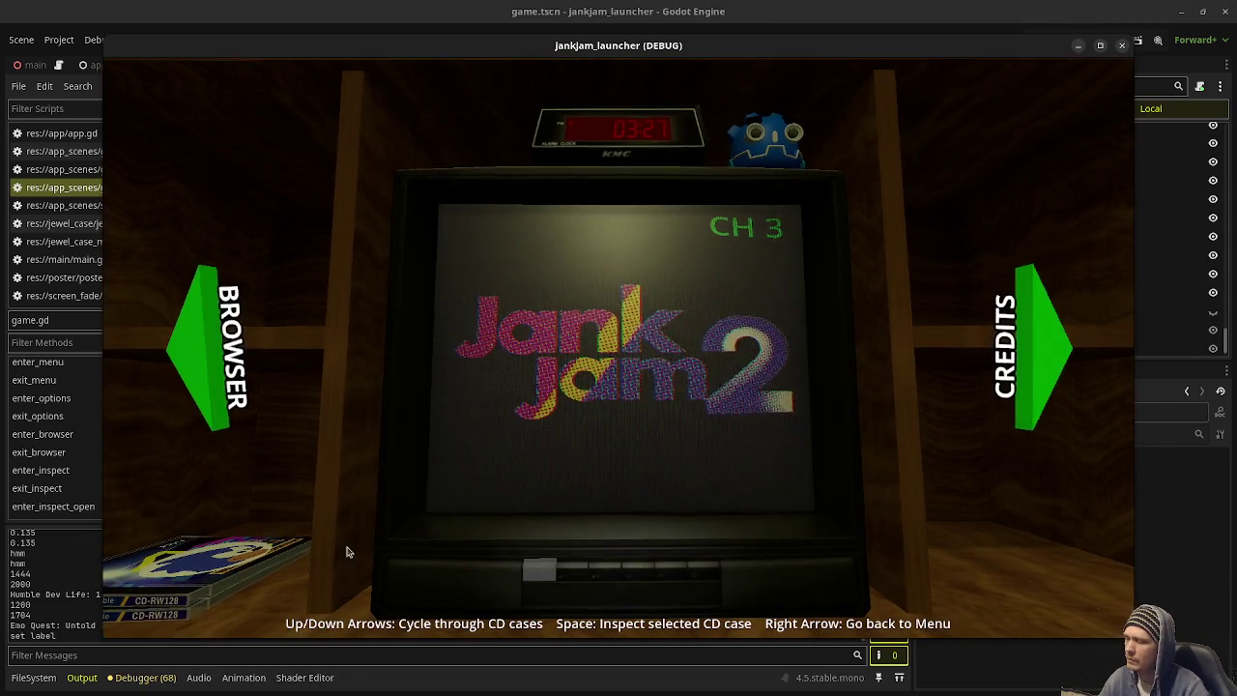
{"action": "key", "text": "F8"}
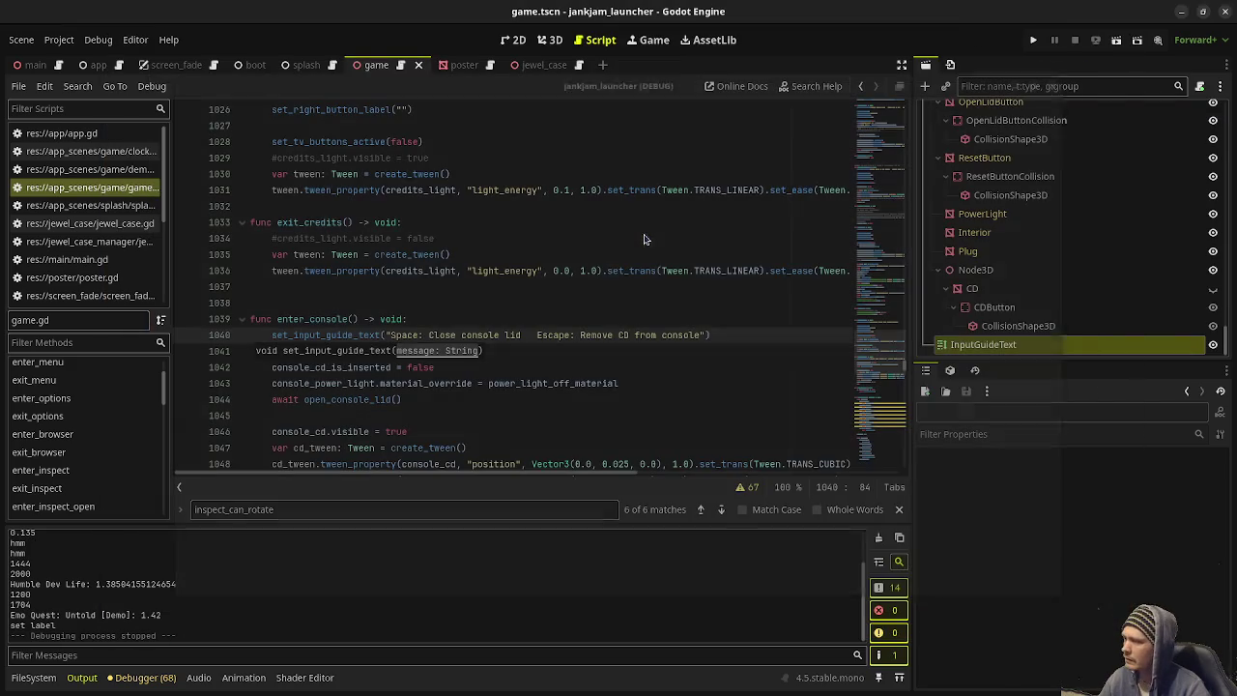
Step: Copy the TV-button guide text line from enter_menu
{"action": "scroll", "coordinate": [72, 422], "scroll_direction": "up", "scroll_amount": 3}
{"action": "scroll", "coordinate": [73, 423], "scroll_direction": "down", "scroll_amount": 2}
{"action": "left_click", "coordinate": [62, 387]}
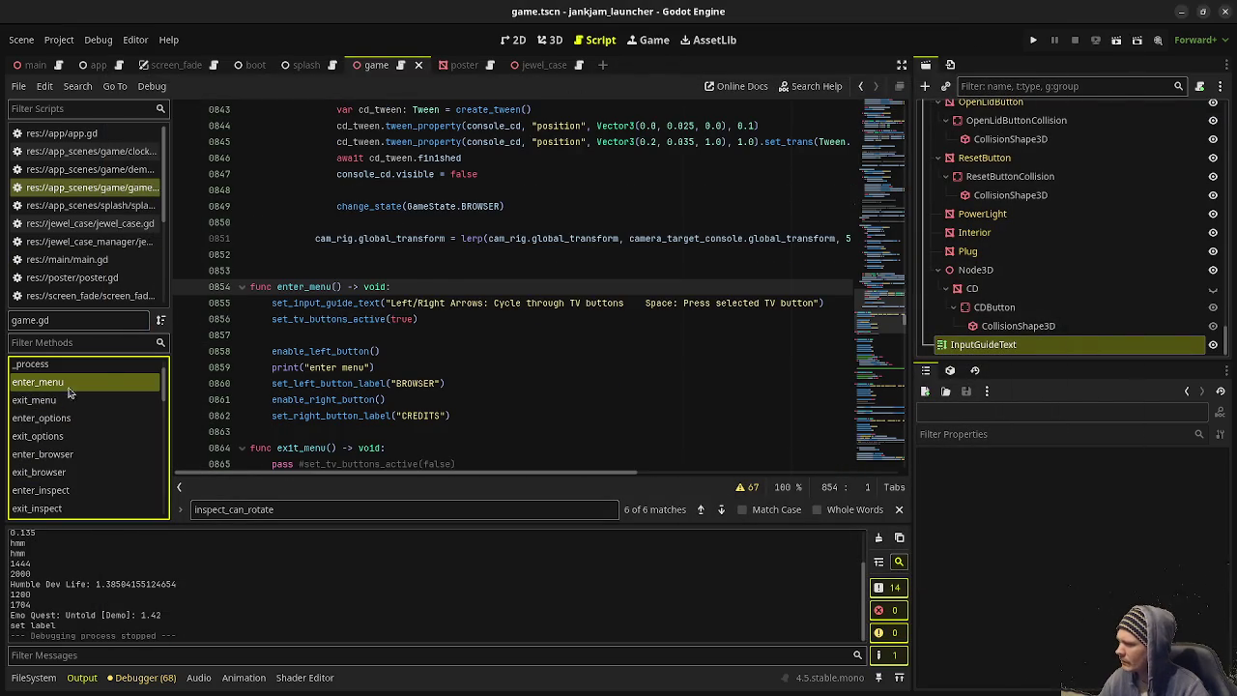
{"action": "left_click_drag", "start_coordinate": [272, 302], "coordinate": [825, 303]}
{"action": "key", "text": "ctrl+c"}
{"action": "mouse_move", "coordinate": [901, 319]}
{"action": "left_mouse_down"}
{"action": "mouse_move", "coordinate": [885, 290]}
{"action": "mouse_move", "coordinate": [885, 237]}
{"action": "left_mouse_up"}
{"action": "left_click_drag", "start_coordinate": [867, 135], "coordinate": [876, 121]}
Step: Replace the startup guide text on line 189 with it, save, and run the game
{"action": "scroll", "coordinate": [384, 192], "scroll_direction": "up", "scroll_amount": 1}
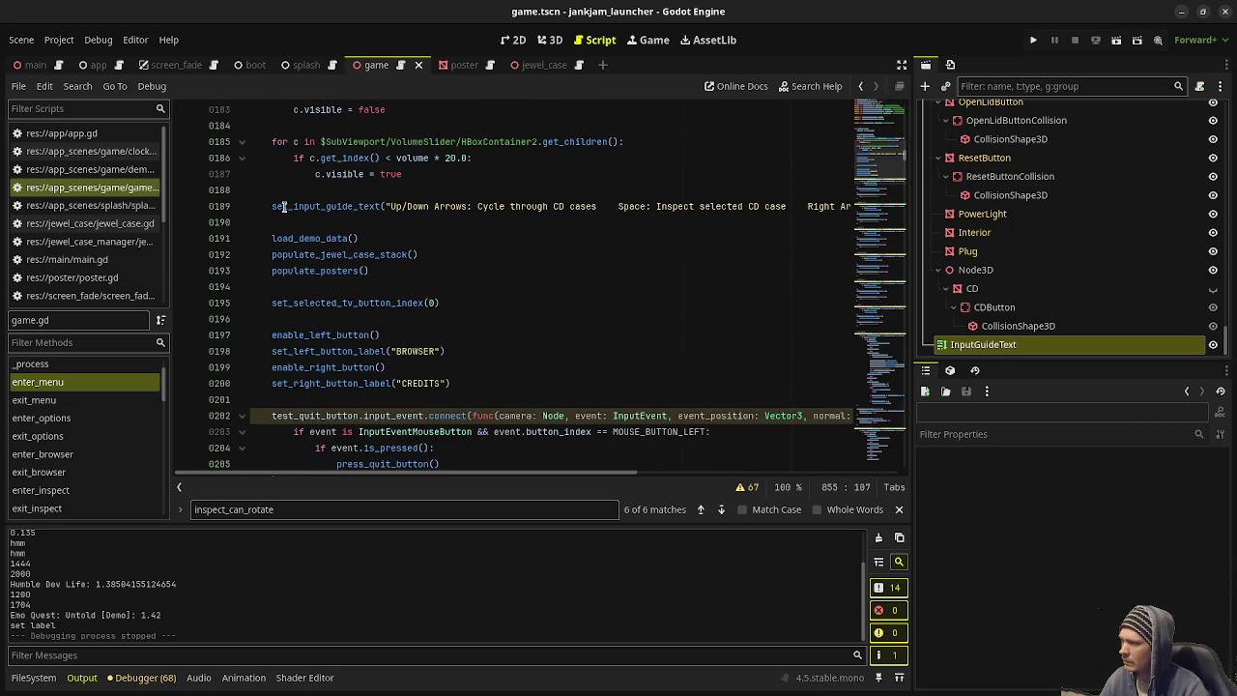
{"action": "left_click_drag", "start_coordinate": [273, 205], "coordinate": [286, 226]}
{"action": "key", "text": "ctrl+v"}
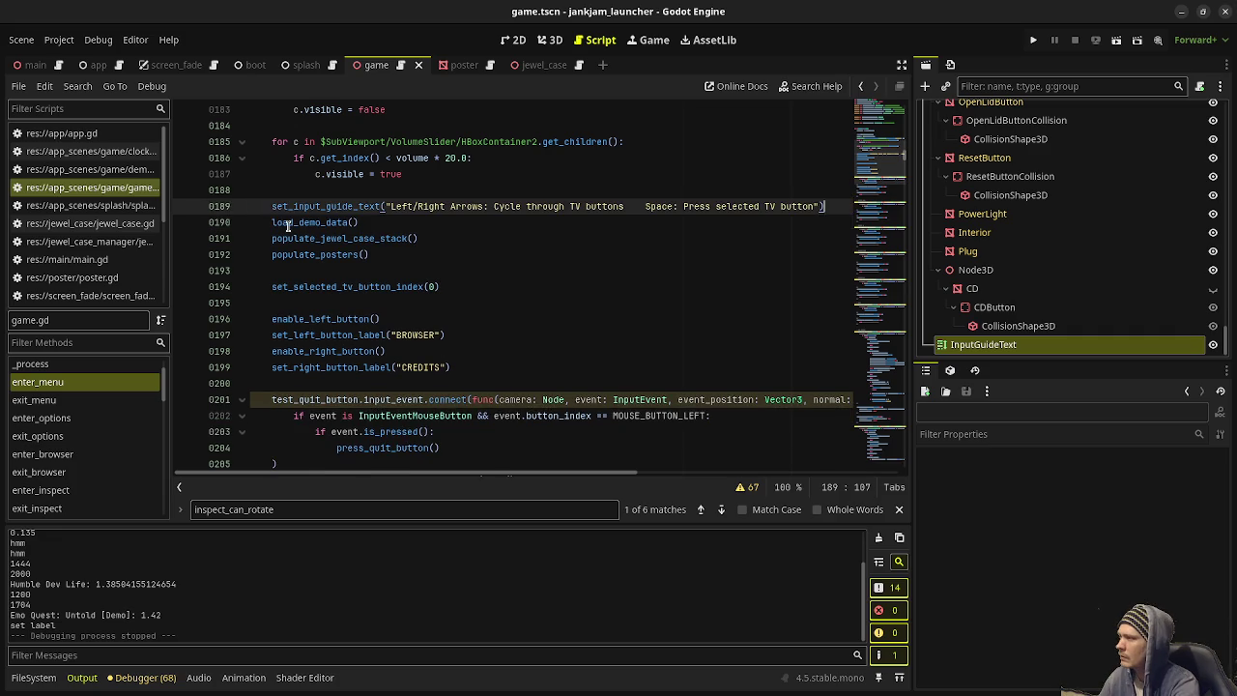
{"action": "key", "text": "ctrl+s"}
{"action": "key", "text": "F5"}
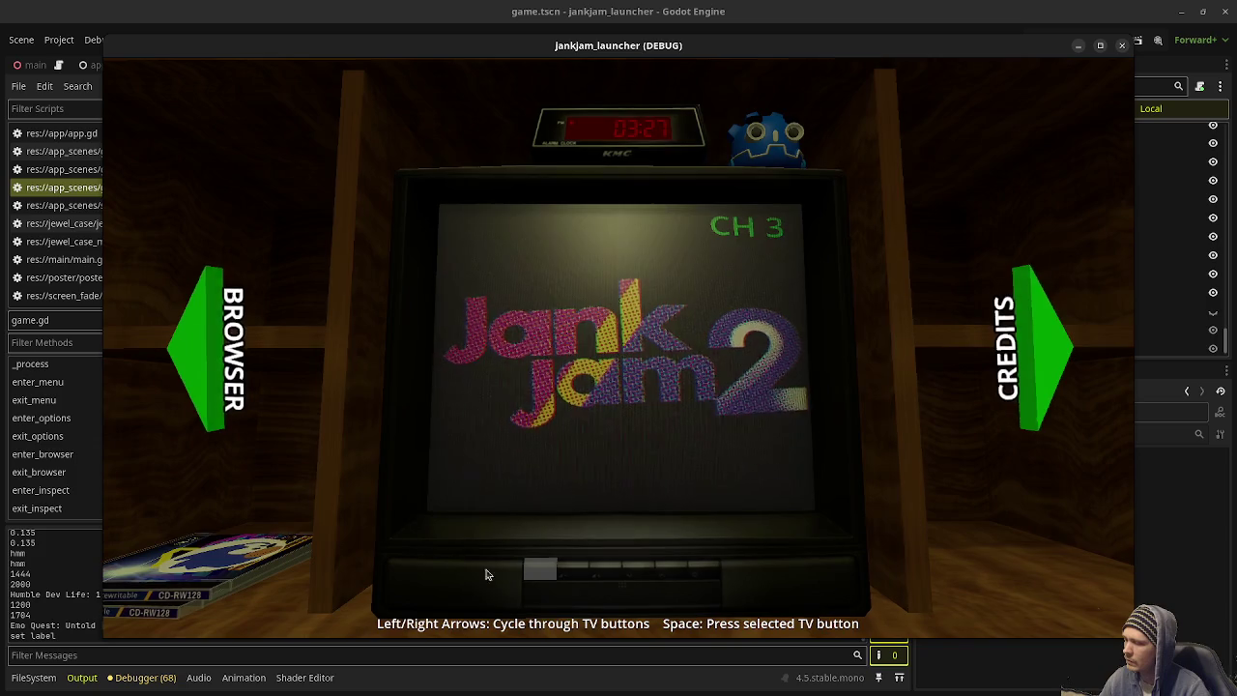
Step: Playtest browsing to a CD, opening it, inserting it, closing and reopening the lid, removing it, then close the game
{"action": "left_click", "coordinate": [208, 349]}
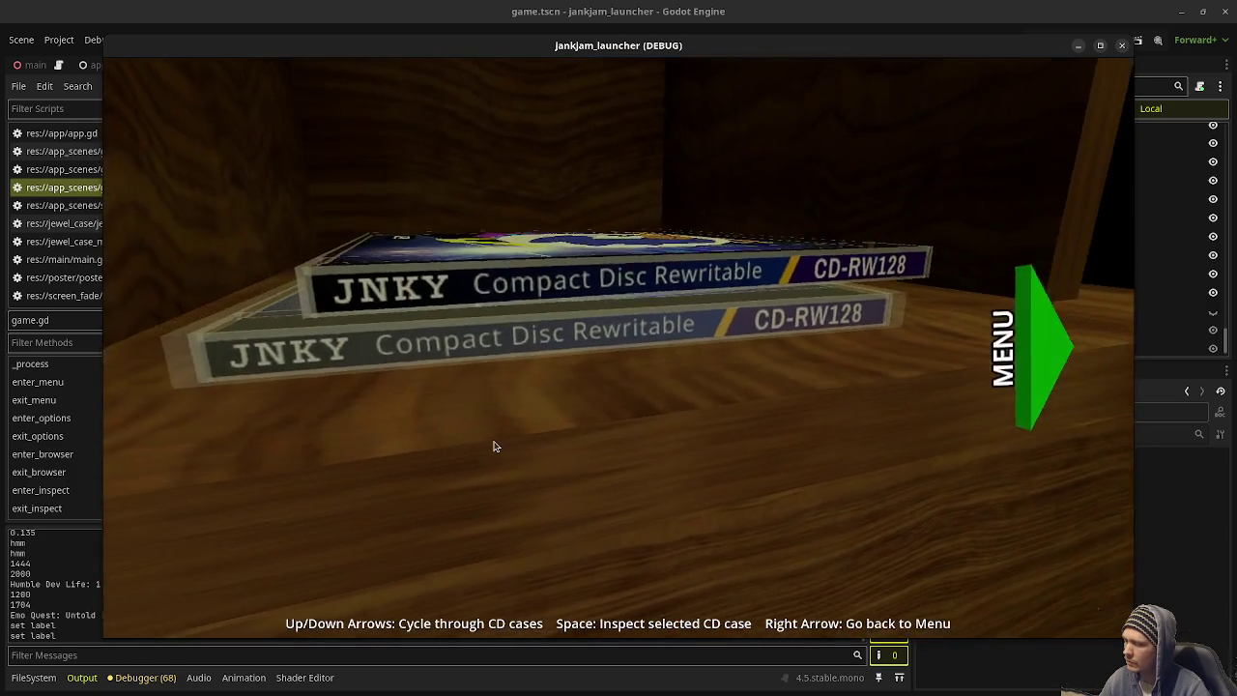
{"action": "key", "text": "space"}
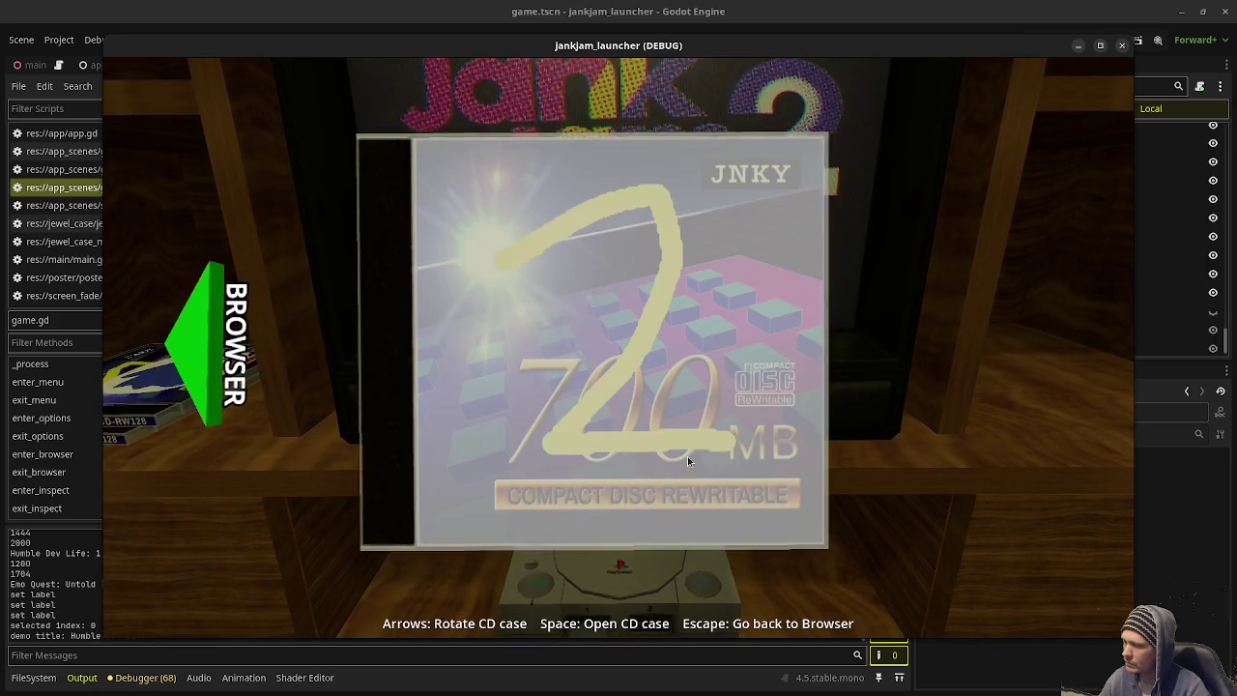
{"action": "key", "text": "space"}
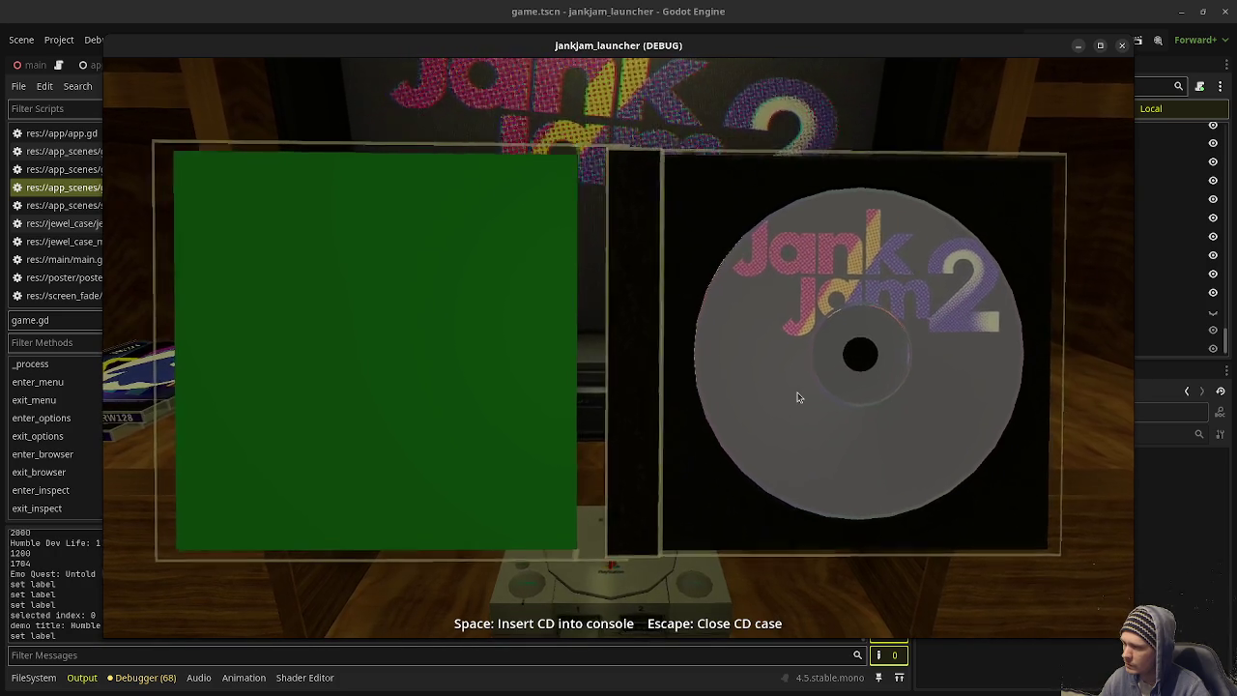
{"action": "key", "text": "space"}
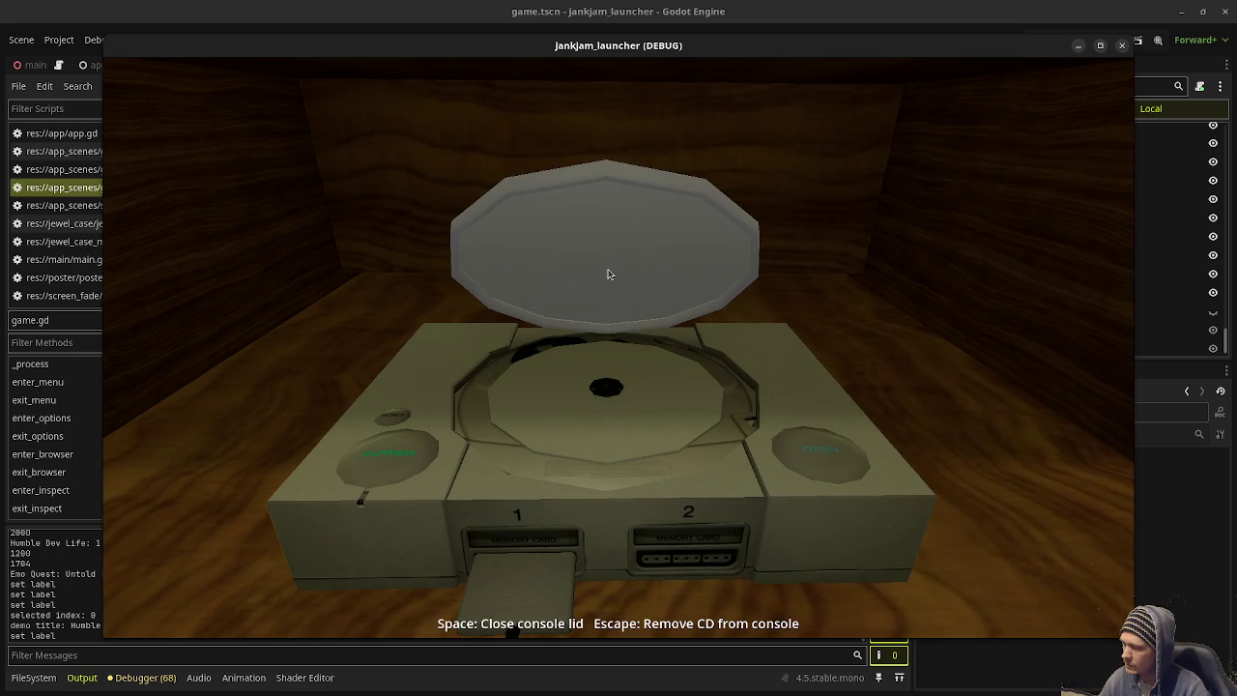
{"action": "key", "text": "space"}
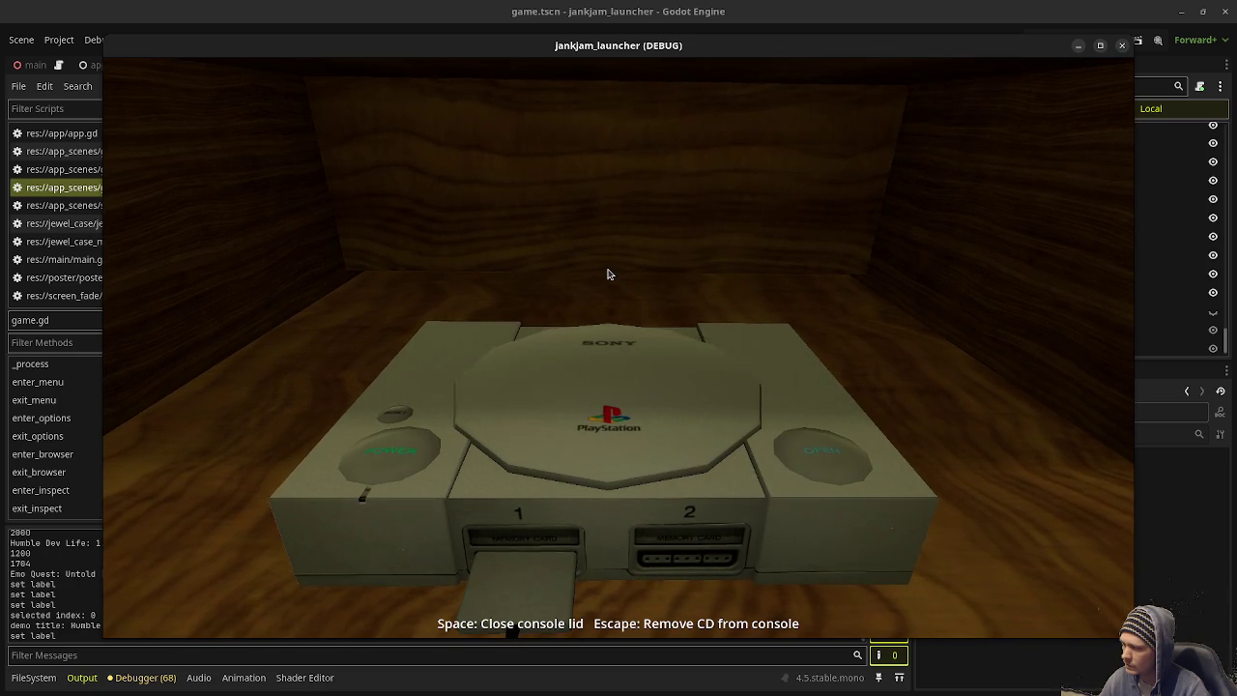
{"action": "key", "text": "space"}
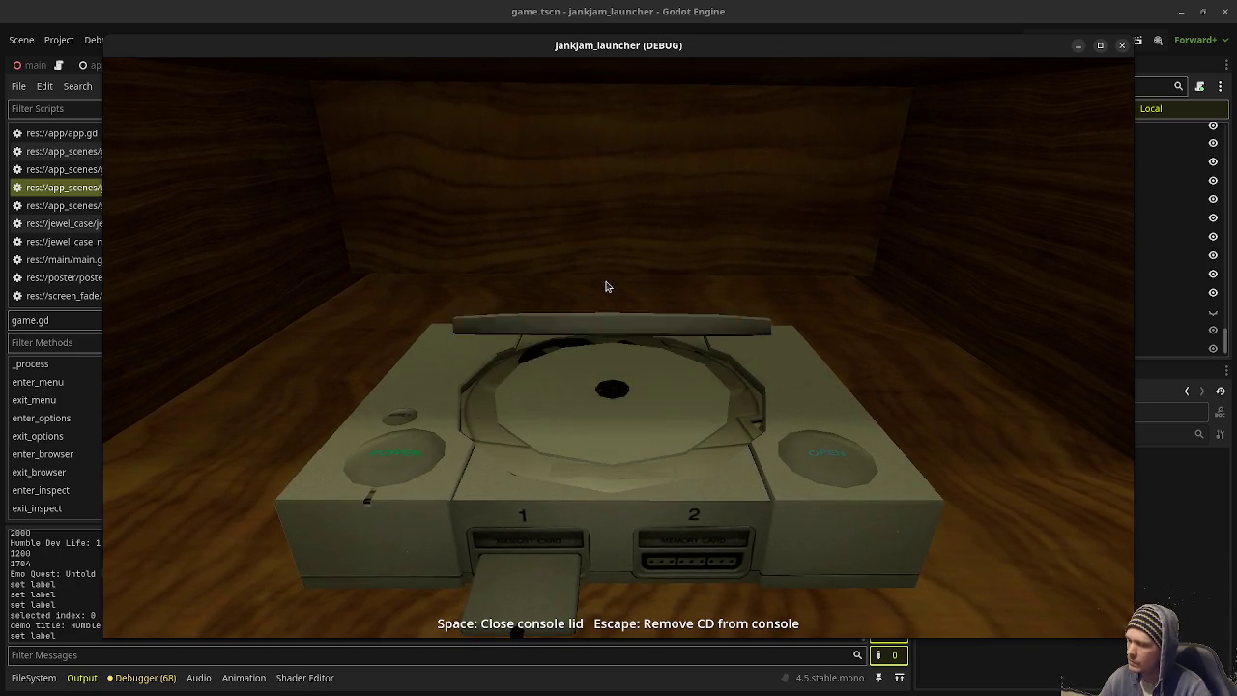
{"action": "key", "text": "Escape"}
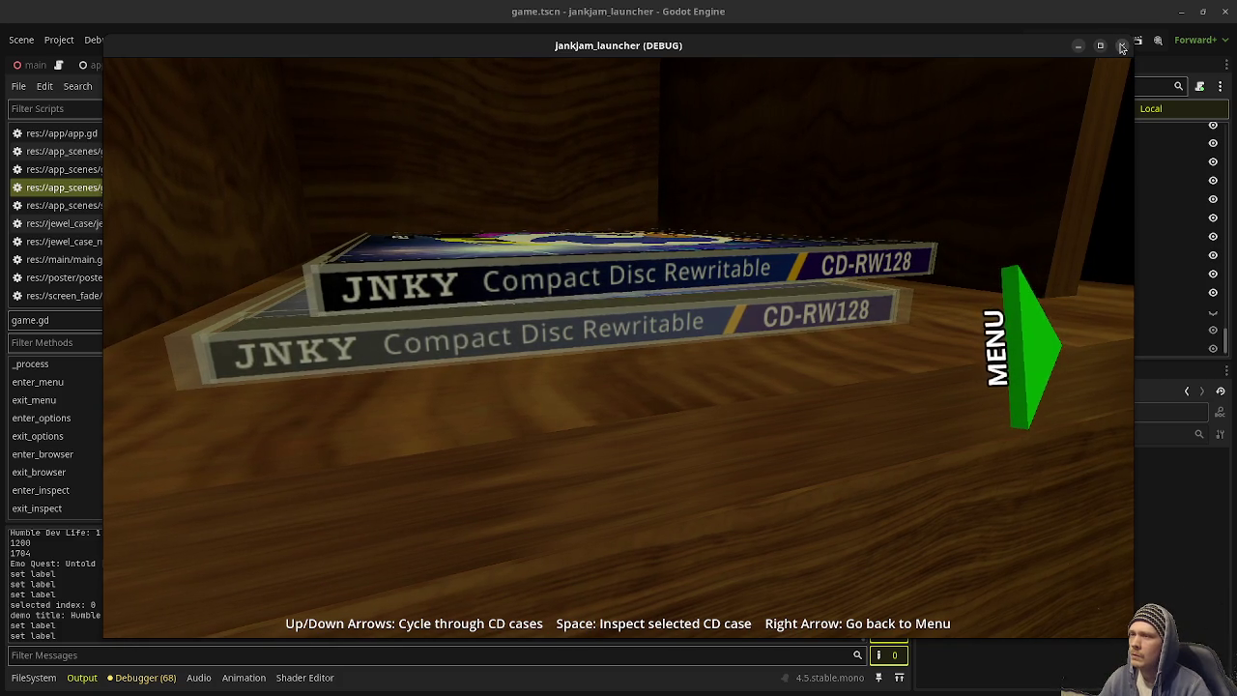
{"action": "left_click", "coordinate": [1122, 48]}
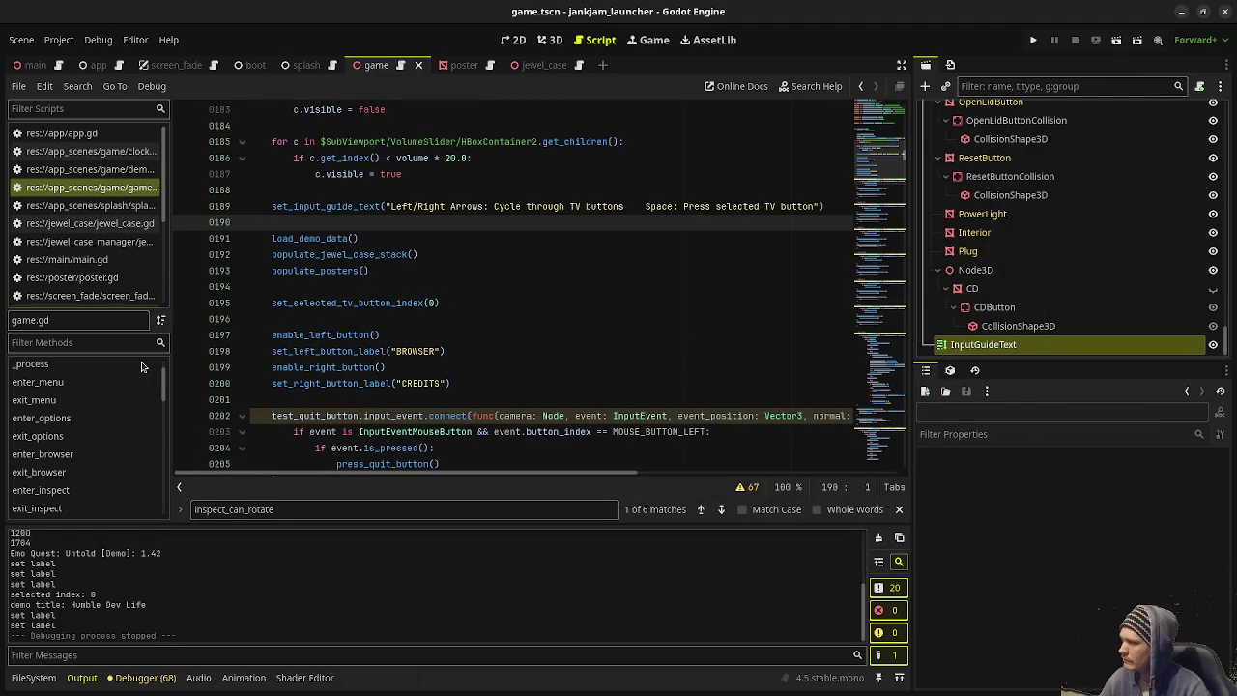
Step: Under GameState.CONSOLE in _process, add an is_action_just_pressed("ui_accept") check
{"action": "scroll", "coordinate": [434, 345], "scroll_direction": "down", "scroll_amount": 10}
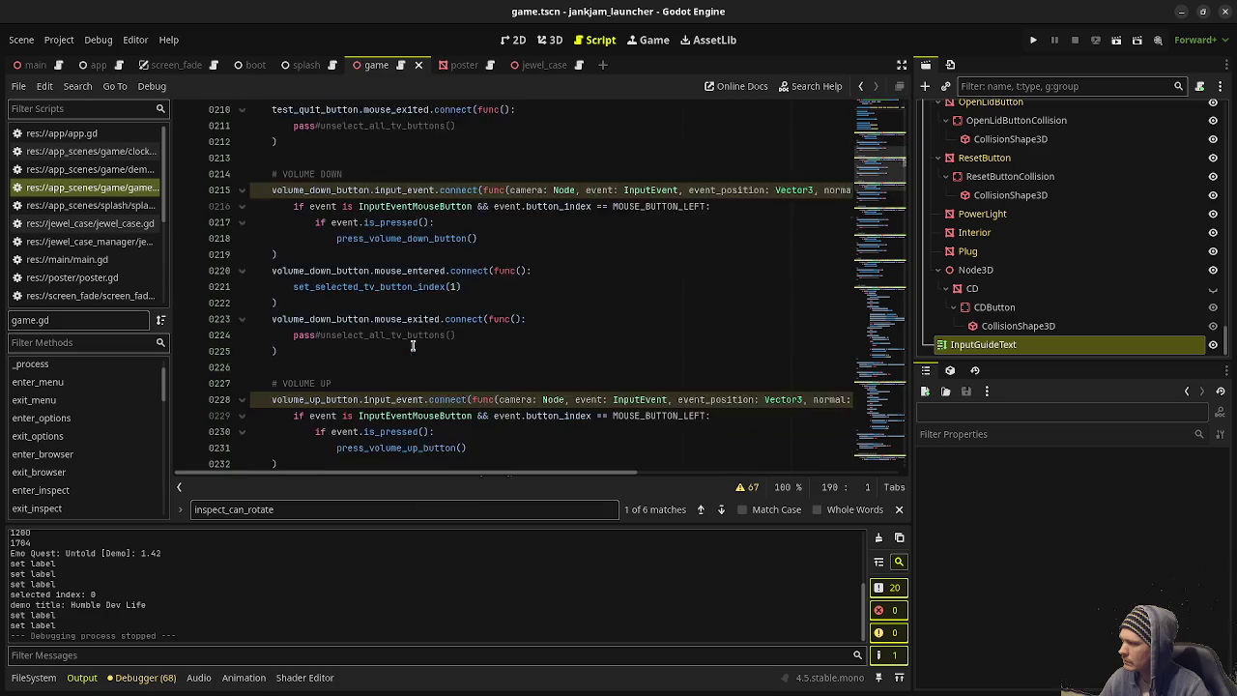
{"action": "scroll", "coordinate": [434, 345], "scroll_direction": "down", "scroll_amount": 20}
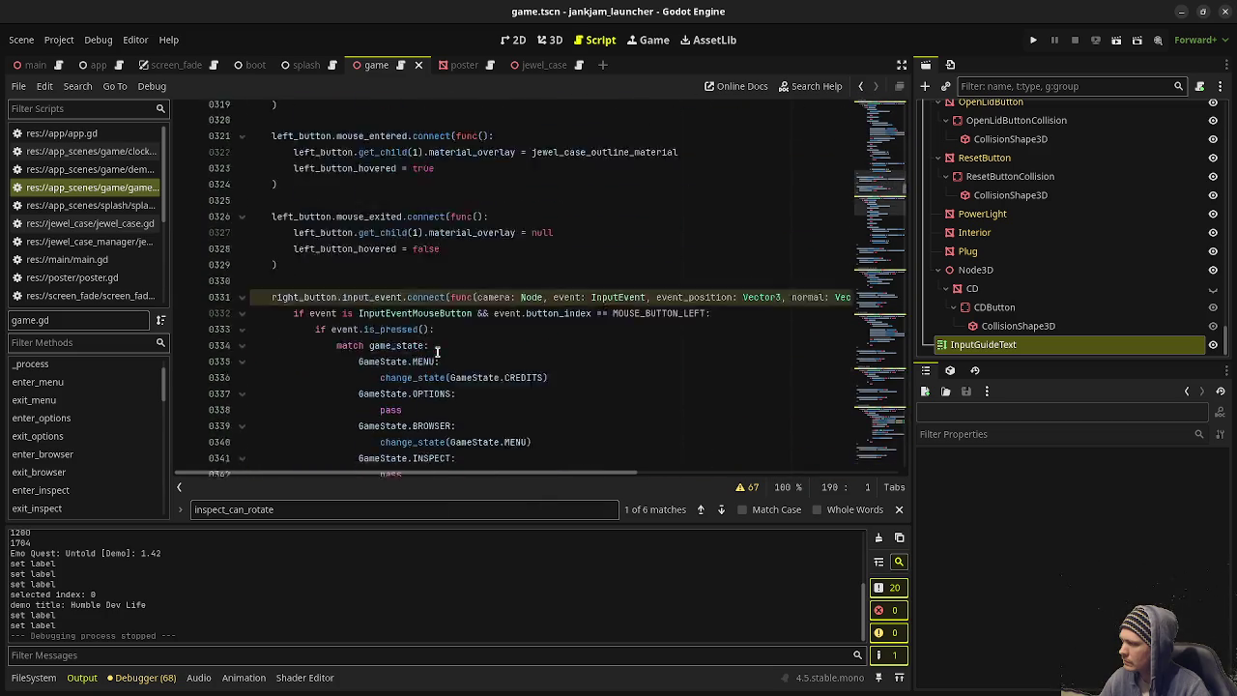
{"action": "scroll", "coordinate": [446, 357], "scroll_direction": "down", "scroll_amount": 18}
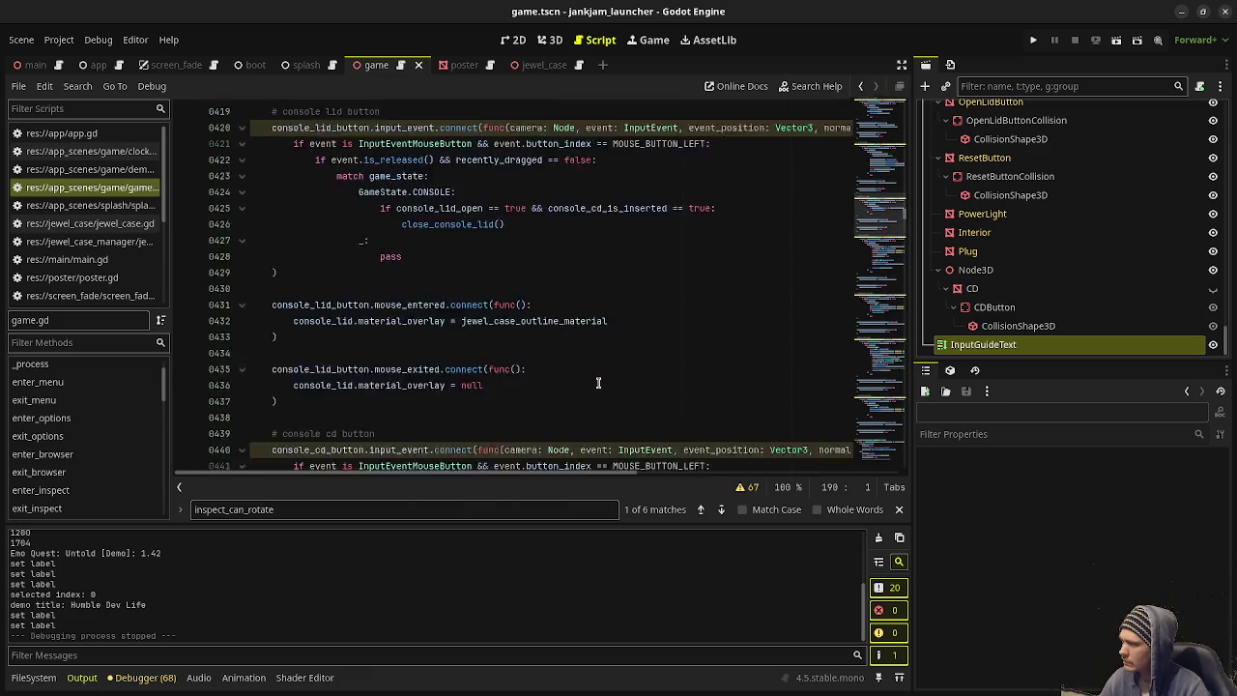
{"action": "left_click", "coordinate": [51, 366]}
{"action": "scroll", "coordinate": [548, 350], "scroll_direction": "down", "scroll_amount": 15}
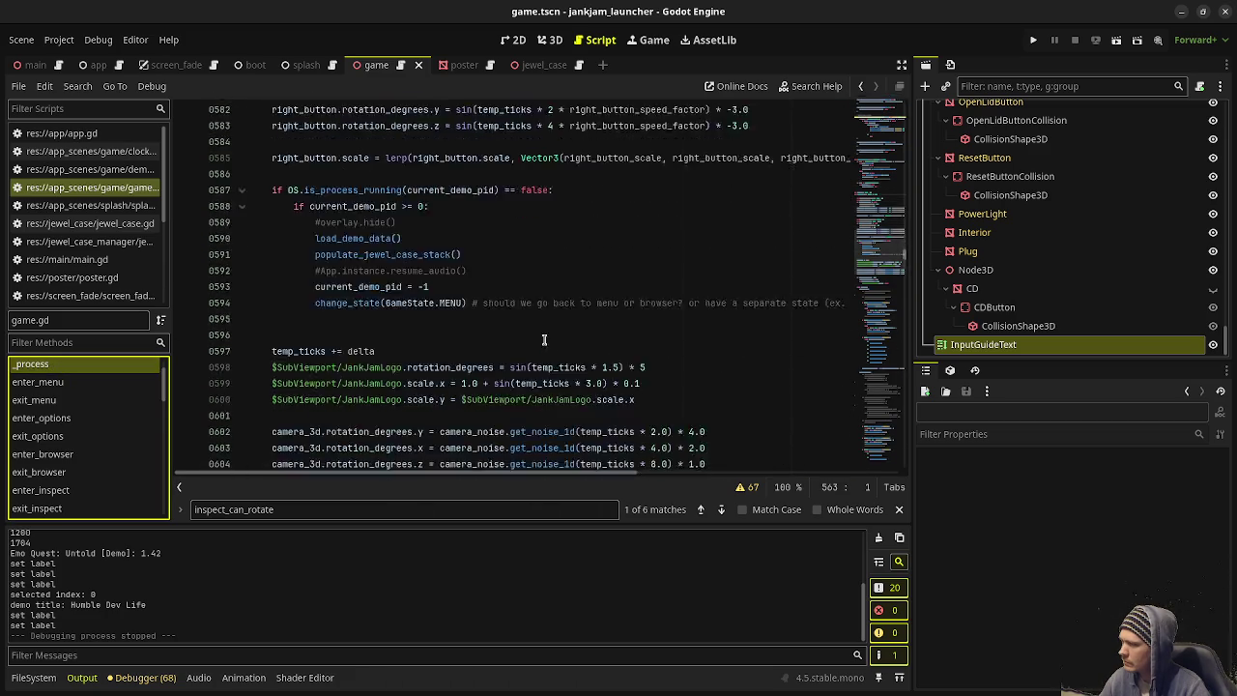
{"action": "scroll", "coordinate": [548, 350], "scroll_direction": "down", "scroll_amount": 20}
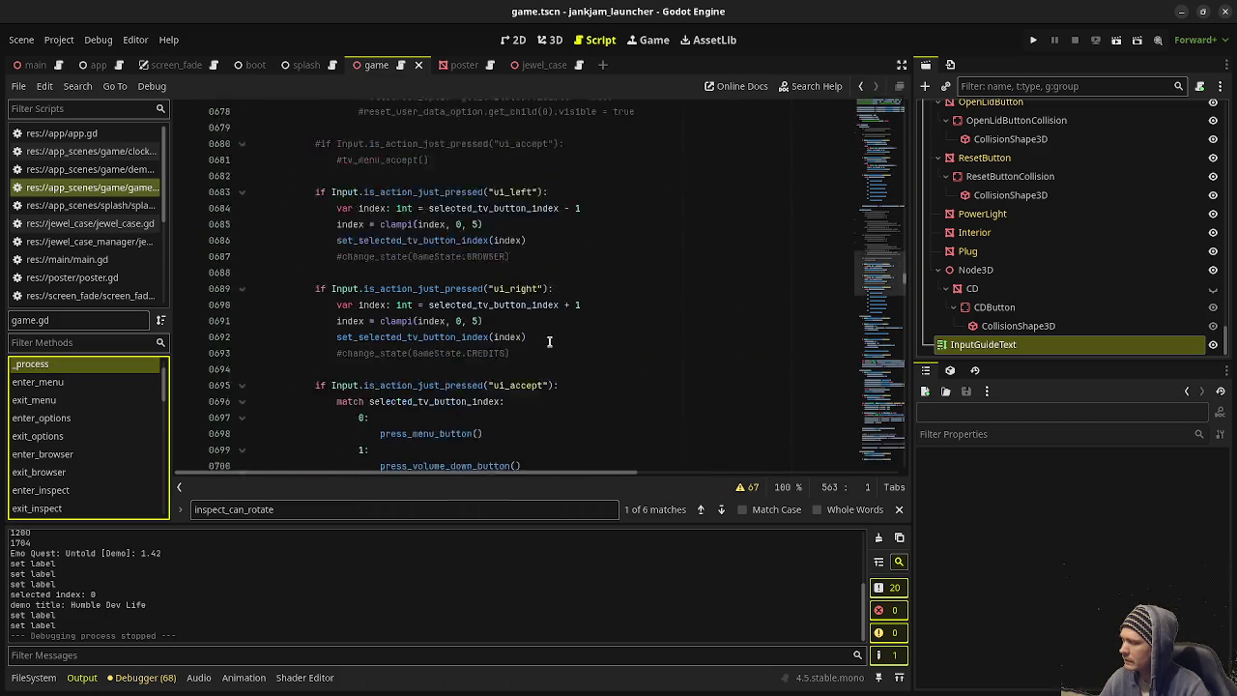
{"action": "scroll", "coordinate": [548, 341], "scroll_direction": "down", "scroll_amount": 20}
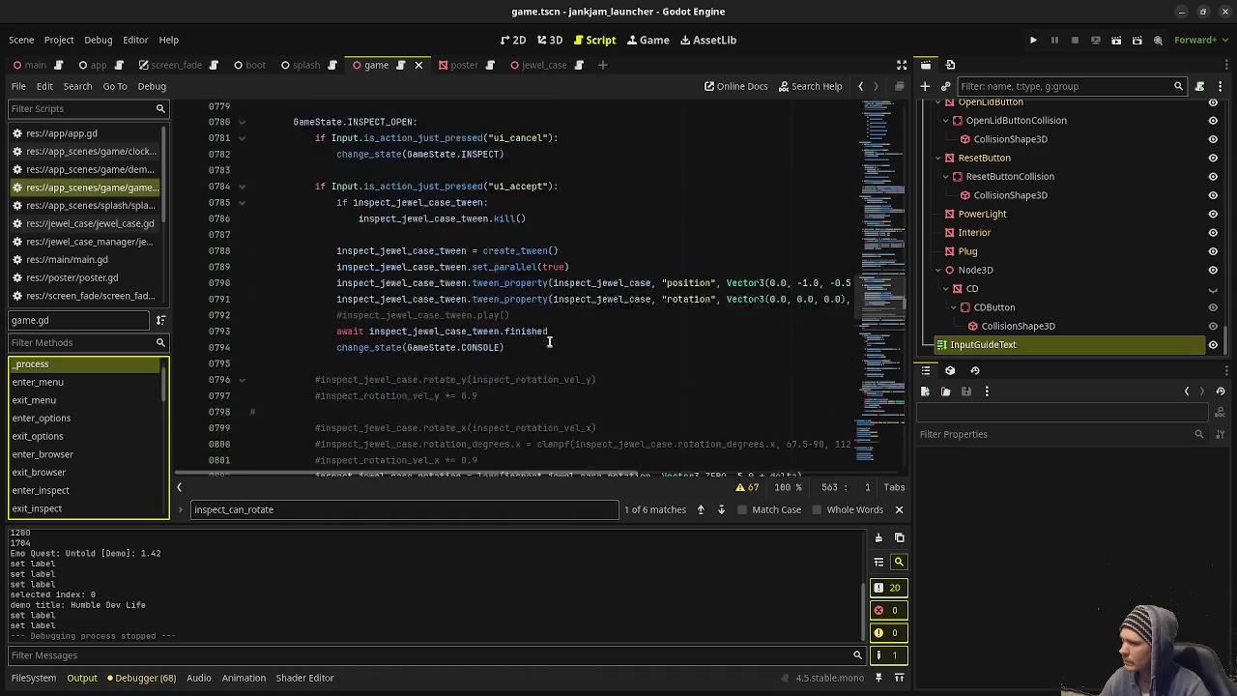
{"action": "scroll", "coordinate": [548, 341], "scroll_direction": "down", "scroll_amount": 6}
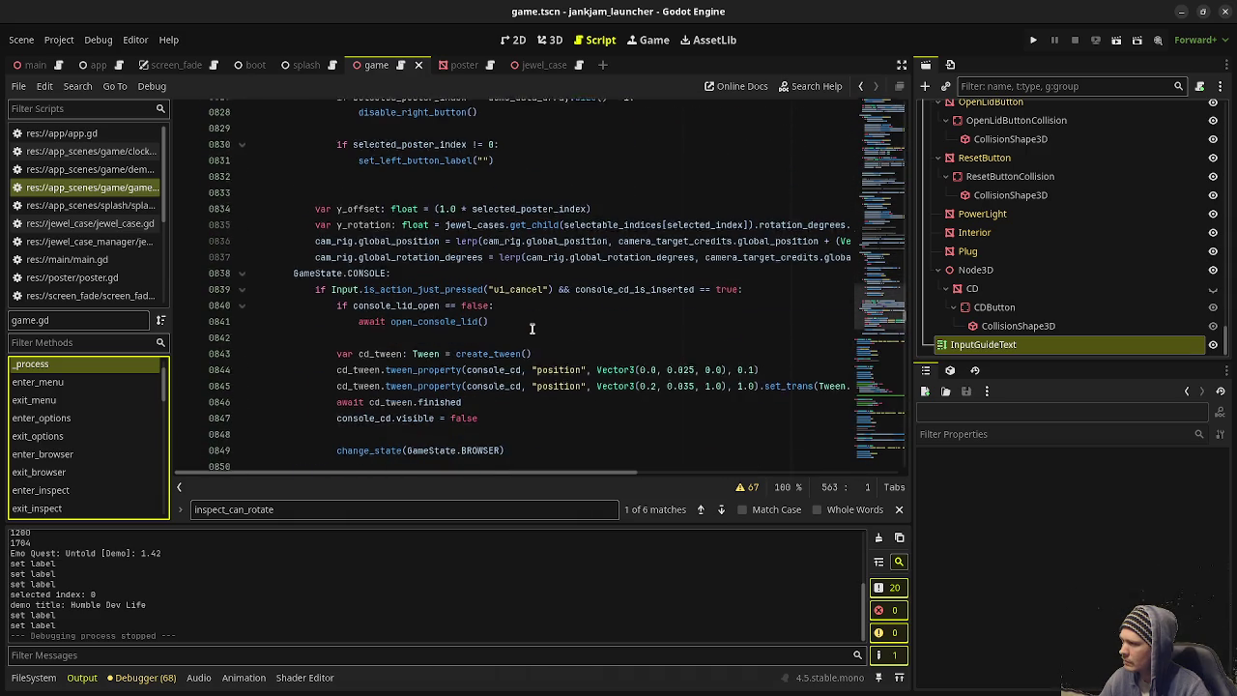
{"action": "scroll", "coordinate": [522, 309], "scroll_direction": "down", "scroll_amount": 1}
{"action": "left_click", "coordinate": [492, 221]}
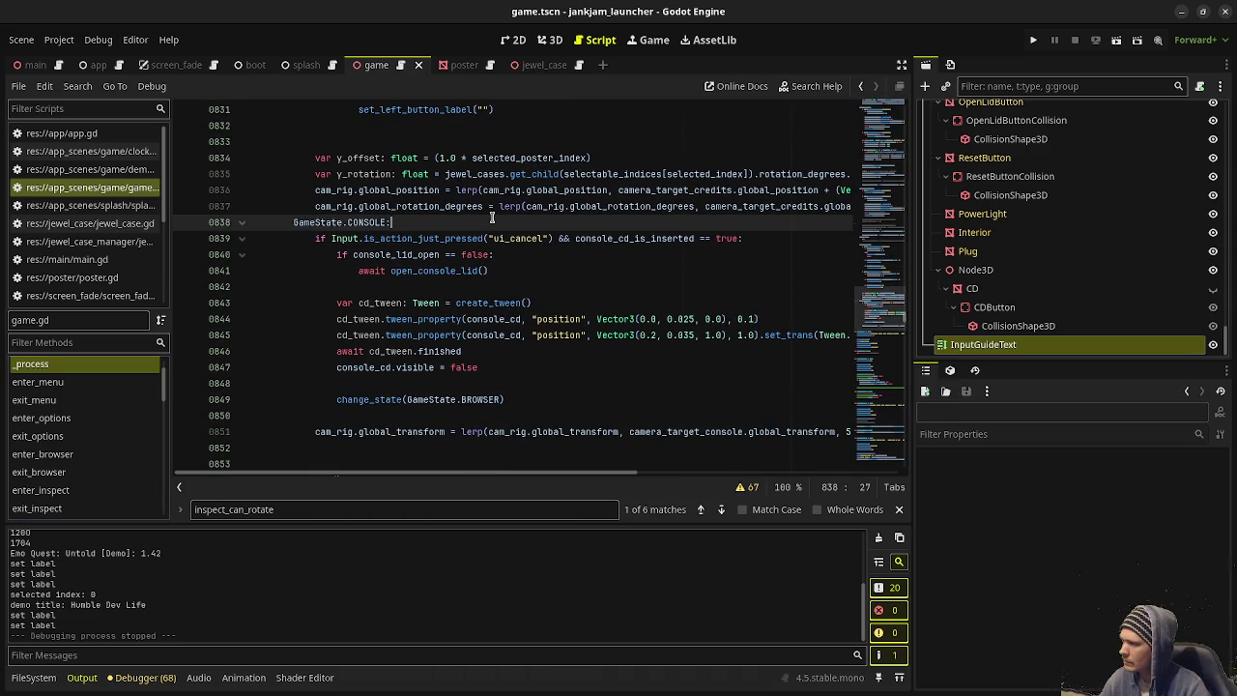
{"action": "key", "text": "Return"}
{"action": "type", "text": "if I"}
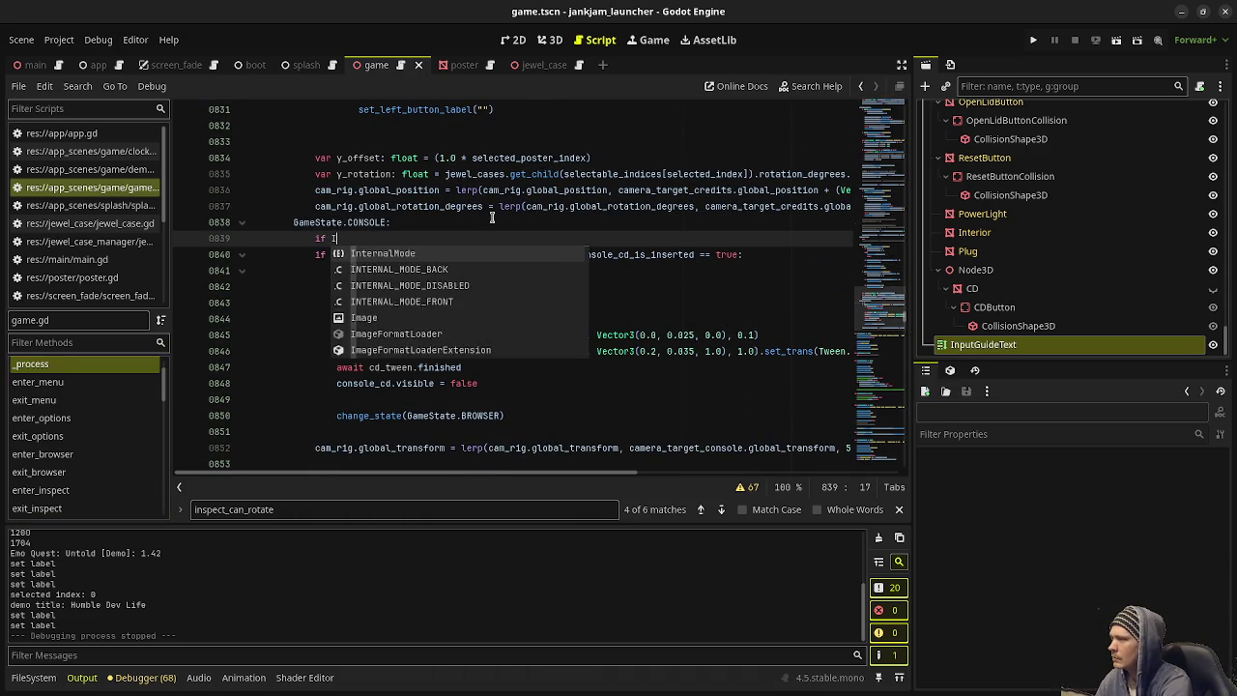
{"action": "type", "text": "nput.is_act"}
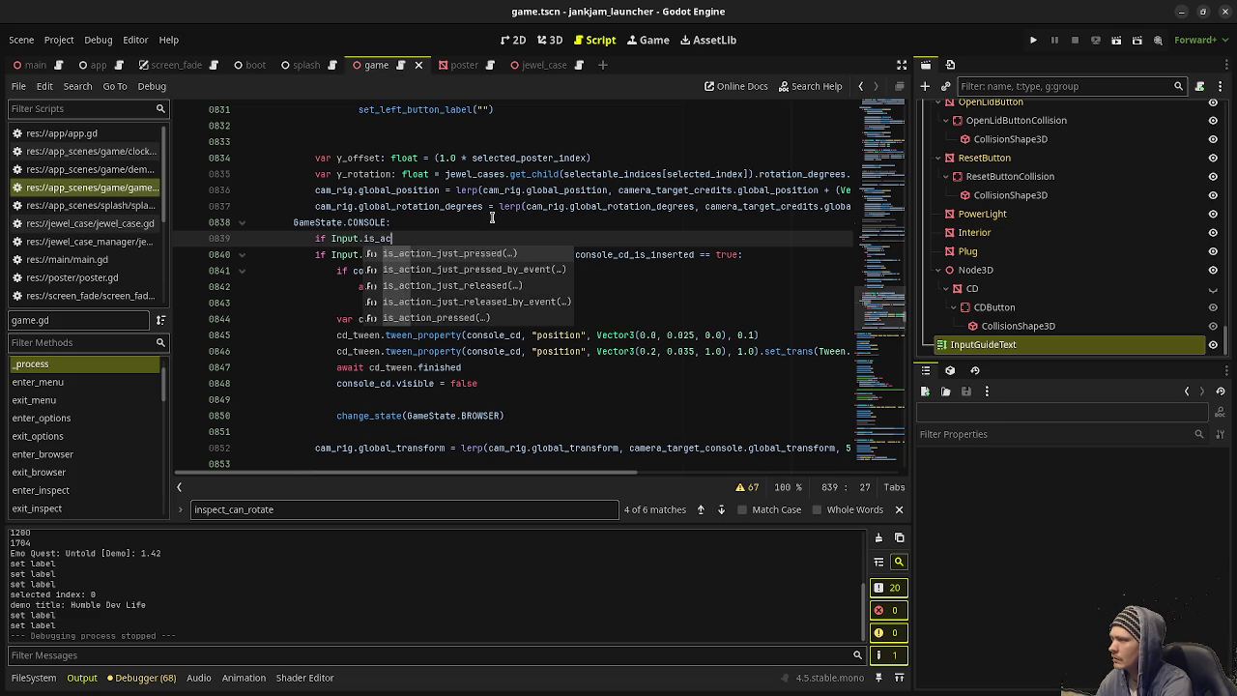
{"action": "key", "text": "Return"}
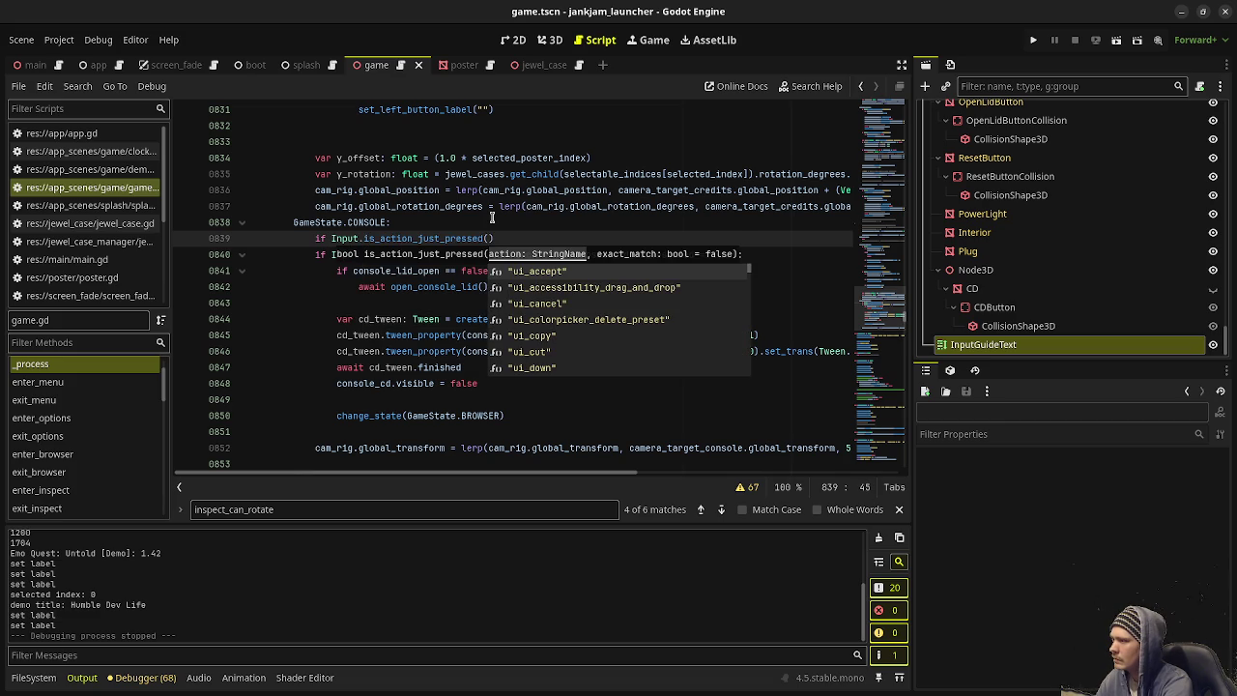
{"action": "key", "text": "Return"}
{"action": "key", "text": "Right"}
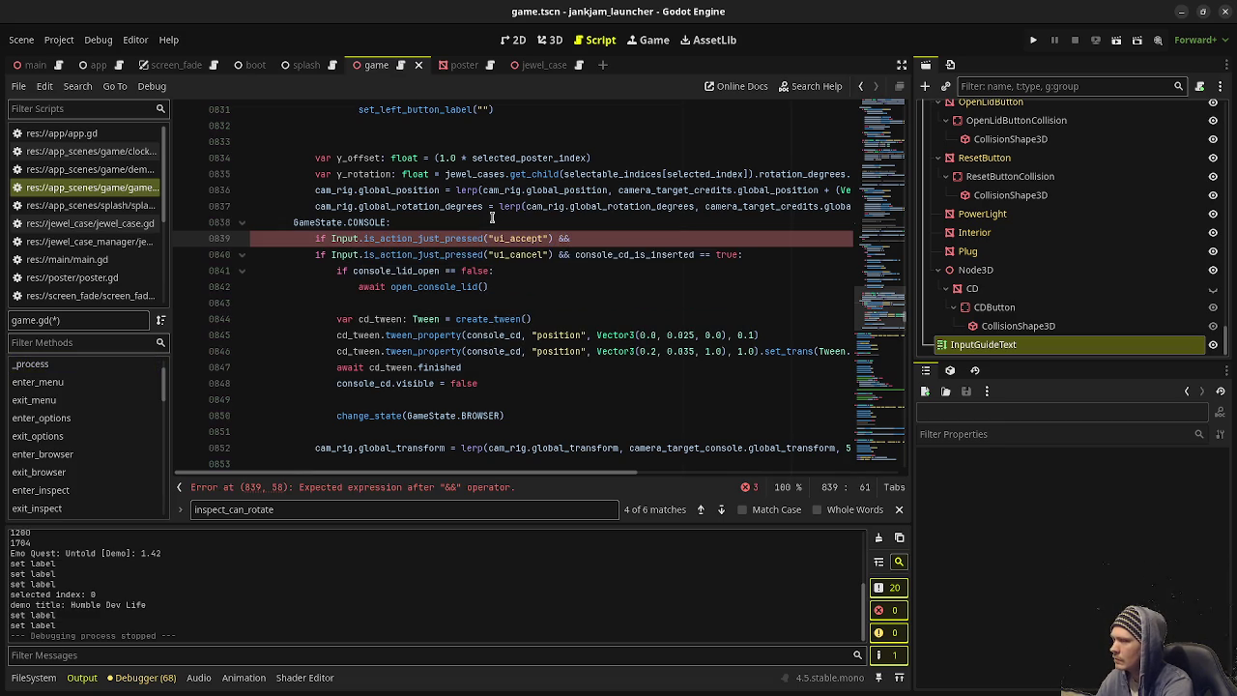
{"action": "type", "text": ":"}
{"action": "key", "text": "Return"}
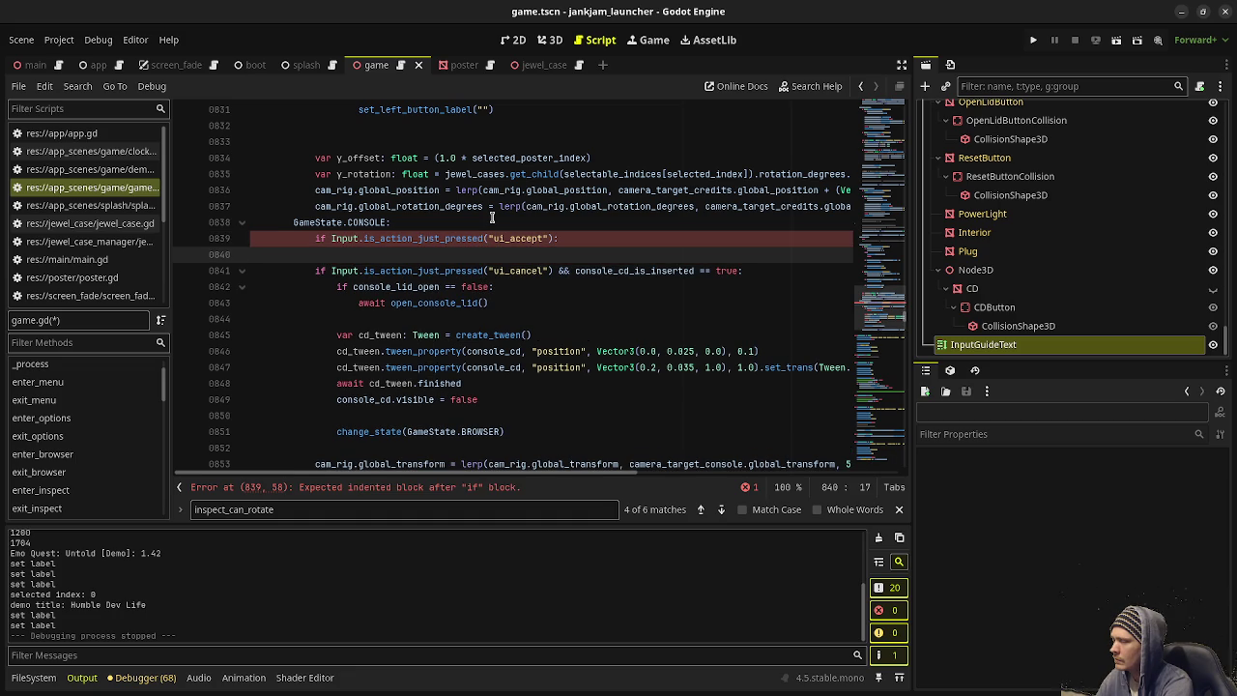
Step: Inside it, add 'if console_lid_open == true: await close_console_lid()' followed by an empty else branch
{"action": "type", "text": "if co"}
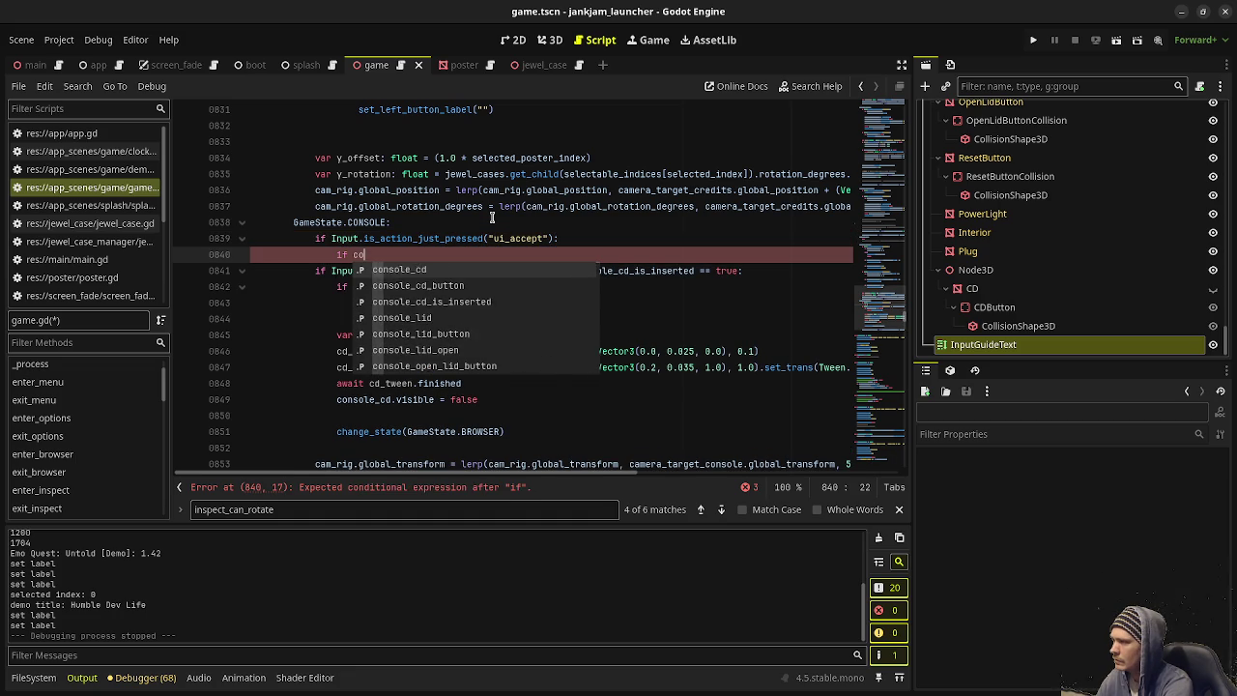
{"action": "type", "text": "nsole_lid"}
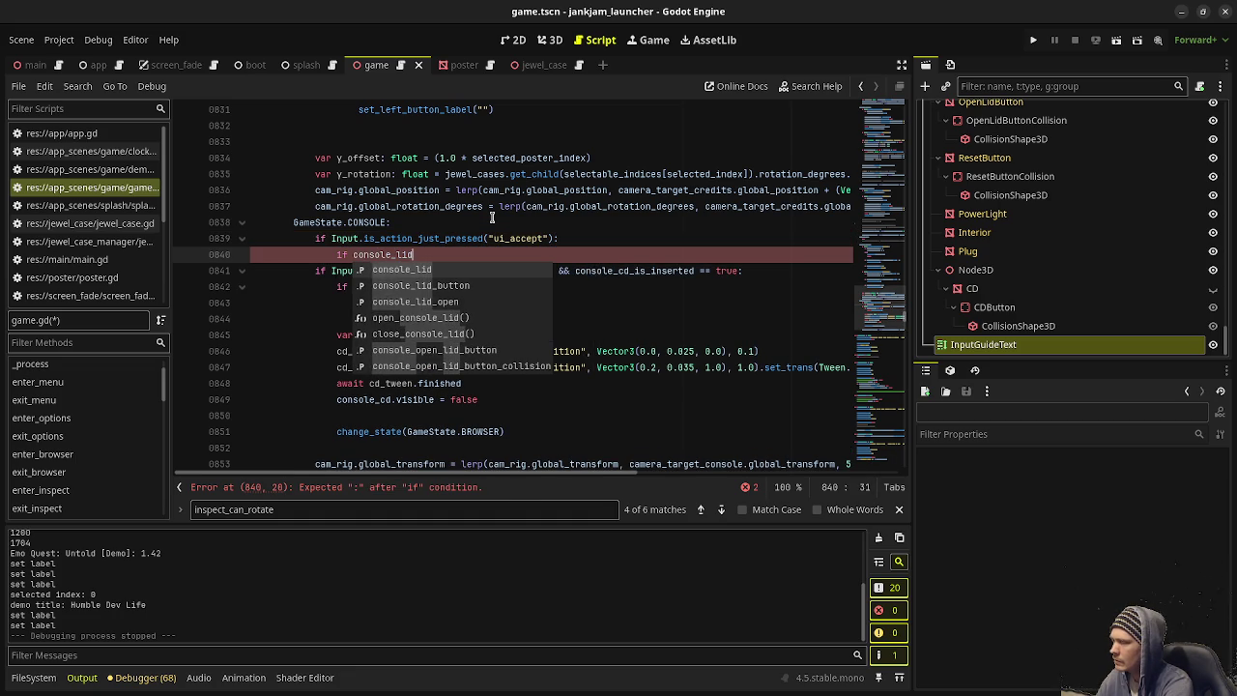
{"action": "type", "text": "_open "}
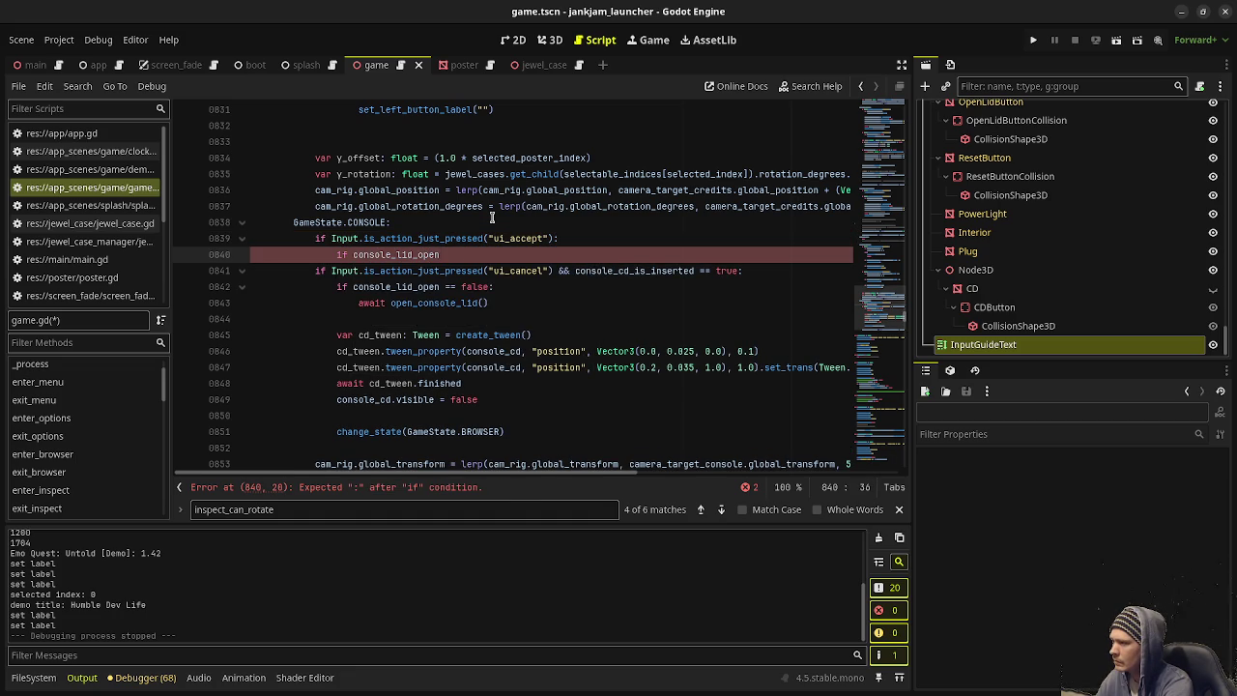
{"action": "type", "text": "== true:"}
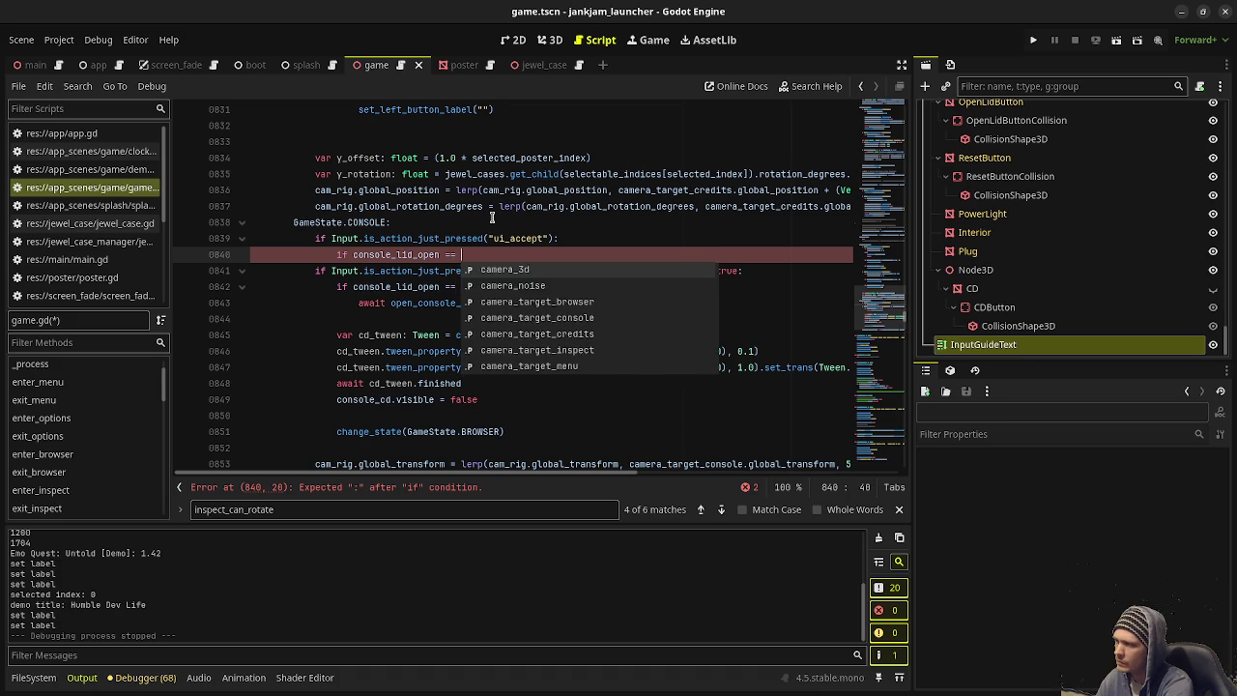
{"action": "key", "text": "Return"}
{"action": "type", "text": "aw"}
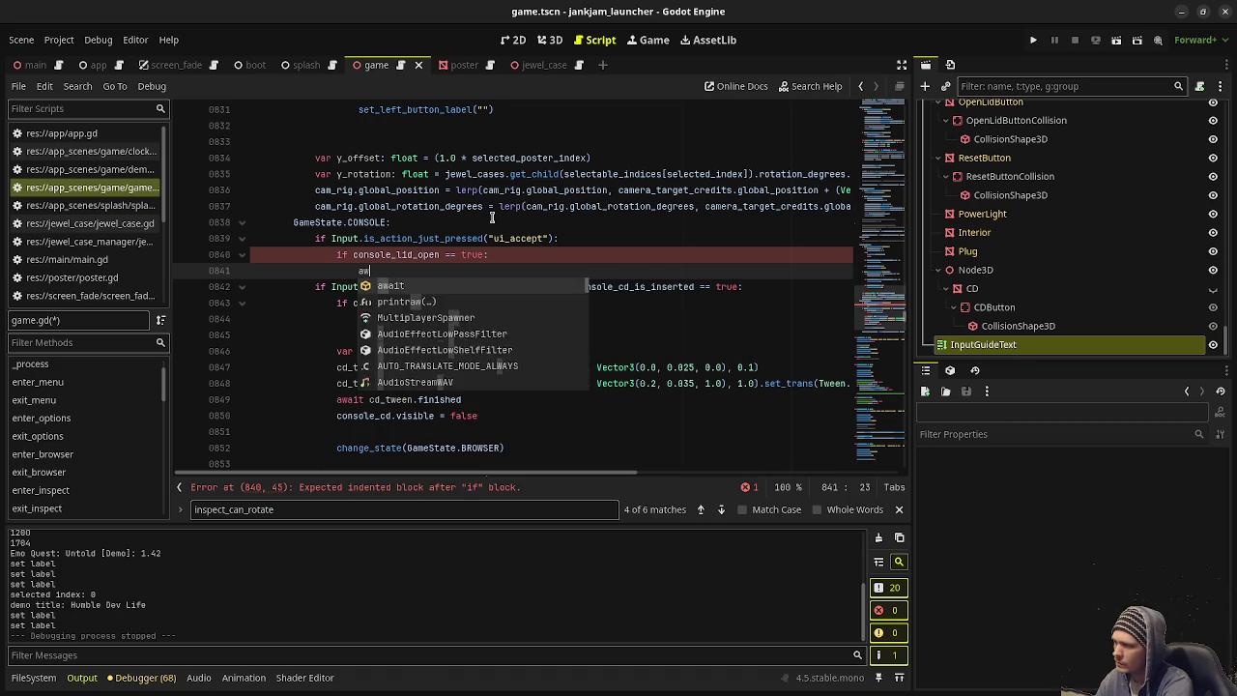
{"action": "type", "text": "ait close_console_li"}
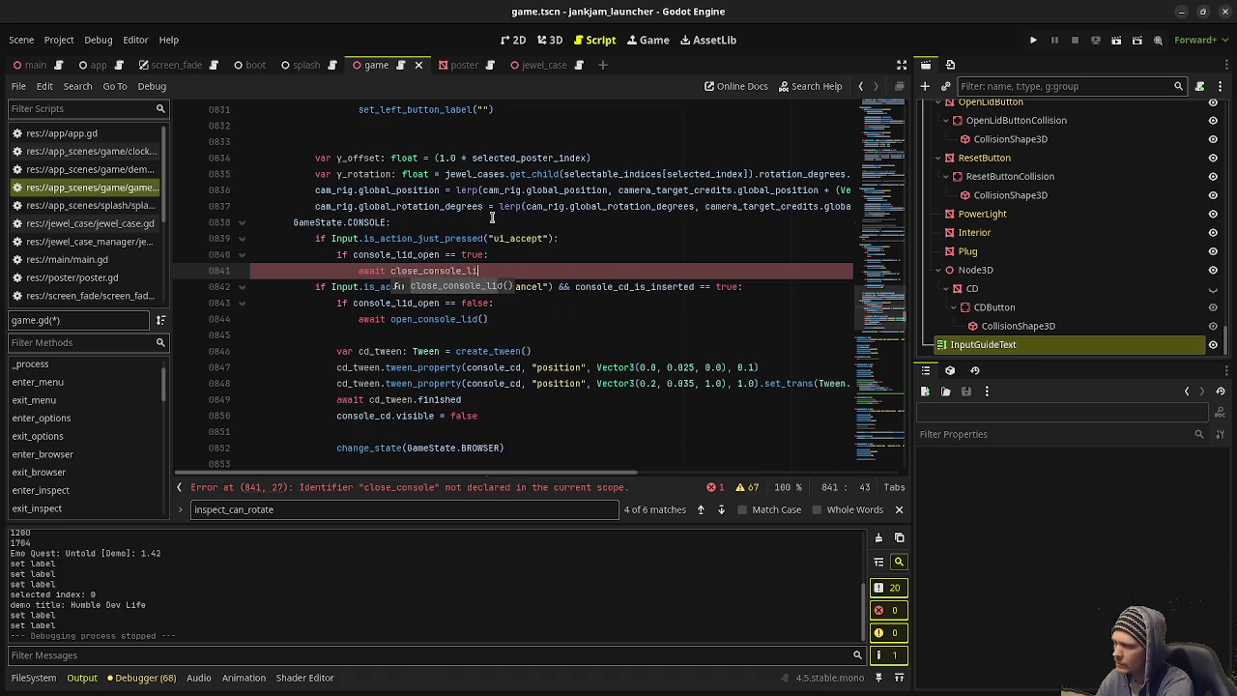
{"action": "key", "text": "Return"}
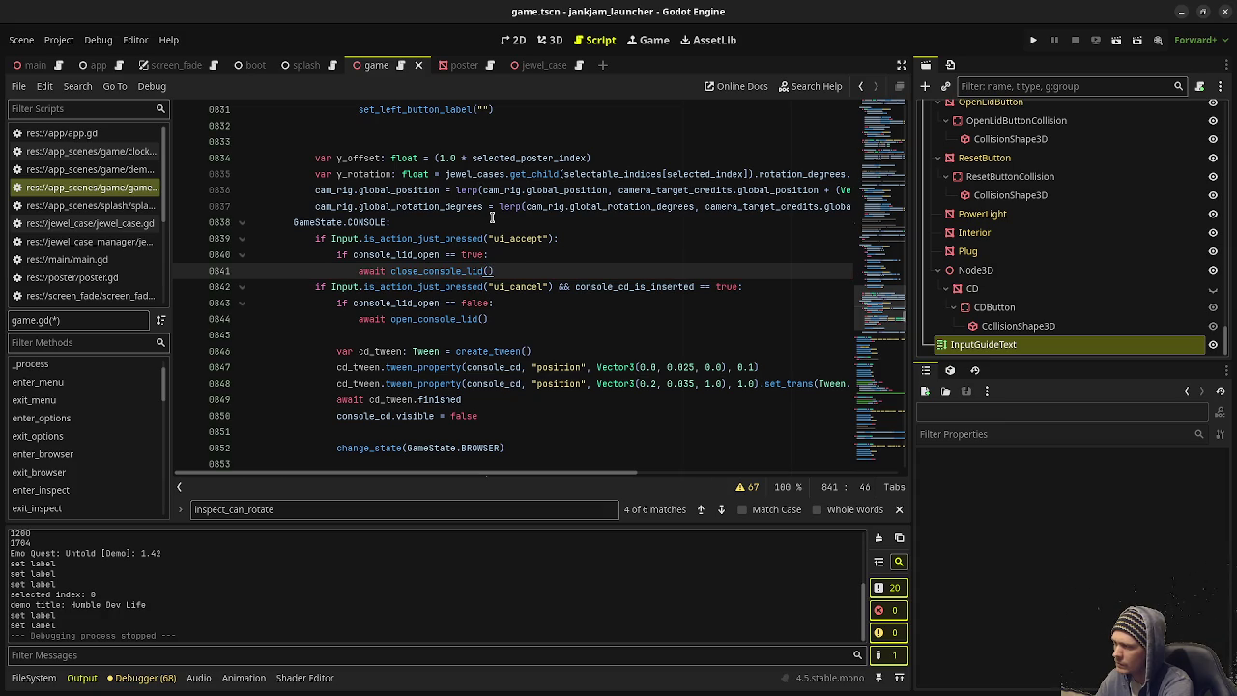
{"action": "key", "text": "Return"}
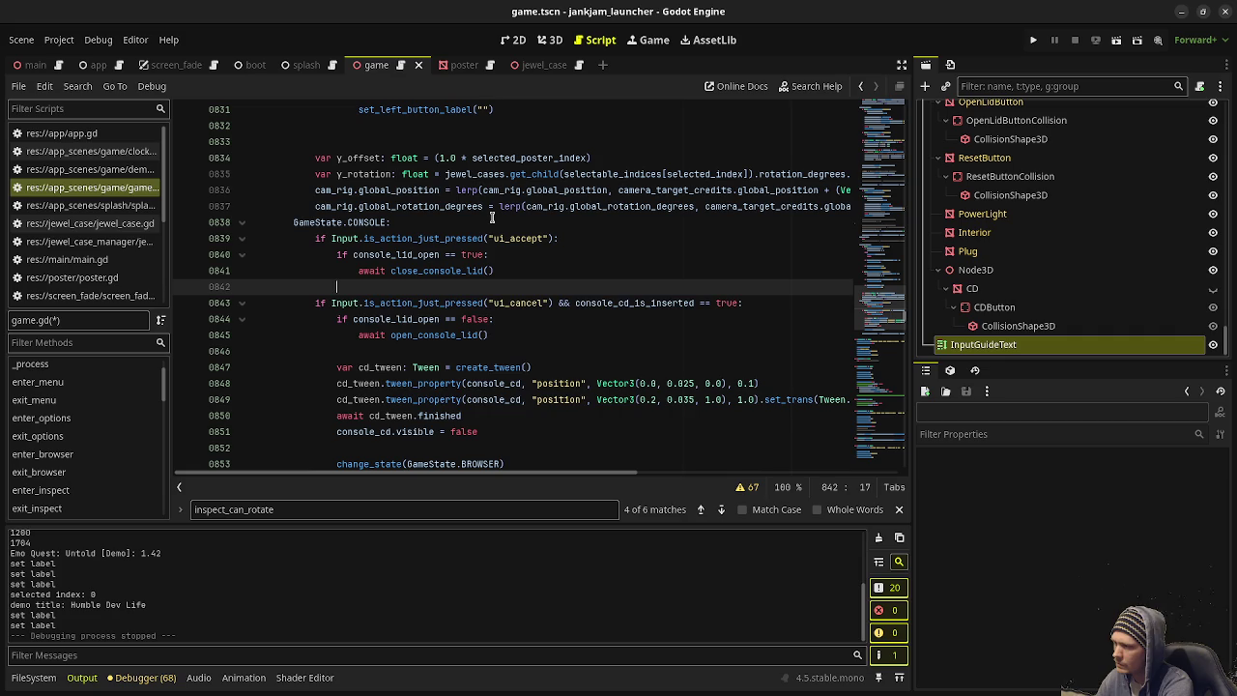
{"action": "type", "text": "else:"}
{"action": "key", "text": "Return"}
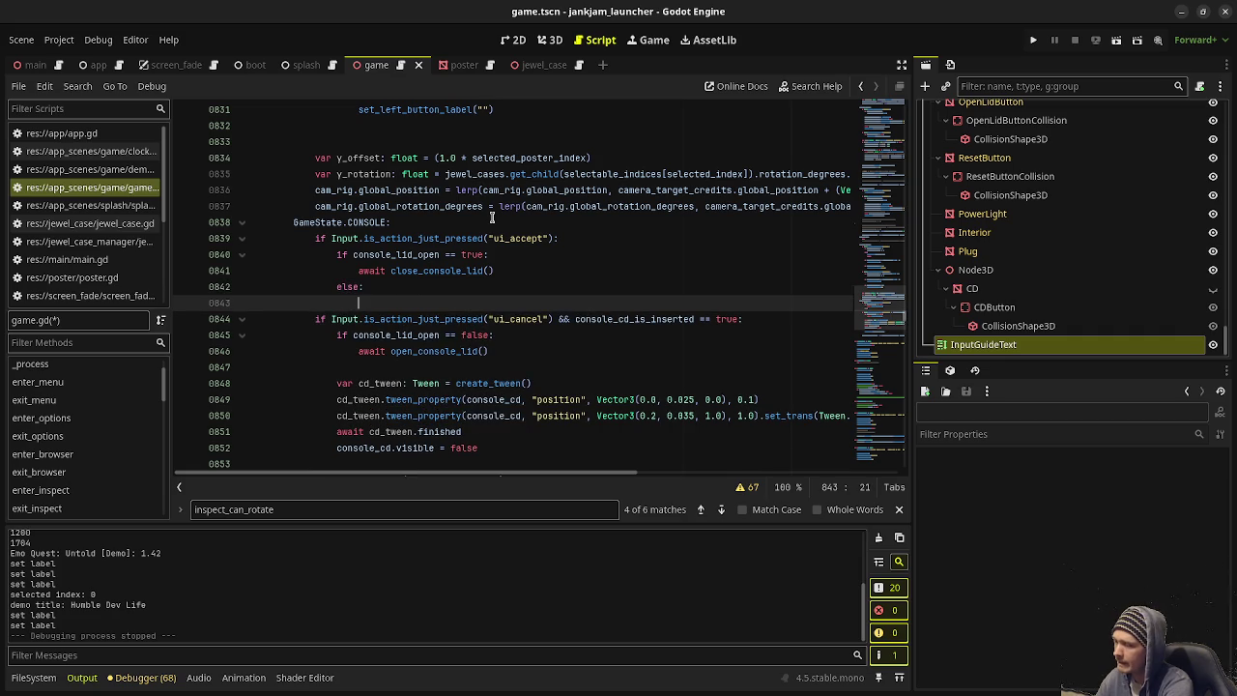
Step: Select the console power-button tween block at lines 498–509
{"action": "scroll", "coordinate": [492, 217], "scroll_direction": "down", "scroll_amount": 2}
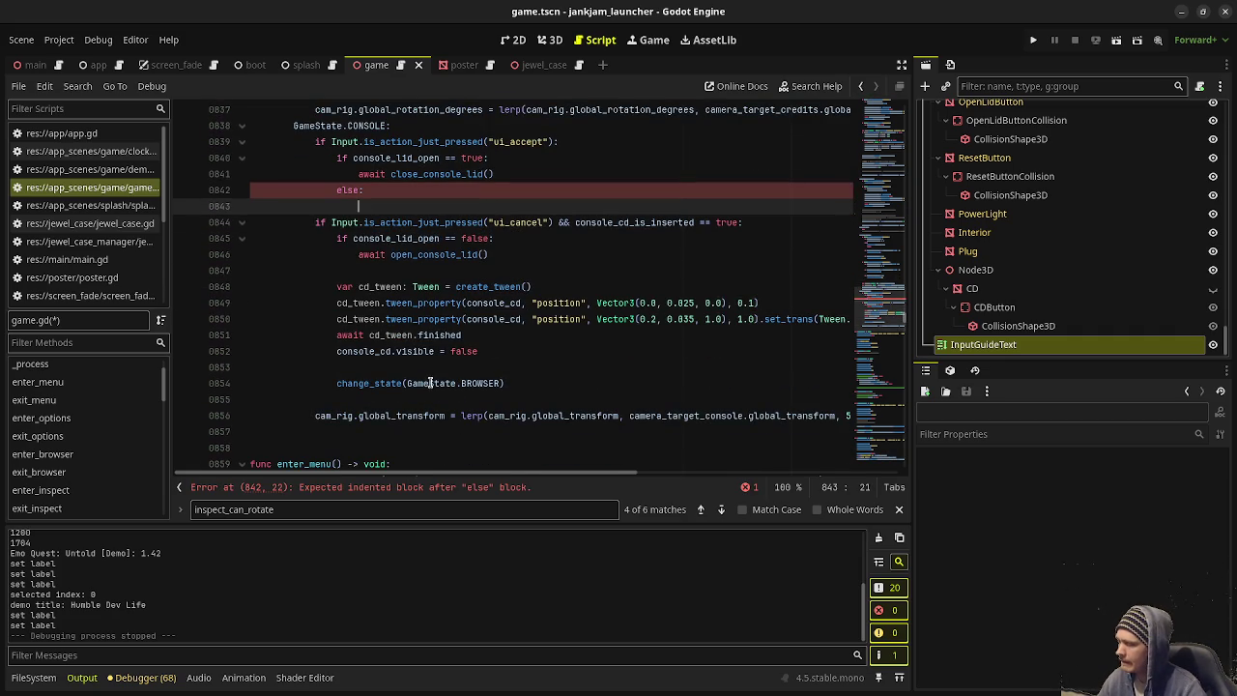
{"action": "scroll", "coordinate": [383, 225], "scroll_direction": "up", "scroll_amount": 3}
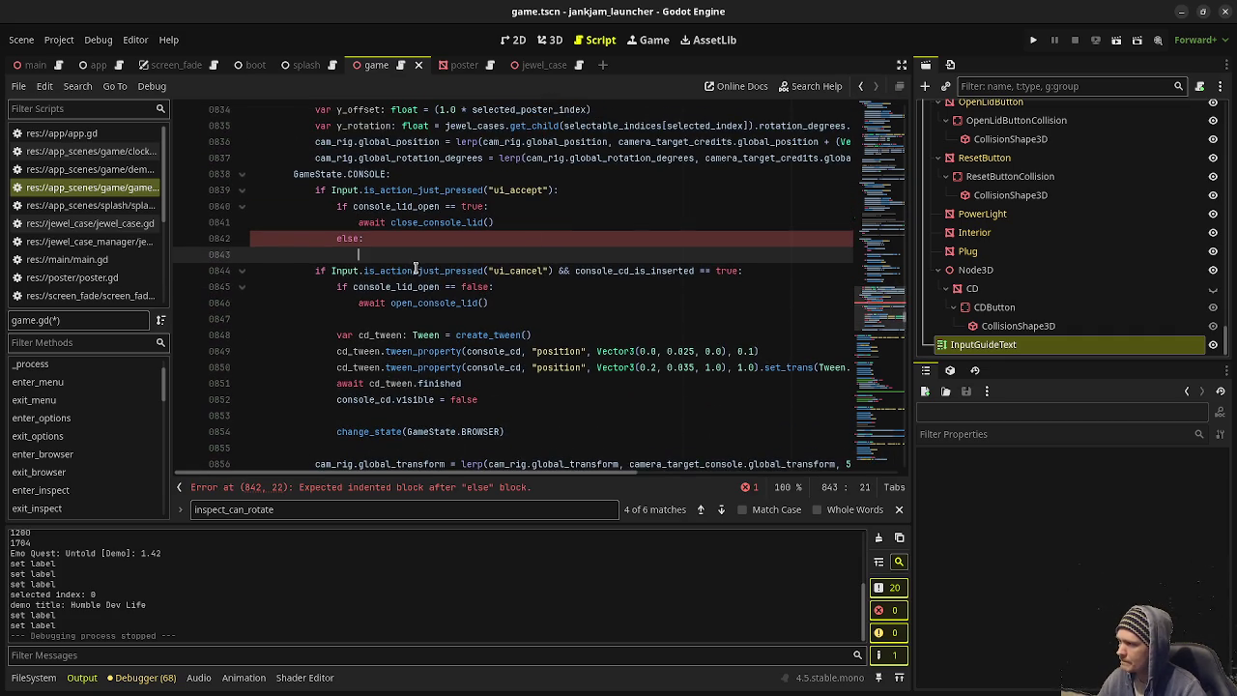
{"action": "left_click_drag", "start_coordinate": [894, 298], "coordinate": [888, 174]}
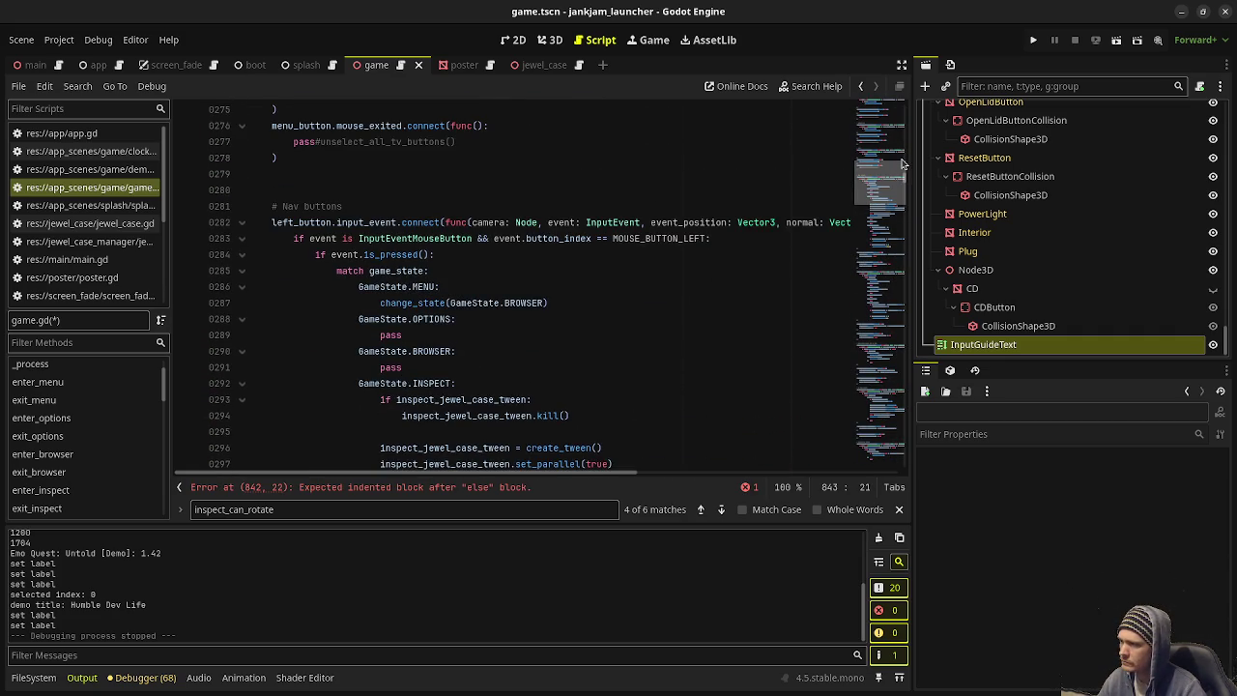
{"action": "scroll", "coordinate": [530, 227], "scroll_direction": "down", "scroll_amount": 3}
{"action": "scroll", "coordinate": [527, 222], "scroll_direction": "up", "scroll_amount": 20}
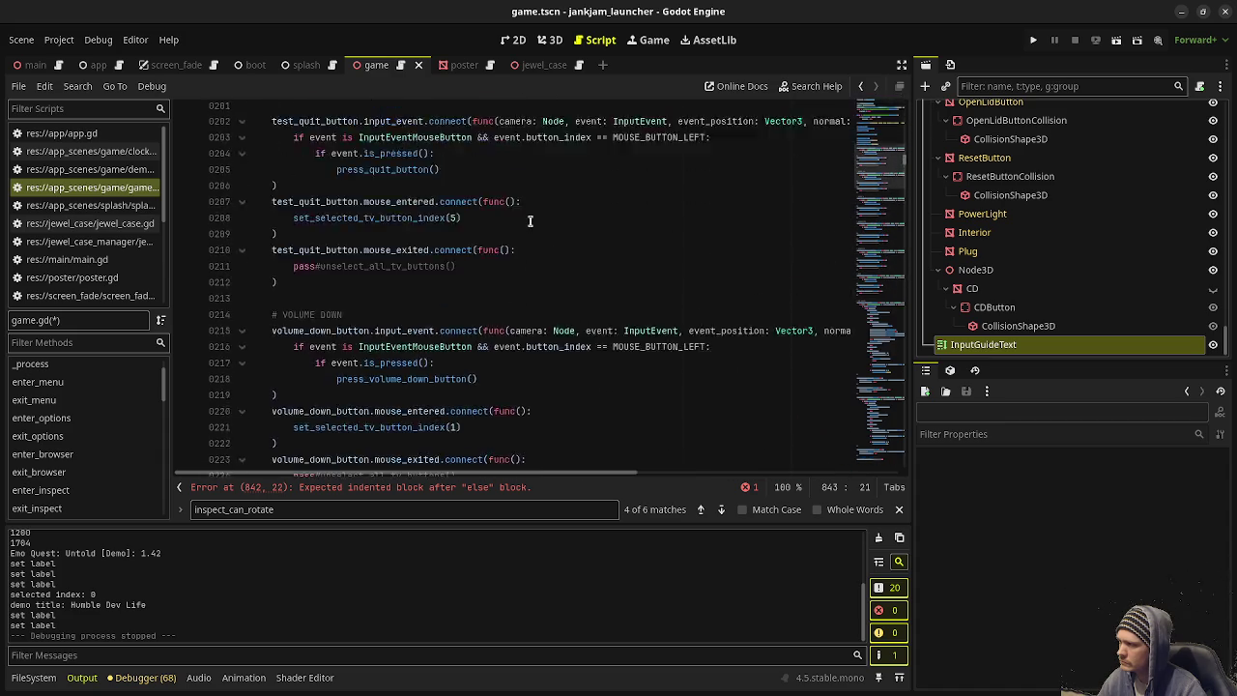
{"action": "scroll", "coordinate": [529, 225], "scroll_direction": "down", "scroll_amount": 20}
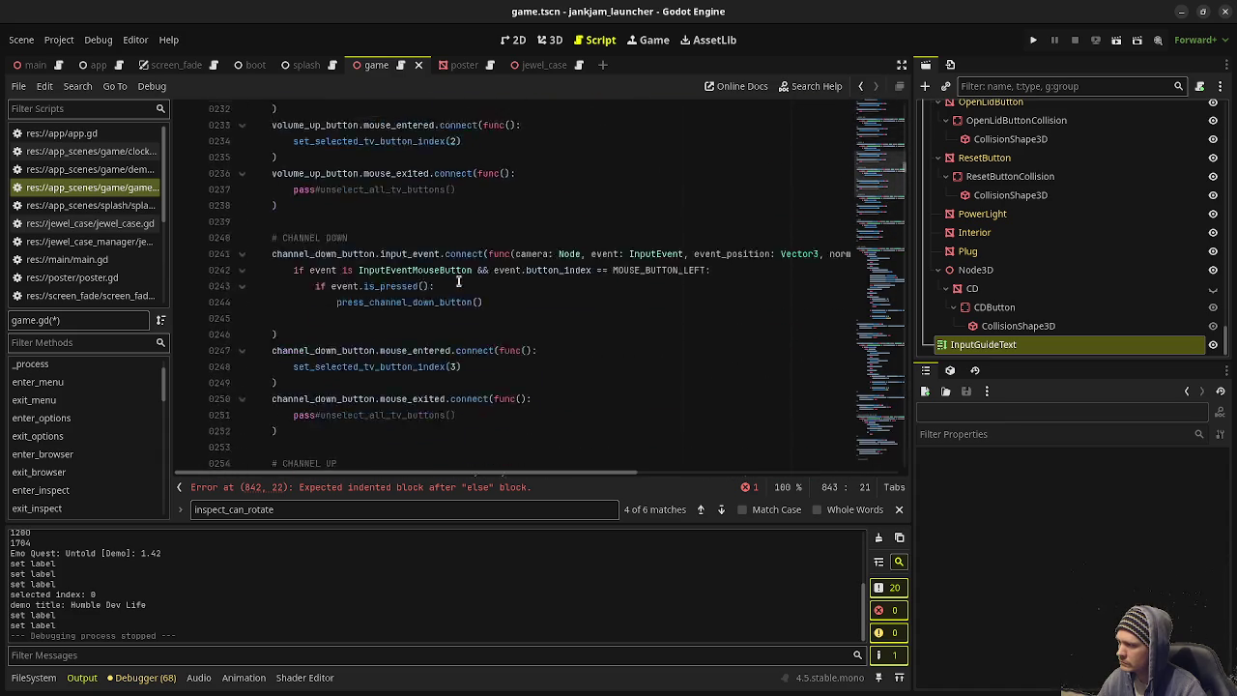
{"action": "scroll", "coordinate": [448, 274], "scroll_direction": "down", "scroll_amount": 20}
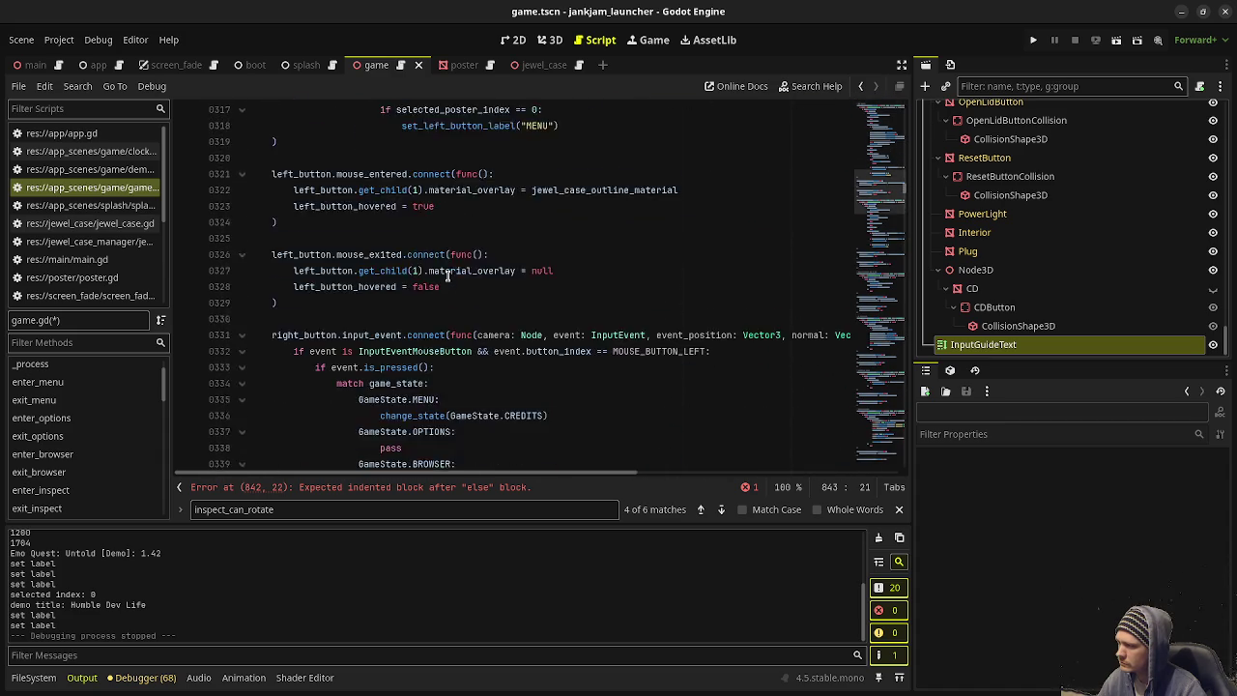
{"action": "scroll", "coordinate": [448, 276], "scroll_direction": "down", "scroll_amount": 12}
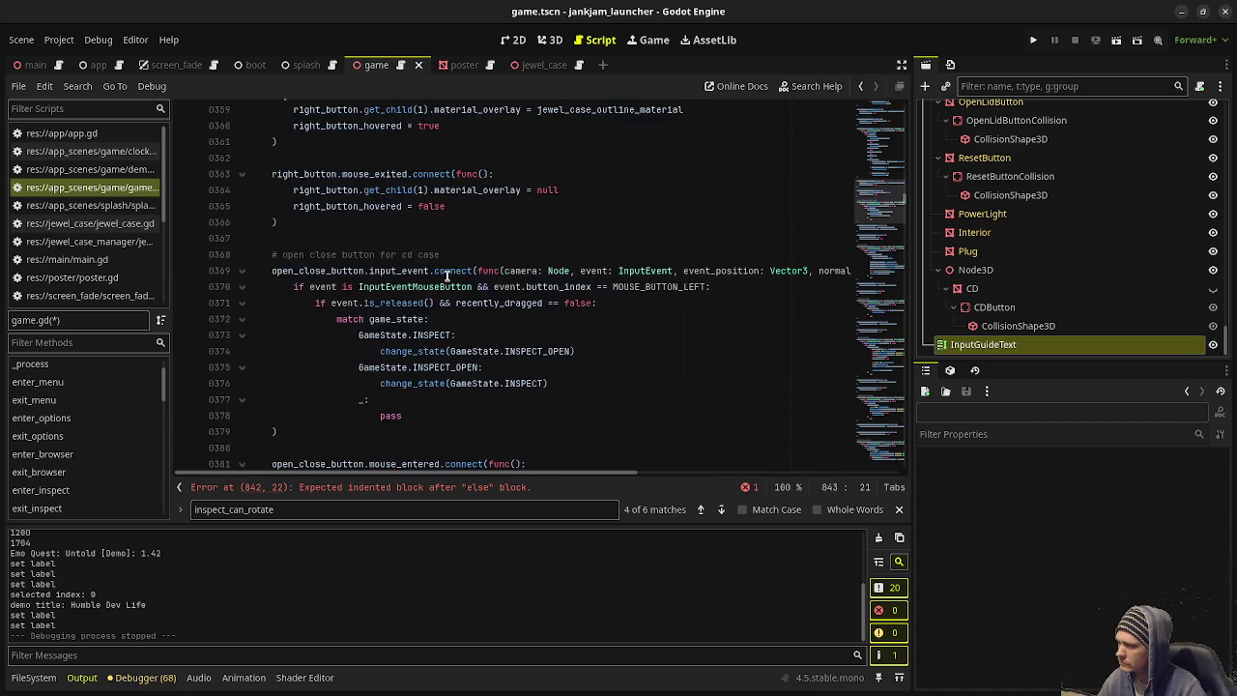
{"action": "scroll", "coordinate": [447, 275], "scroll_direction": "down", "scroll_amount": 6}
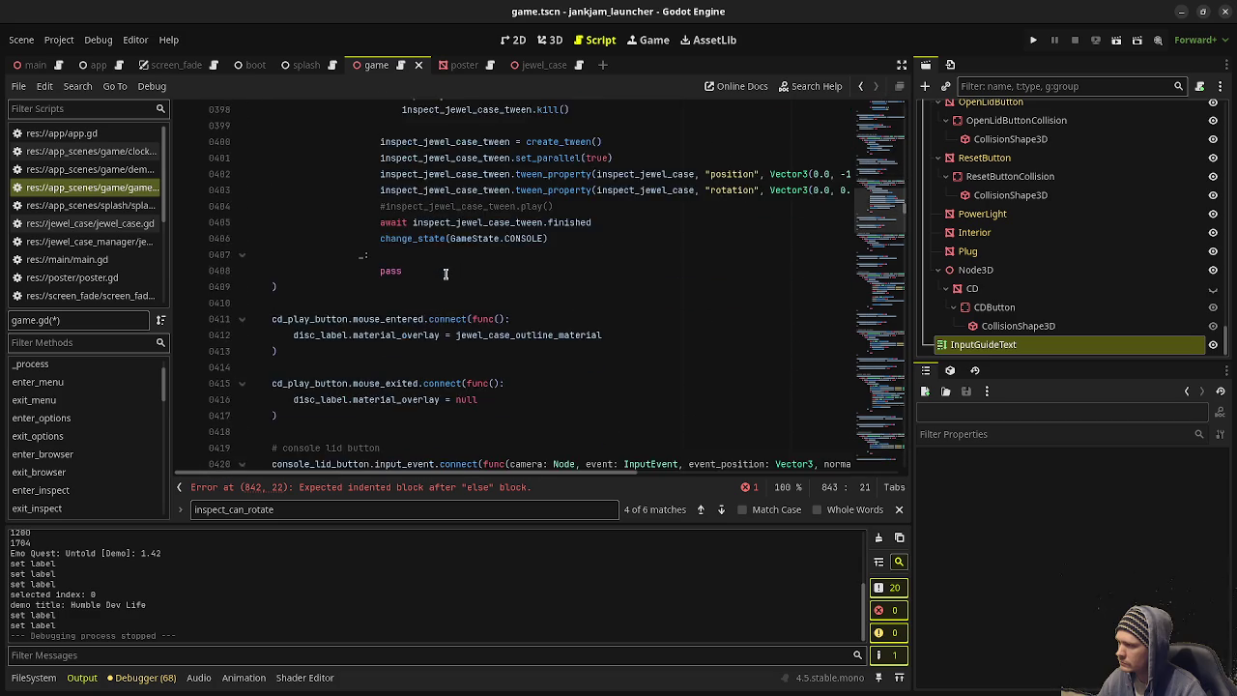
{"action": "scroll", "coordinate": [446, 273], "scroll_direction": "up", "scroll_amount": 4}
{"action": "scroll", "coordinate": [445, 274], "scroll_direction": "down", "scroll_amount": 10}
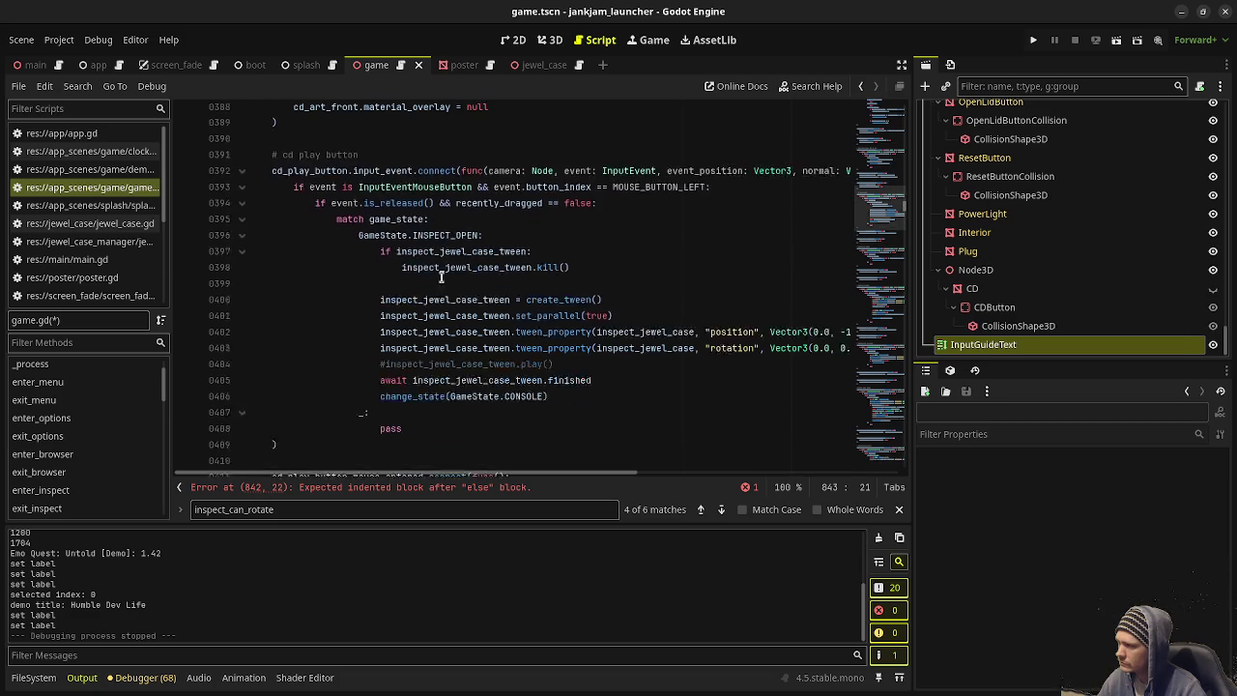
{"action": "scroll", "coordinate": [433, 276], "scroll_direction": "down", "scroll_amount": 14}
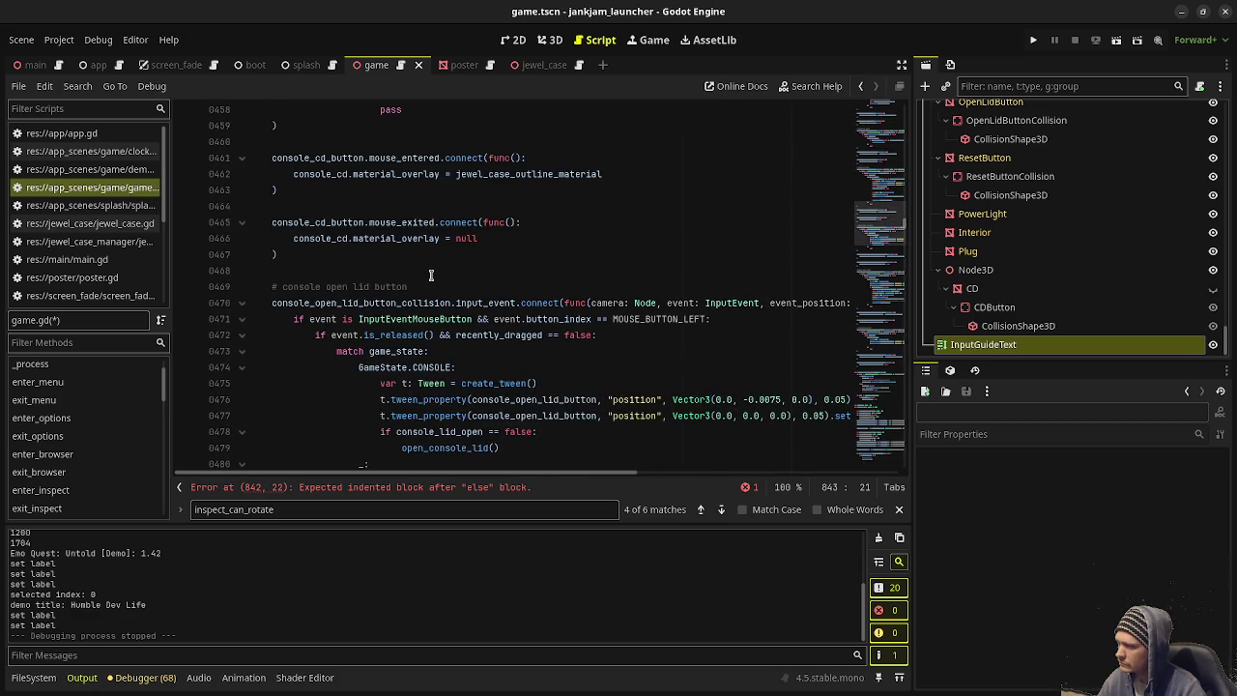
{"action": "scroll", "coordinate": [431, 276], "scroll_direction": "down", "scroll_amount": 8}
{"action": "scroll", "coordinate": [379, 295], "scroll_direction": "down", "scroll_amount": 3}
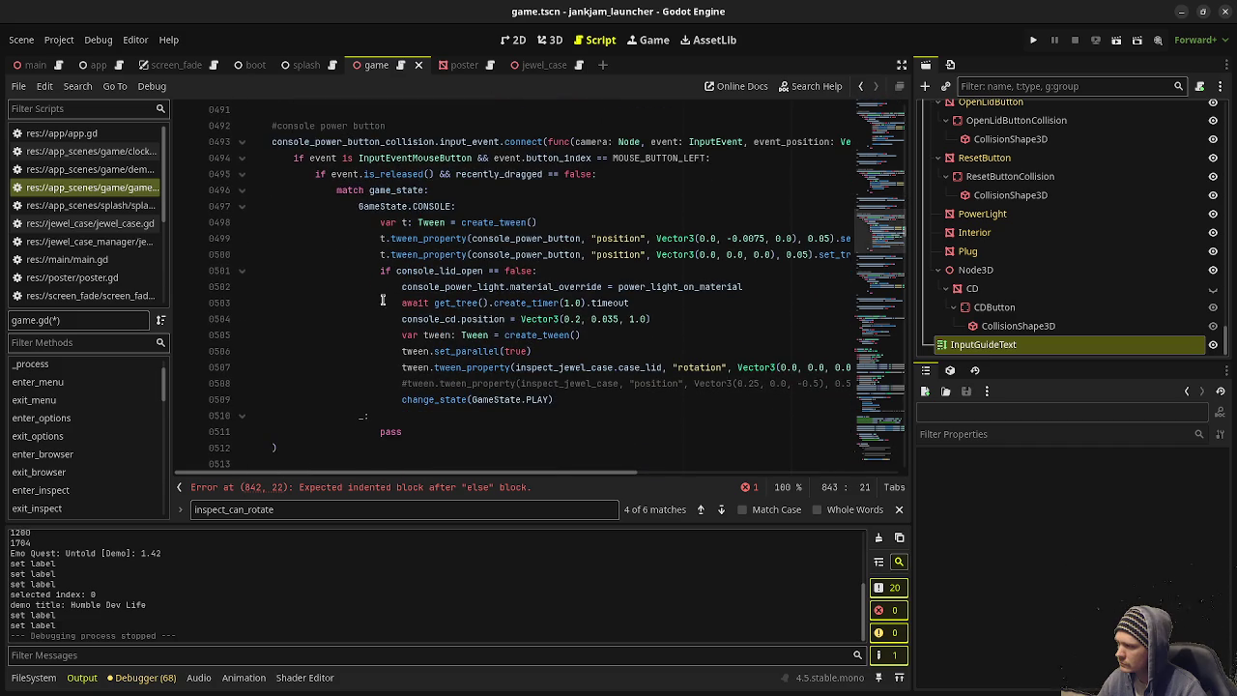
{"action": "mouse_move", "coordinate": [432, 207]}
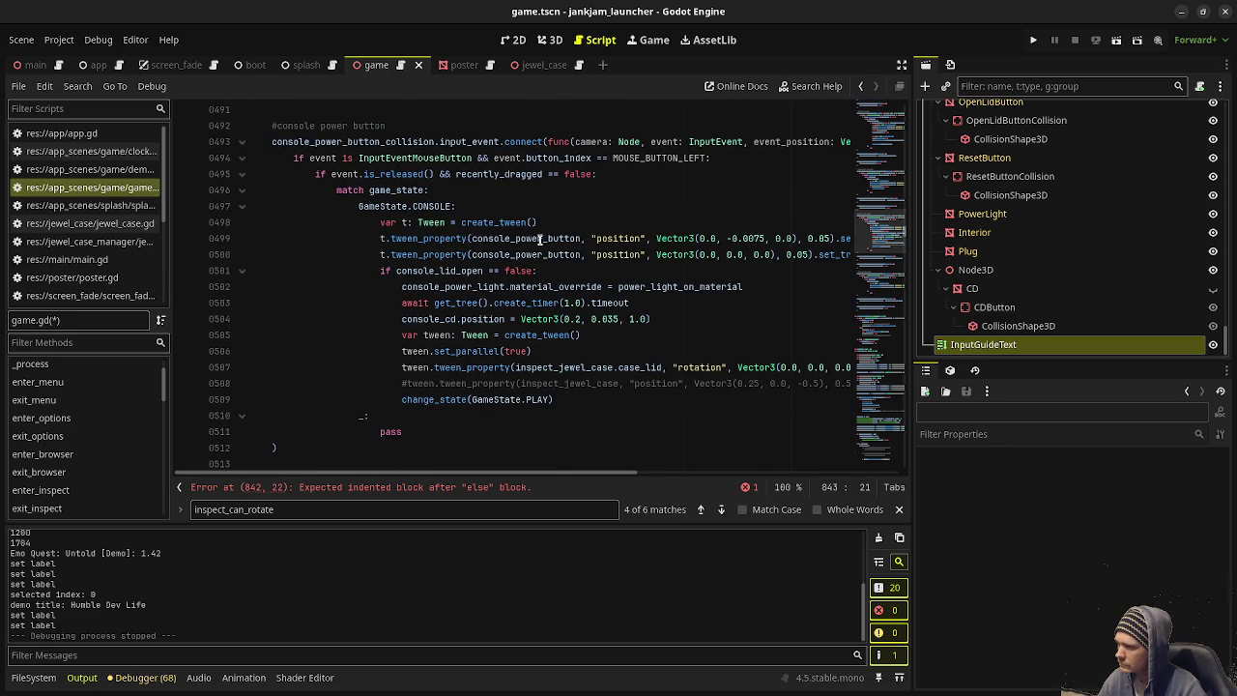
{"action": "left_click_drag", "start_coordinate": [468, 473], "coordinate": [497, 473]}
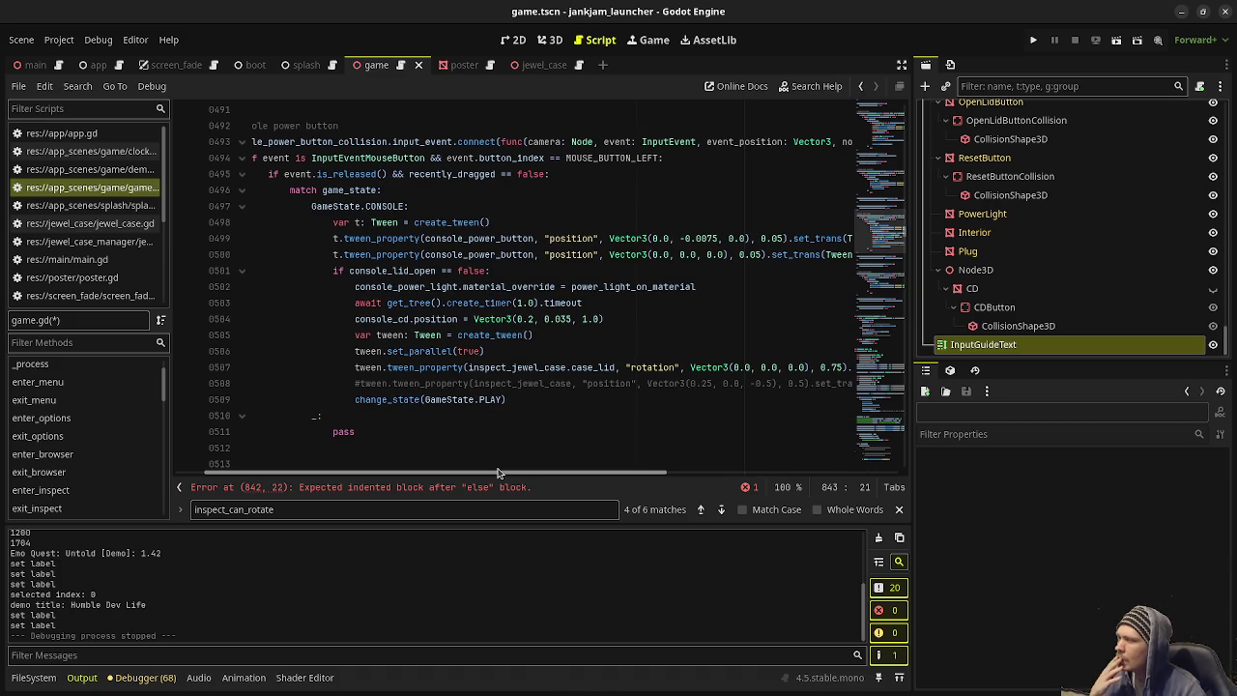
{"action": "mouse_move", "coordinate": [335, 227]}
{"action": "left_mouse_down"}
{"action": "mouse_move", "coordinate": [503, 239]}
{"action": "mouse_move", "coordinate": [513, 398]}
{"action": "left_mouse_up"}
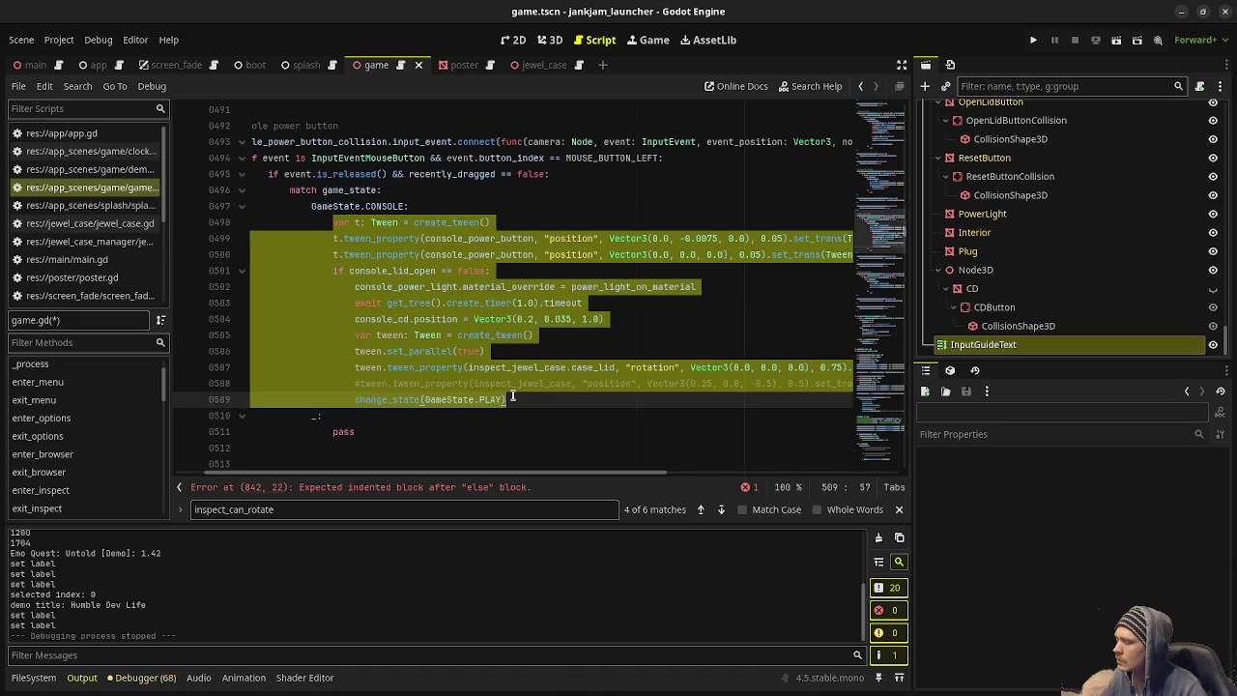
{"action": "left_click", "coordinate": [881, 317]}
Step: Paste the power-on block under else:, outdent it one level, save game.gd, and run the game
{"action": "left_click_drag", "start_coordinate": [881, 317], "coordinate": [882, 346]}
{"action": "scroll", "coordinate": [540, 336], "scroll_direction": "up", "scroll_amount": 4}
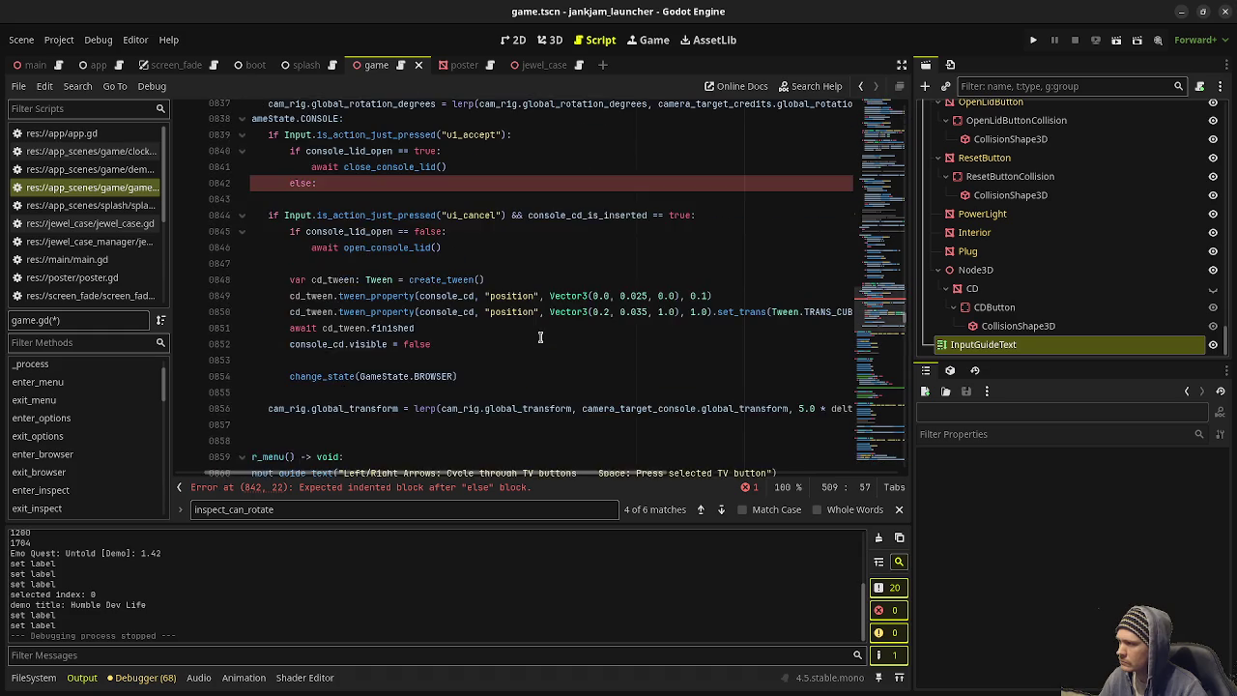
{"action": "scroll", "coordinate": [541, 336], "scroll_direction": "up", "scroll_amount": 2}
{"action": "left_click", "coordinate": [346, 280]}
{"action": "key", "text": "ctrl+v"}
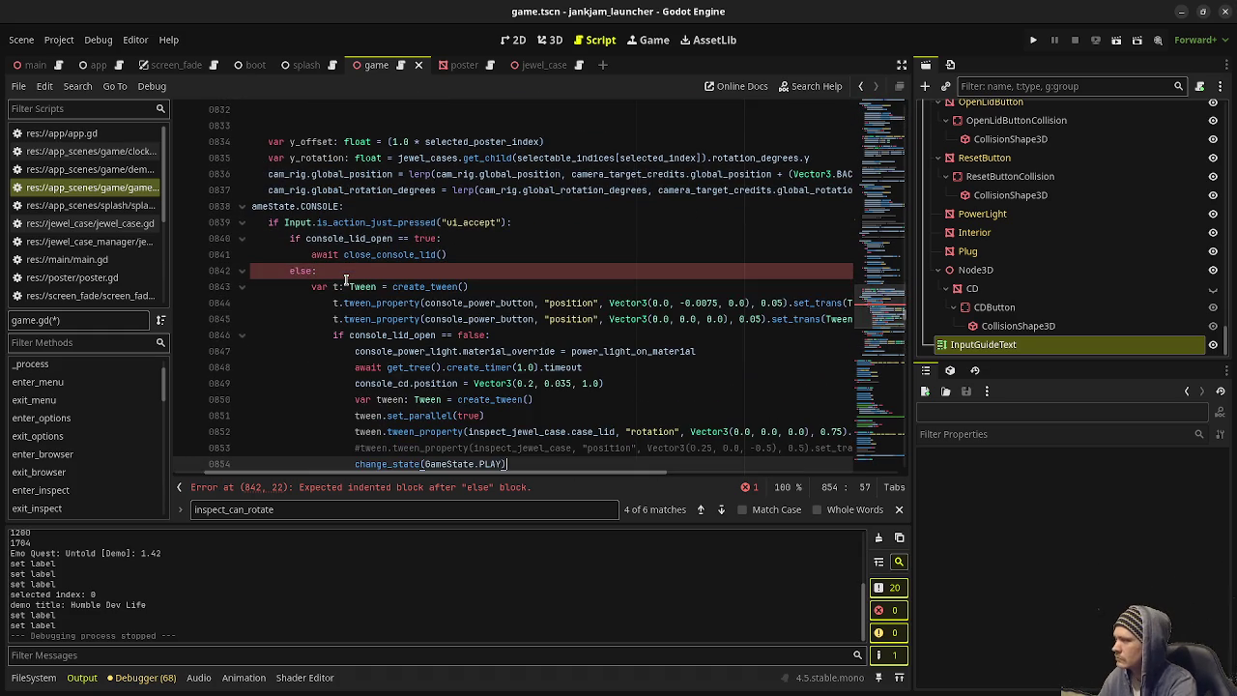
{"action": "scroll", "coordinate": [352, 292], "scroll_direction": "down", "scroll_amount": 1}
{"action": "mouse_move", "coordinate": [332, 255]}
{"action": "left_mouse_down"}
{"action": "mouse_move", "coordinate": [368, 290]}
{"action": "mouse_move", "coordinate": [401, 414]}
{"action": "left_mouse_up"}
{"action": "key", "text": "shift+Tab"}
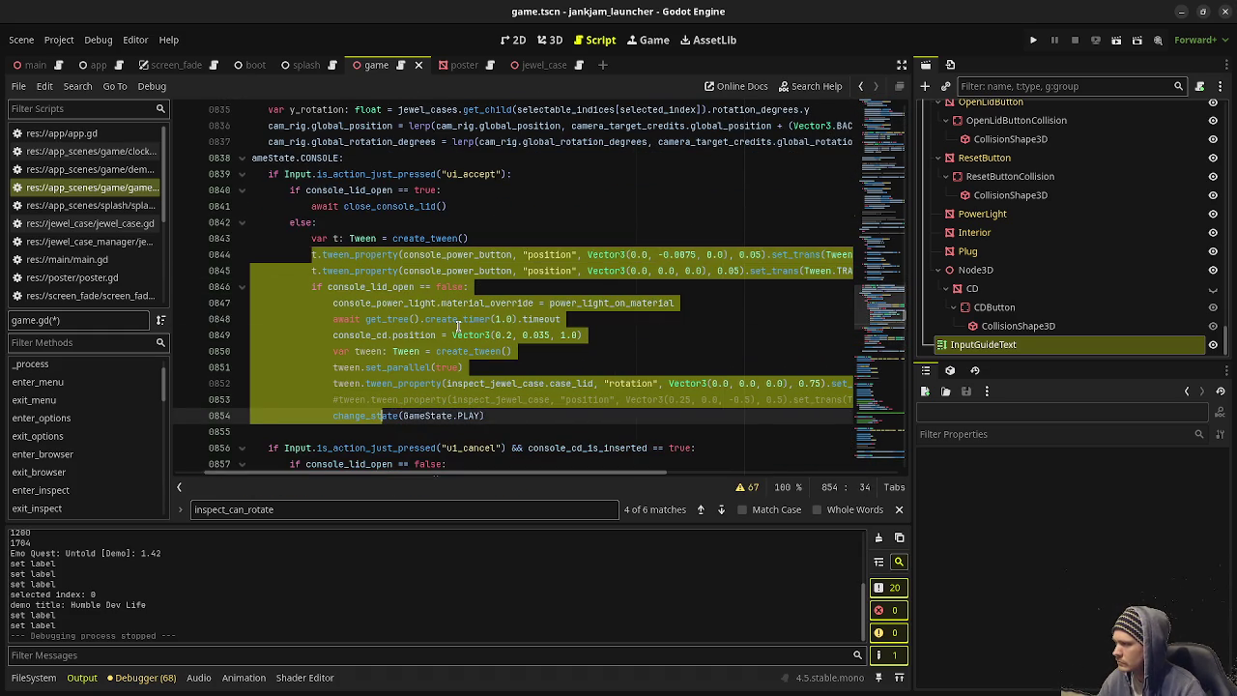
{"action": "left_click", "coordinate": [458, 322]}
{"action": "key", "text": "ctrl+s"}
{"action": "scroll", "coordinate": [458, 329], "scroll_direction": "down", "scroll_amount": 1}
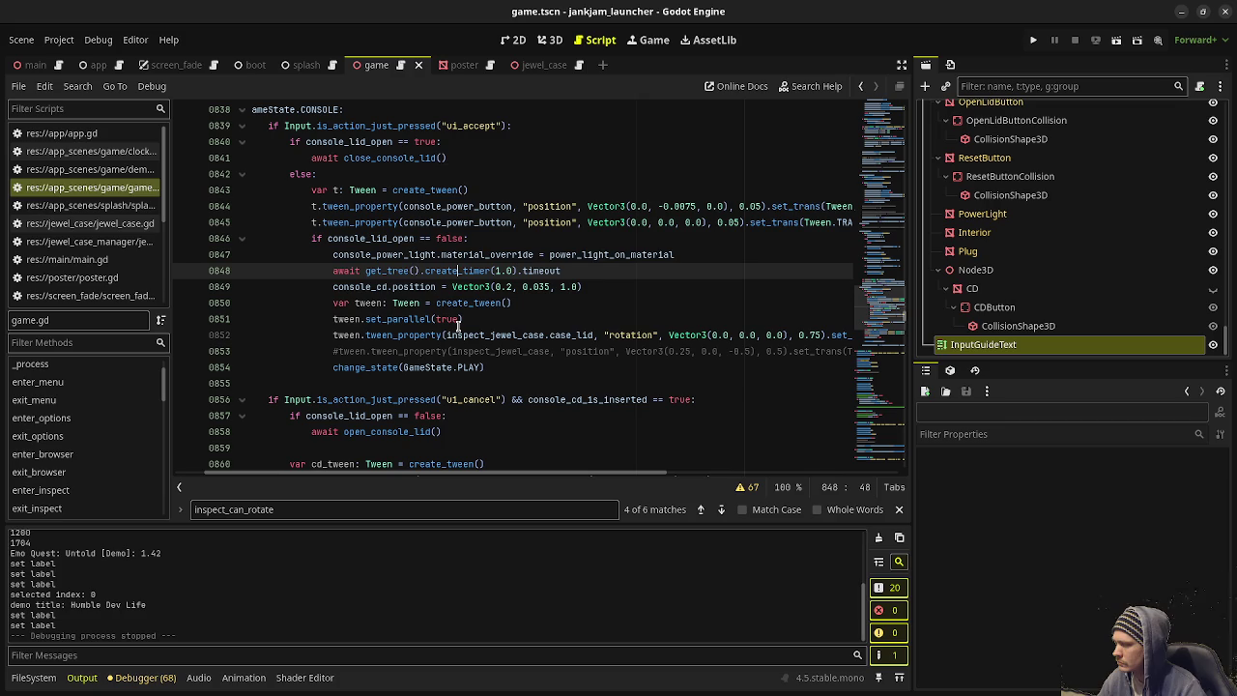
{"action": "key", "text": "F5"}
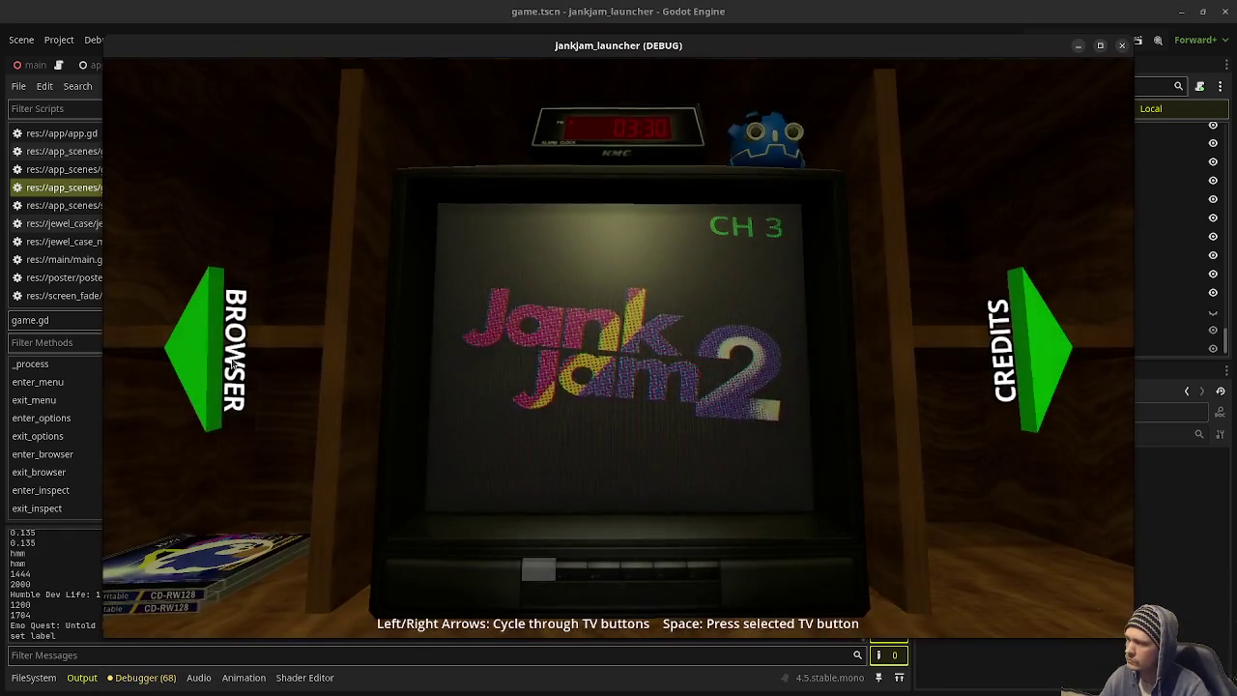
Step: Playtest inspecting and opening a CD, inserting it, and closing the lid, then stop the game
{"action": "left_click", "coordinate": [203, 359]}
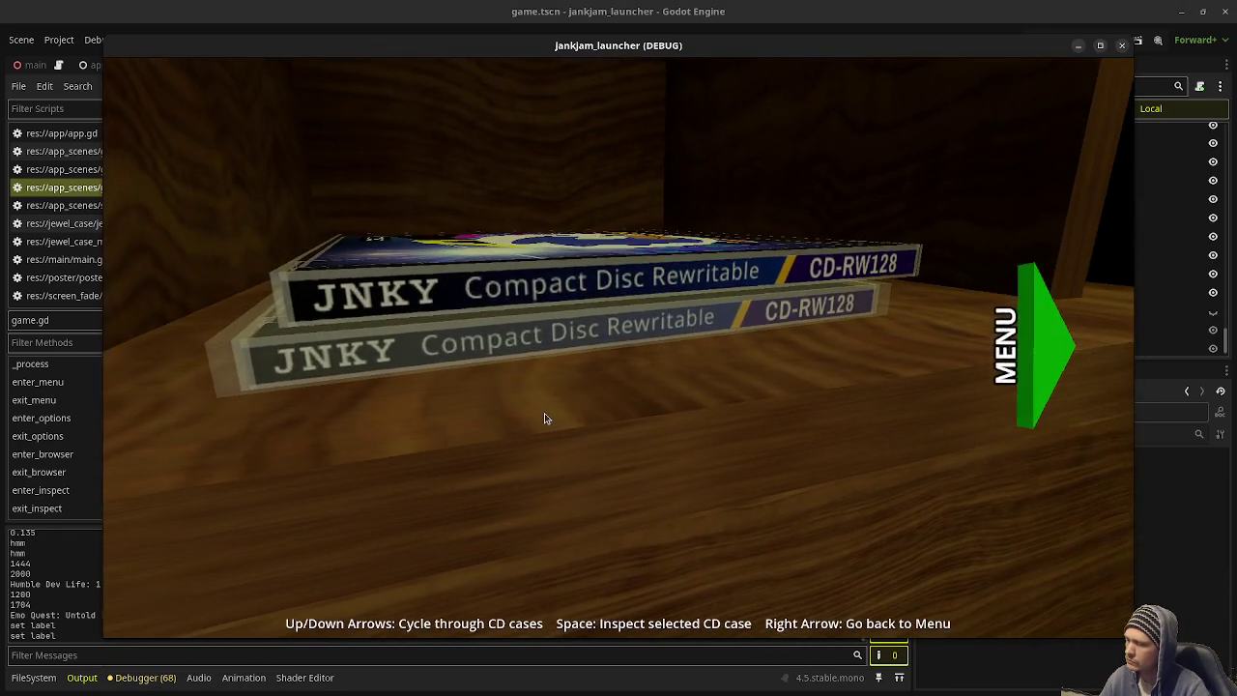
{"action": "key", "text": "space"}
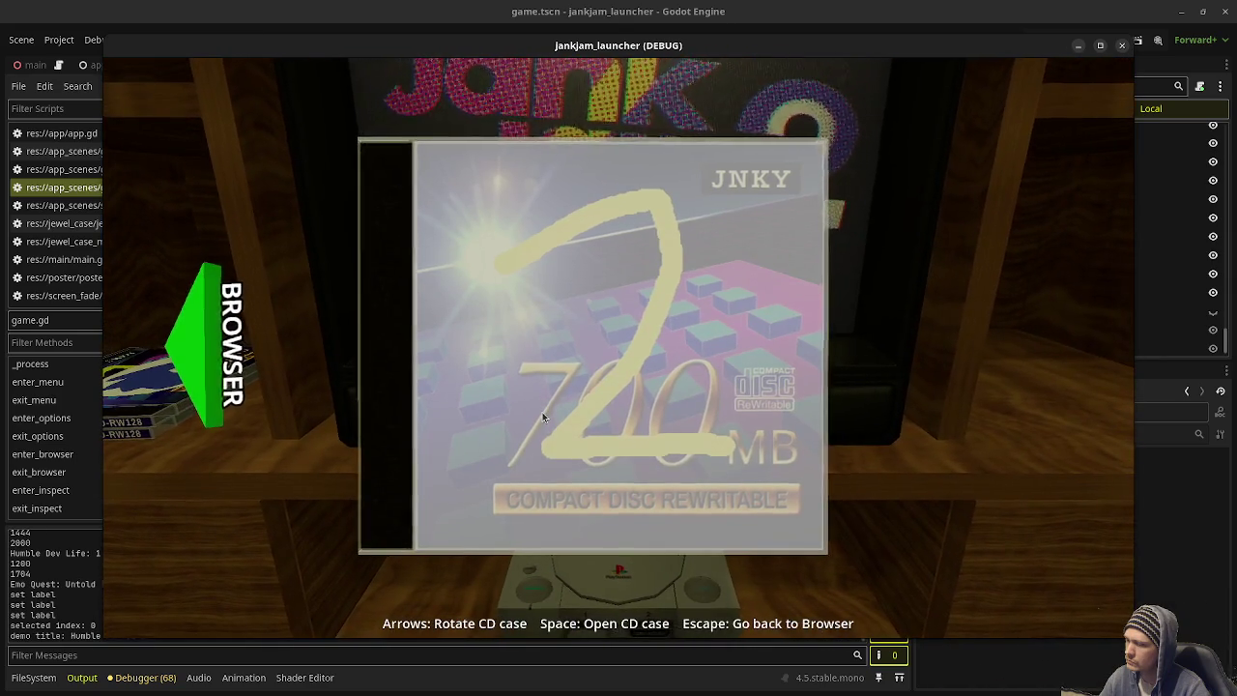
{"action": "key", "text": "space"}
{"action": "key", "text": "space"}
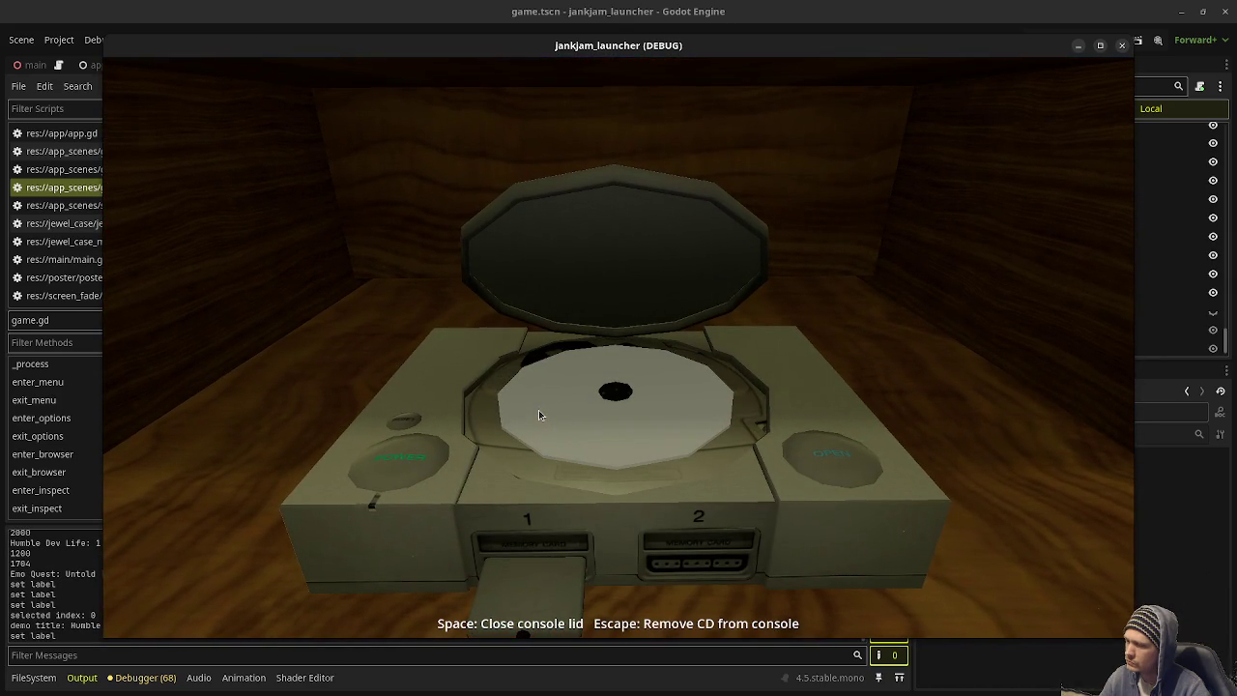
{"action": "key", "text": "space"}
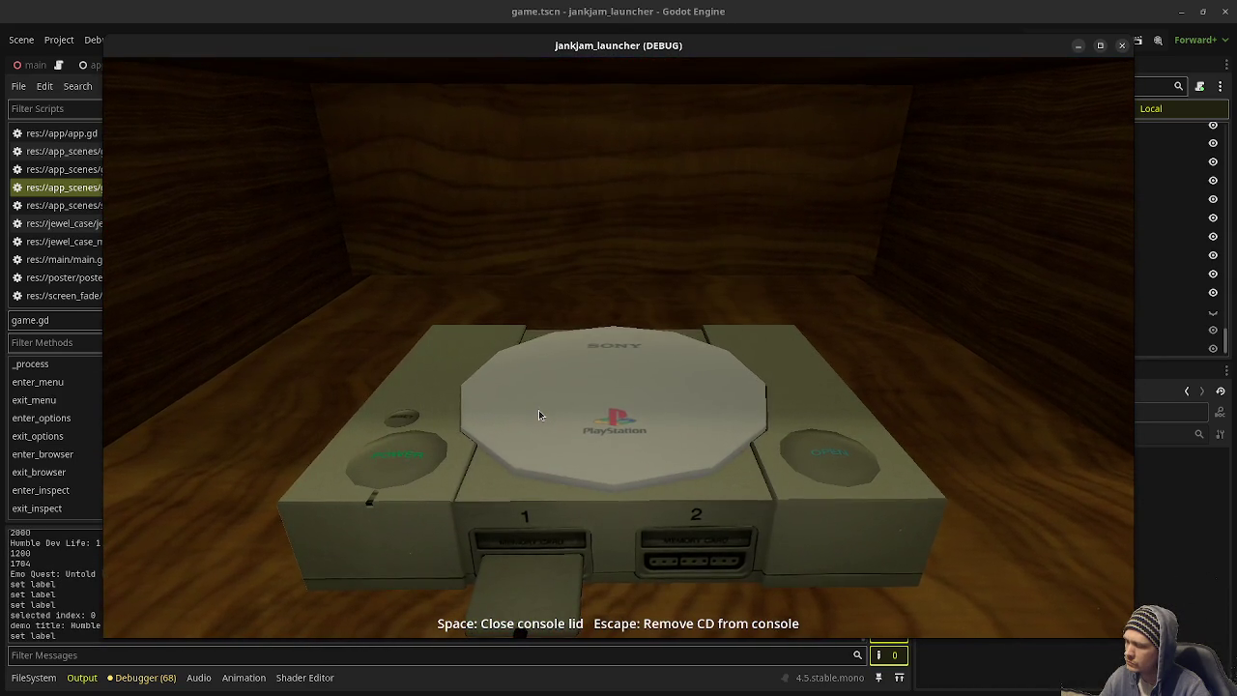
{"action": "left_click", "coordinate": [1121, 45]}
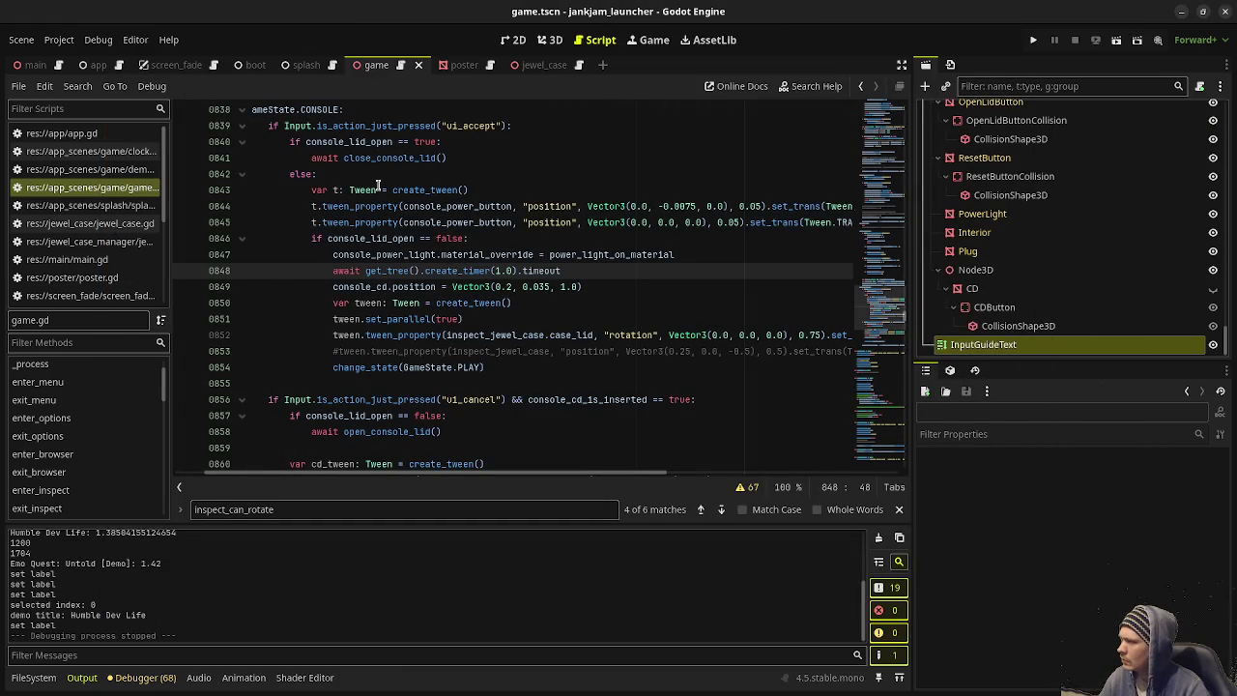
Step: After close_console_lid() add set_input_guide_text("Space: Power on console Escape: Remove CD from console")
{"action": "left_click", "coordinate": [477, 158]}
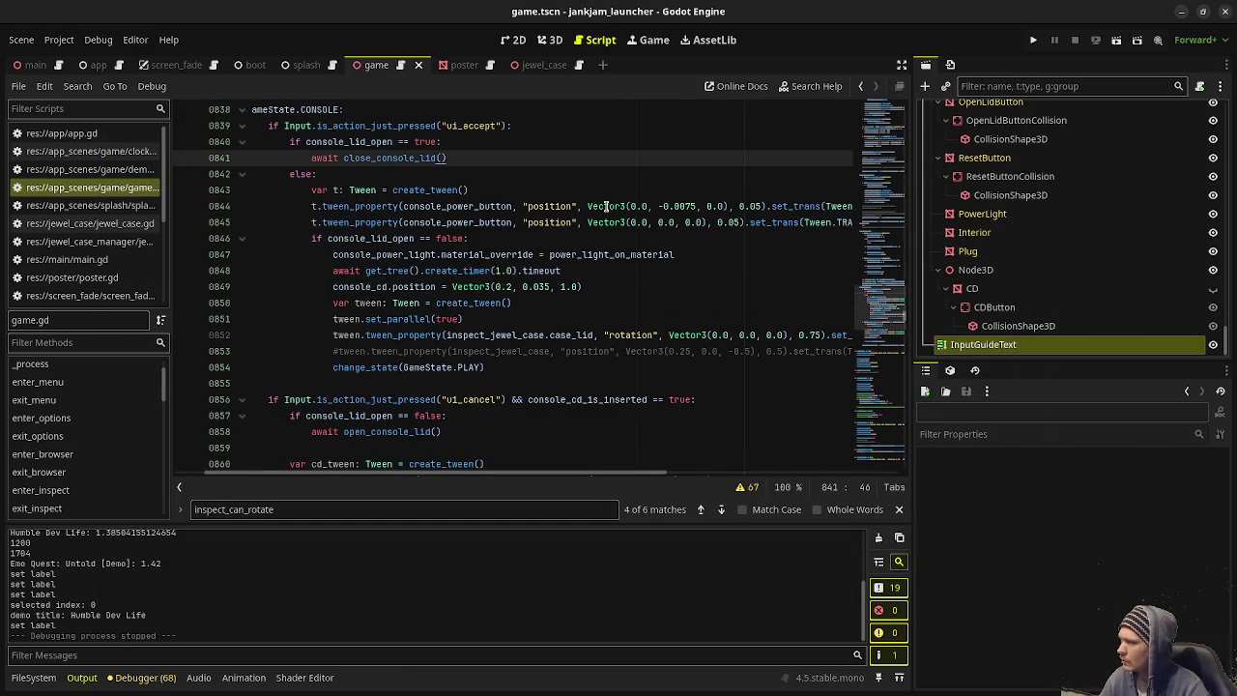
{"action": "mouse_move", "coordinate": [619, 207]}
{"action": "key", "text": "Return"}
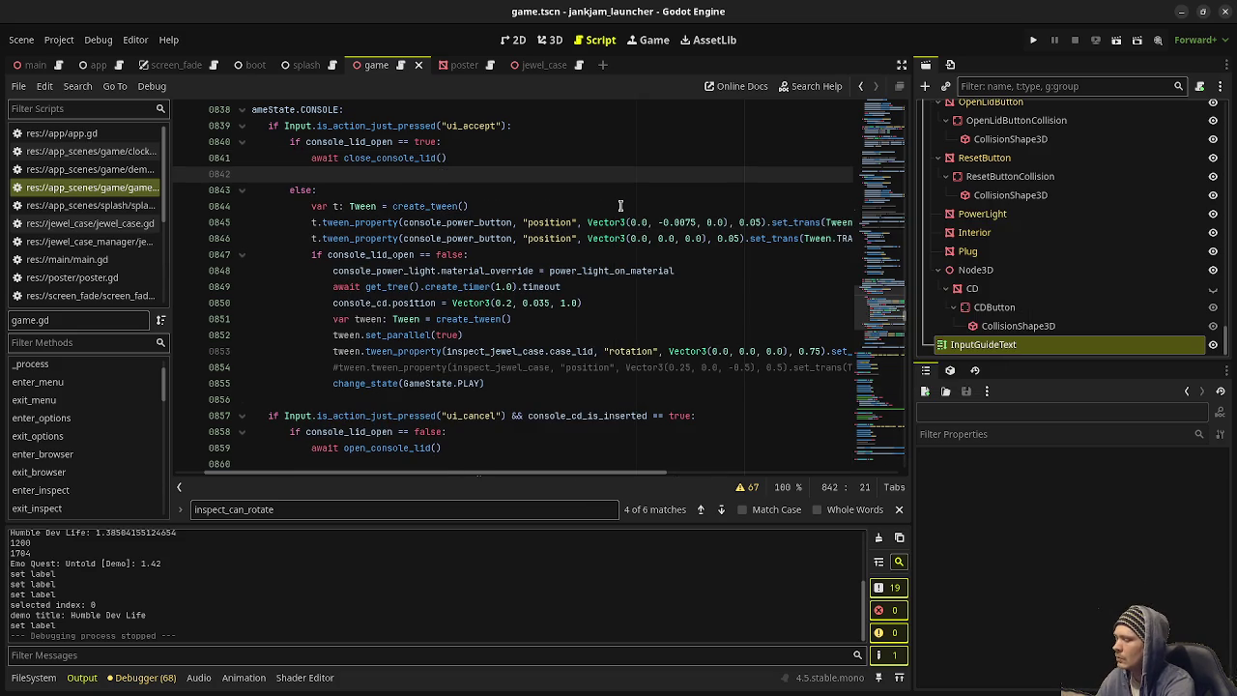
{"action": "type", "text": "set_"}
{"action": "key", "text": "Return"}
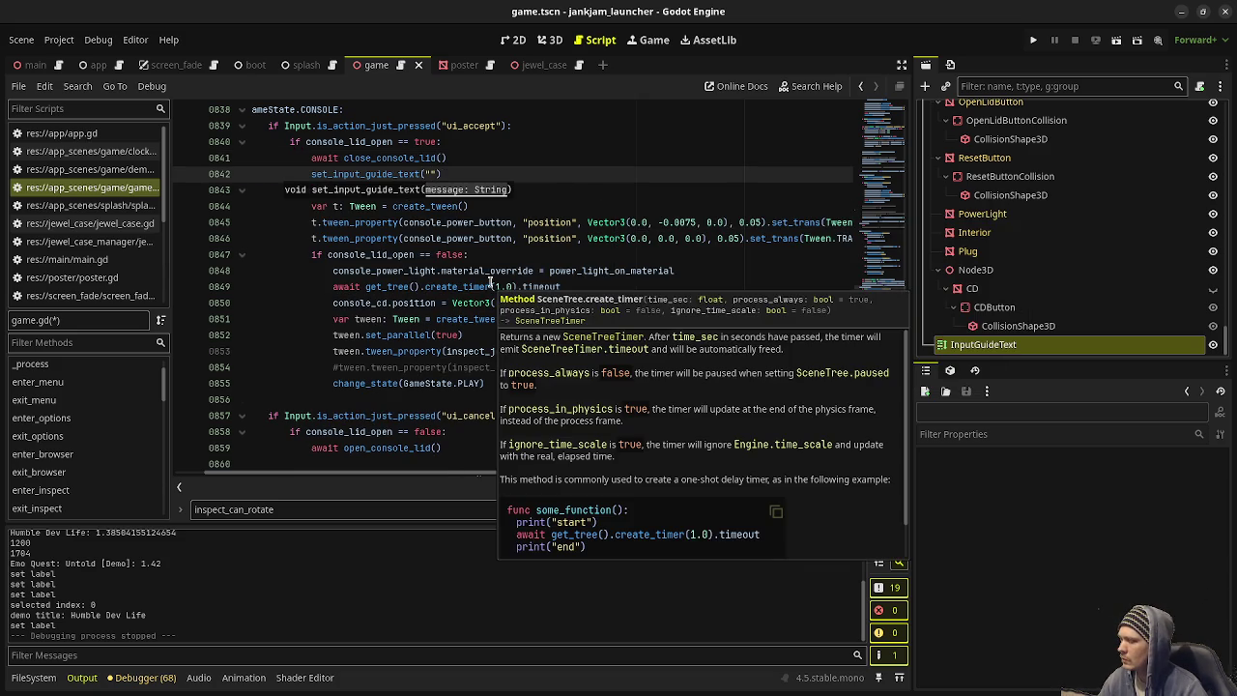
{"action": "type", "text": "S"}
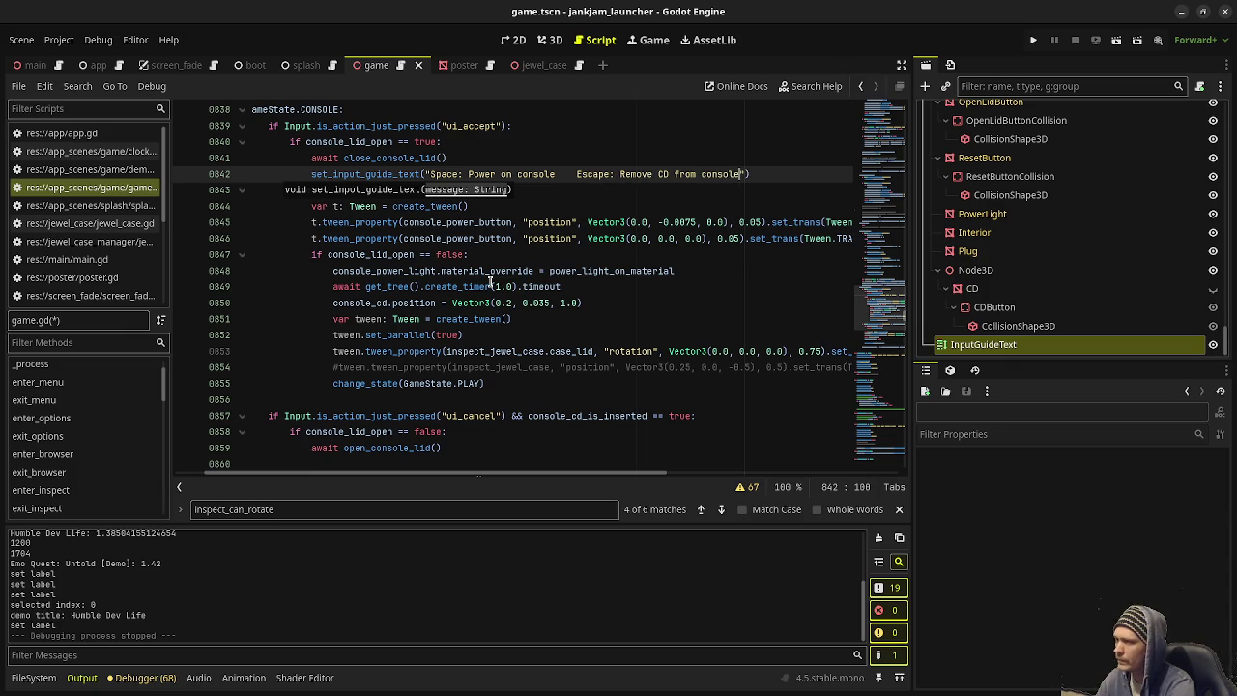
Step: Scroll to the enter_console function and relaunch the game
{"action": "scroll", "coordinate": [539, 251], "scroll_direction": "down", "scroll_amount": 1}
{"action": "scroll", "coordinate": [83, 474], "scroll_direction": "down", "scroll_amount": 4}
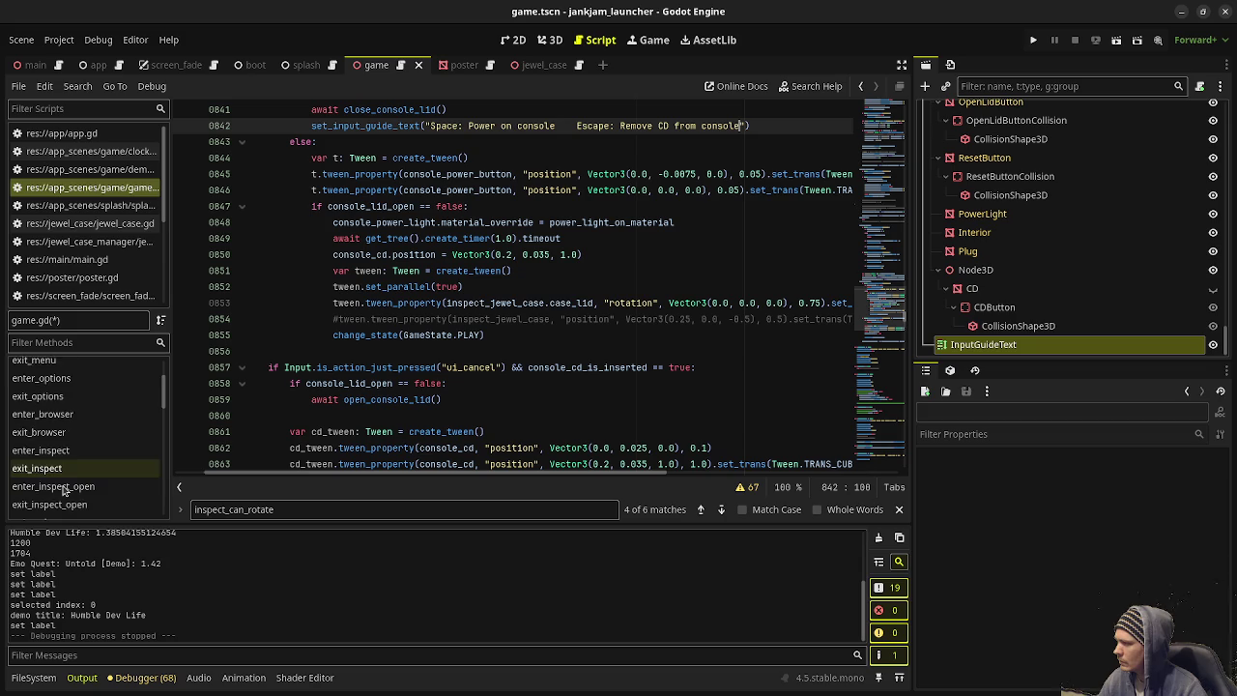
{"action": "scroll", "coordinate": [65, 476], "scroll_direction": "down", "scroll_amount": 4}
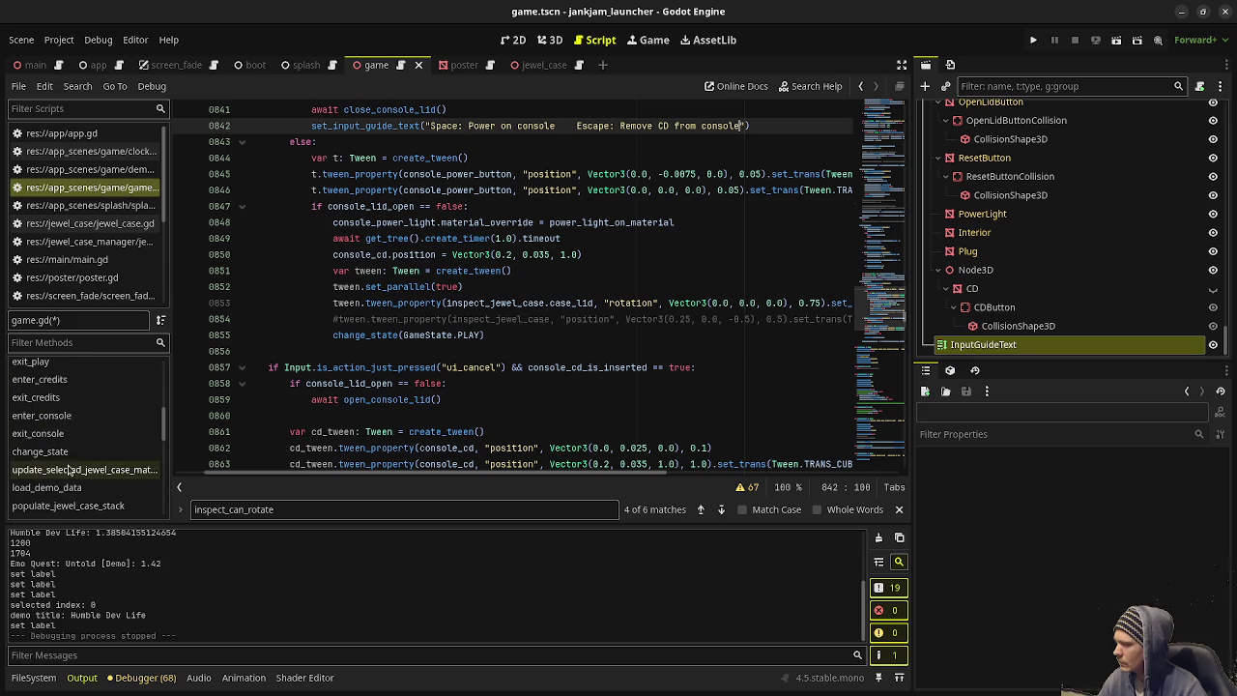
{"action": "left_click", "coordinate": [43, 435]}
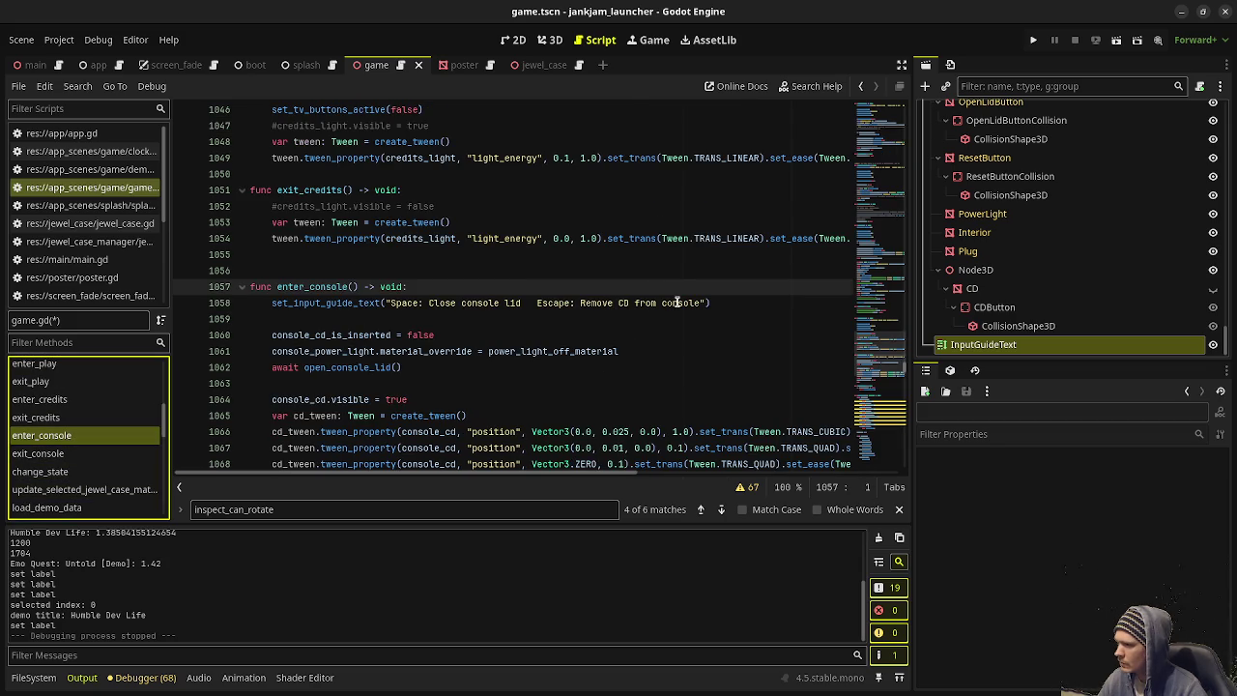
{"action": "left_click", "coordinate": [1033, 40]}
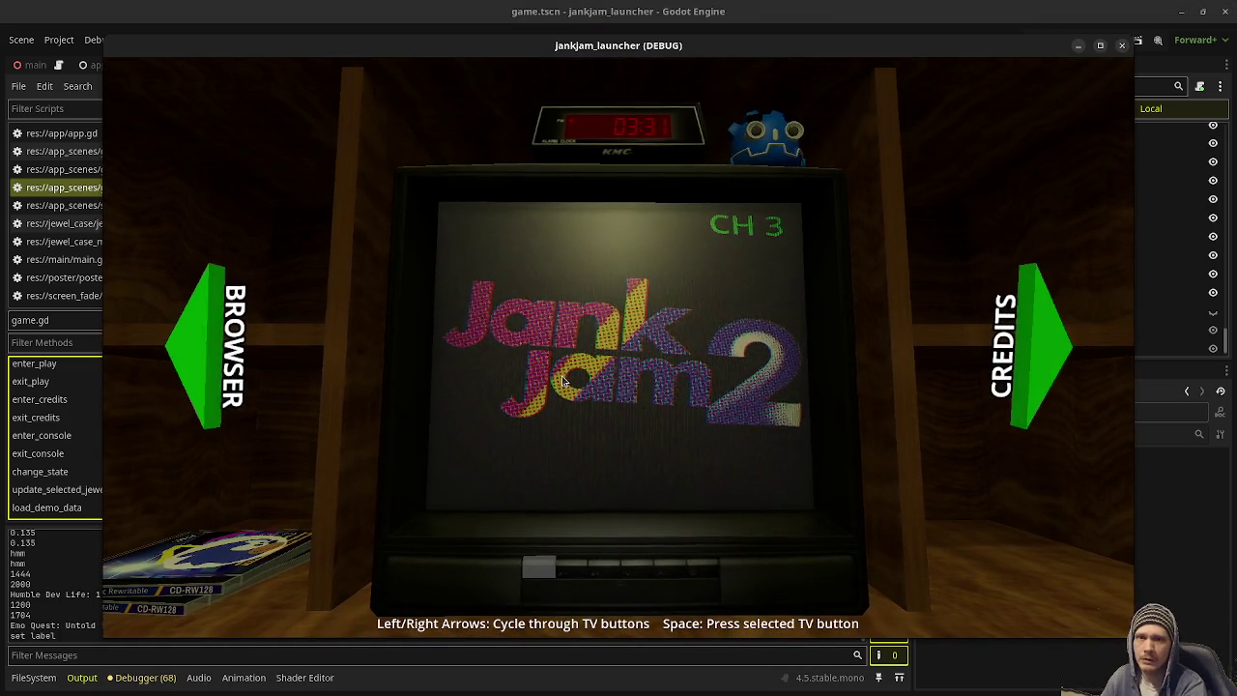
Step: Playtest inserting a CD, closing the lid to see the power-on hint, reopening it, then stop
{"action": "key", "text": "Left"}
{"action": "key", "text": "space"}
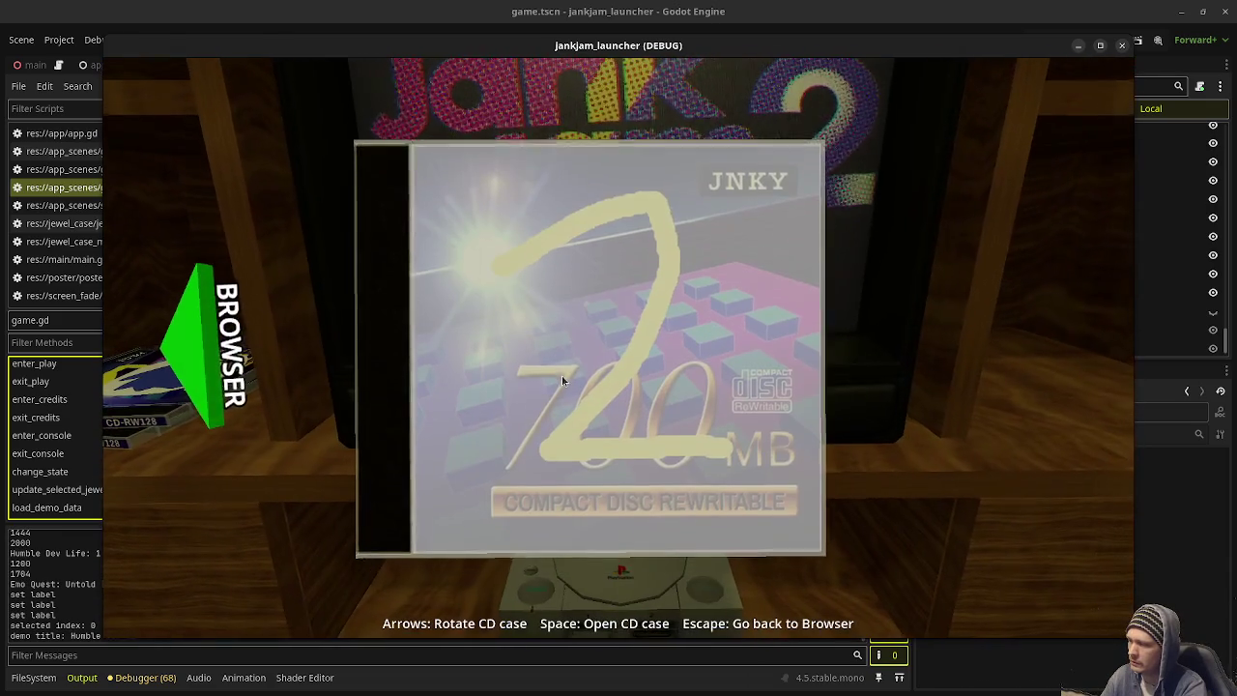
{"action": "key", "text": "space"}
{"action": "key", "text": "space"}
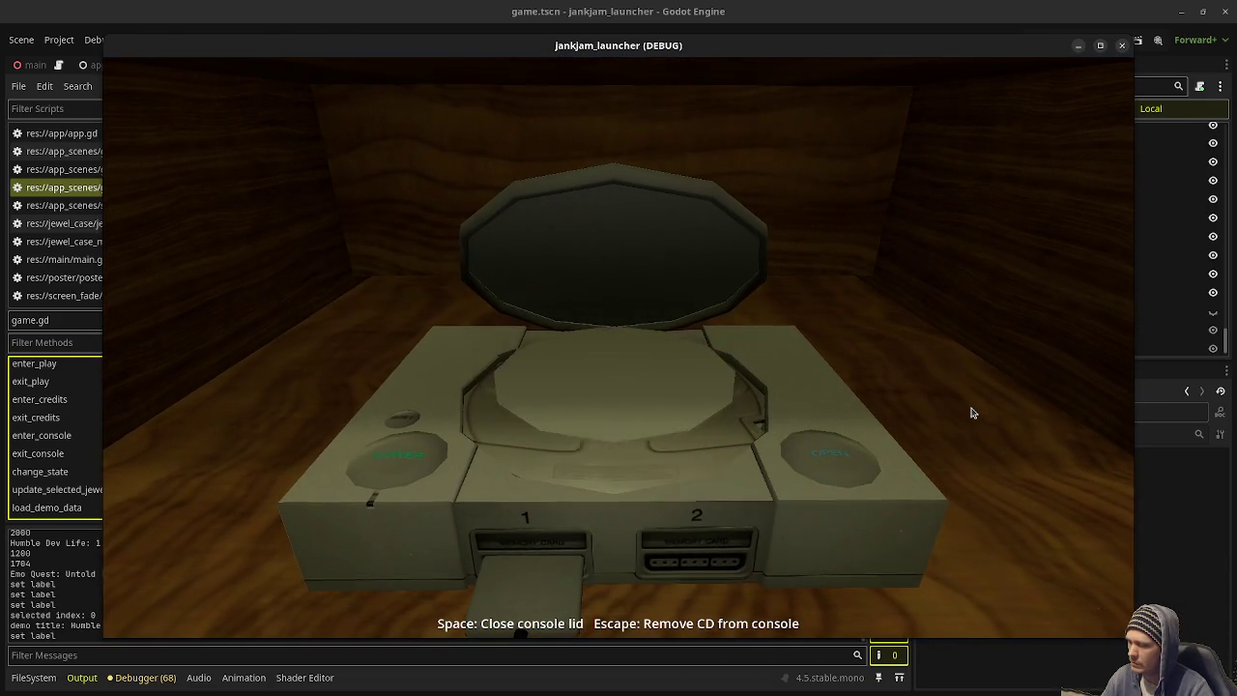
{"action": "key", "text": "space"}
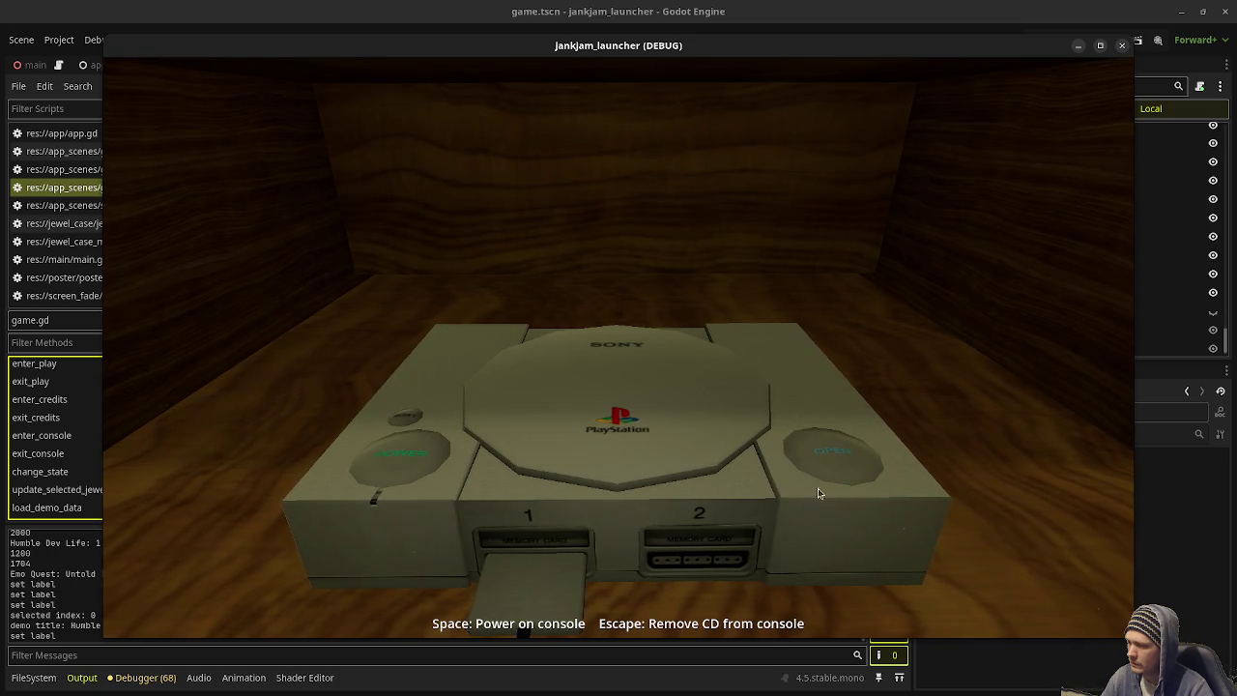
{"action": "left_click", "coordinate": [847, 440]}
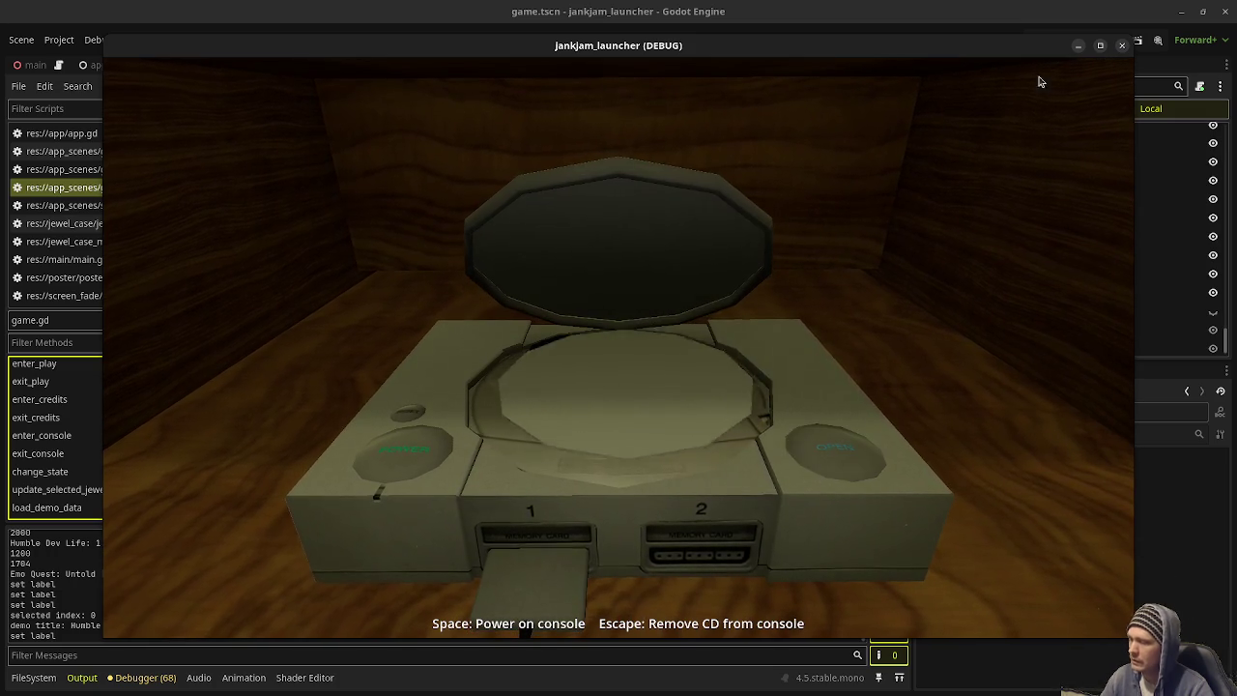
{"action": "left_click", "coordinate": [1122, 45]}
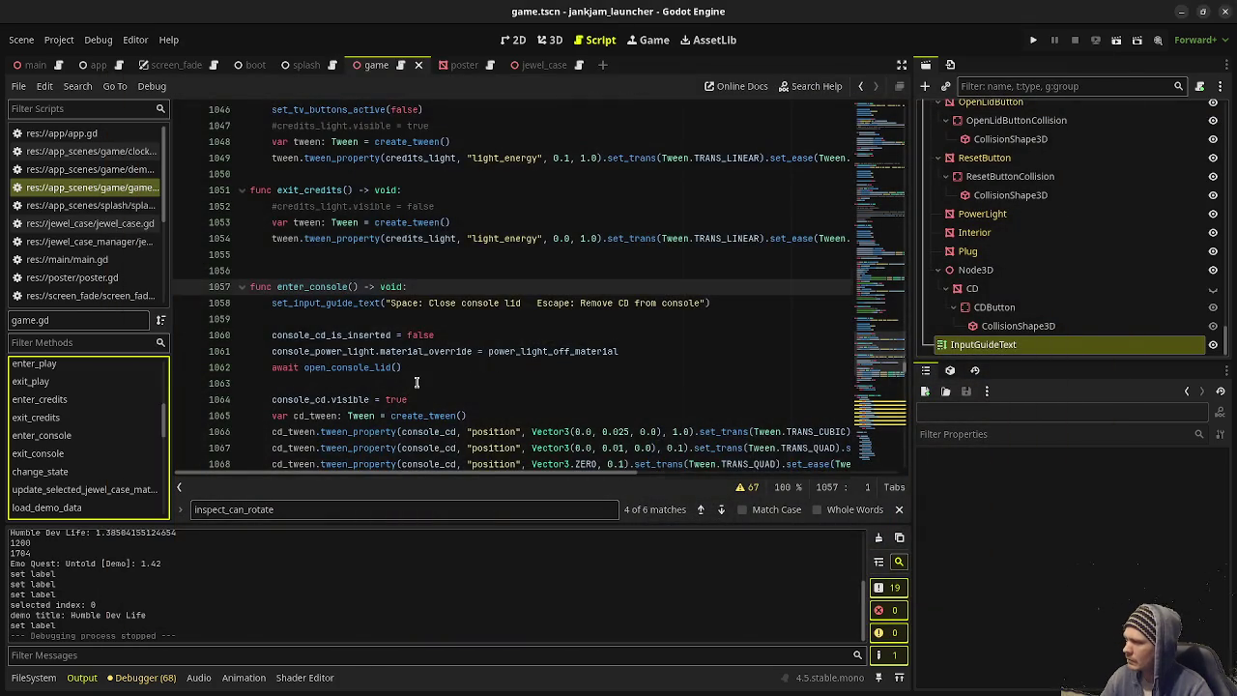
Step: Add a new line below 'await open_console_lid()' at line 859
{"action": "scroll", "coordinate": [417, 383], "scroll_direction": "down", "scroll_amount": 1}
{"action": "scroll", "coordinate": [420, 377], "scroll_direction": "down", "scroll_amount": 1}
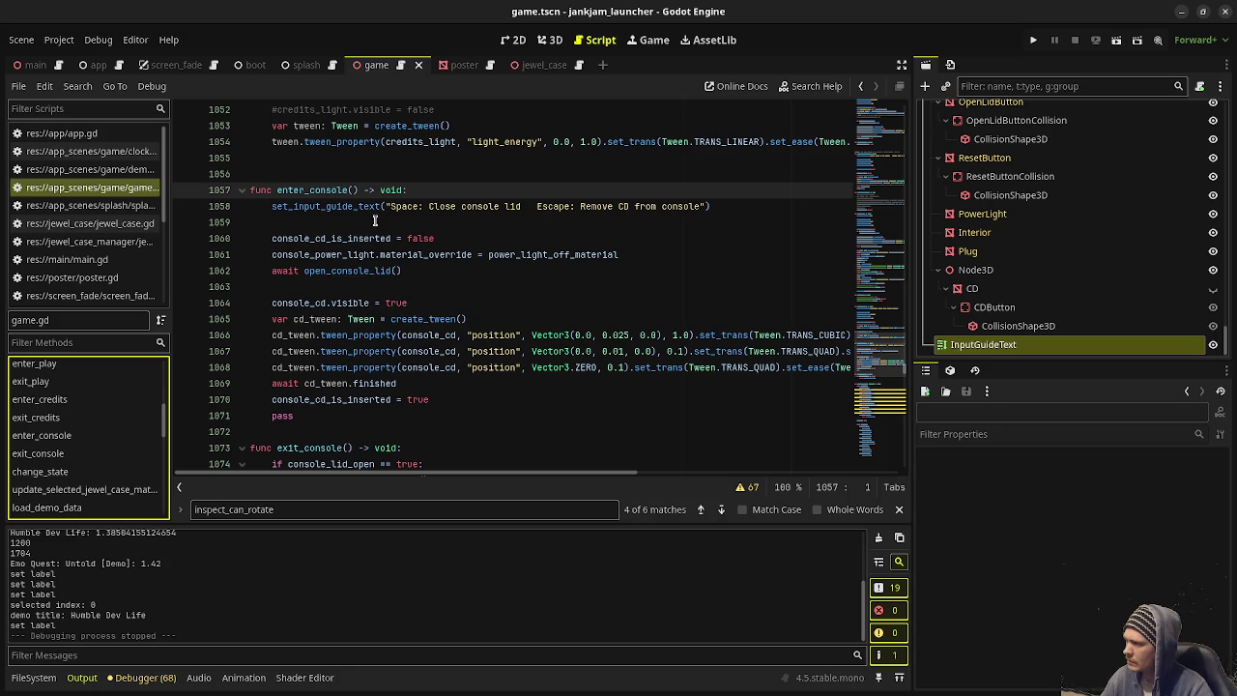
{"action": "scroll", "coordinate": [385, 305], "scroll_direction": "down", "scroll_amount": 1}
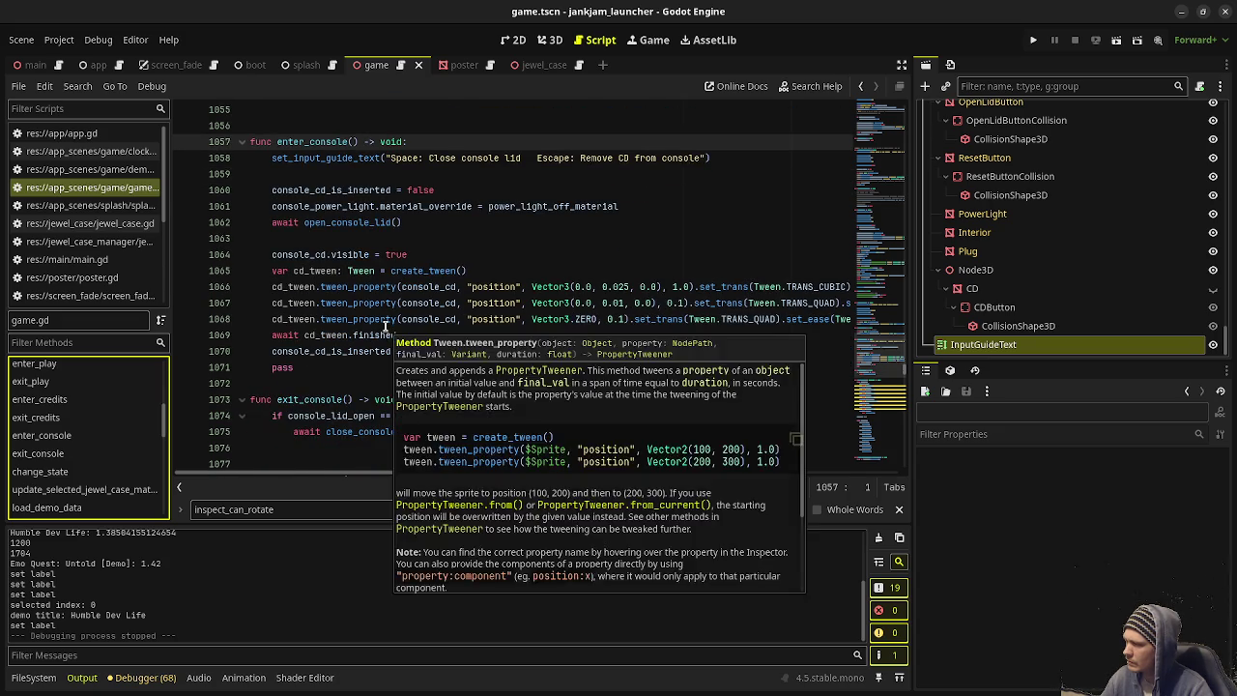
{"action": "scroll", "coordinate": [388, 327], "scroll_direction": "down", "scroll_amount": 2}
{"action": "scroll", "coordinate": [401, 331], "scroll_direction": "up", "scroll_amount": 4}
{"action": "scroll", "coordinate": [401, 330], "scroll_direction": "up", "scroll_amount": 3}
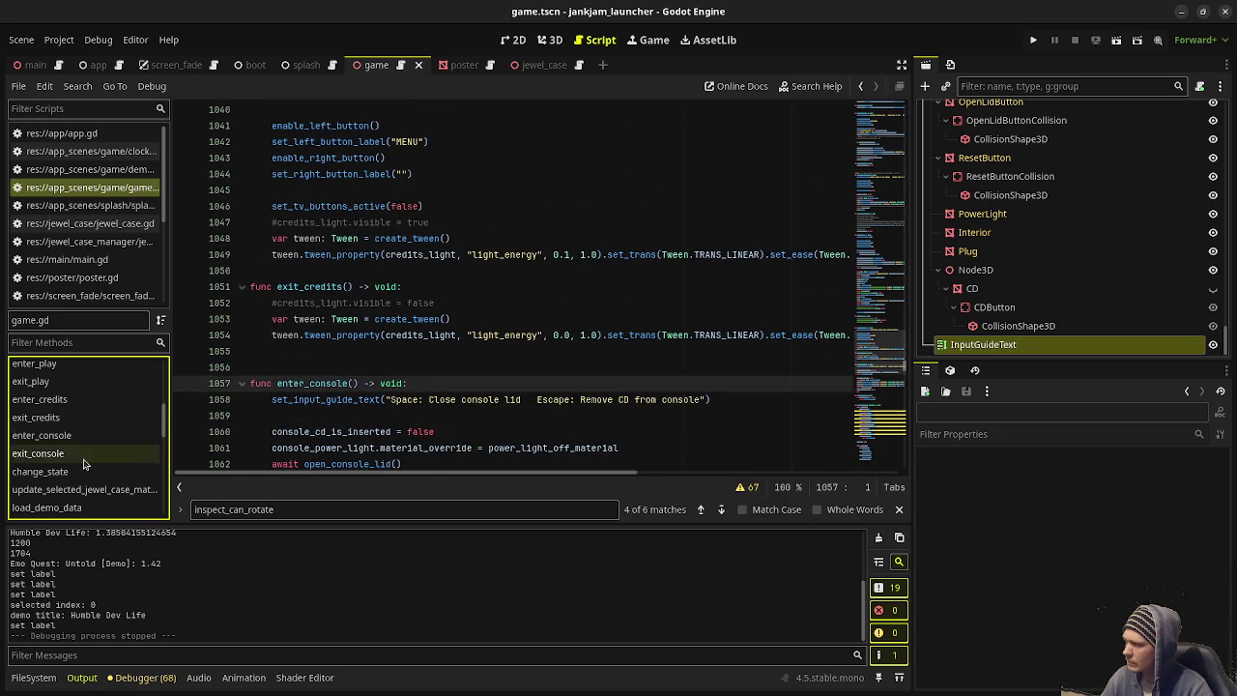
{"action": "scroll", "coordinate": [496, 292], "scroll_direction": "up", "scroll_amount": 1}
{"action": "scroll", "coordinate": [496, 292], "scroll_direction": "up", "scroll_amount": 20}
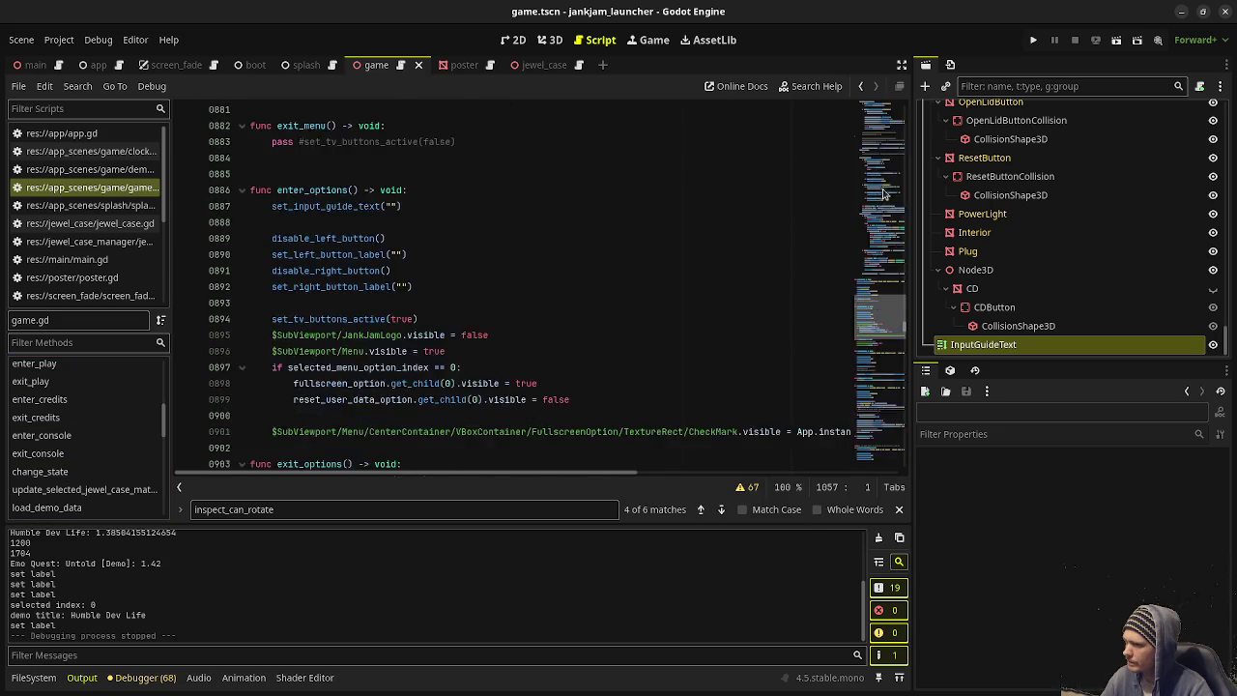
{"action": "scroll", "coordinate": [648, 354], "scroll_direction": "down", "scroll_amount": 3}
{"action": "scroll", "coordinate": [519, 375], "scroll_direction": "down", "scroll_amount": 9}
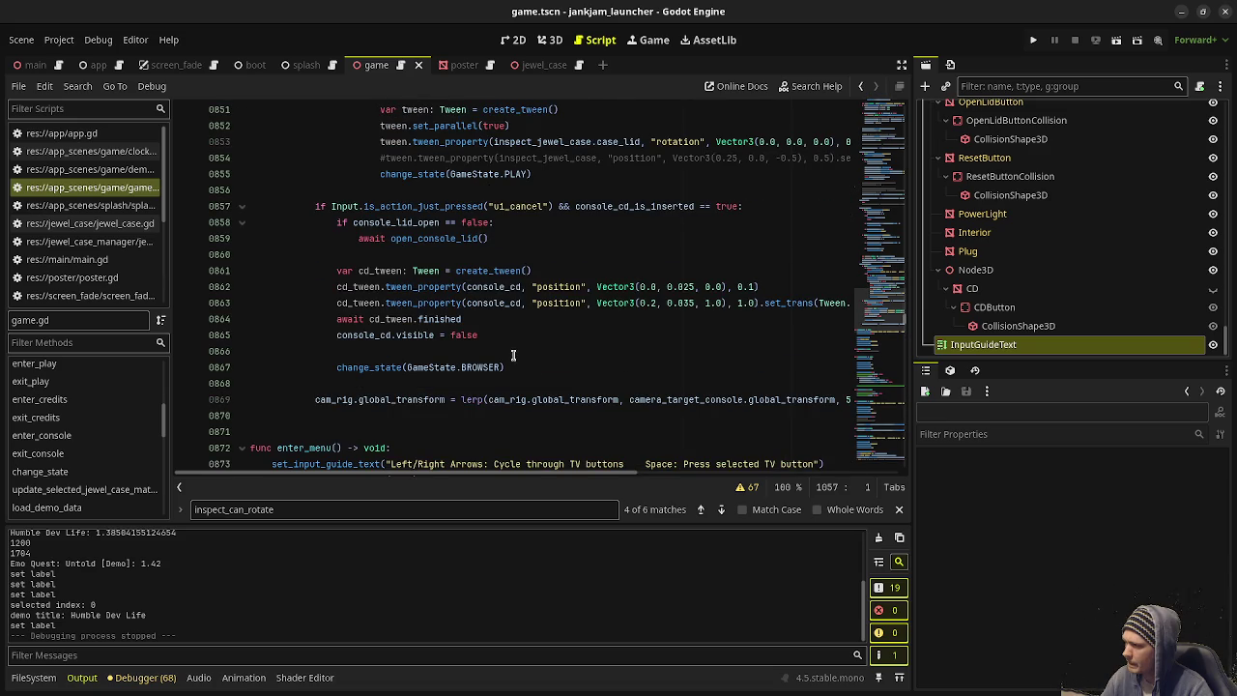
{"action": "scroll", "coordinate": [513, 355], "scroll_direction": "up", "scroll_amount": 2}
{"action": "left_click", "coordinate": [512, 336]}
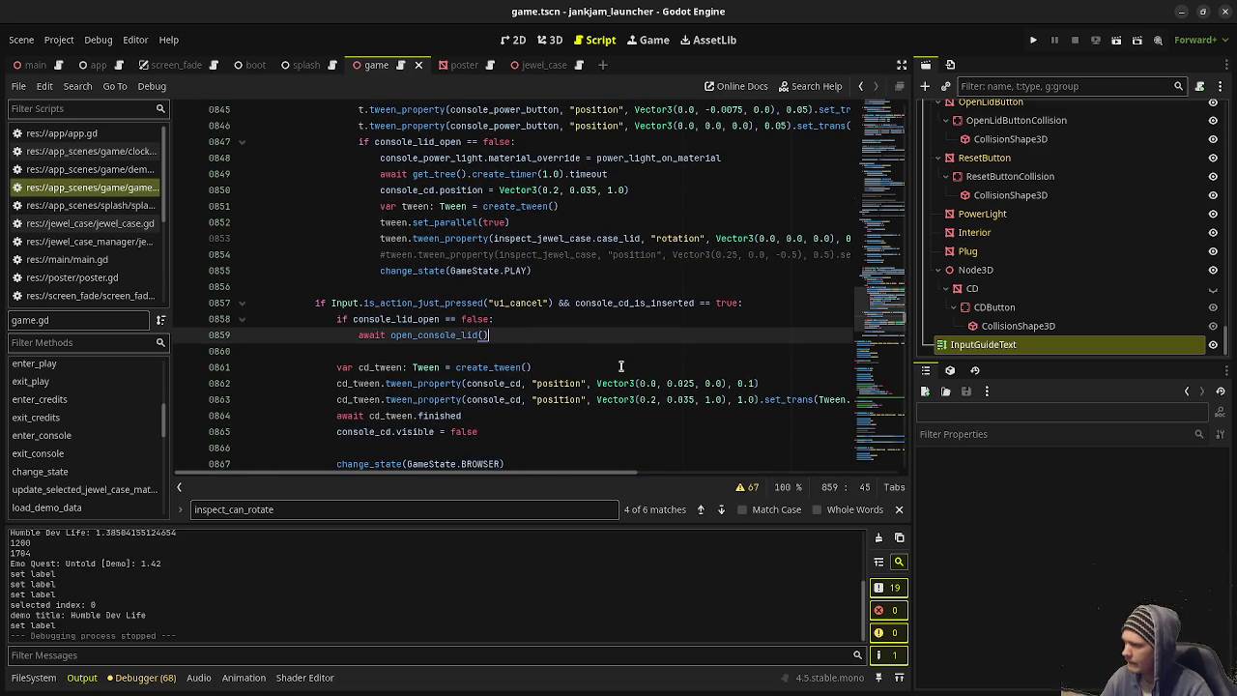
{"action": "key", "text": "Return"}
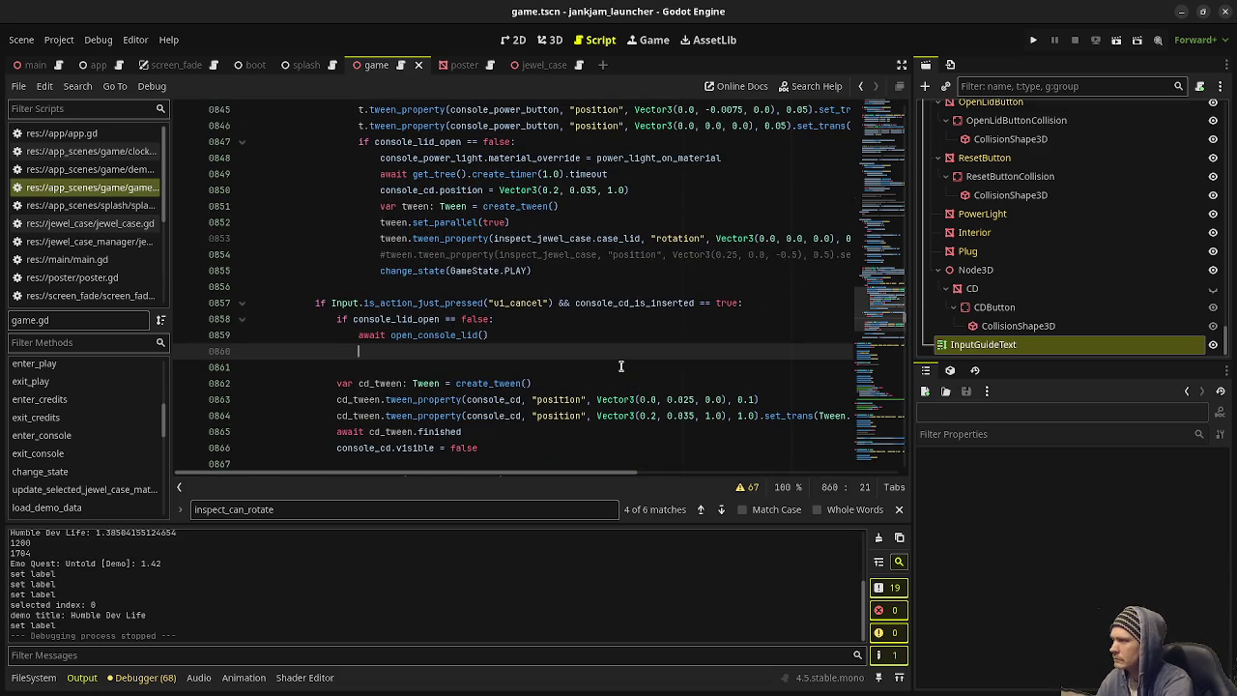
Step: Copy the set_input_guide_text line from the enter_console function
{"action": "scroll", "coordinate": [620, 366], "scroll_direction": "down", "scroll_amount": 5}
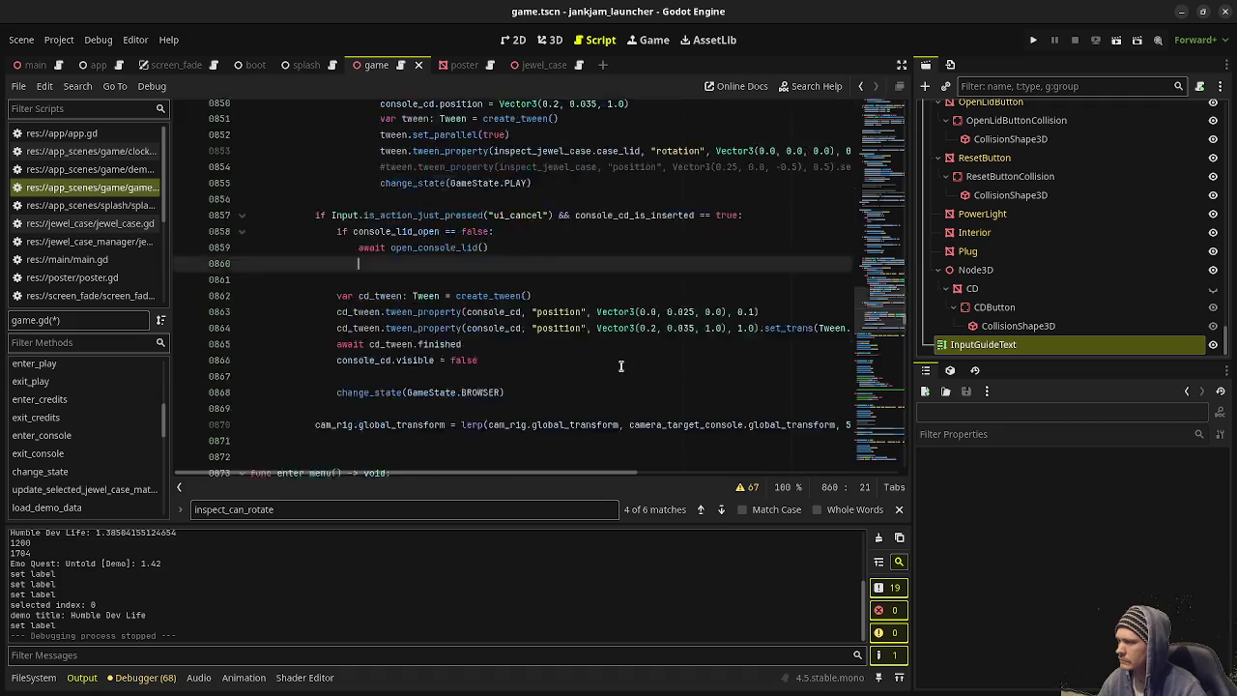
{"action": "left_click", "coordinate": [58, 435]}
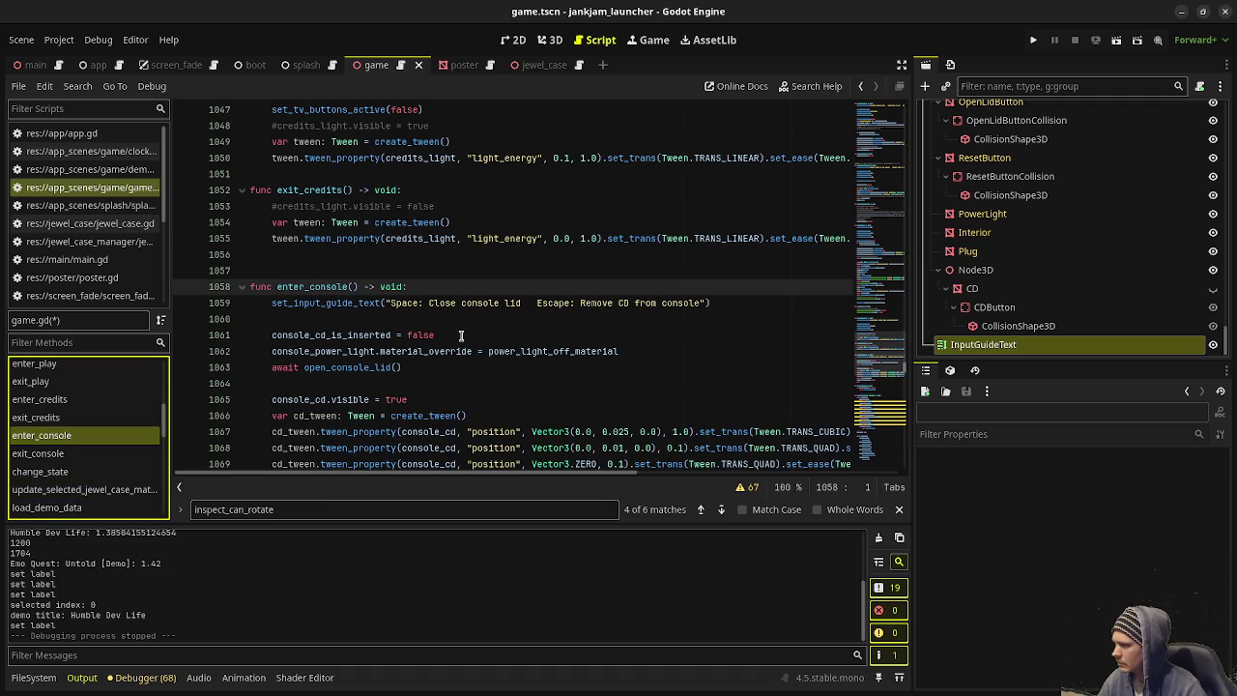
{"action": "left_click_drag", "start_coordinate": [728, 305], "coordinate": [272, 305]}
{"action": "key", "text": "ctrl+c"}
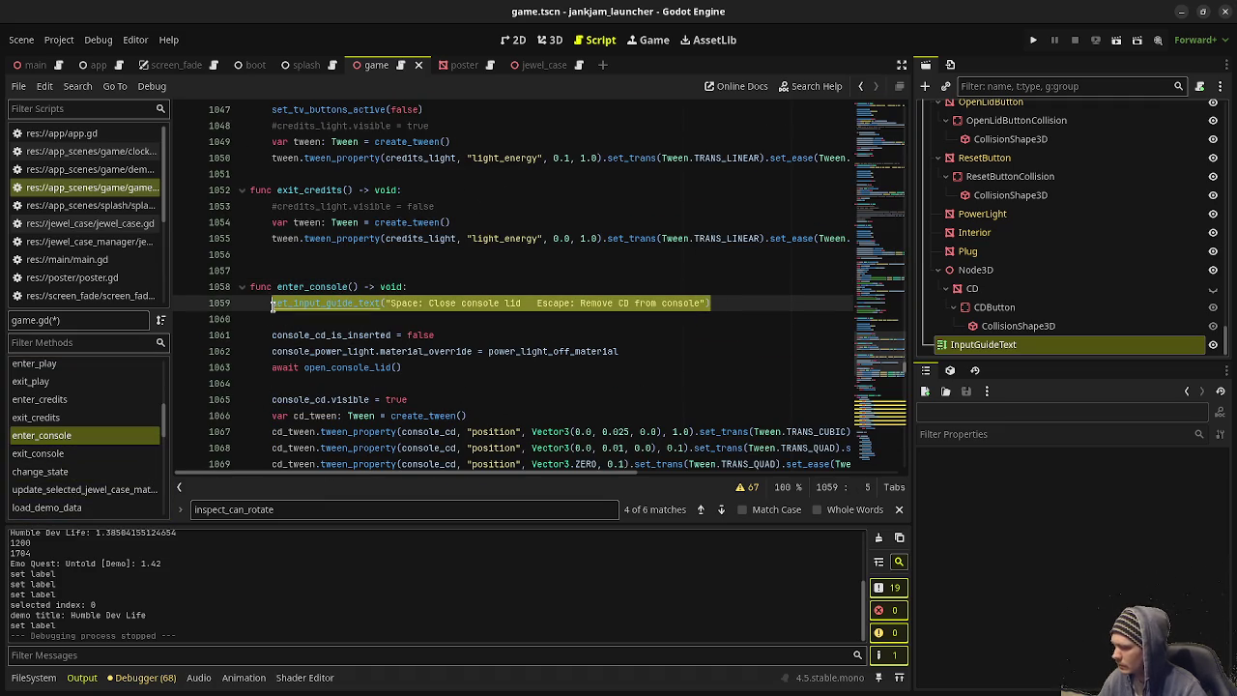
{"action": "left_click_drag", "start_coordinate": [879, 354], "coordinate": [891, 279]}
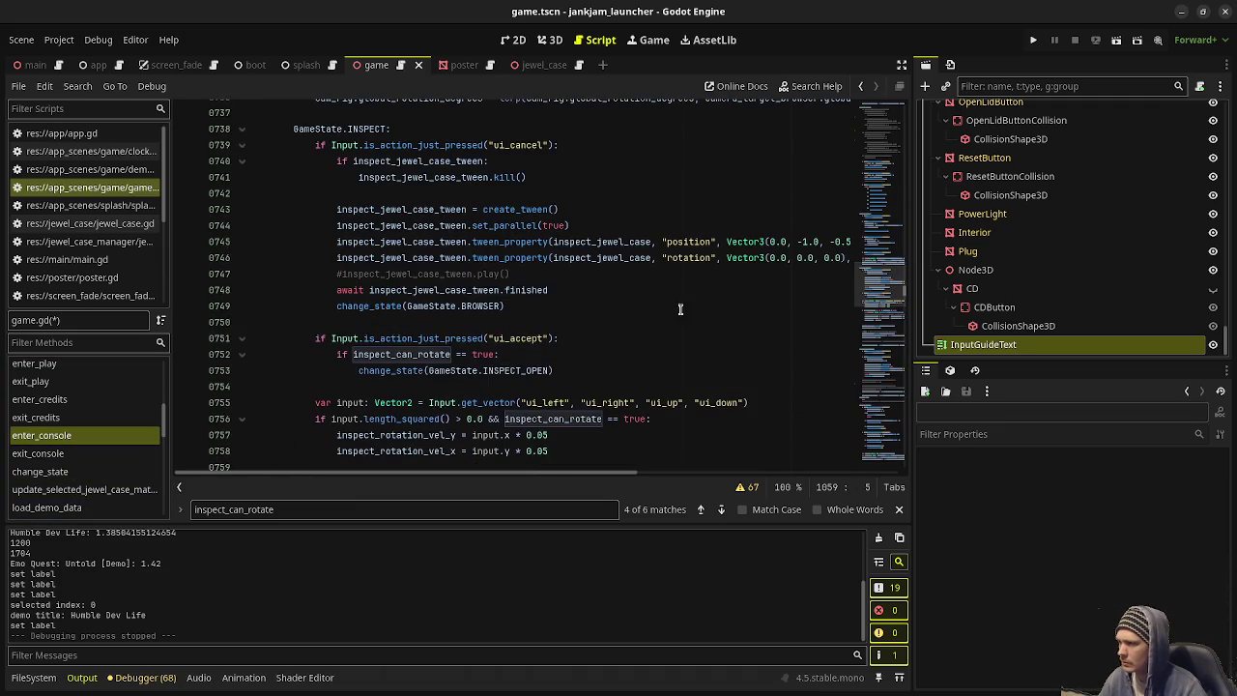
Step: Paste the guide text line below the lid-opening call, save, and run the game
{"action": "scroll", "coordinate": [574, 317], "scroll_direction": "up", "scroll_amount": 4}
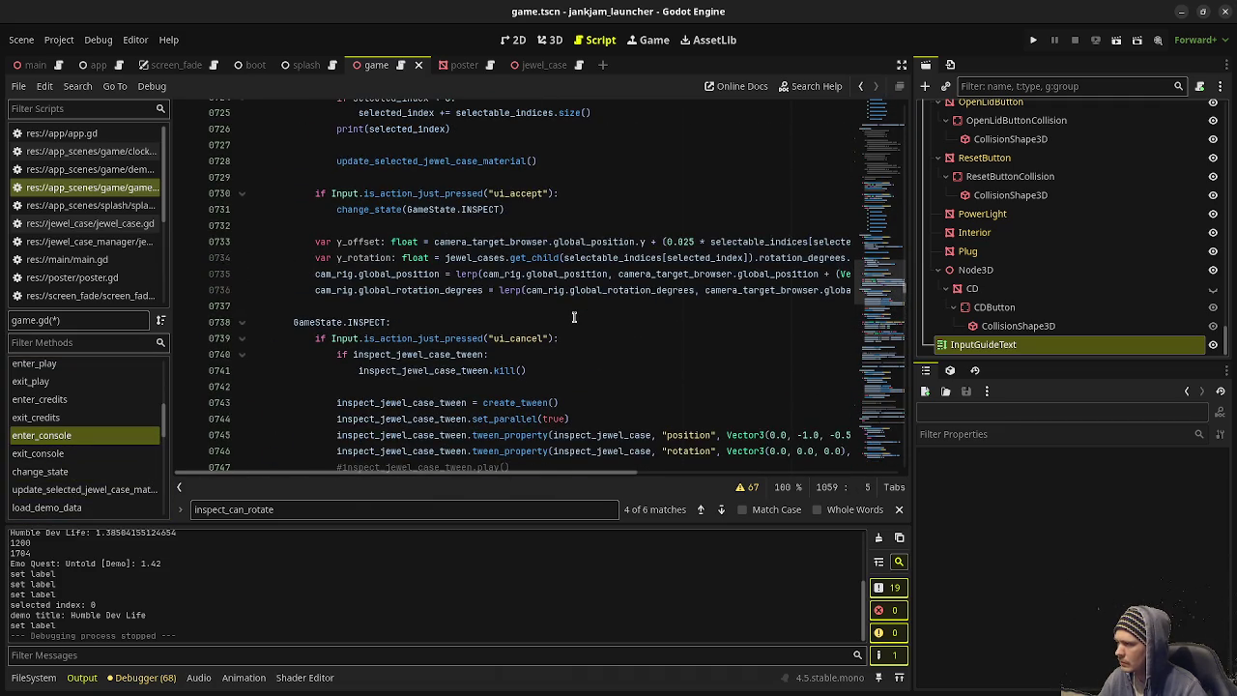
{"action": "scroll", "coordinate": [574, 317], "scroll_direction": "down", "scroll_amount": 18}
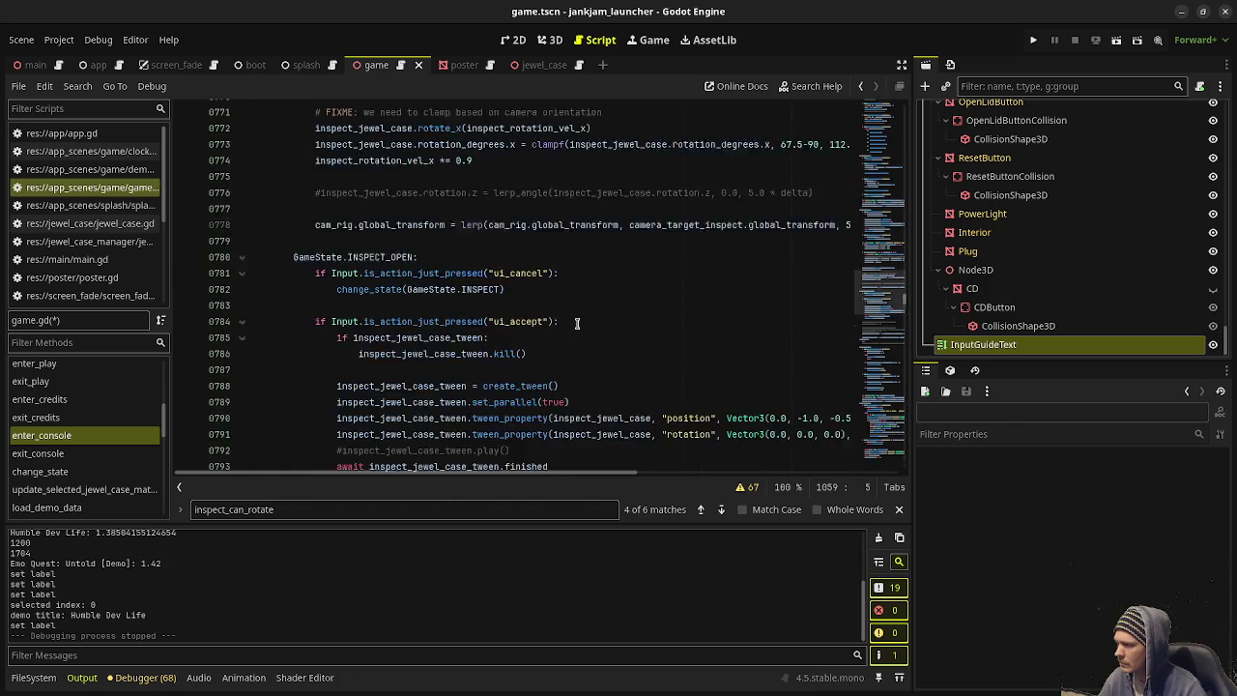
{"action": "scroll", "coordinate": [577, 327], "scroll_direction": "down", "scroll_amount": 20}
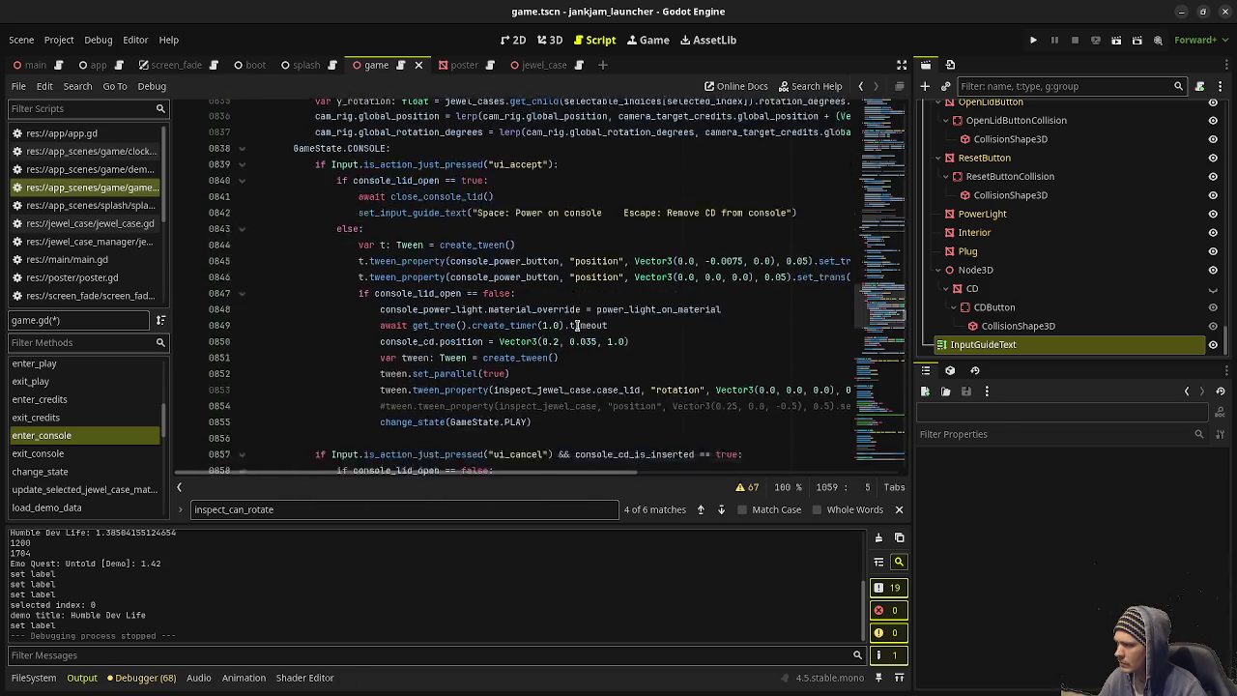
{"action": "scroll", "coordinate": [577, 327], "scroll_direction": "down", "scroll_amount": 1}
{"action": "scroll", "coordinate": [574, 326], "scroll_direction": "up", "scroll_amount": 3}
{"action": "left_click", "coordinate": [542, 248]}
{"action": "key", "text": "Return"}
{"action": "key", "text": "ctrl+v"}
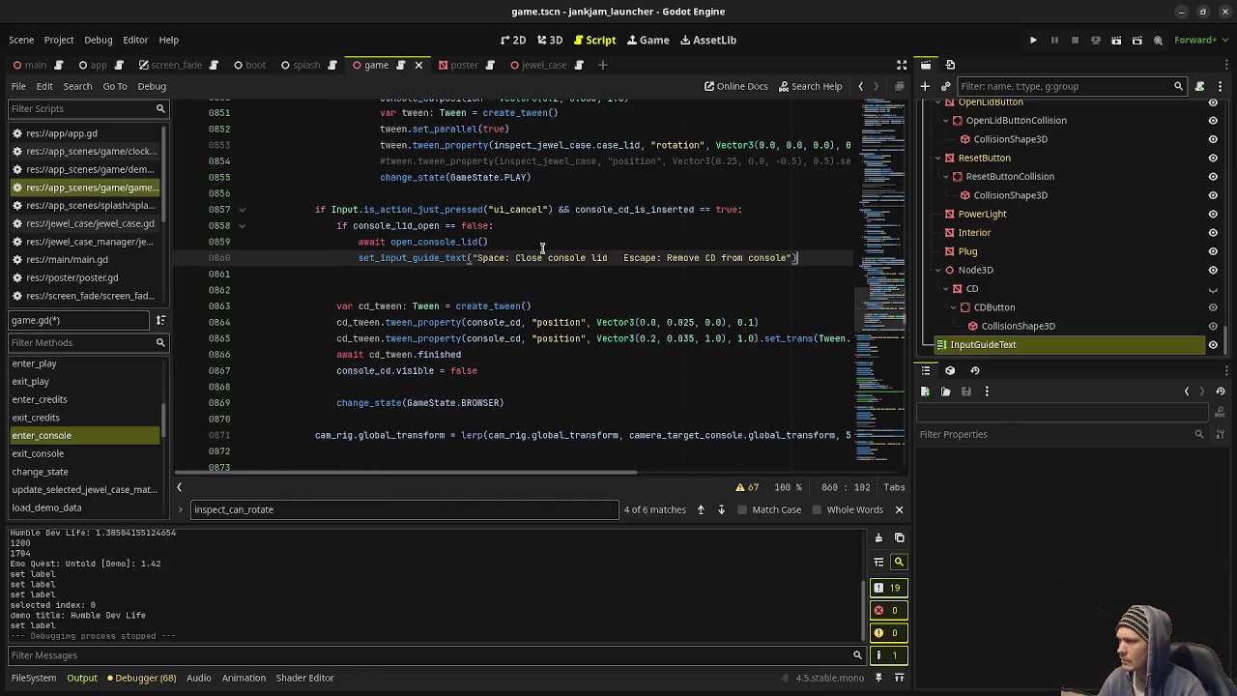
{"action": "key", "text": "ctrl+s"}
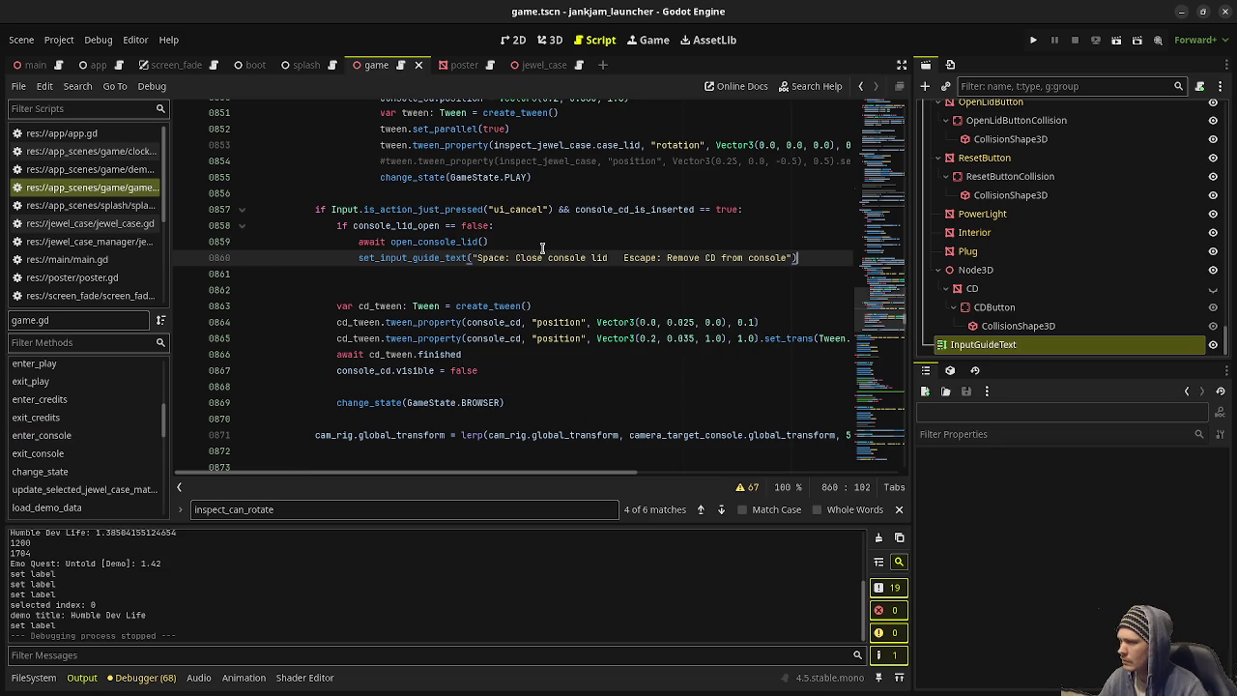
{"action": "key", "text": "F5"}
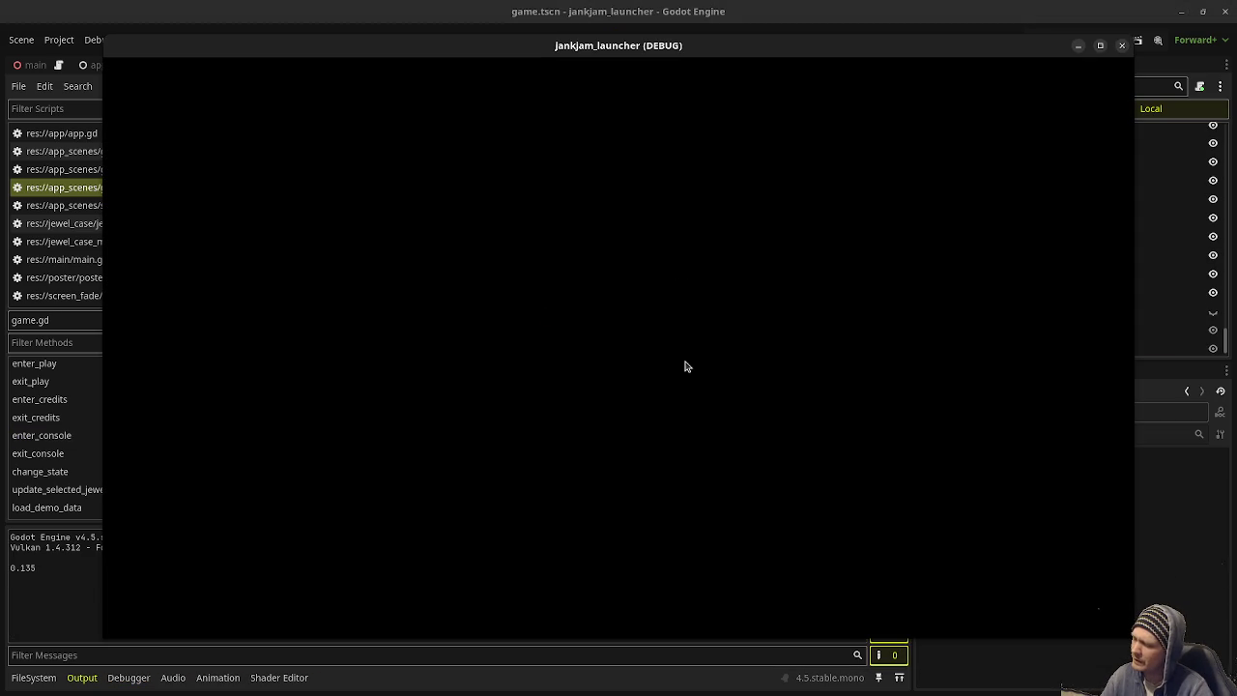
Step: Playtest inserting a CD, closing and reopening the lid, removing the CD, then close the game
{"action": "key", "text": "Left"}
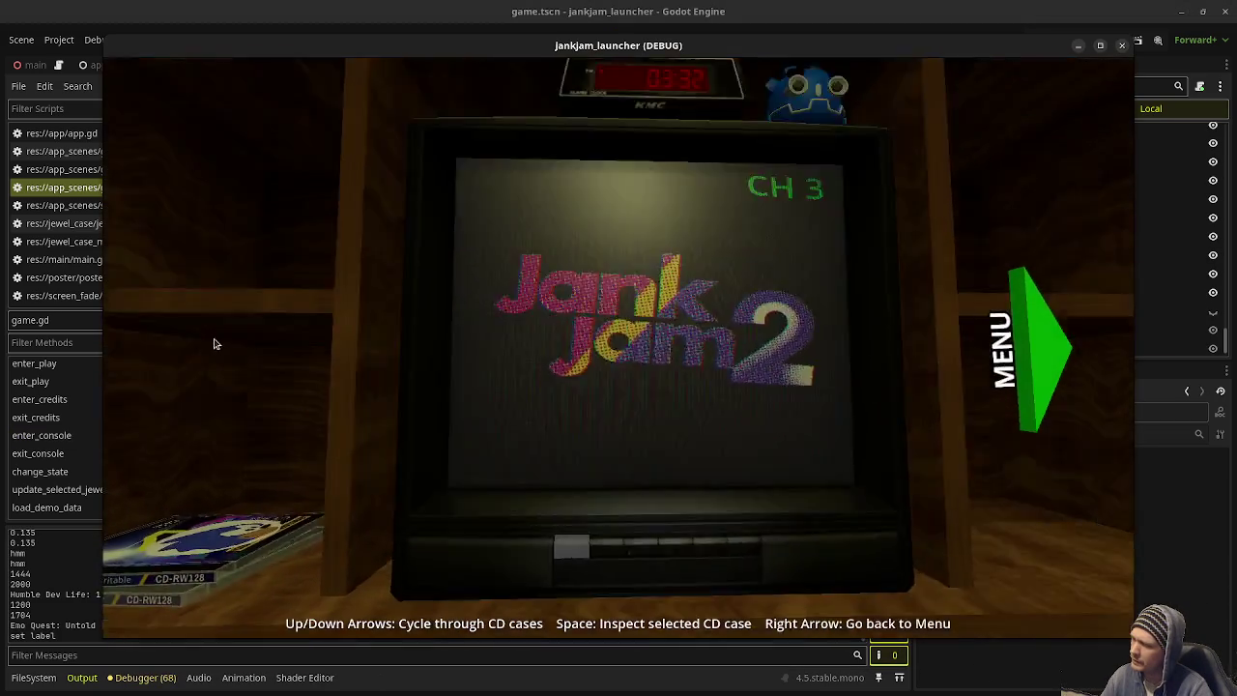
{"action": "key", "text": "space"}
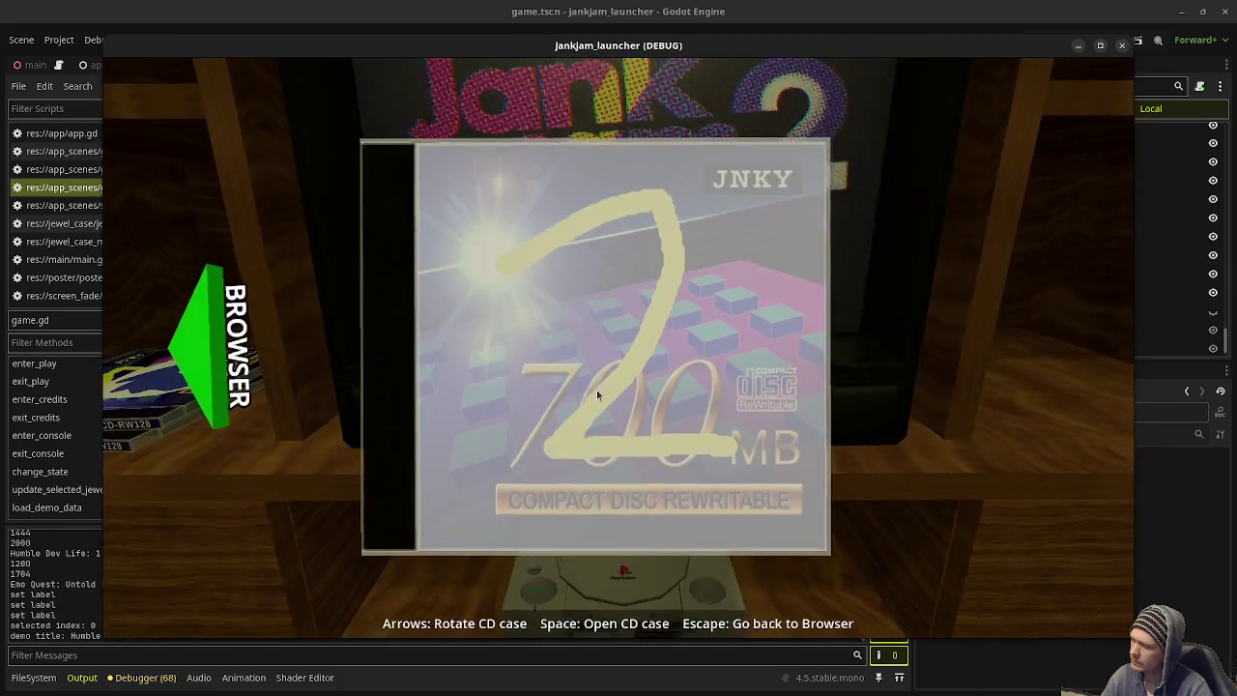
{"action": "key", "text": "space"}
{"action": "key", "text": "space"}
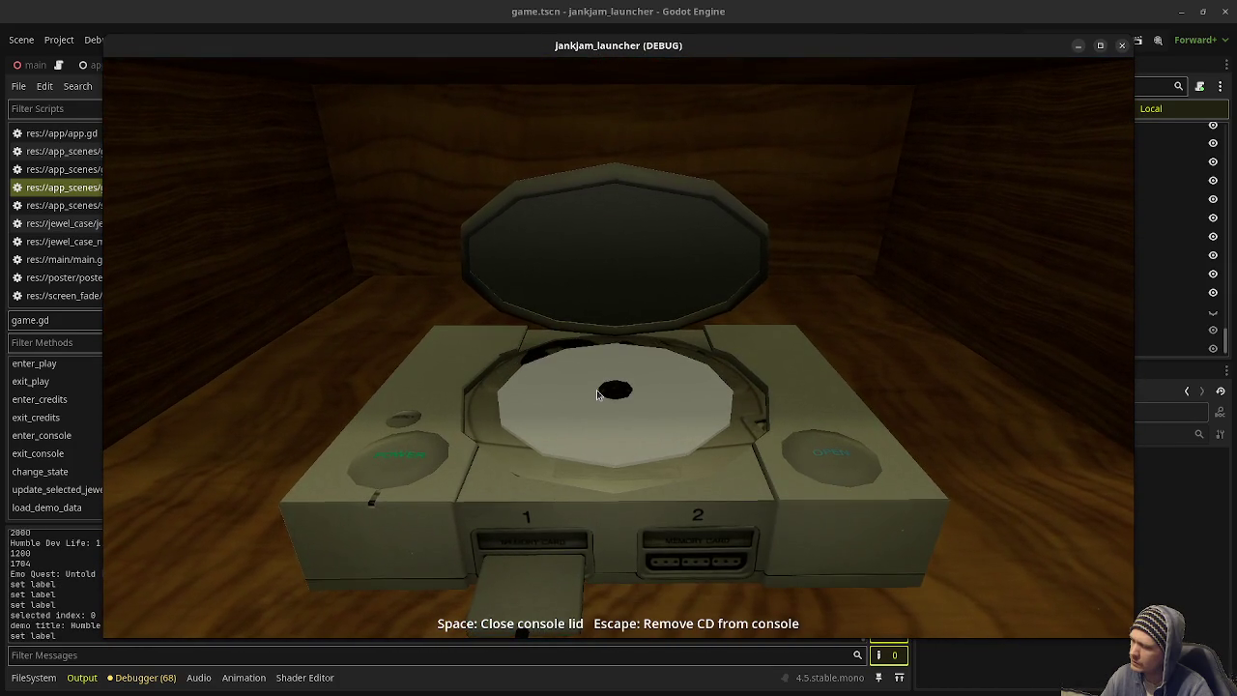
{"action": "key", "text": "space"}
{"action": "key", "text": "Escape"}
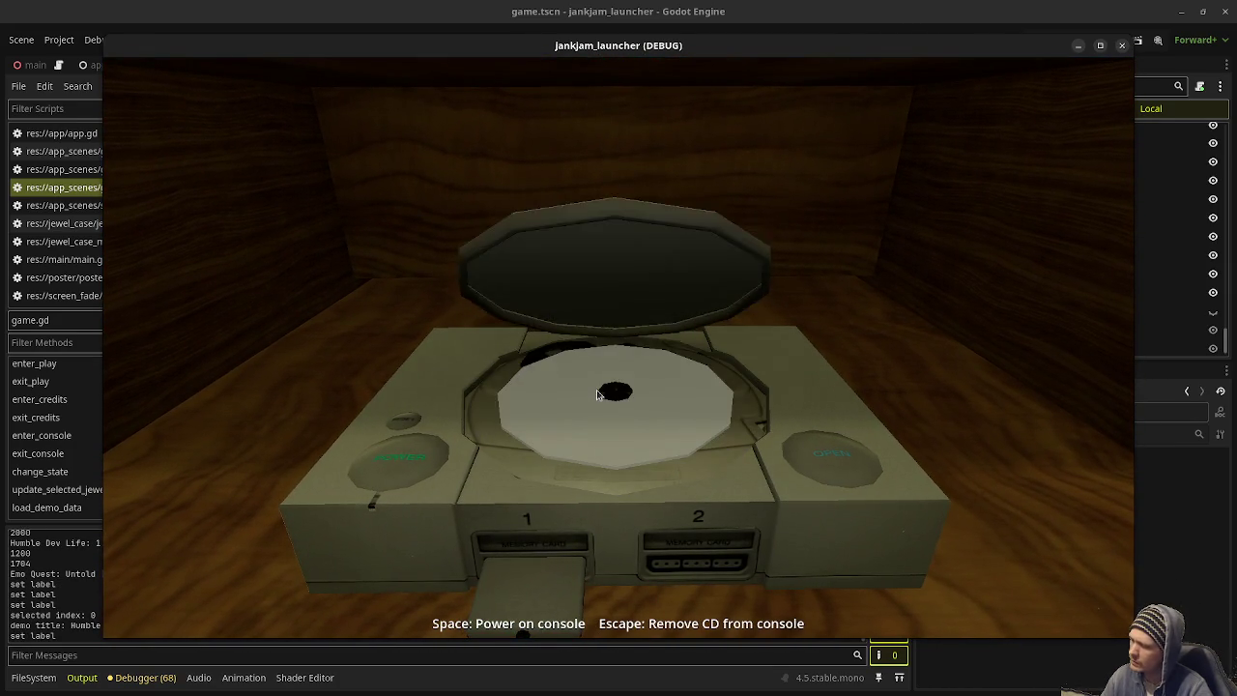
{"action": "key", "text": "Escape"}
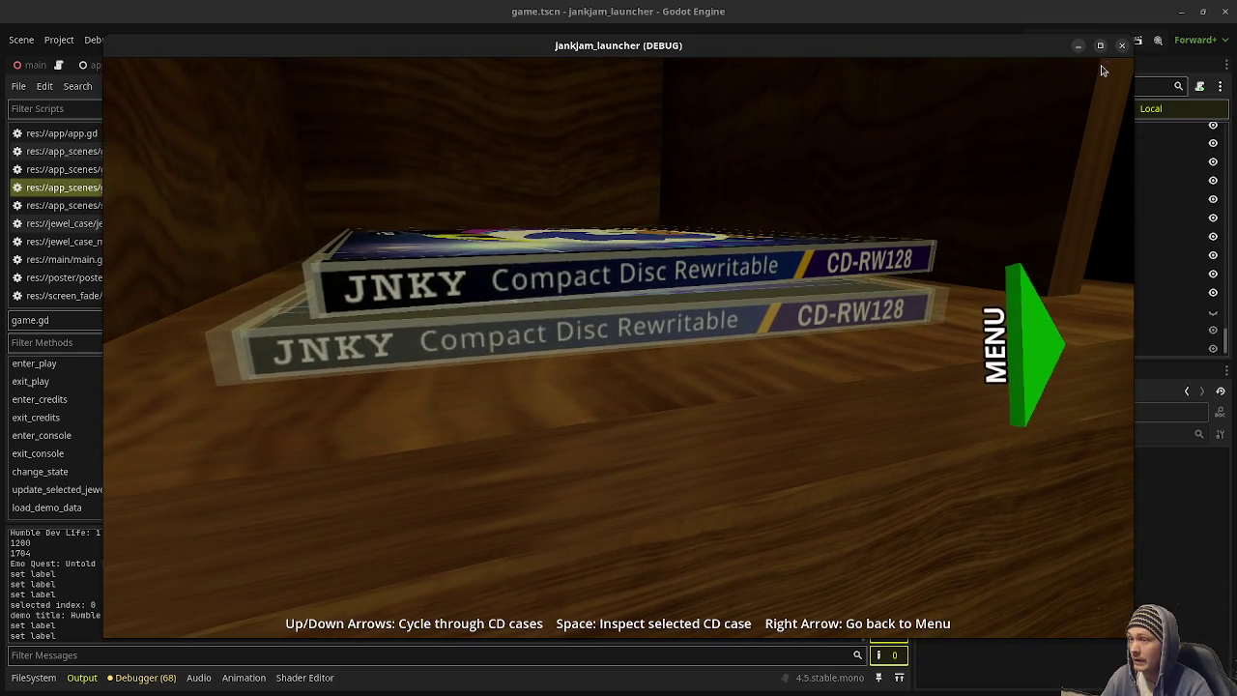
{"action": "left_click", "coordinate": [1122, 47]}
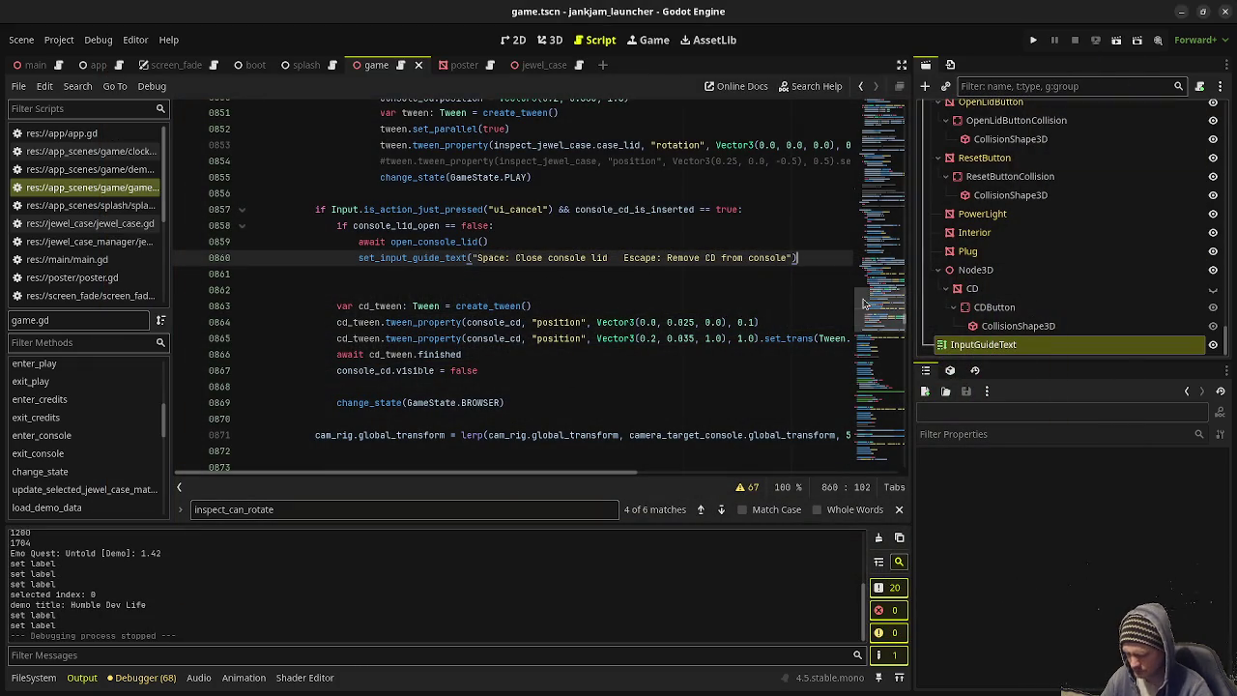
Step: Scroll game.gd to the console lid and CD click handlers near line 424, then run the project
{"action": "left_click_drag", "start_coordinate": [884, 308], "coordinate": [891, 213]}
{"action": "scroll", "coordinate": [596, 261], "scroll_direction": "up", "scroll_amount": 15}
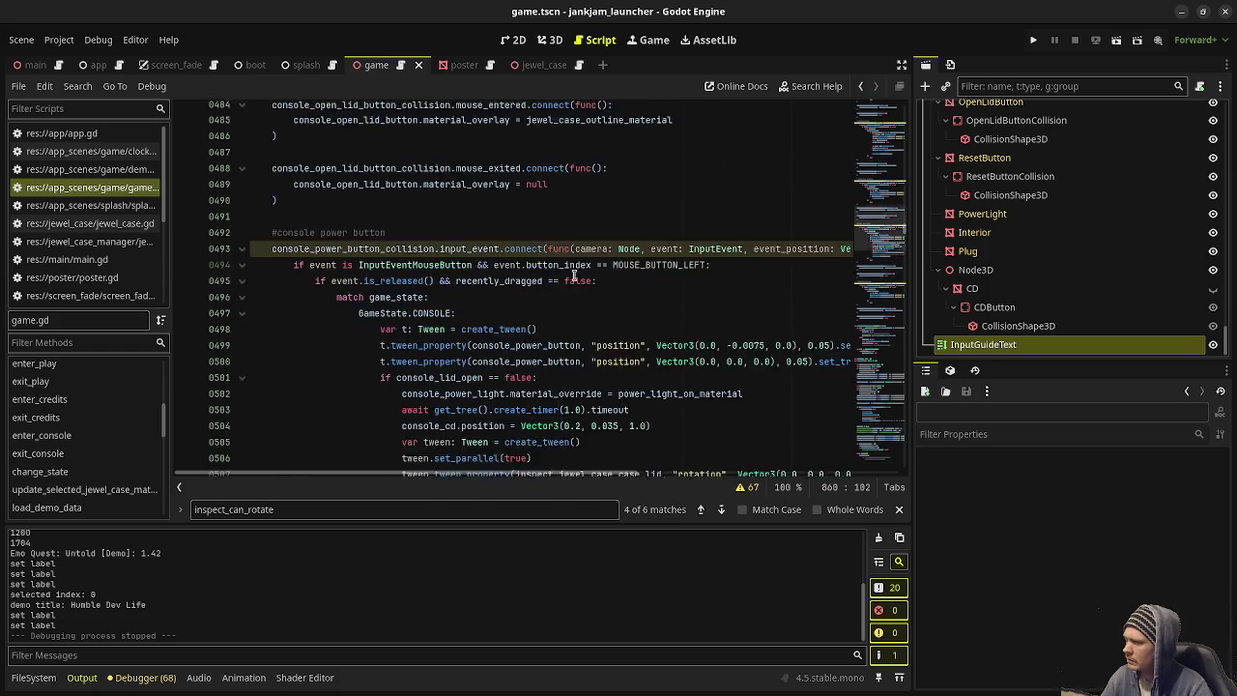
{"action": "scroll", "coordinate": [597, 261], "scroll_direction": "up", "scroll_amount": 5}
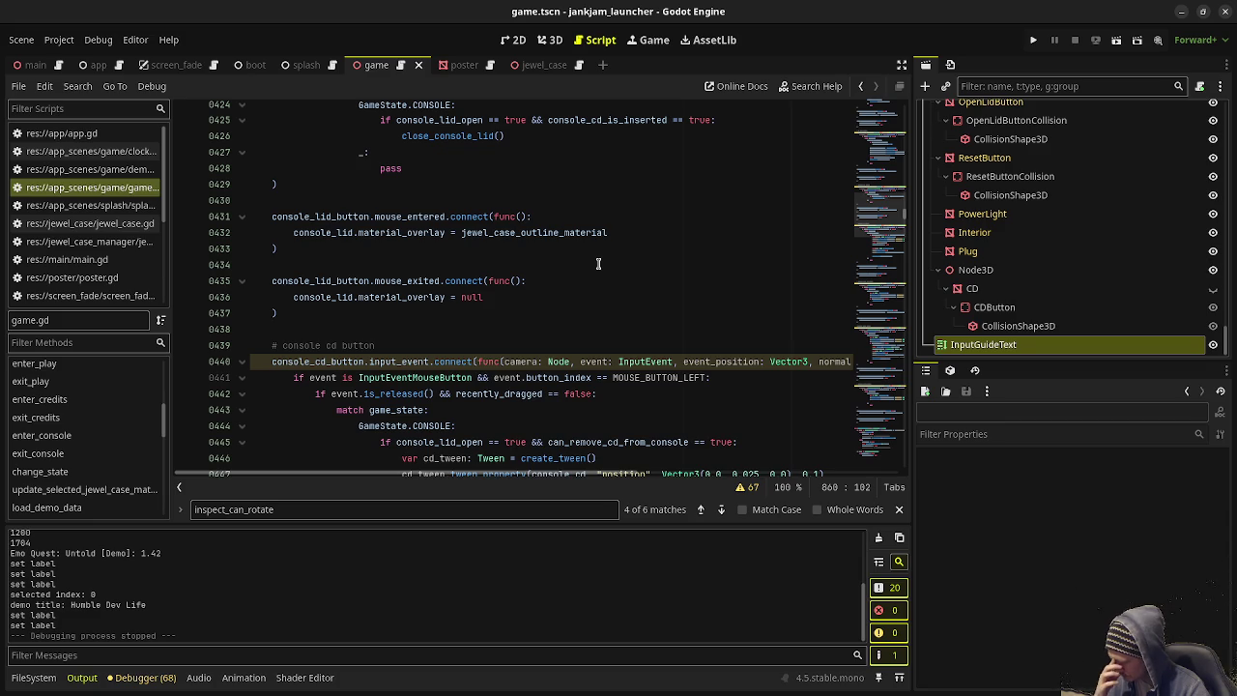
{"action": "left_click", "coordinate": [1035, 41]}
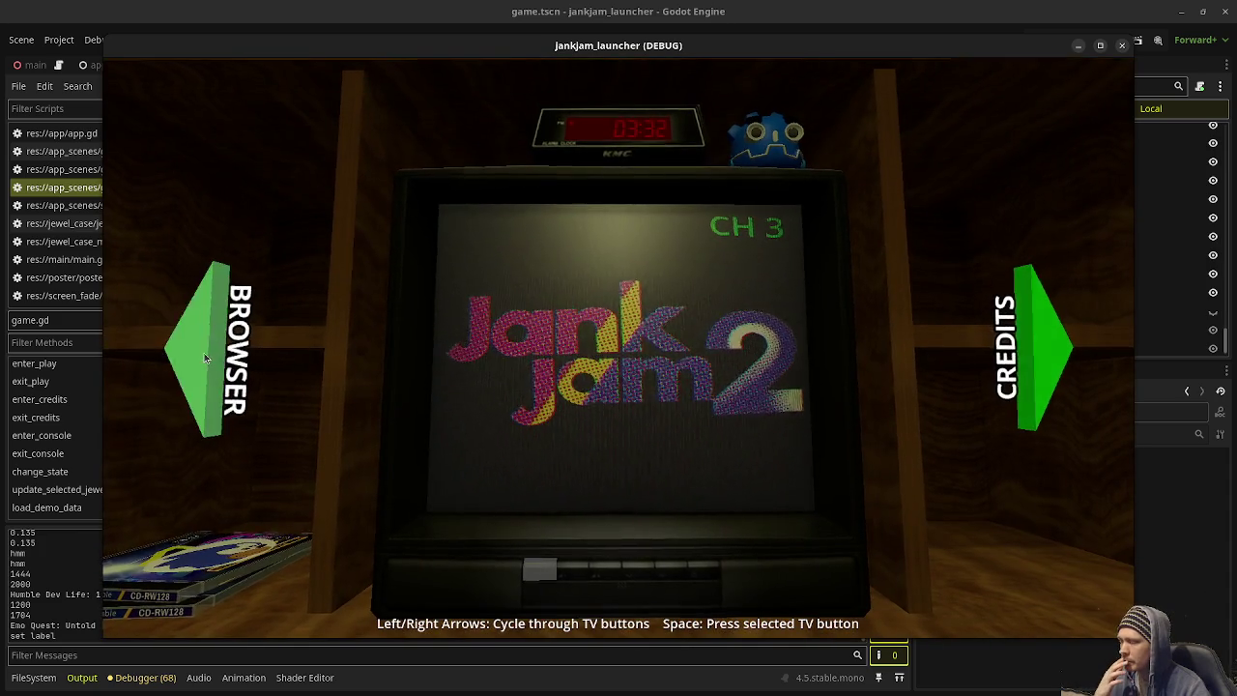
Step: In the running game, open BROWSER, inspect and open a CD case, close the lid, then quit
{"action": "left_click", "coordinate": [244, 363]}
{"action": "left_click", "coordinate": [528, 369]}
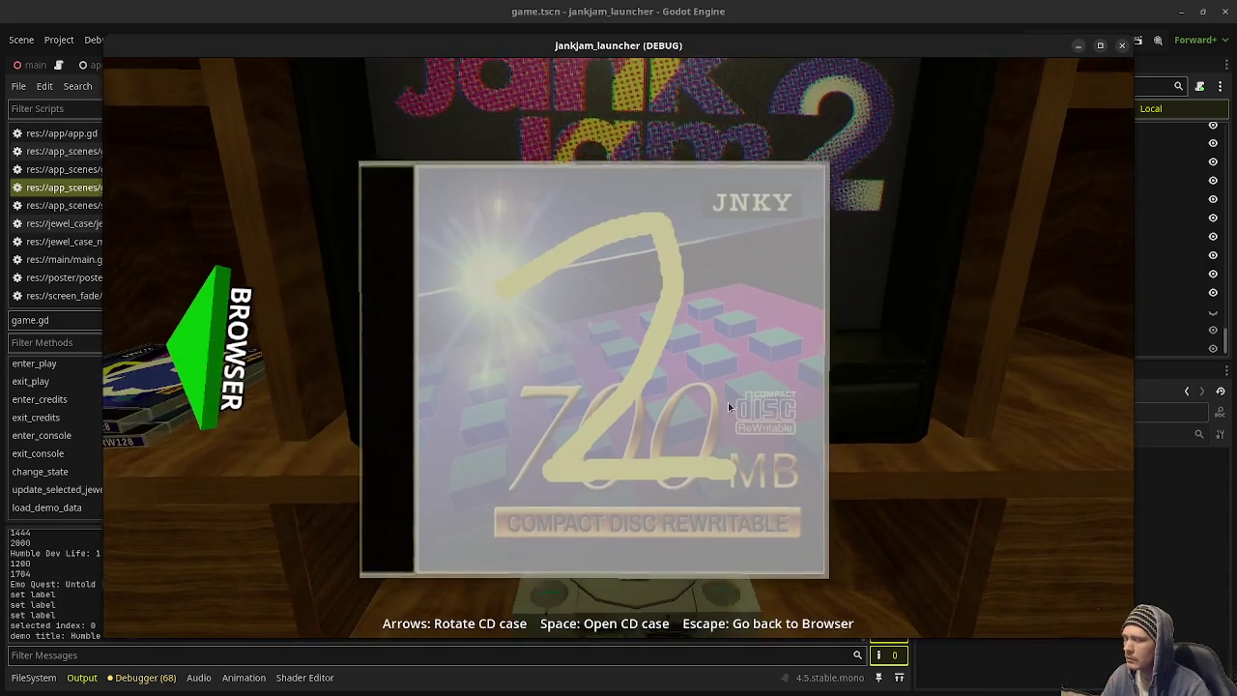
{"action": "key", "text": "space"}
{"action": "key", "text": "space"}
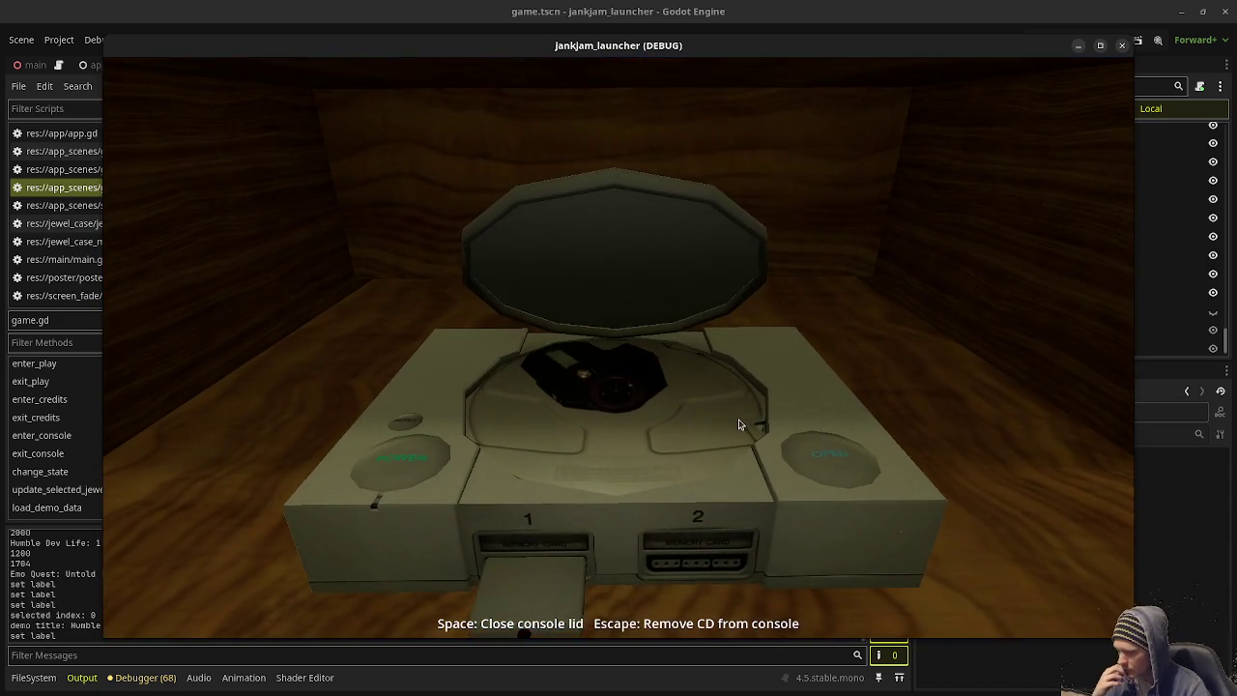
{"action": "key", "text": "space"}
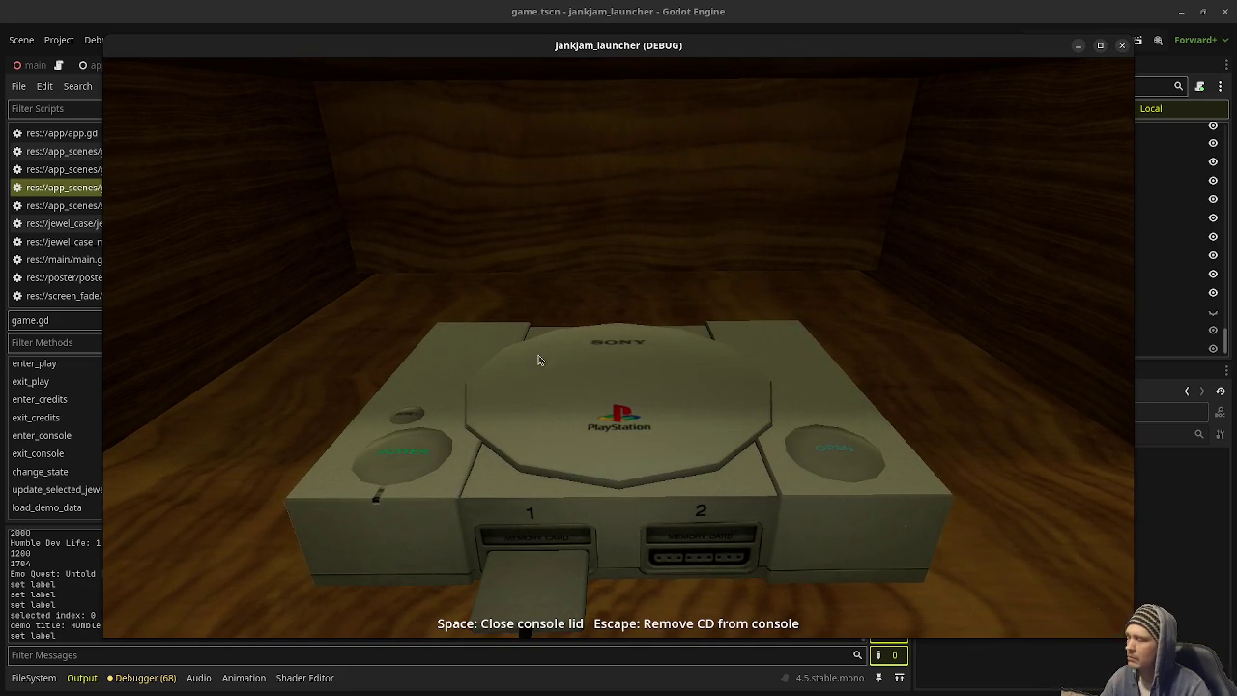
{"action": "key", "text": "alt+F4"}
Step: Add await before close_console_lid() on line 426 and start a new line below it
{"action": "mouse_move", "coordinate": [384, 377]}
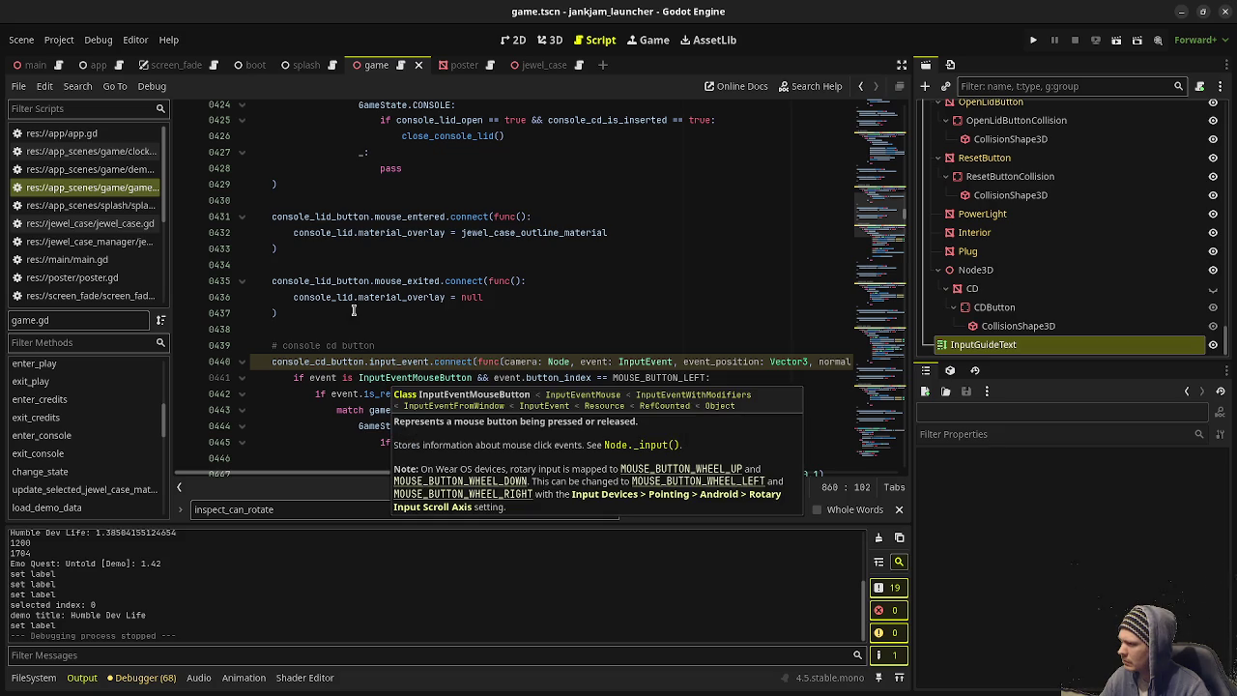
{"action": "scroll", "coordinate": [387, 320], "scroll_direction": "up", "scroll_amount": 4}
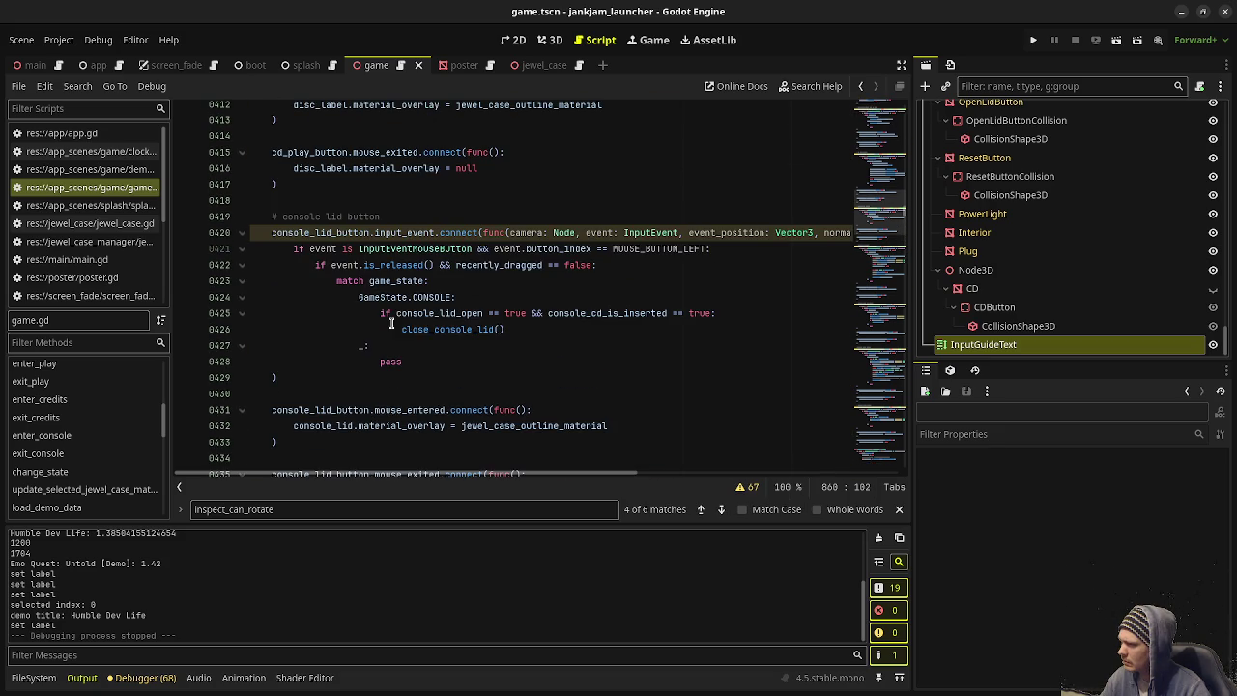
{"action": "left_click", "coordinate": [475, 330]}
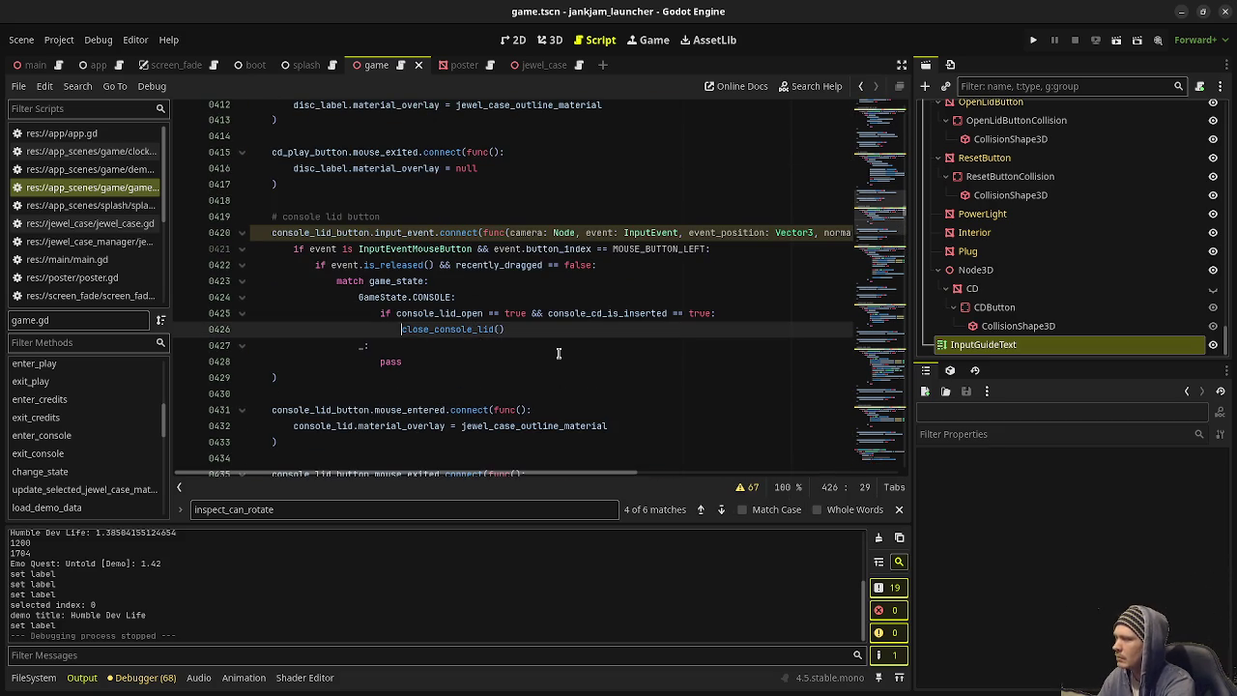
{"action": "type", "text": "await"}
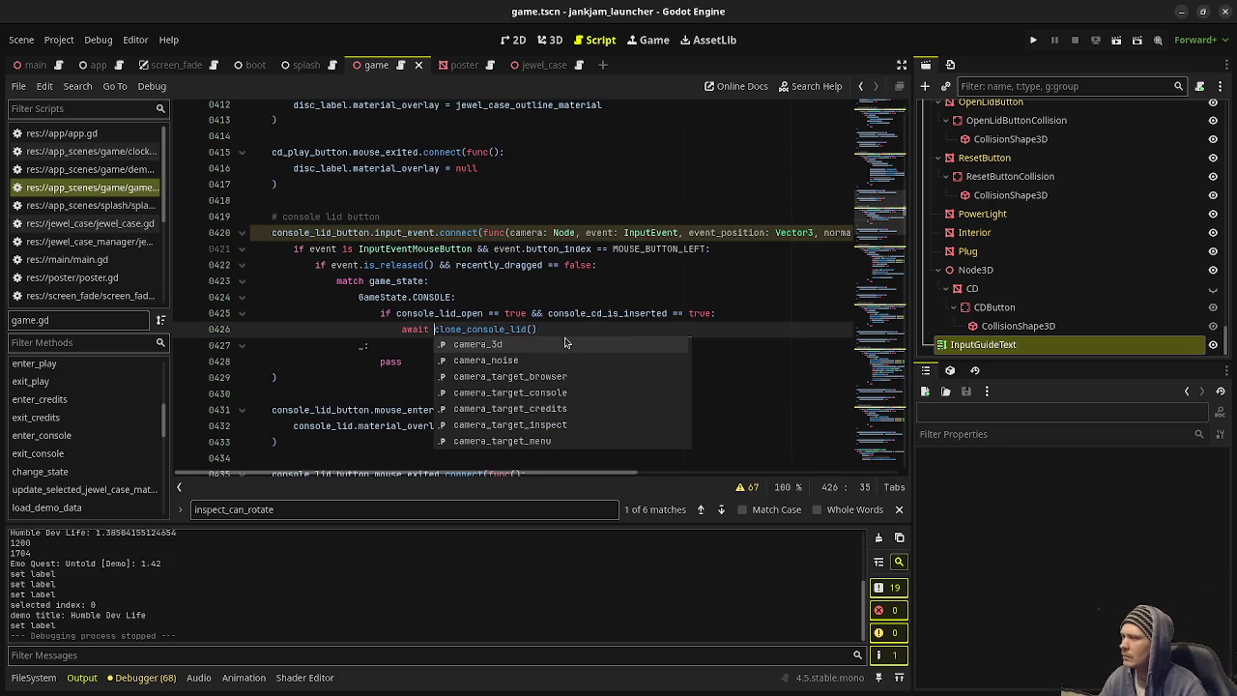
{"action": "left_click", "coordinate": [567, 329]}
{"action": "key", "text": "Return"}
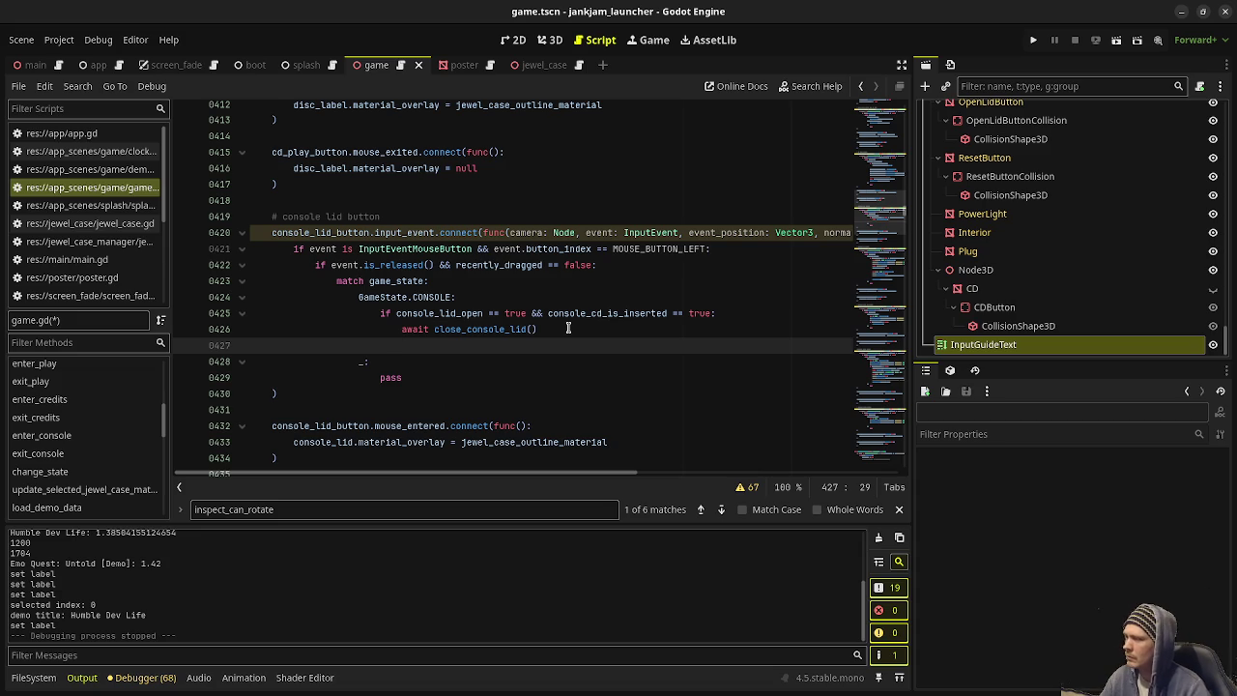
Step: Find and select the 'Power on console' guide-text line around line 843
{"action": "scroll", "coordinate": [535, 340], "scroll_direction": "down", "scroll_amount": 20}
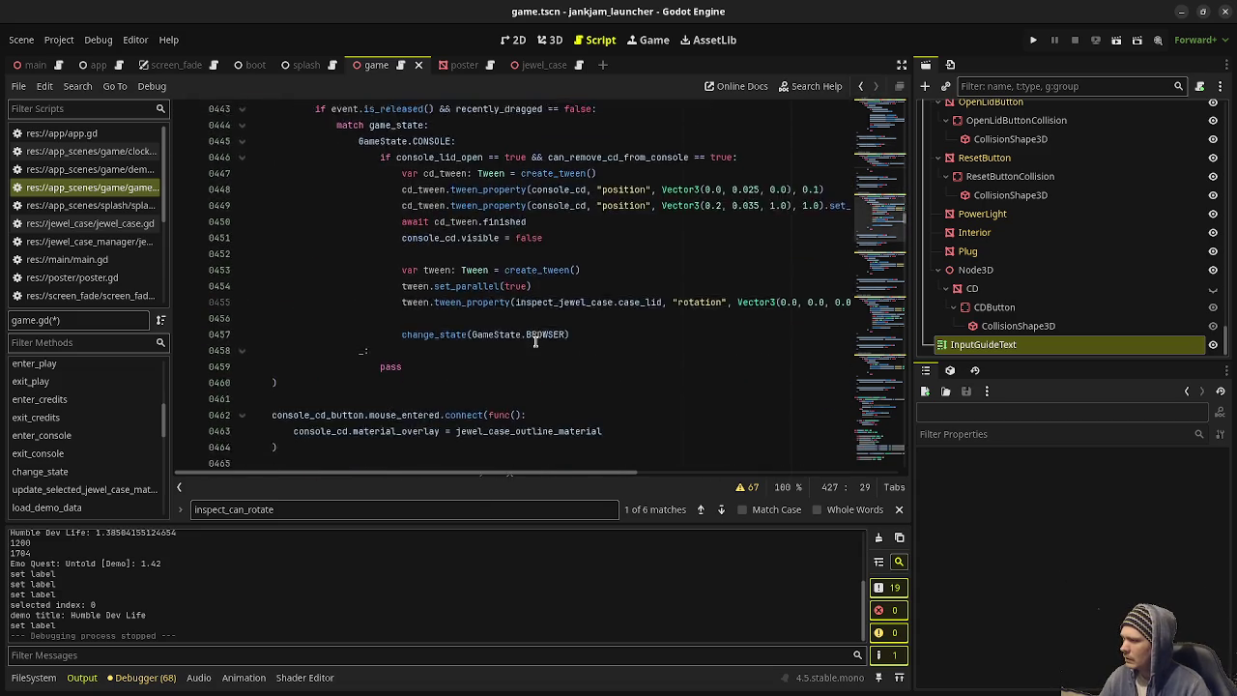
{"action": "scroll", "coordinate": [534, 340], "scroll_direction": "down", "scroll_amount": 20}
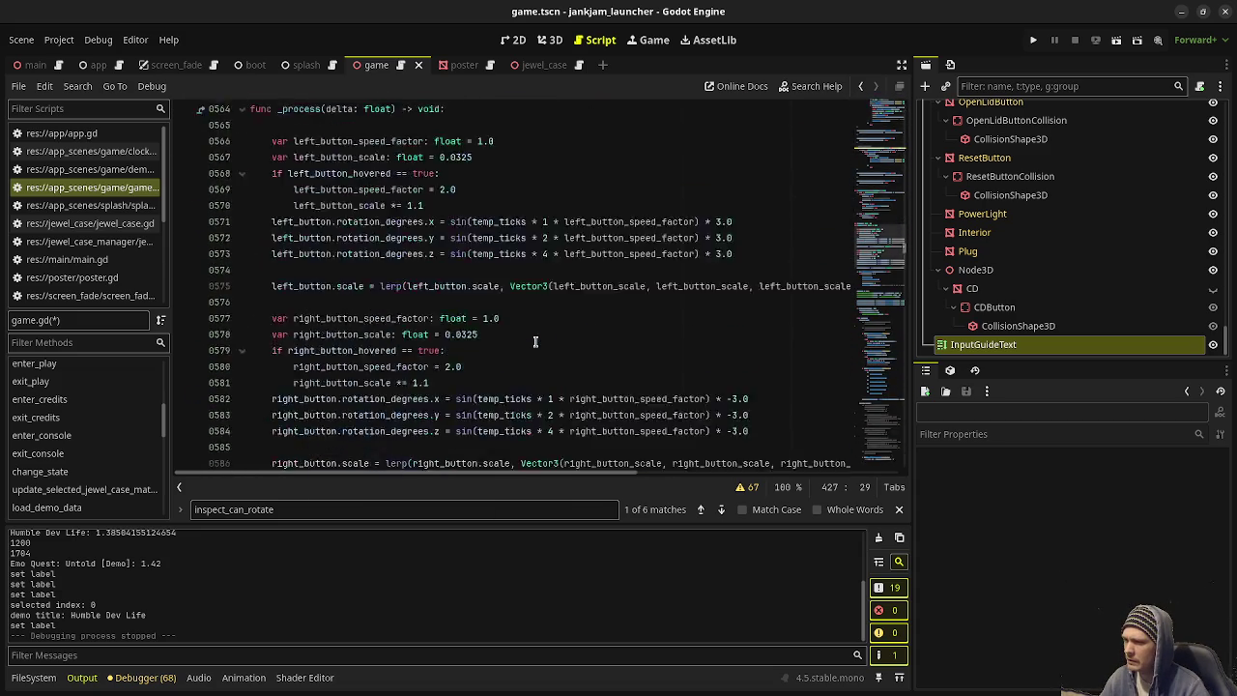
{"action": "scroll", "coordinate": [535, 340], "scroll_direction": "down", "scroll_amount": 16}
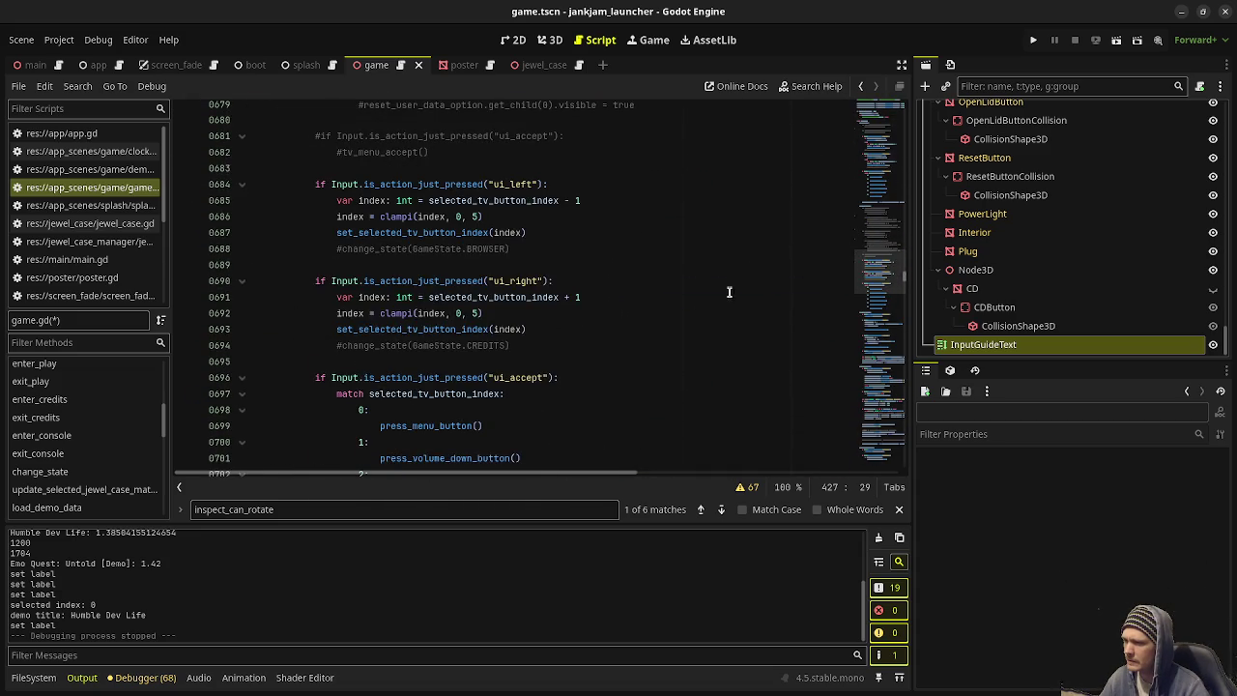
{"action": "left_click_drag", "start_coordinate": [887, 283], "coordinate": [884, 323]}
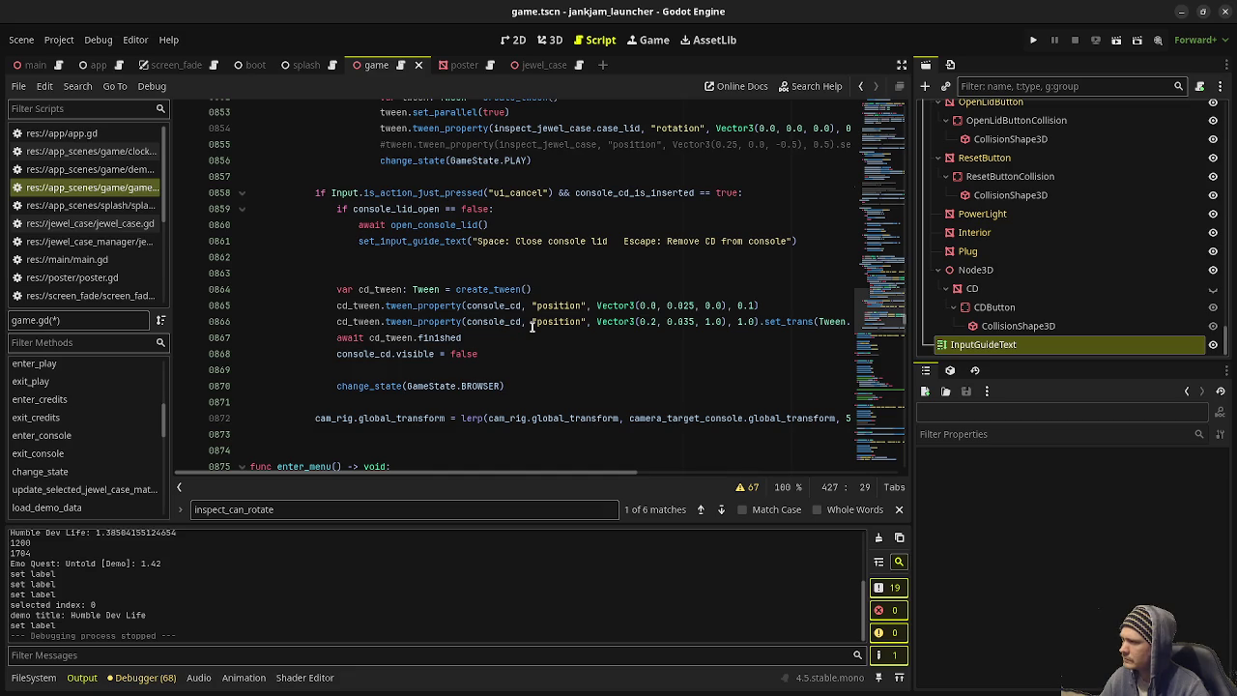
{"action": "scroll", "coordinate": [532, 327], "scroll_direction": "down", "scroll_amount": 5}
{"action": "scroll", "coordinate": [534, 324], "scroll_direction": "up", "scroll_amount": 16}
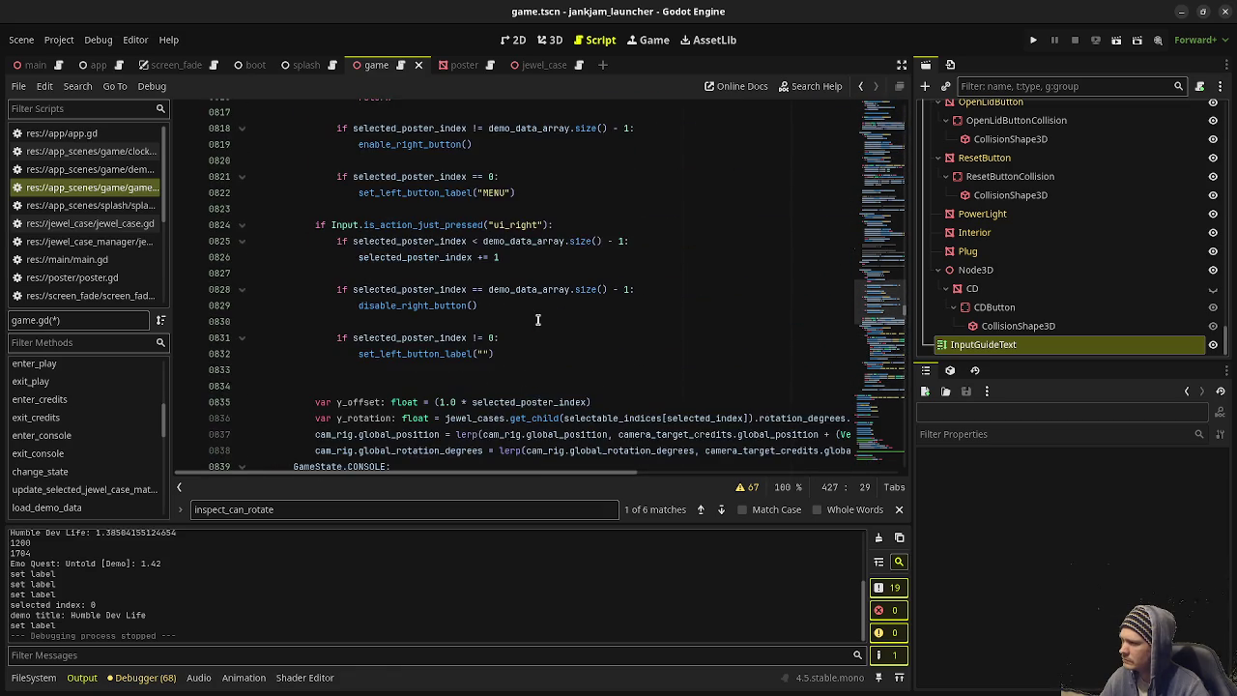
{"action": "scroll", "coordinate": [539, 320], "scroll_direction": "down", "scroll_amount": 6}
{"action": "left_click_drag", "start_coordinate": [797, 241], "coordinate": [358, 241]}
{"action": "key", "text": "ctrl+c"}
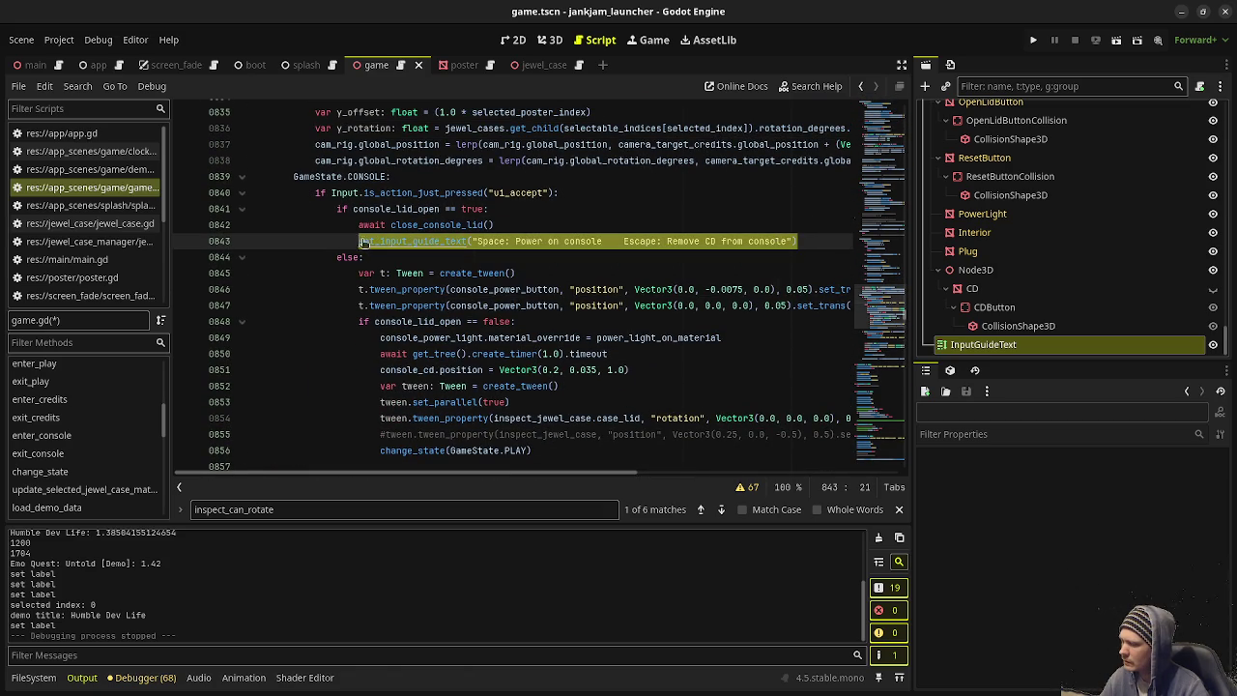
Step: Paste guide-text lines below the close-lid guide line, then delete the extra duplicate
{"action": "scroll", "coordinate": [526, 304], "scroll_direction": "down", "scroll_amount": 3}
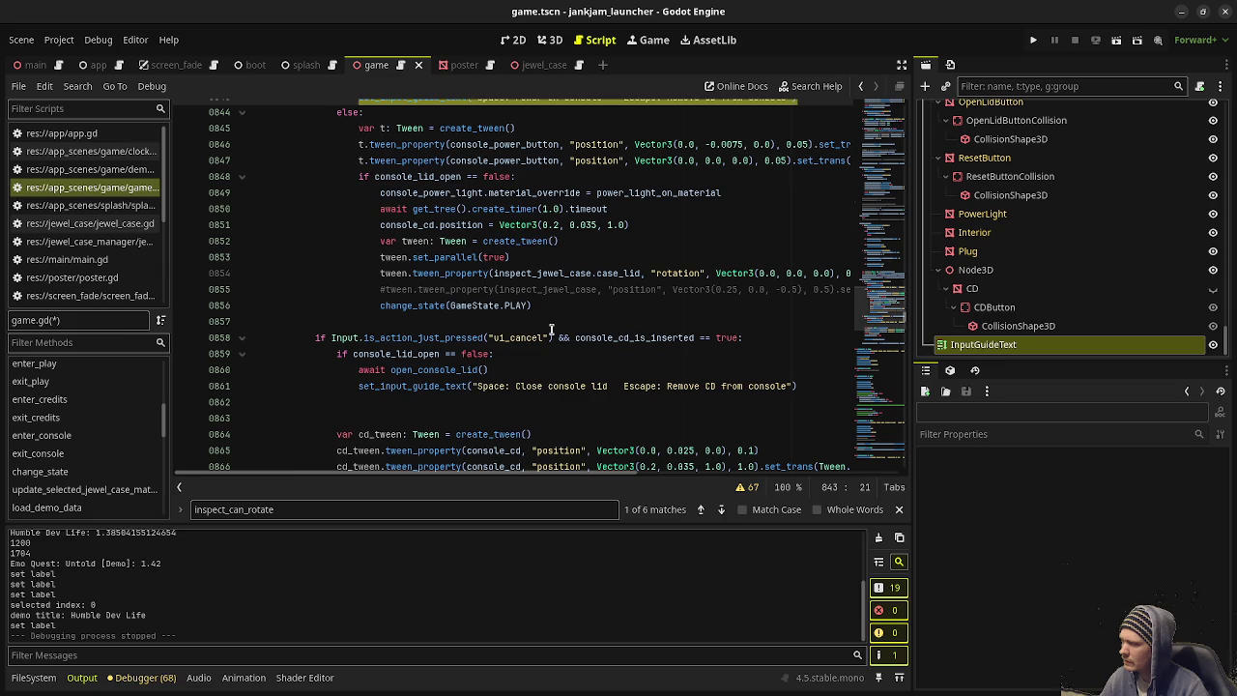
{"action": "scroll", "coordinate": [553, 328], "scroll_direction": "down", "scroll_amount": 2}
{"action": "scroll", "coordinate": [553, 328], "scroll_direction": "up", "scroll_amount": 4}
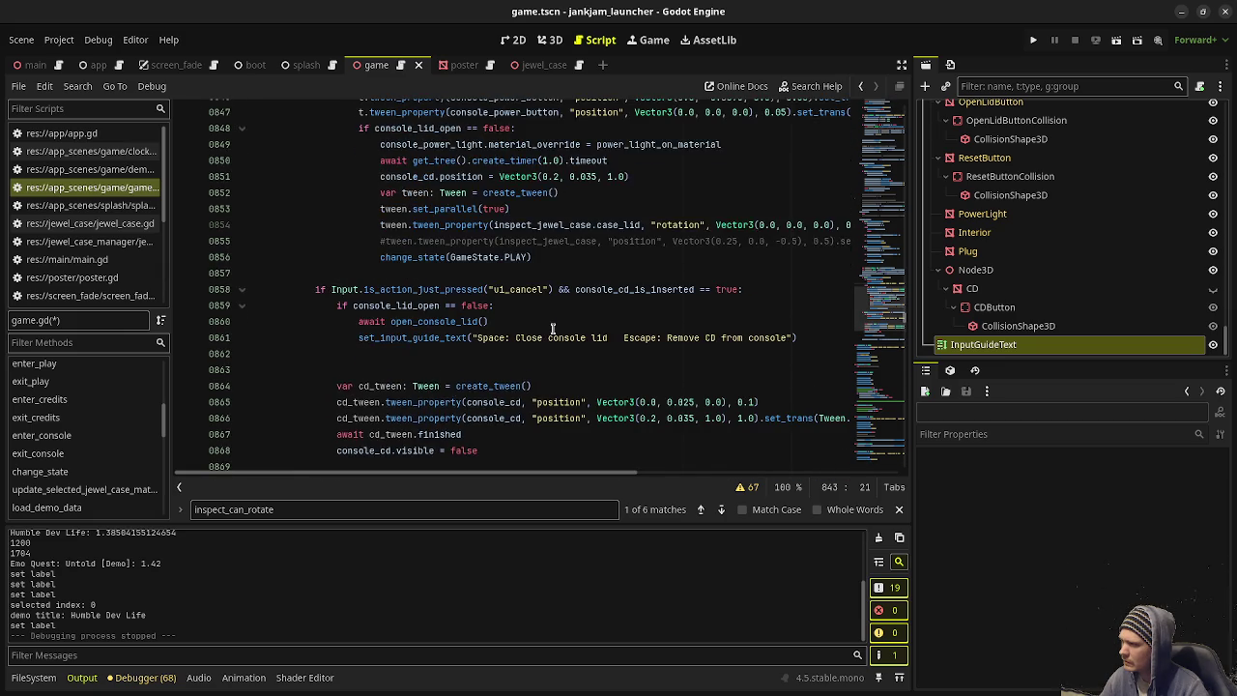
{"action": "scroll", "coordinate": [552, 329], "scroll_direction": "down", "scroll_amount": 3}
{"action": "left_click", "coordinate": [803, 340]}
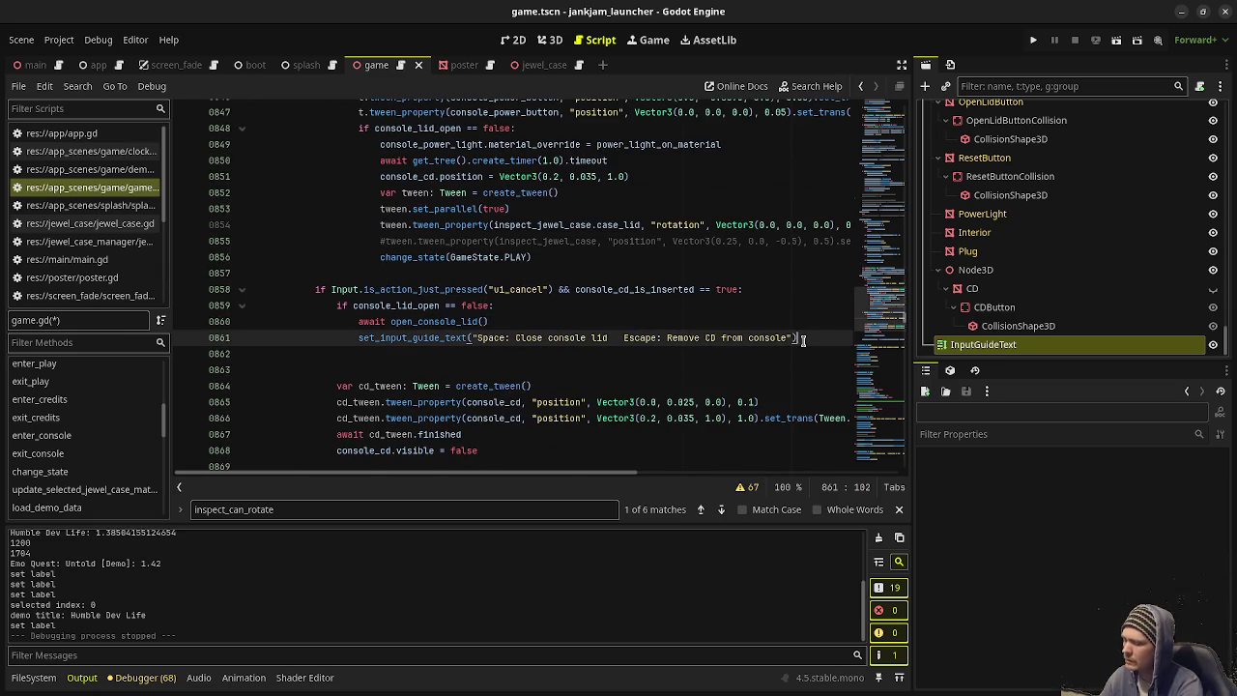
{"action": "key", "text": "ctrl+v"}
{"action": "left_click_drag", "start_coordinate": [807, 356], "coordinate": [427, 328]}
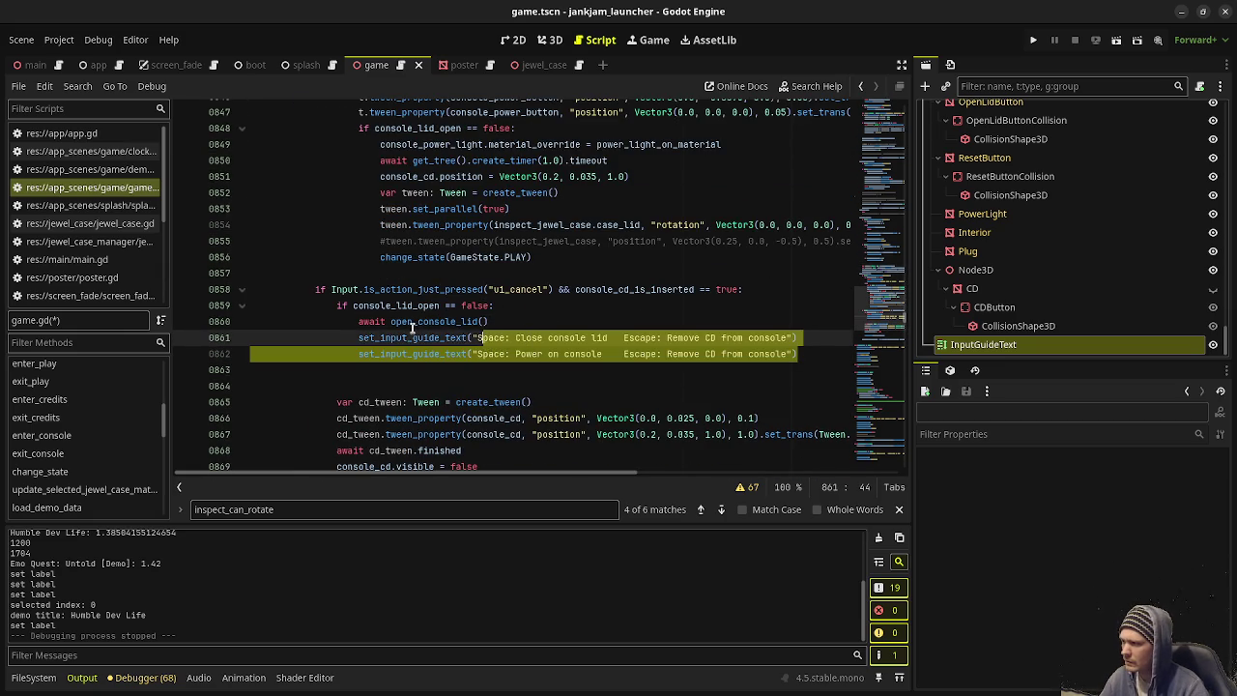
{"action": "mouse_move", "coordinate": [737, 360]}
{"action": "left_mouse_down"}
{"action": "mouse_move", "coordinate": [818, 353]}
{"action": "mouse_move", "coordinate": [830, 339]}
{"action": "left_mouse_up"}
{"action": "key", "text": "BackSpace"}
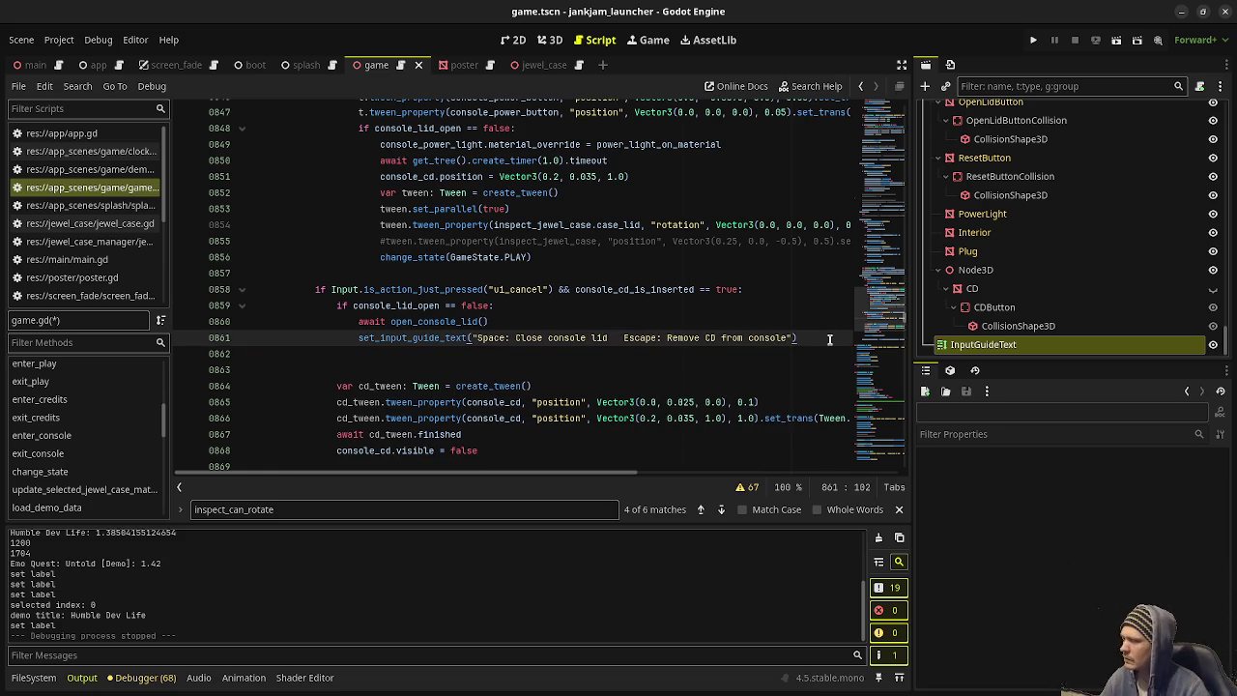
Step: After close_console_lid(), paste the guide lines, fix indentation, and keep only the power-on guide text
{"action": "left_click", "coordinate": [884, 186]}
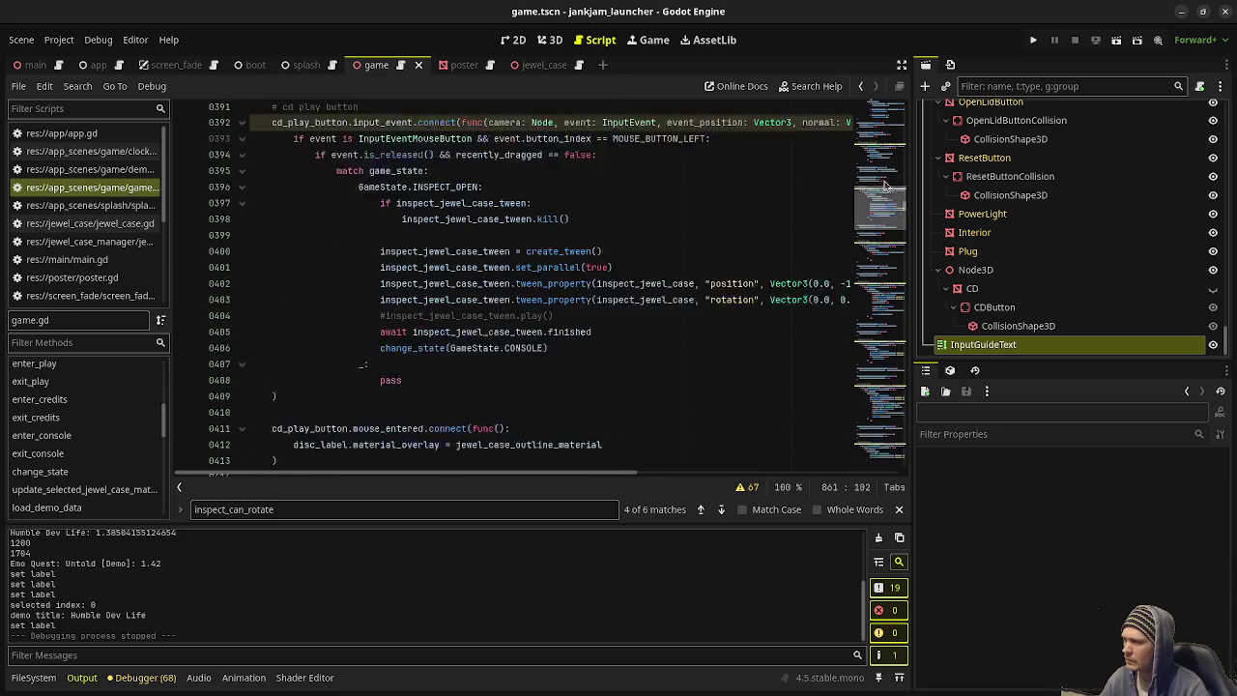
{"action": "scroll", "coordinate": [885, 186], "scroll_direction": "up", "scroll_amount": 3}
{"action": "scroll", "coordinate": [573, 256], "scroll_direction": "down", "scroll_amount": 8}
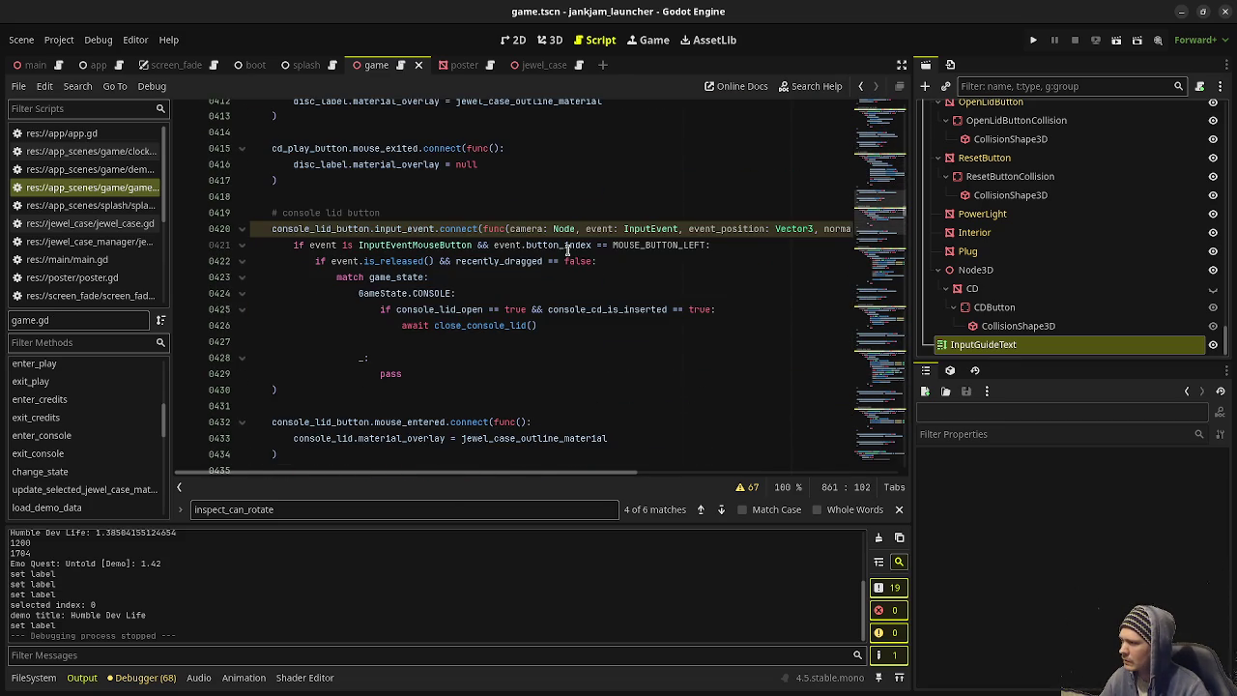
{"action": "left_click", "coordinate": [553, 325]}
{"action": "type", "text": "set_input_guide_text(\"Space: Close console lid   Escape: Remove CD from console\") \t\t\t\t\tset_input_guide_text(\"Space: Power on console    Escape: Remove CD from console\")"}
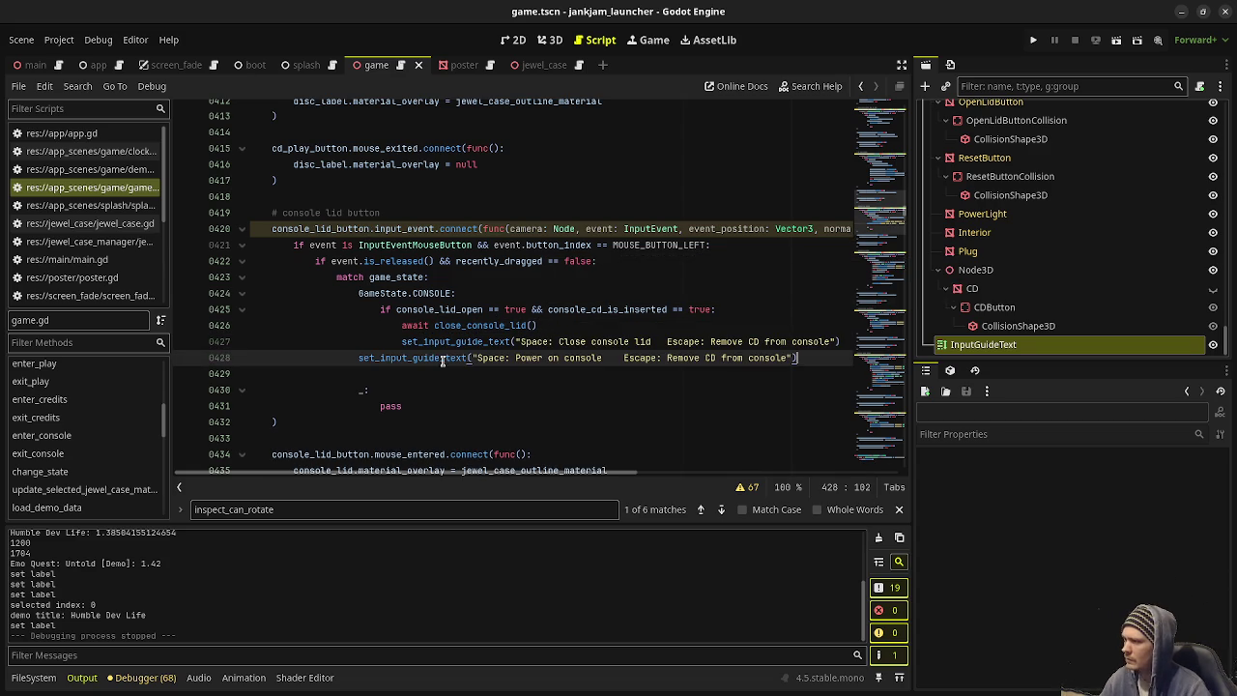
{"action": "left_click", "coordinate": [358, 357]}
{"action": "key", "text": "Tab"}
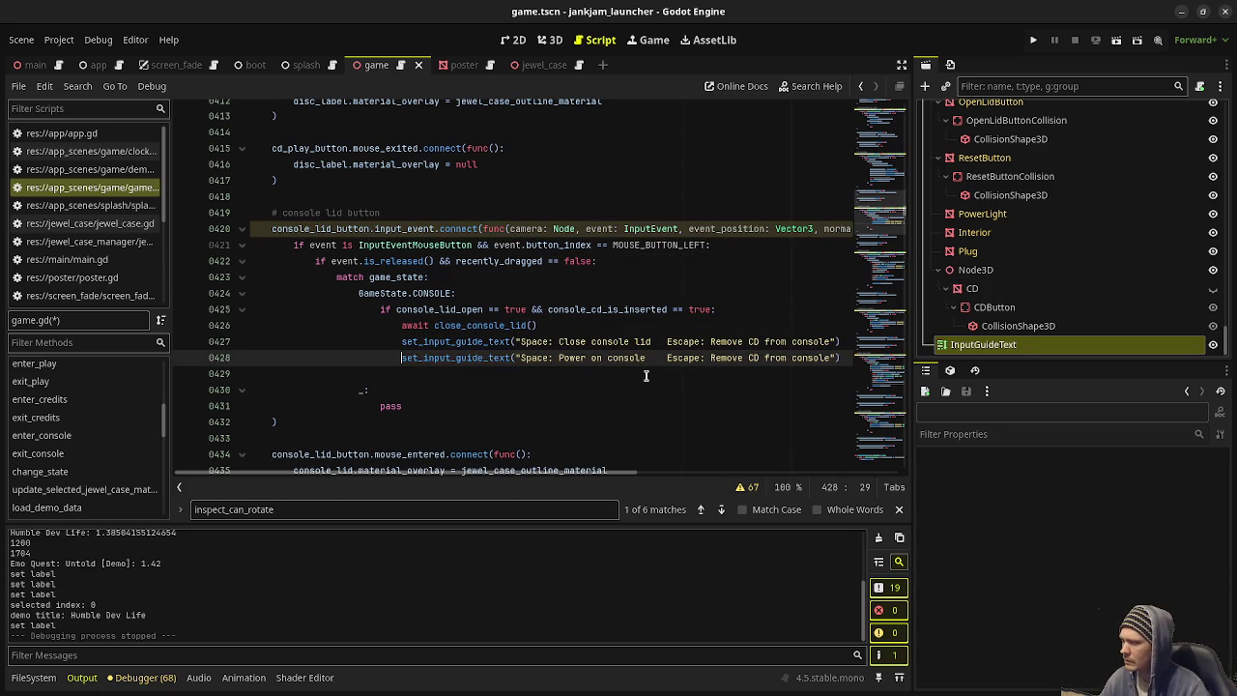
{"action": "left_click", "coordinate": [903, 64]}
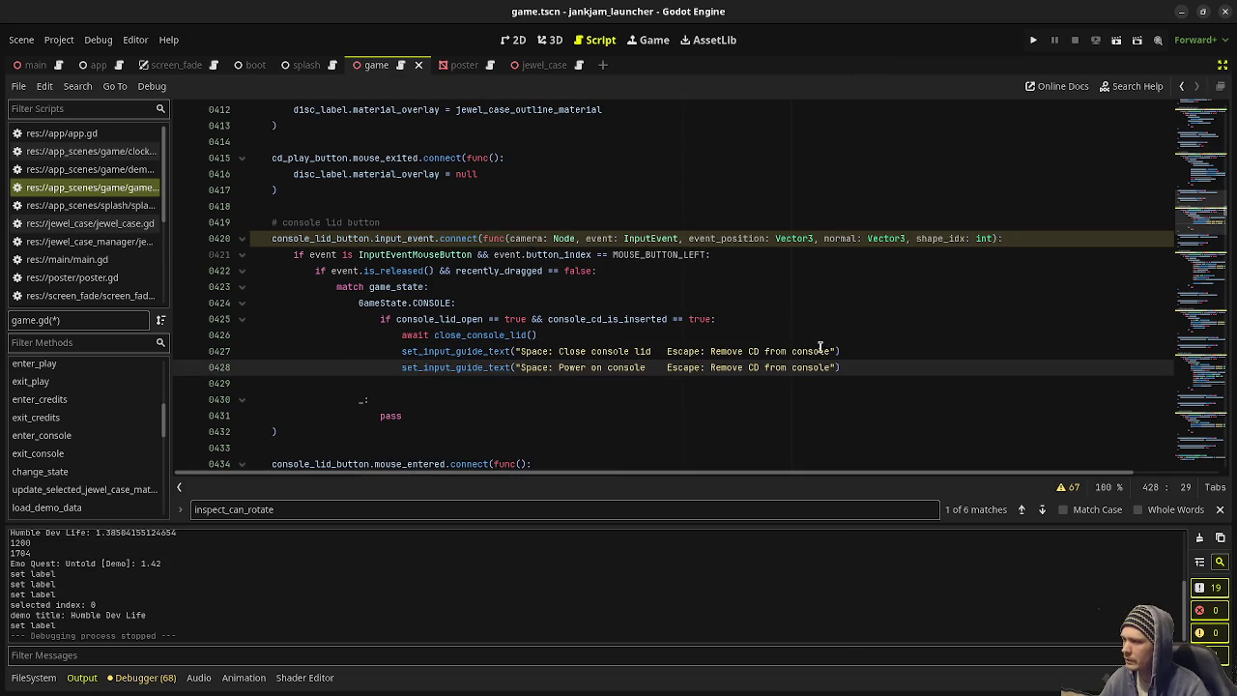
{"action": "left_click_drag", "start_coordinate": [853, 351], "coordinate": [859, 334]}
{"action": "key", "text": "BackSpace"}
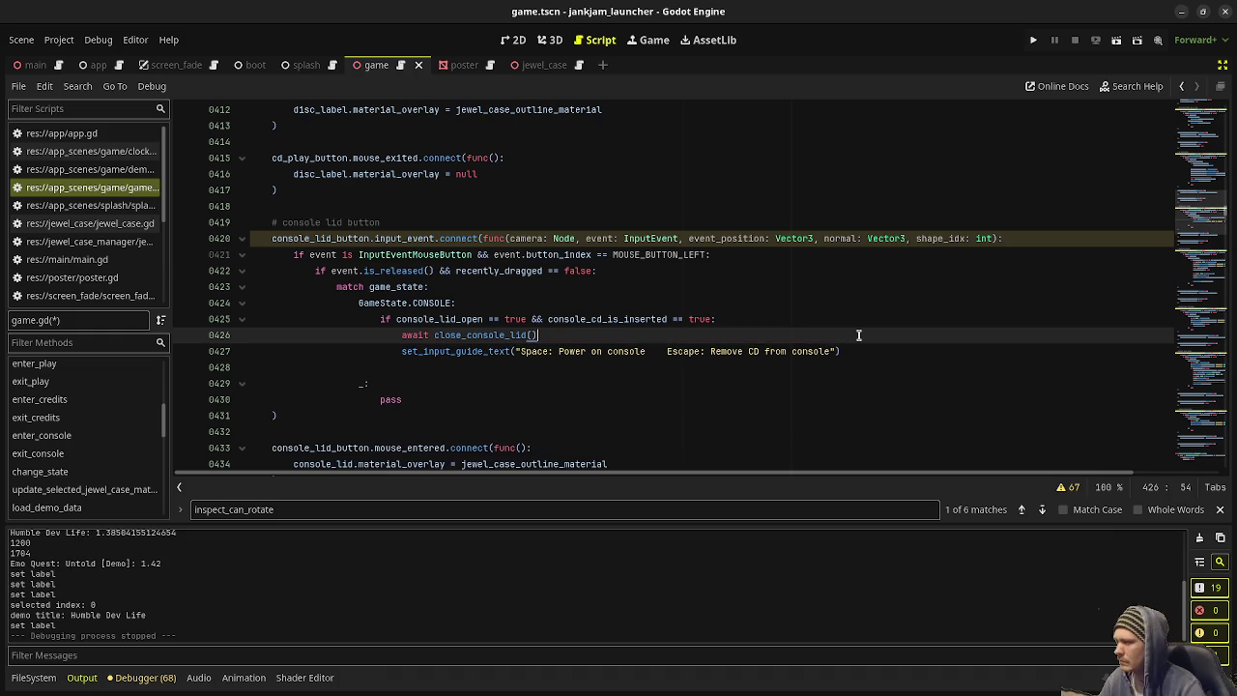
Step: Add await before the open_console_lid() call in the lid click handler
{"action": "scroll", "coordinate": [837, 336], "scroll_direction": "down", "scroll_amount": 5}
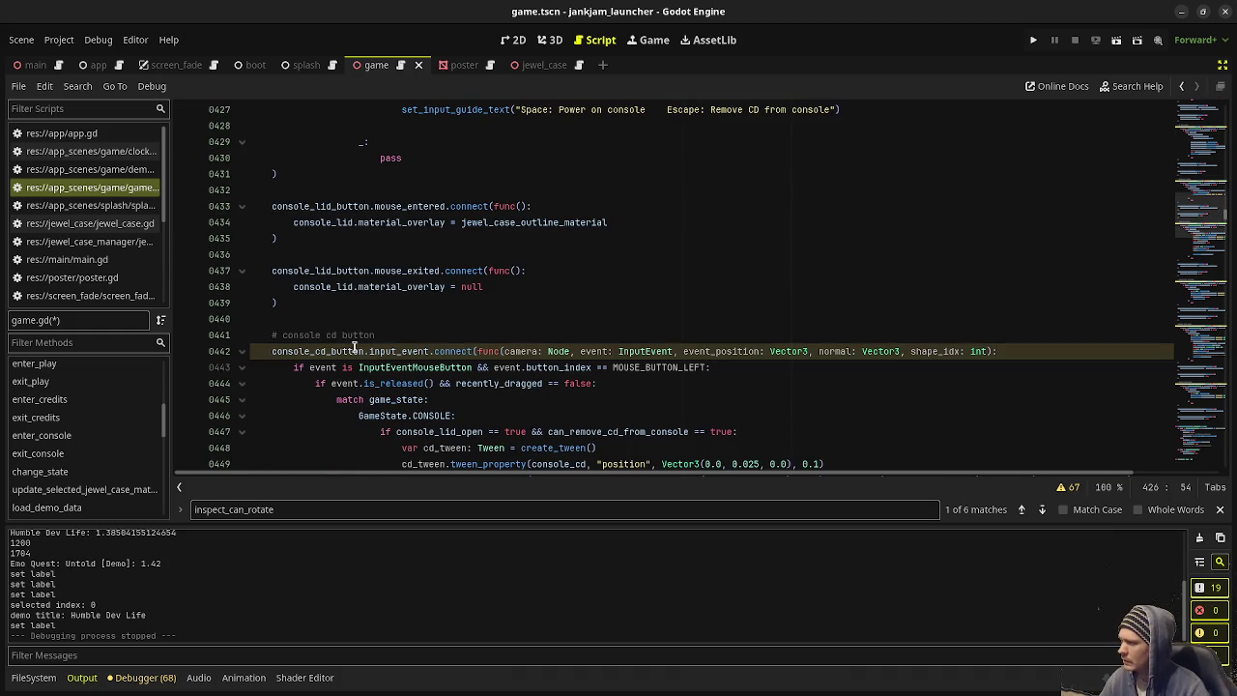
{"action": "scroll", "coordinate": [350, 351], "scroll_direction": "down", "scroll_amount": 4}
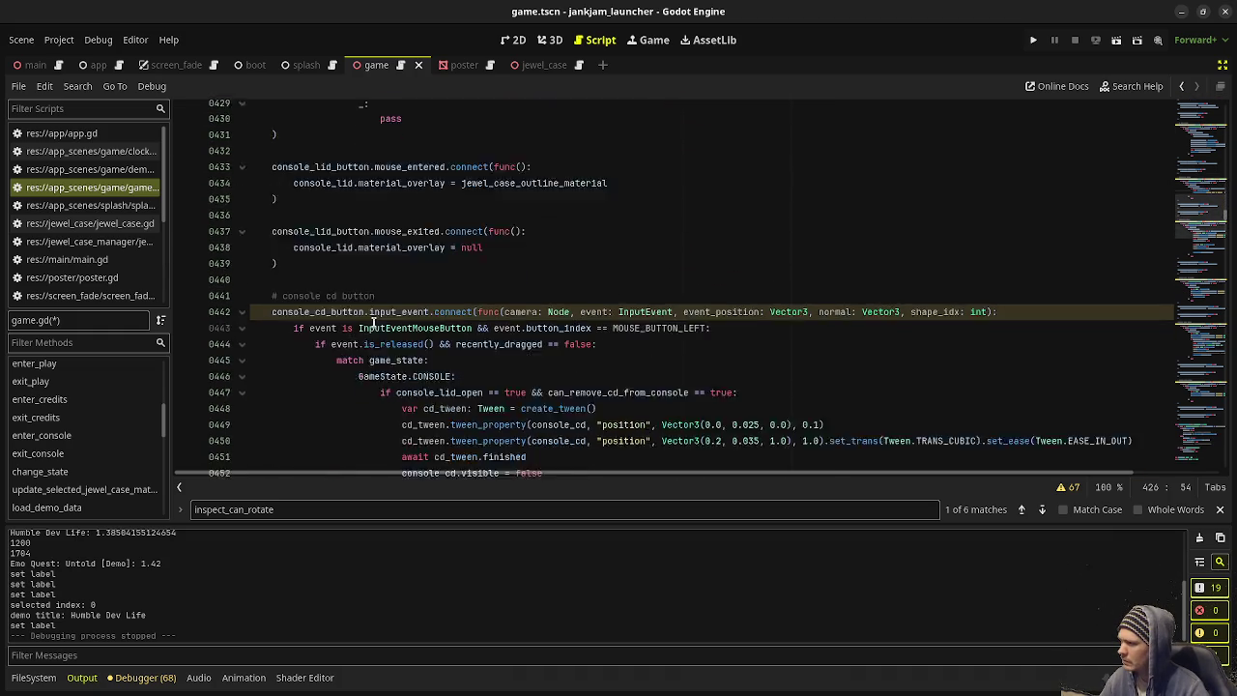
{"action": "scroll", "coordinate": [384, 310], "scroll_direction": "down", "scroll_amount": 3}
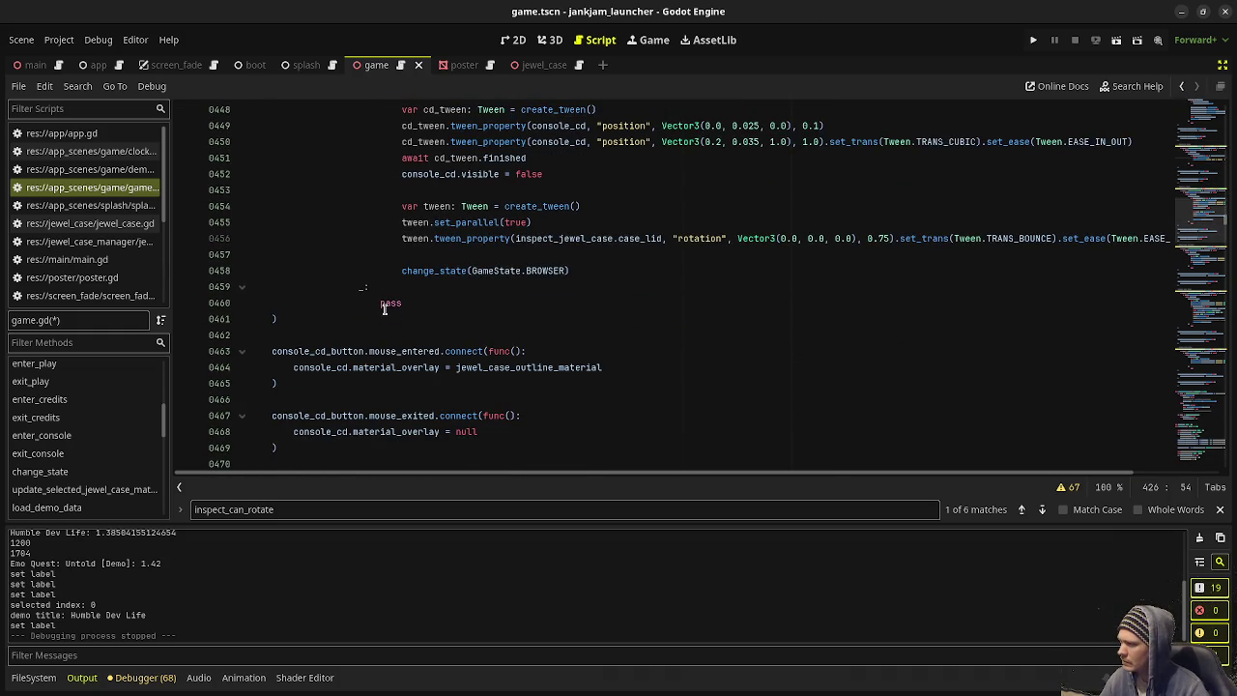
{"action": "scroll", "coordinate": [384, 310], "scroll_direction": "down", "scroll_amount": 4}
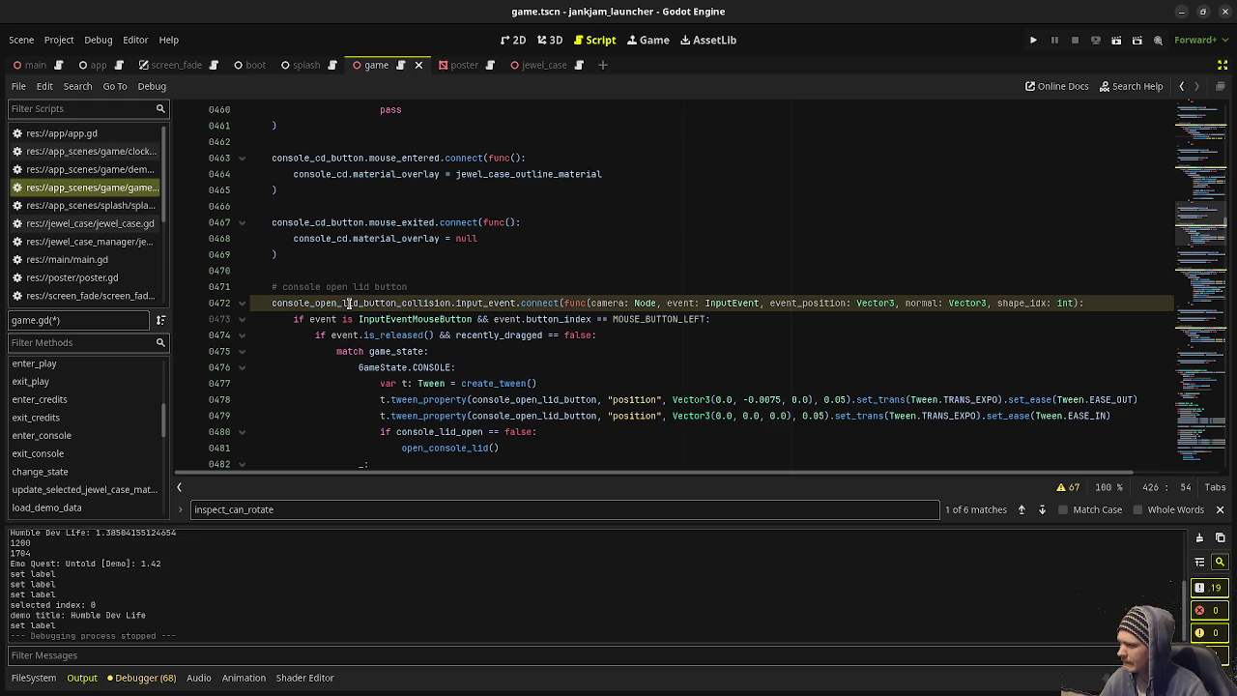
{"action": "scroll", "coordinate": [349, 303], "scroll_direction": "down", "scroll_amount": 5}
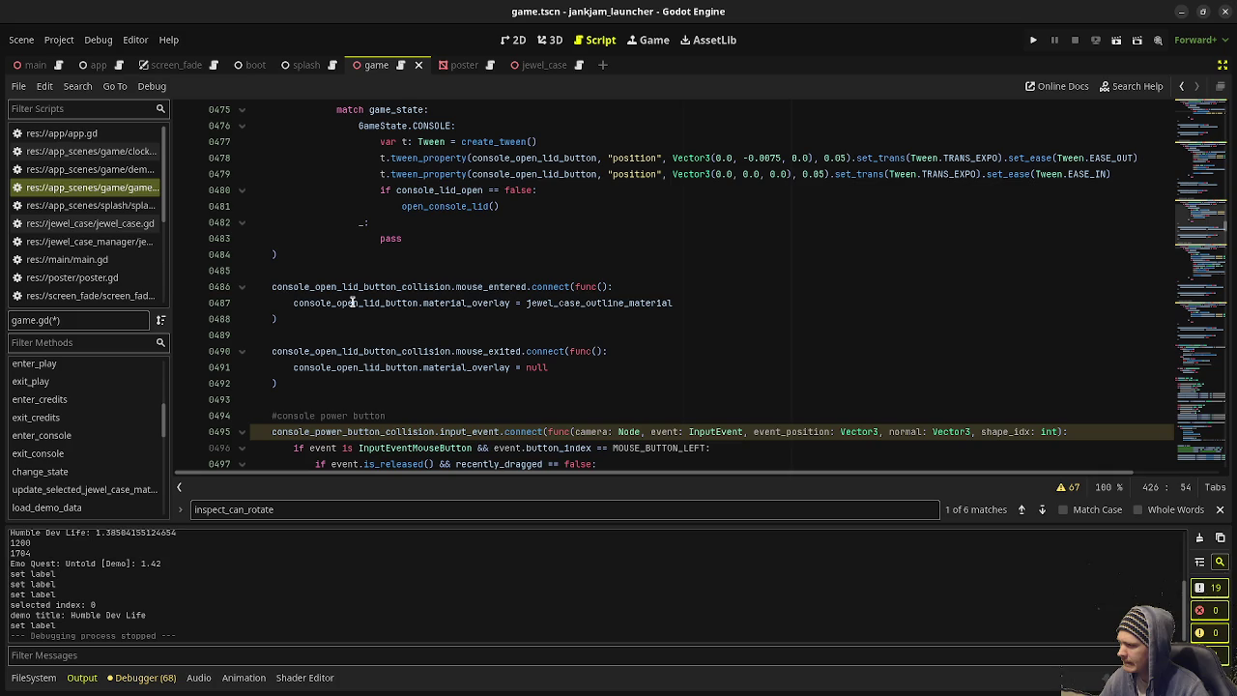
{"action": "scroll", "coordinate": [459, 329], "scroll_direction": "up", "scroll_amount": 2}
{"action": "left_click", "coordinate": [396, 304]}
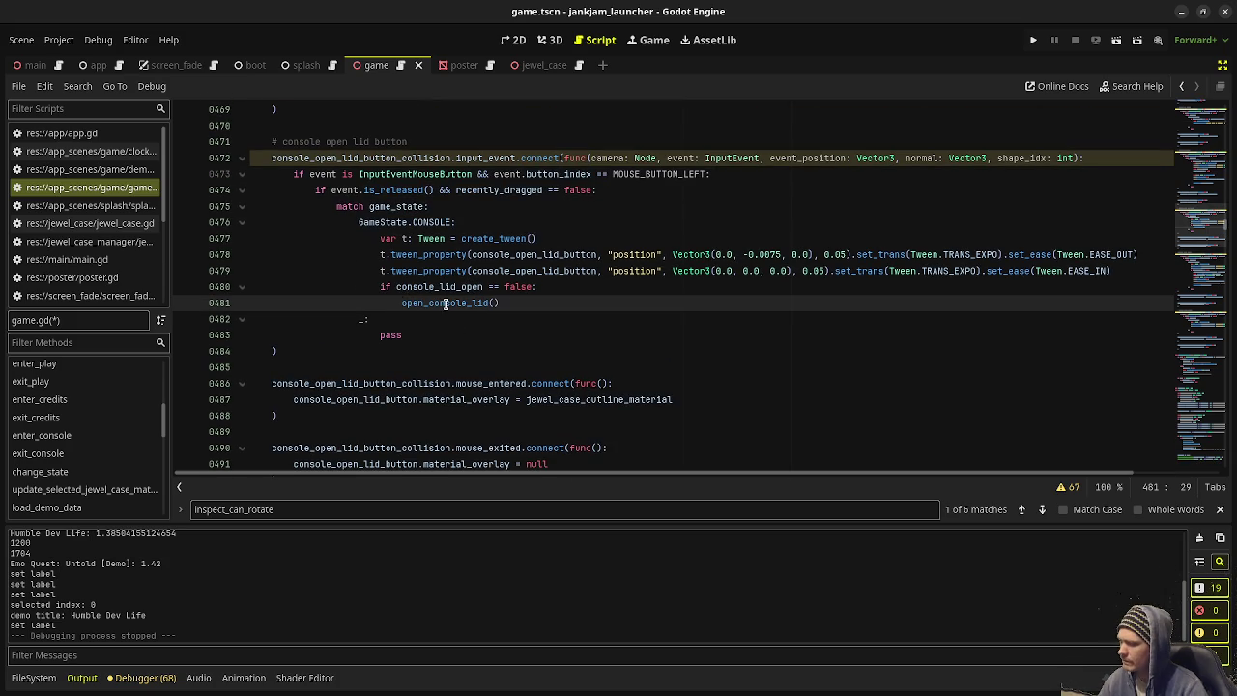
{"action": "type", "text": "await"}
Step: Below open_console_lid(), paste the guide lines, keep only the close-lid guide text, and save
{"action": "left_click", "coordinate": [548, 304]}
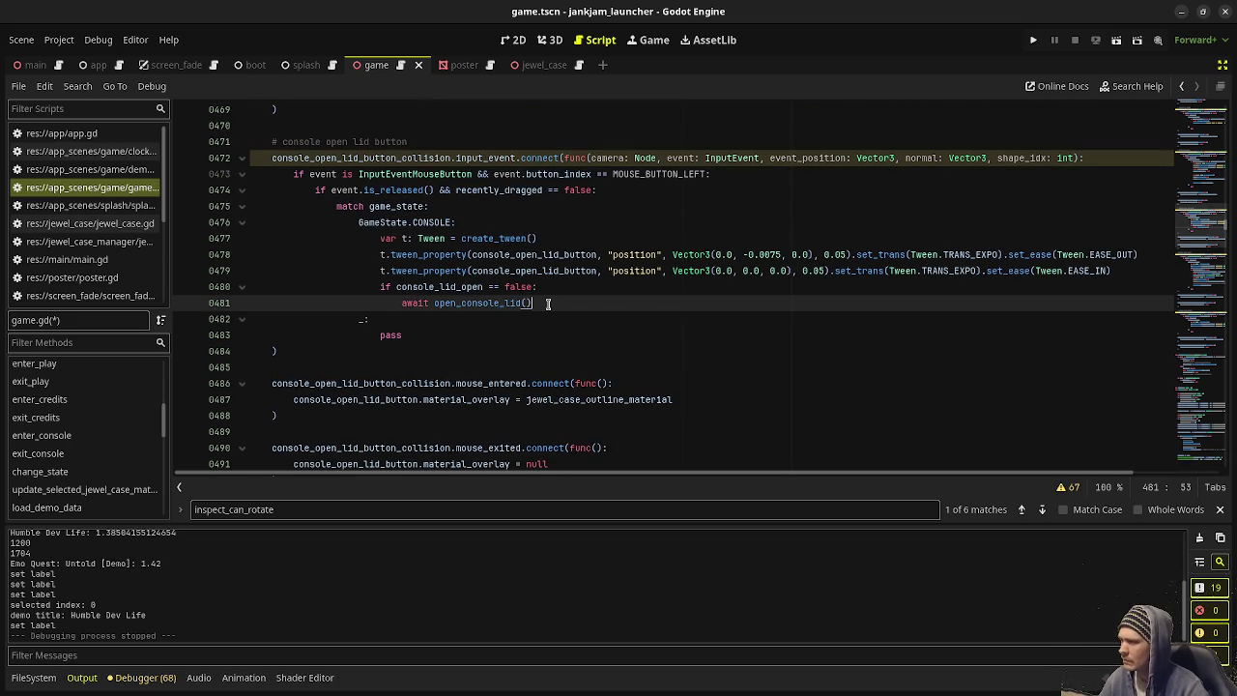
{"action": "key", "text": "Return"}
{"action": "type", "text": "set_input_guide_text(\"Space: Close console lid   Escape: Remove CD from console\") \t\t\t\t\tset_input_guide_text(\"Space: Power on console    Escape: Remove CD from console\")"}
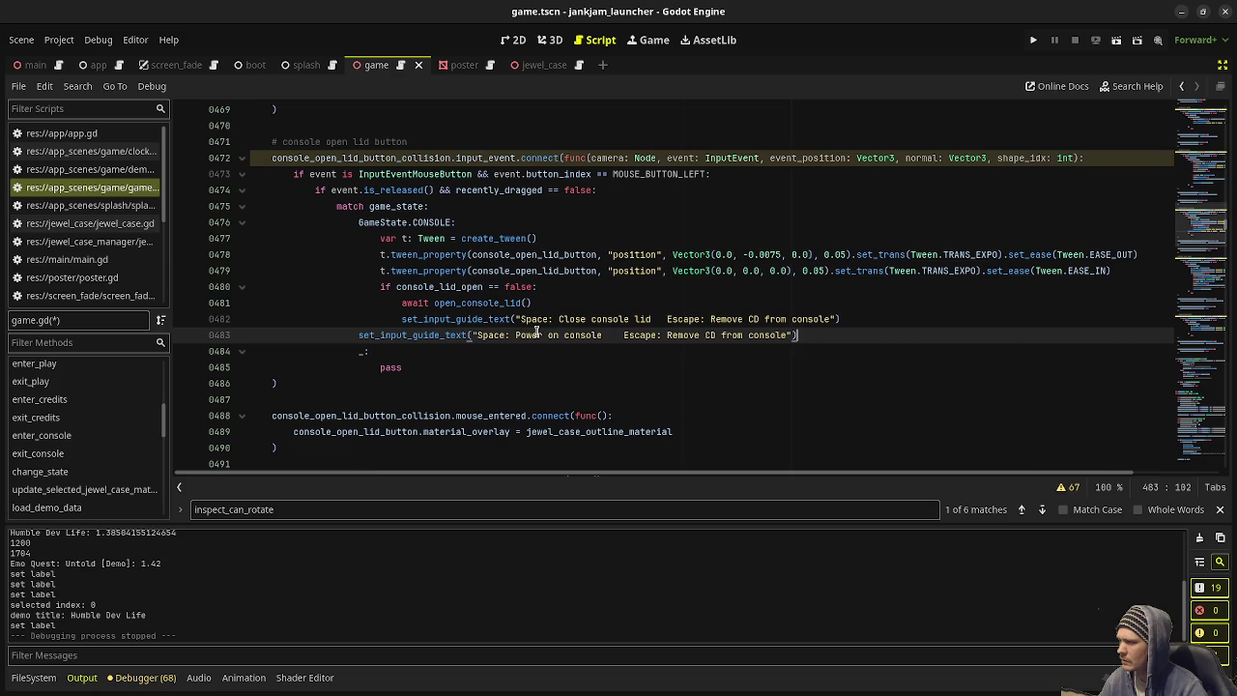
{"action": "left_click", "coordinate": [358, 334]}
{"action": "key", "text": "Tab"}
{"action": "key", "text": "Tab"}
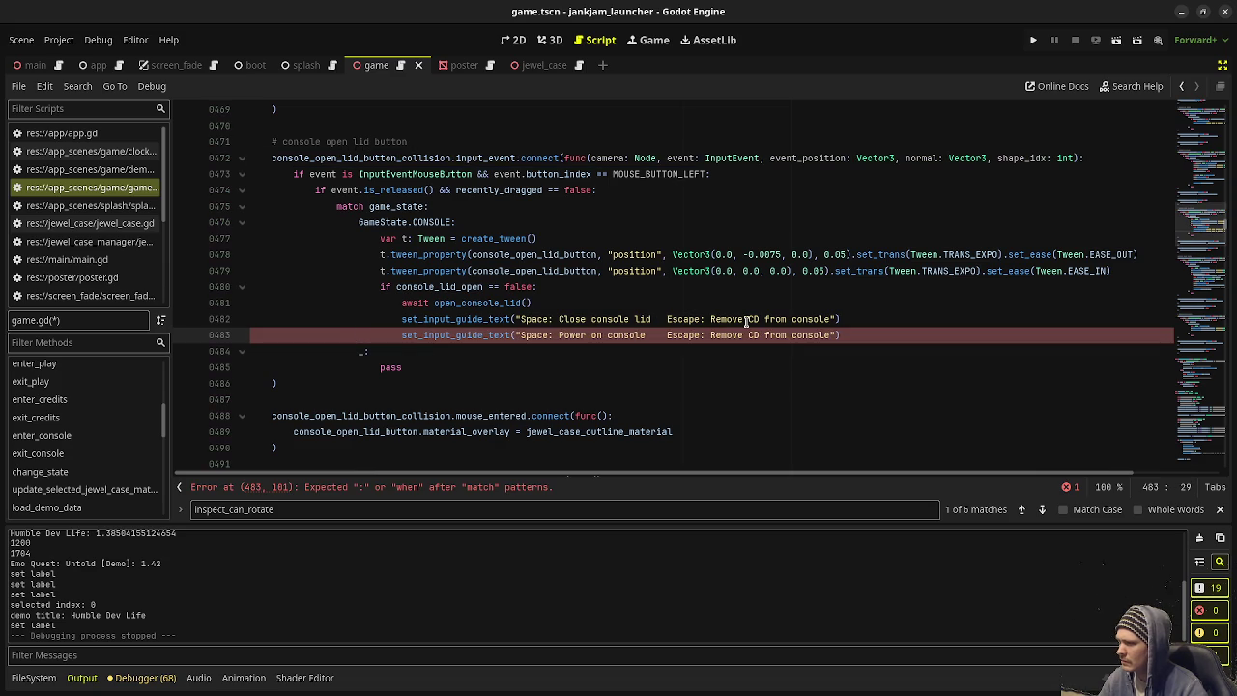
{"action": "left_click", "coordinate": [864, 337]}
{"action": "left_click_drag", "start_coordinate": [864, 338], "coordinate": [880, 319]}
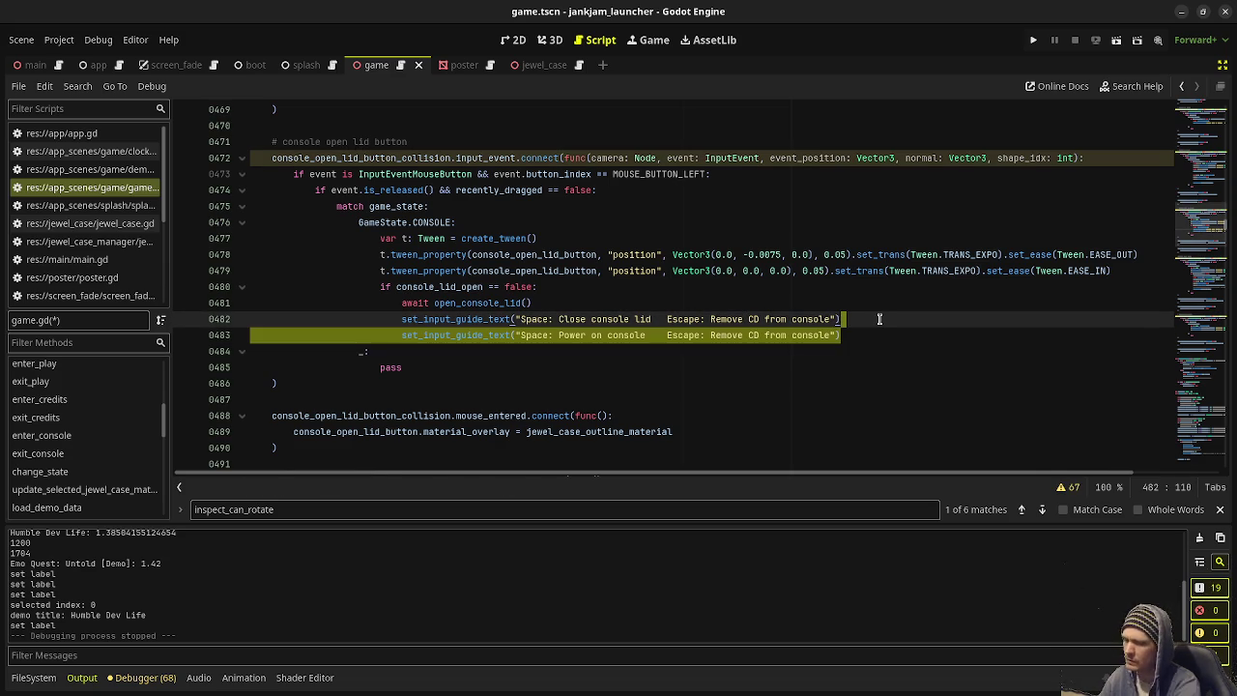
{"action": "key", "text": "Delete"}
{"action": "key", "text": "ctrl+s"}
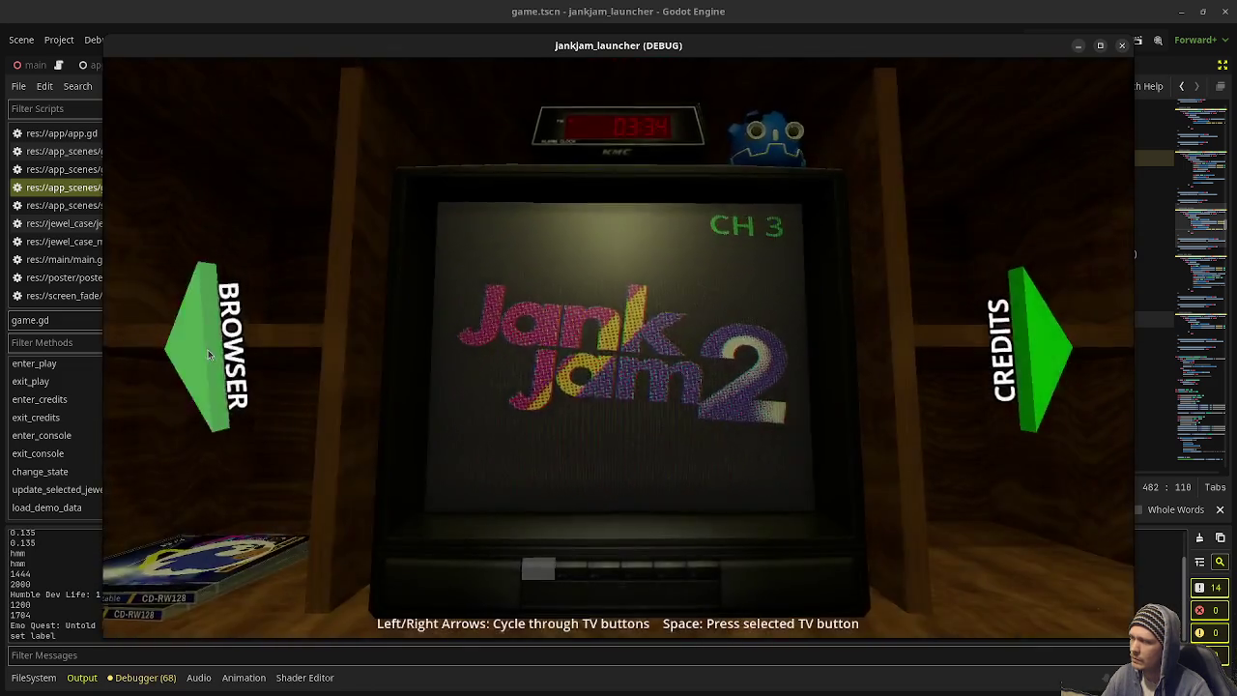
Step: Move to the CD case browser, inspect and open a CD case, and close the console lid
{"action": "key", "text": "Left"}
{"action": "key", "text": "space"}
{"action": "key", "text": "space"}
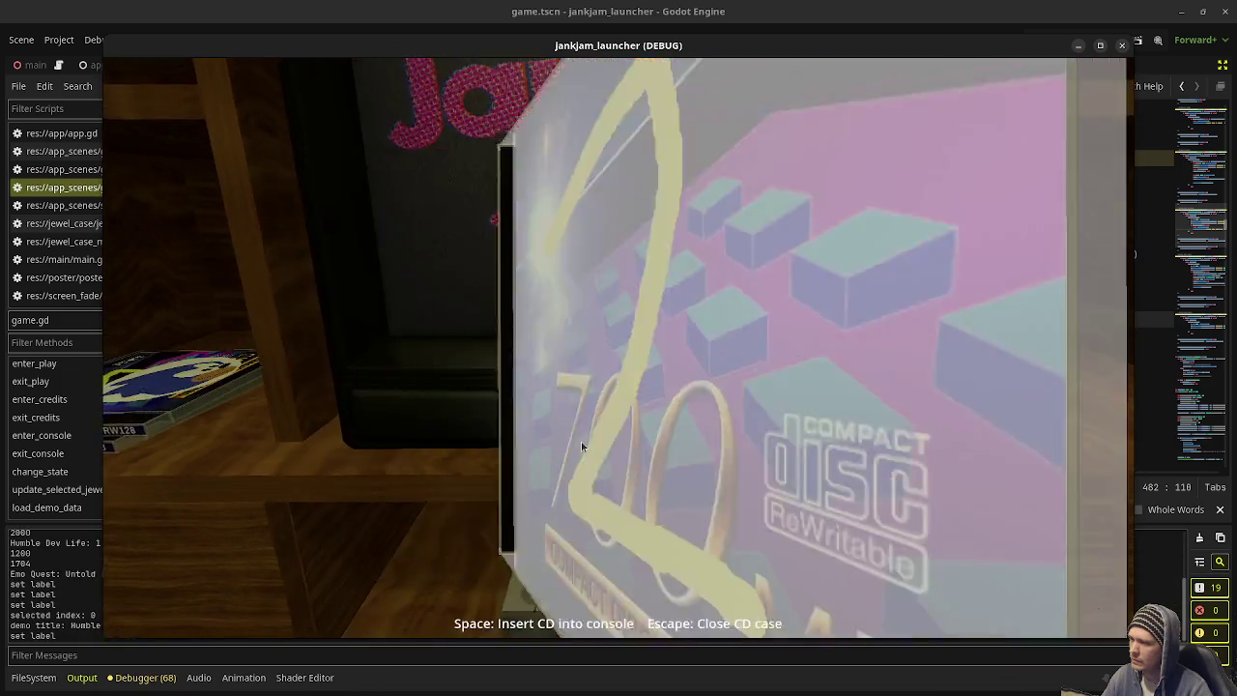
{"action": "key", "text": "space"}
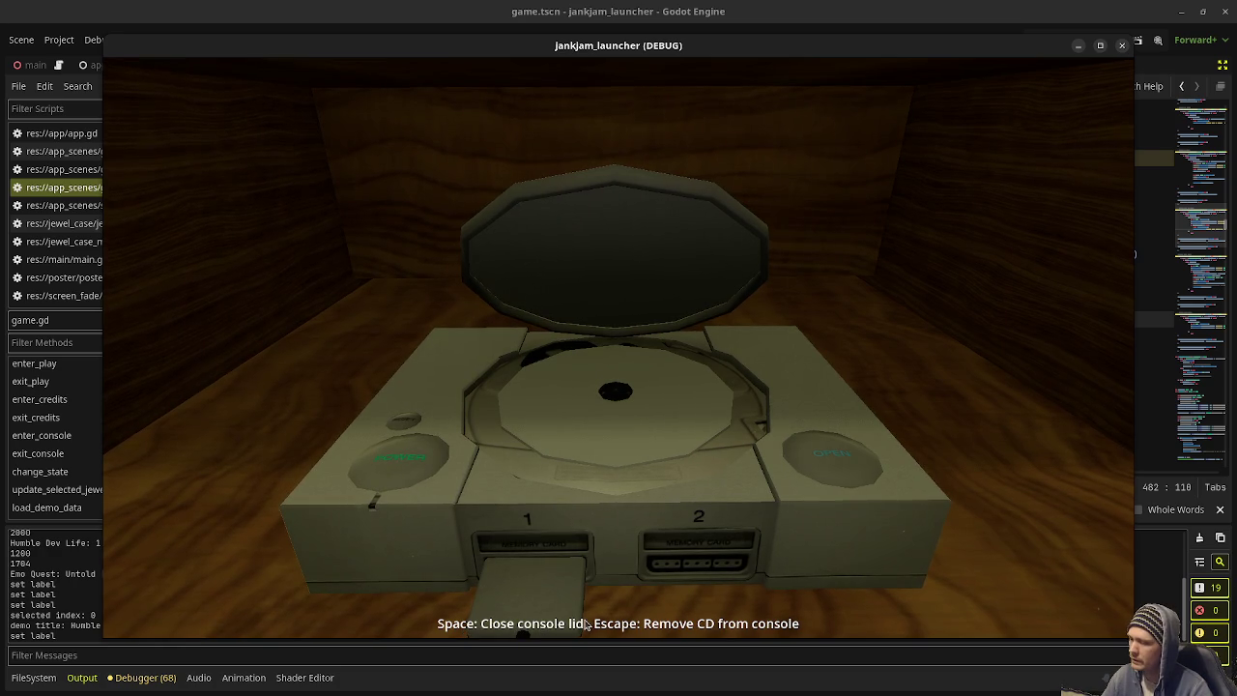
{"action": "key", "text": "space"}
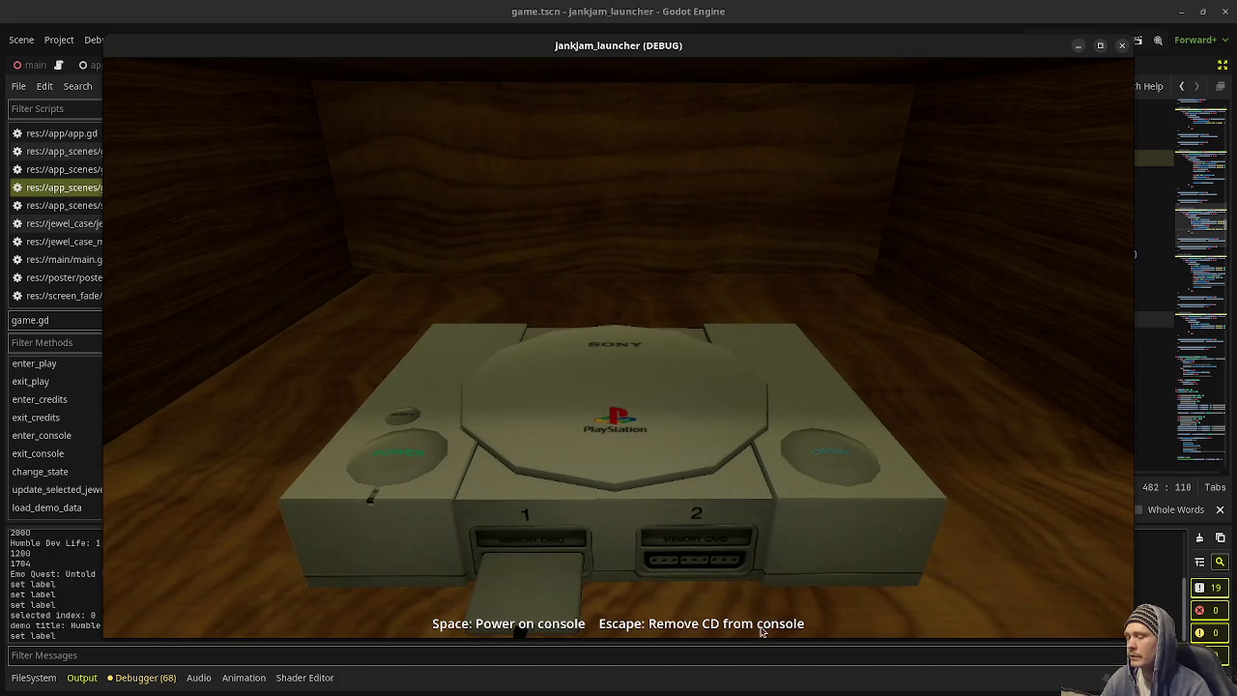
Step: Open, close and reopen the console lid with the mouse to check the guide prompt, then return to the CD shelf
{"action": "left_click", "coordinate": [823, 462]}
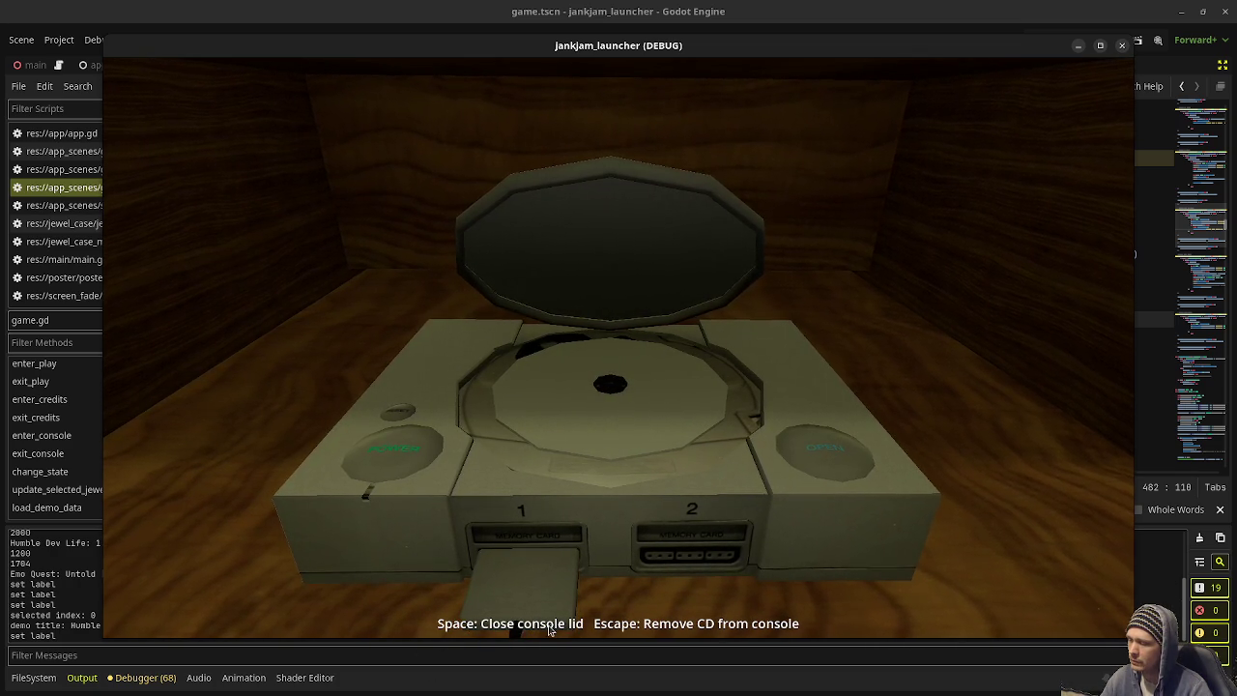
{"action": "left_click", "coordinate": [633, 272]}
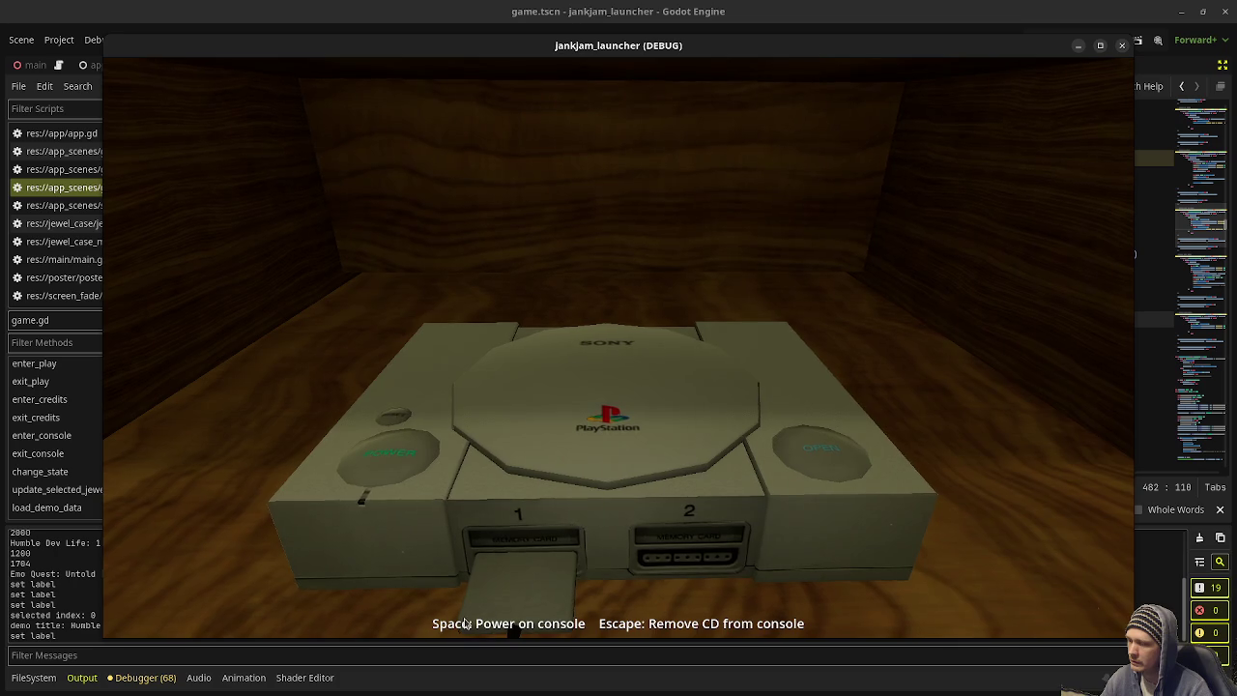
{"action": "left_click", "coordinate": [740, 460]}
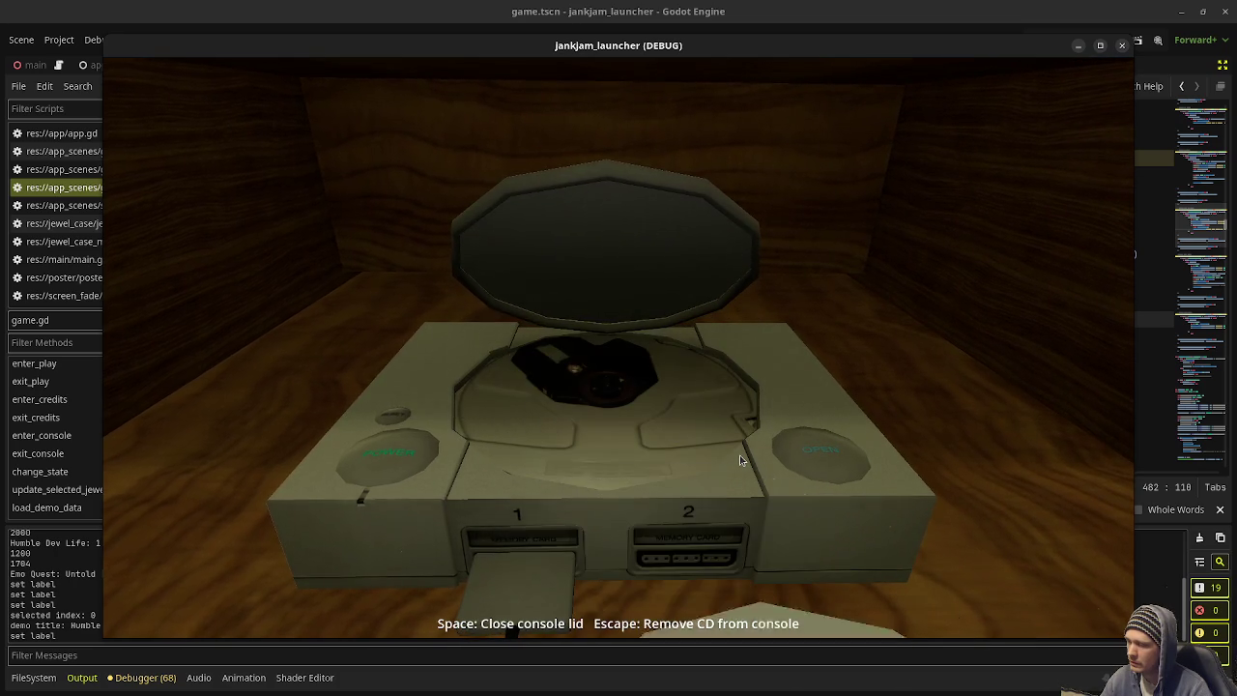
{"action": "key", "text": "Escape"}
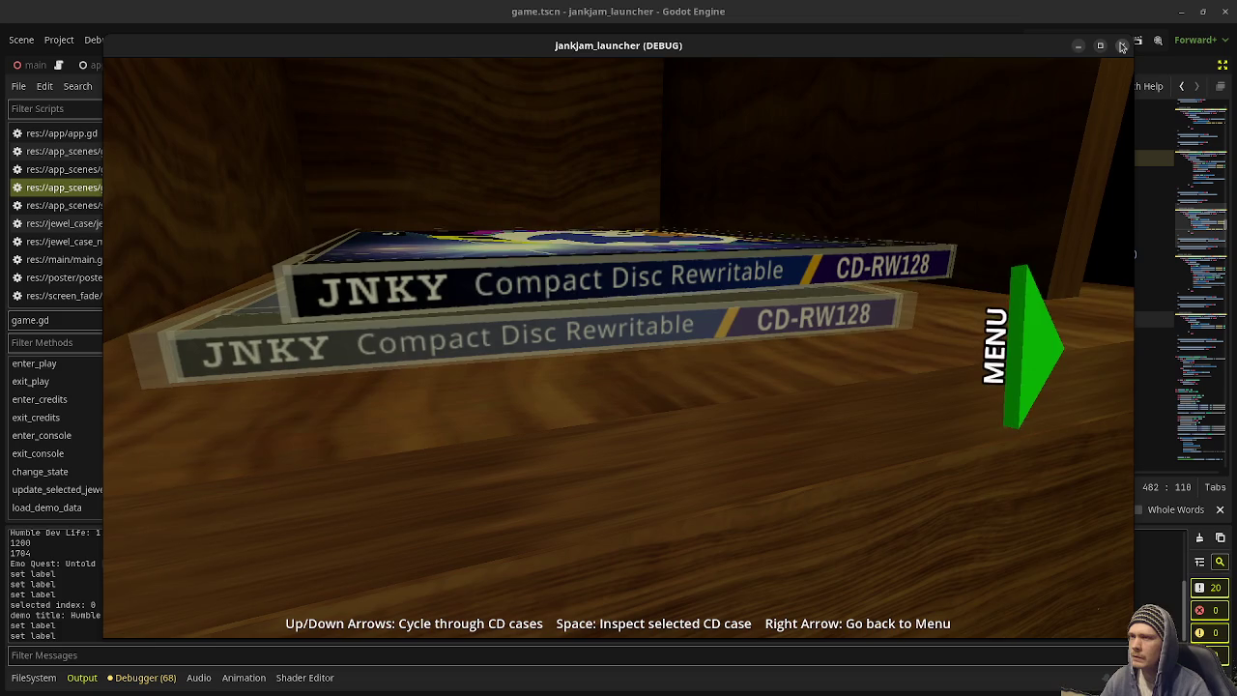
Step: Inspect and open the Jank Jam 2 CD, insert it, close the lid, and power on the console
{"action": "left_click", "coordinate": [750, 310]}
{"action": "key", "text": "space"}
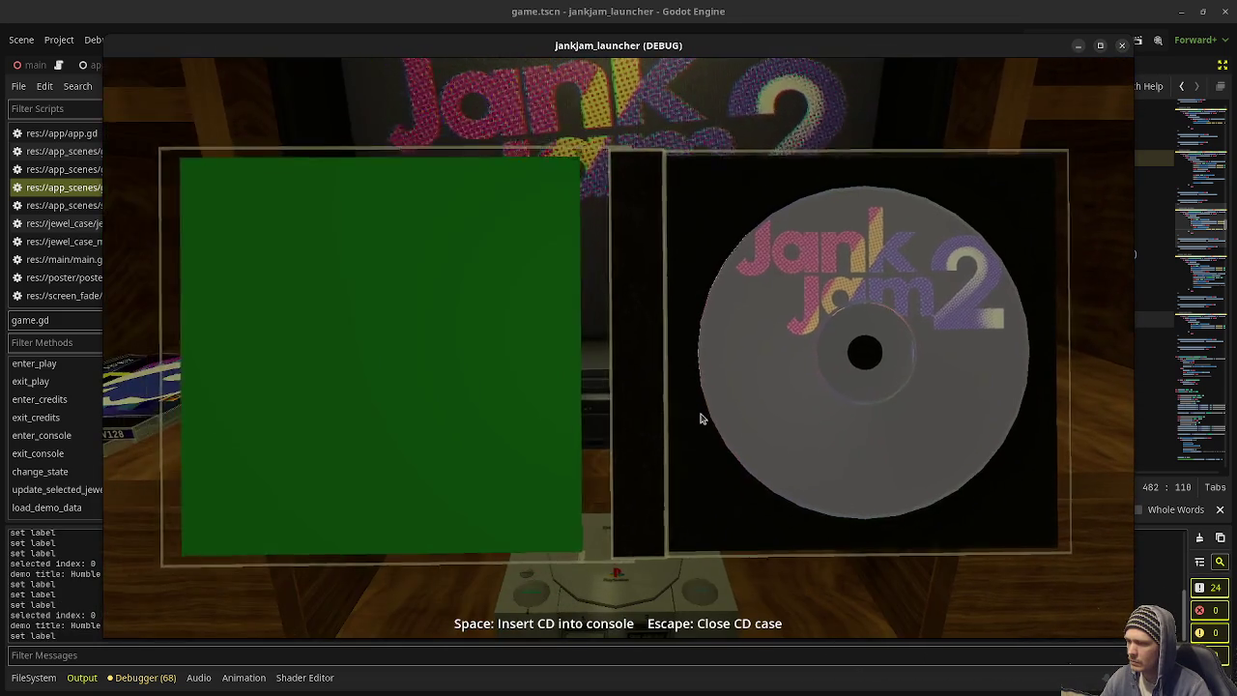
{"action": "key", "text": "space"}
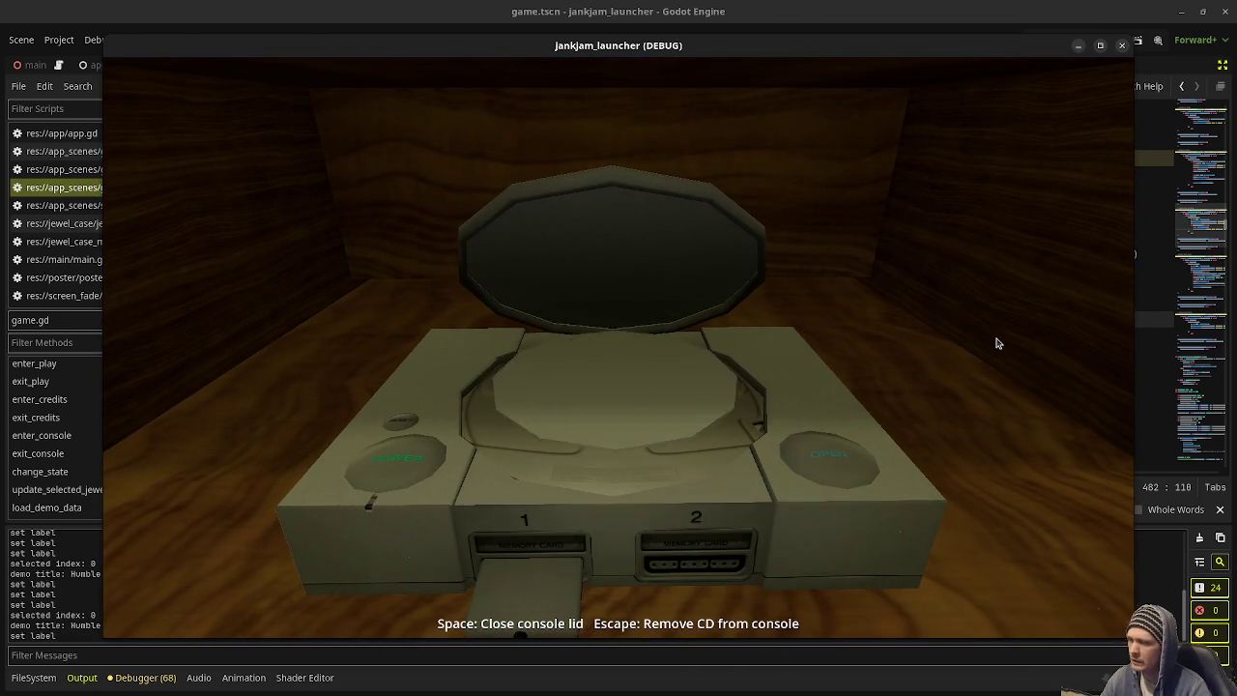
{"action": "key", "text": "space"}
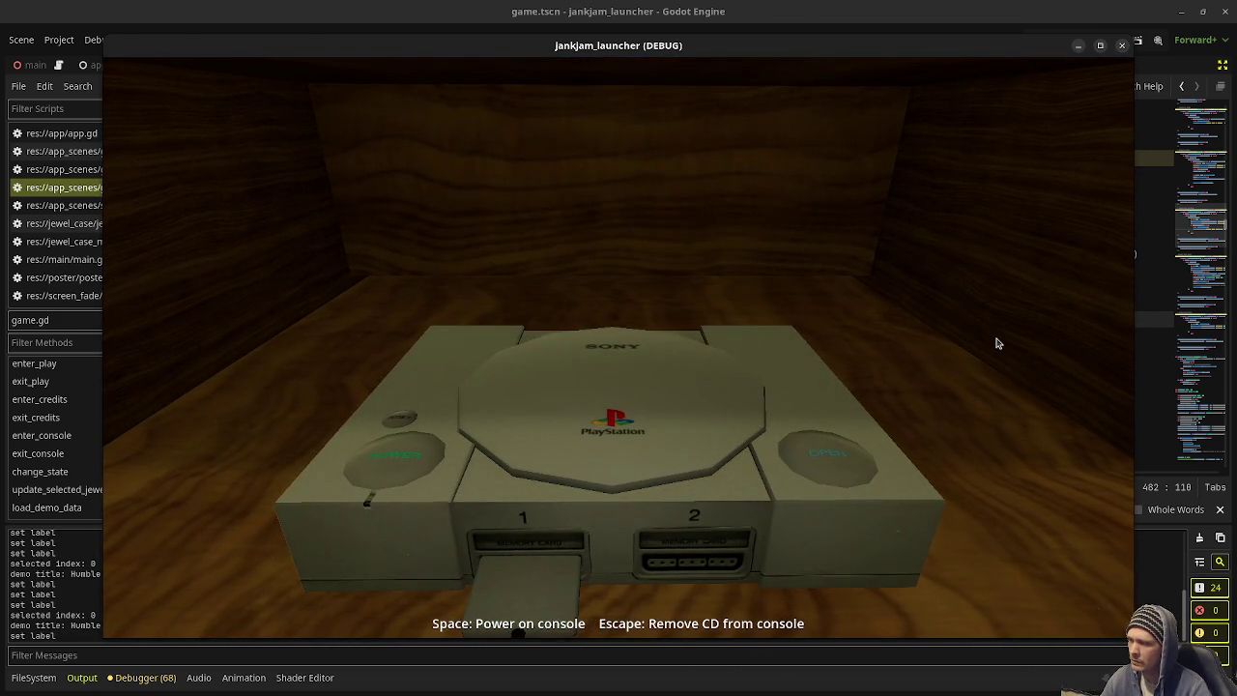
{"action": "key", "text": "space"}
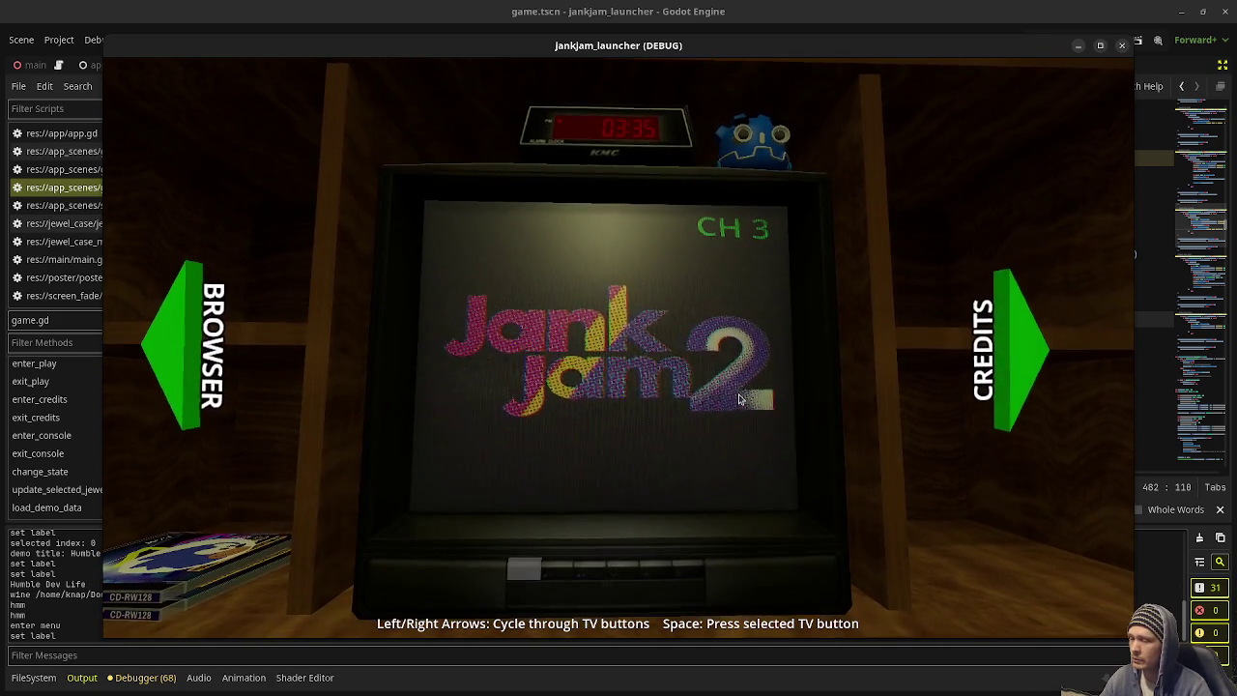
Step: Browse the credits, Meet the Team and Mind Palace posters, then return to the CD case shelf
{"action": "left_click", "coordinate": [1035, 360]}
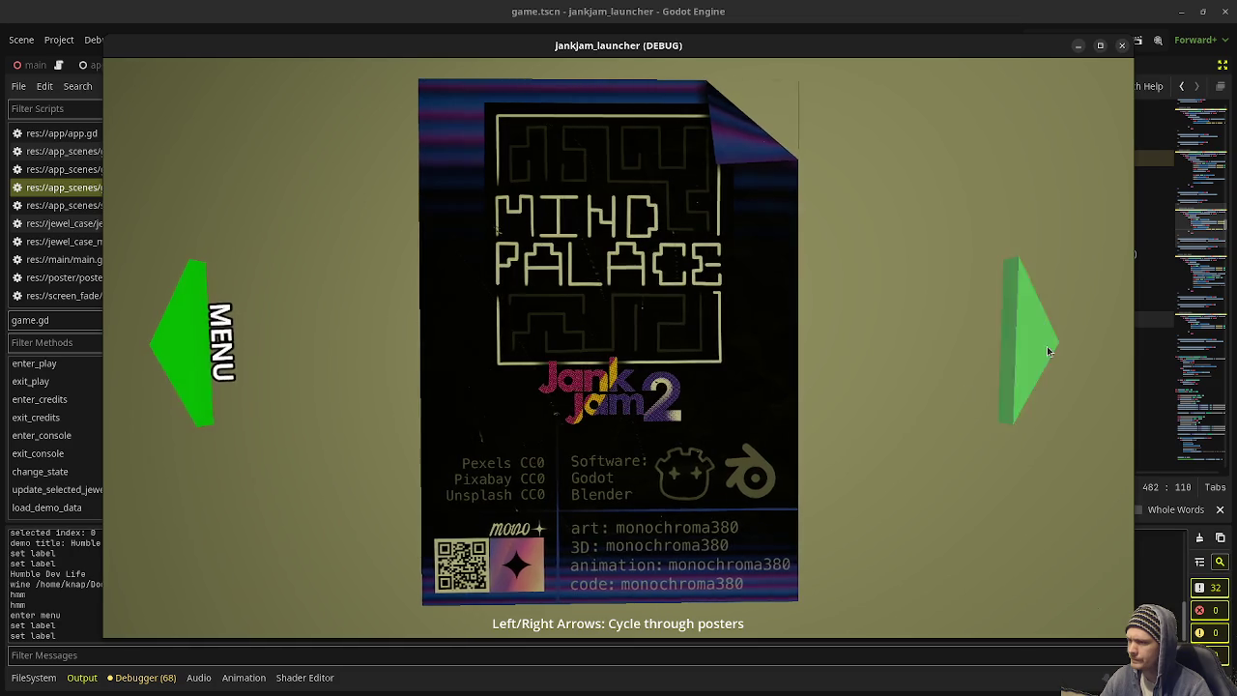
{"action": "left_click", "coordinate": [1047, 351]}
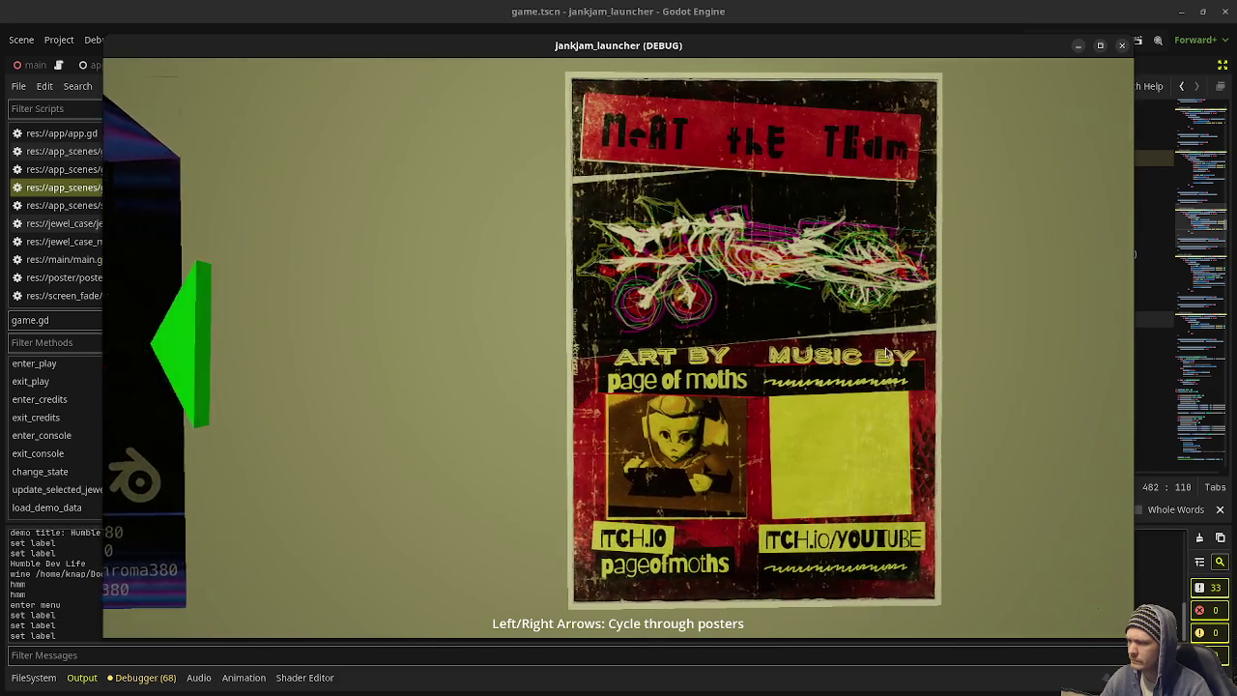
{"action": "left_click", "coordinate": [198, 346]}
{"action": "left_click", "coordinate": [200, 346]}
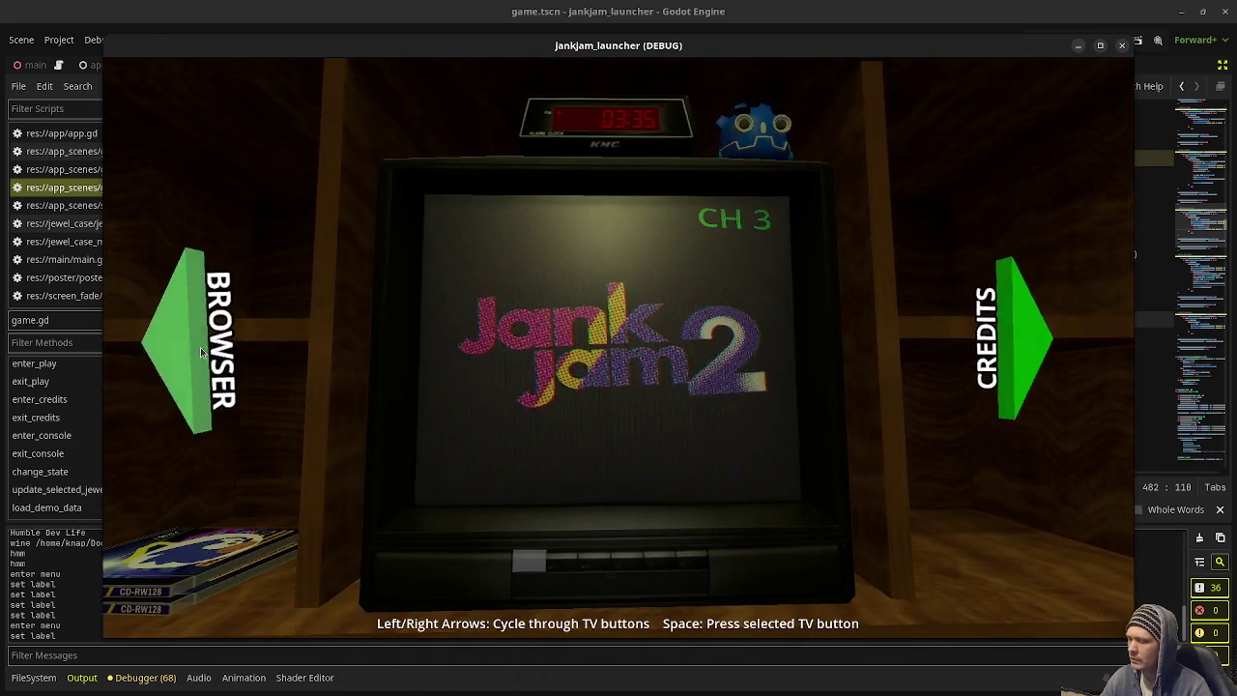
{"action": "left_click", "coordinate": [201, 350]}
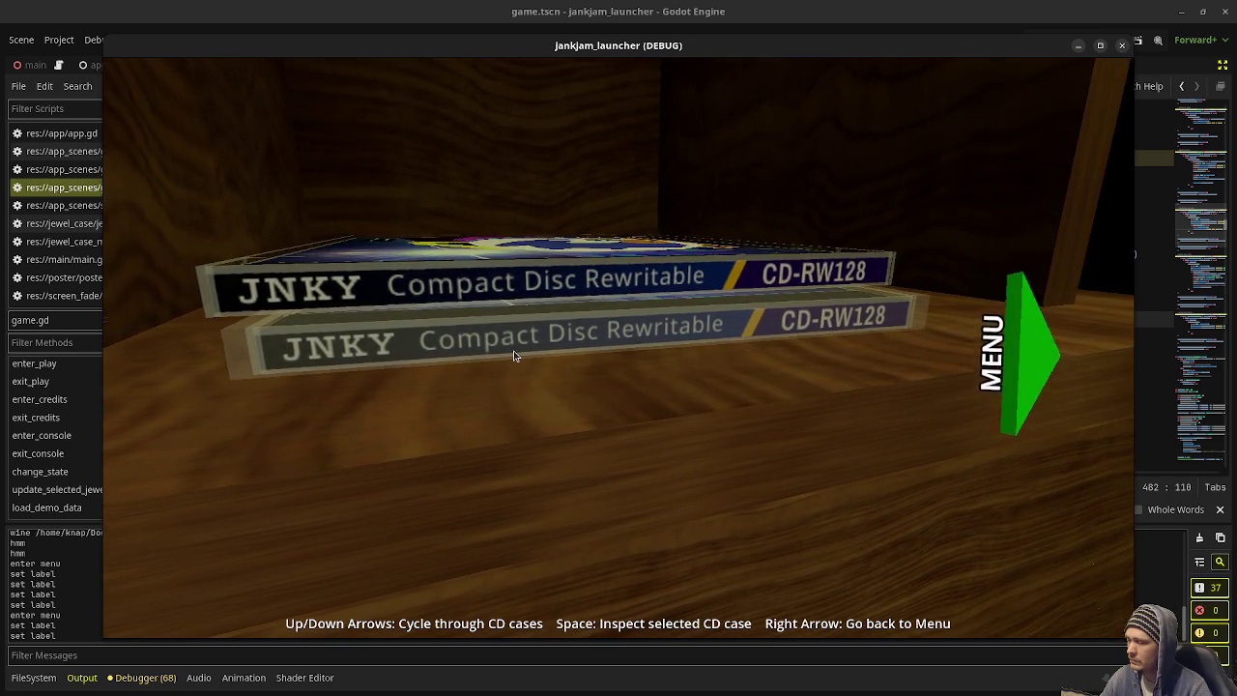
Step: Inspect a CD, insert it into the open console, take it back out, and stop the game
{"action": "key", "text": "space"}
{"action": "key", "text": "space"}
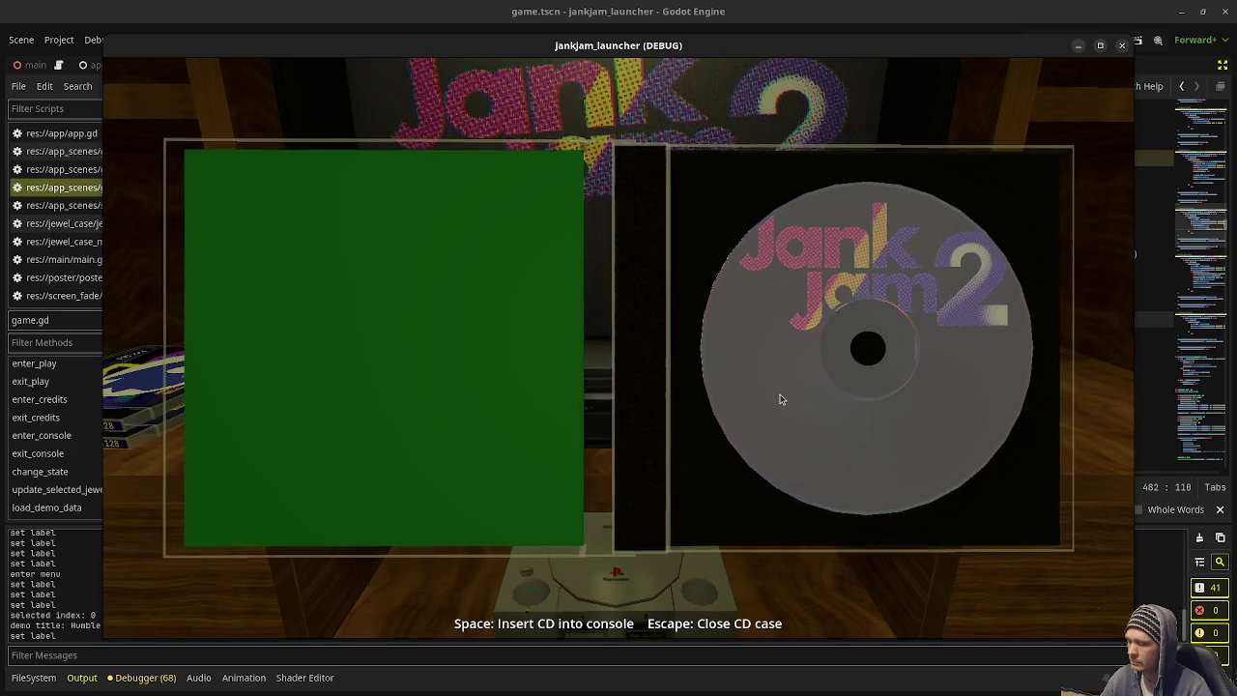
{"action": "key", "text": "space"}
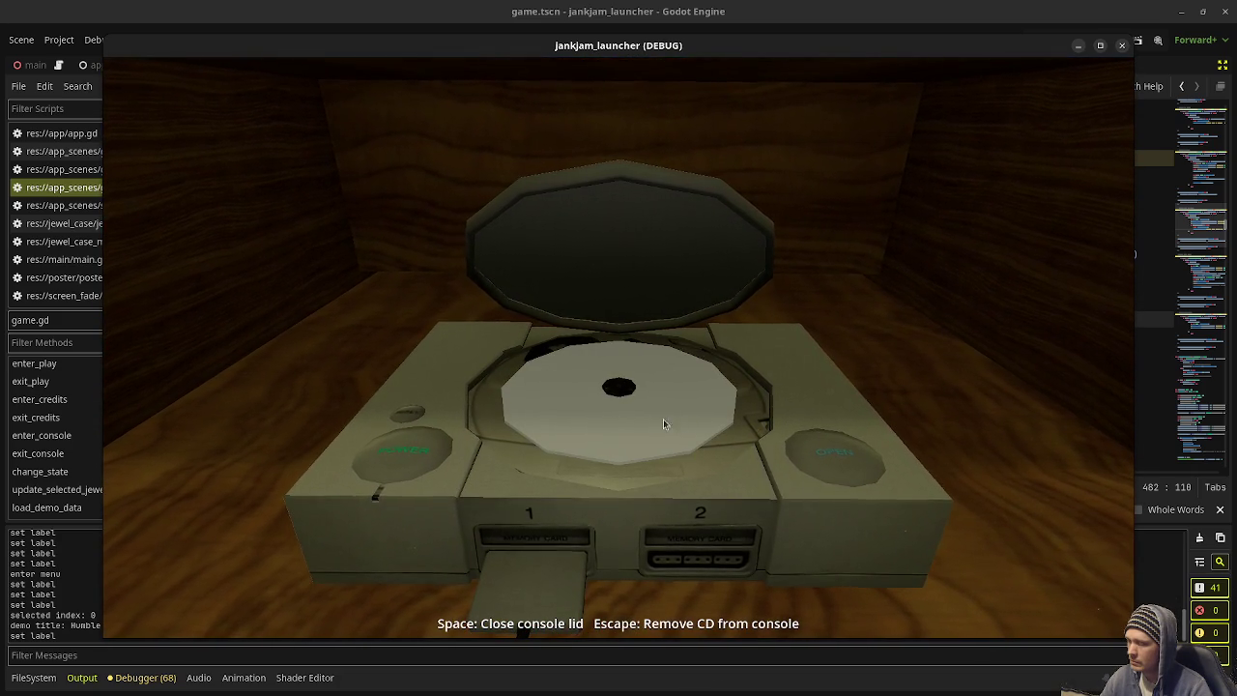
{"action": "left_click", "coordinate": [615, 430]}
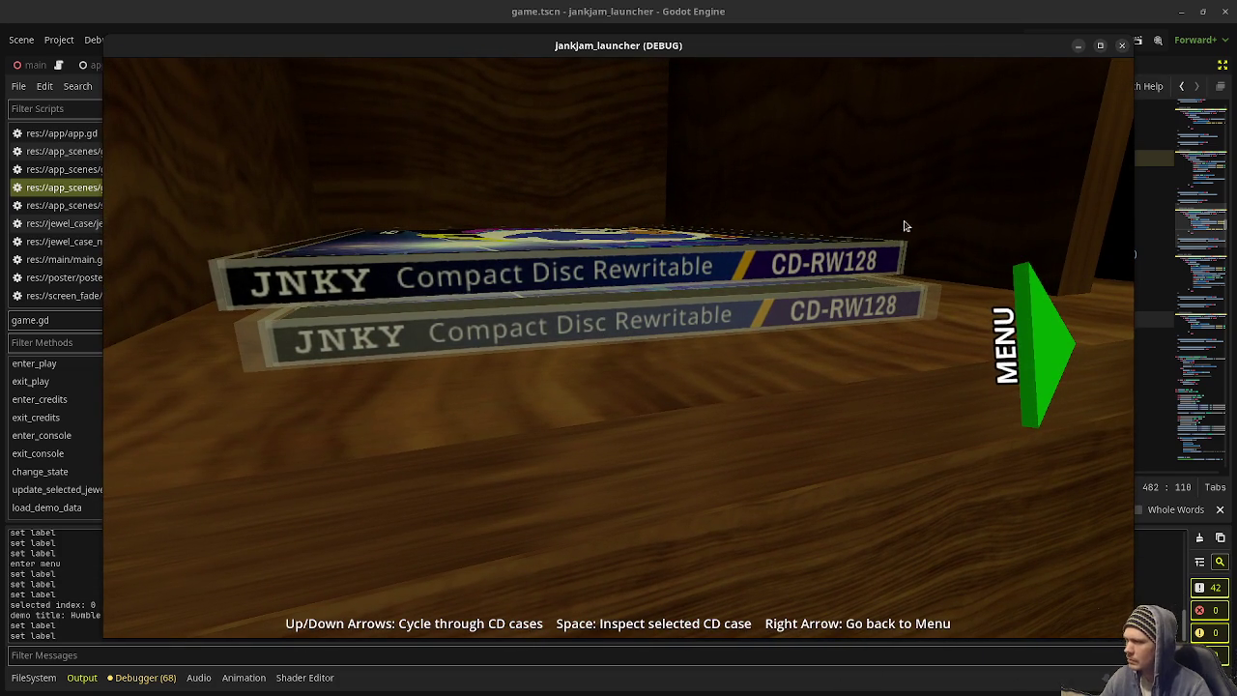
{"action": "left_click", "coordinate": [1121, 45]}
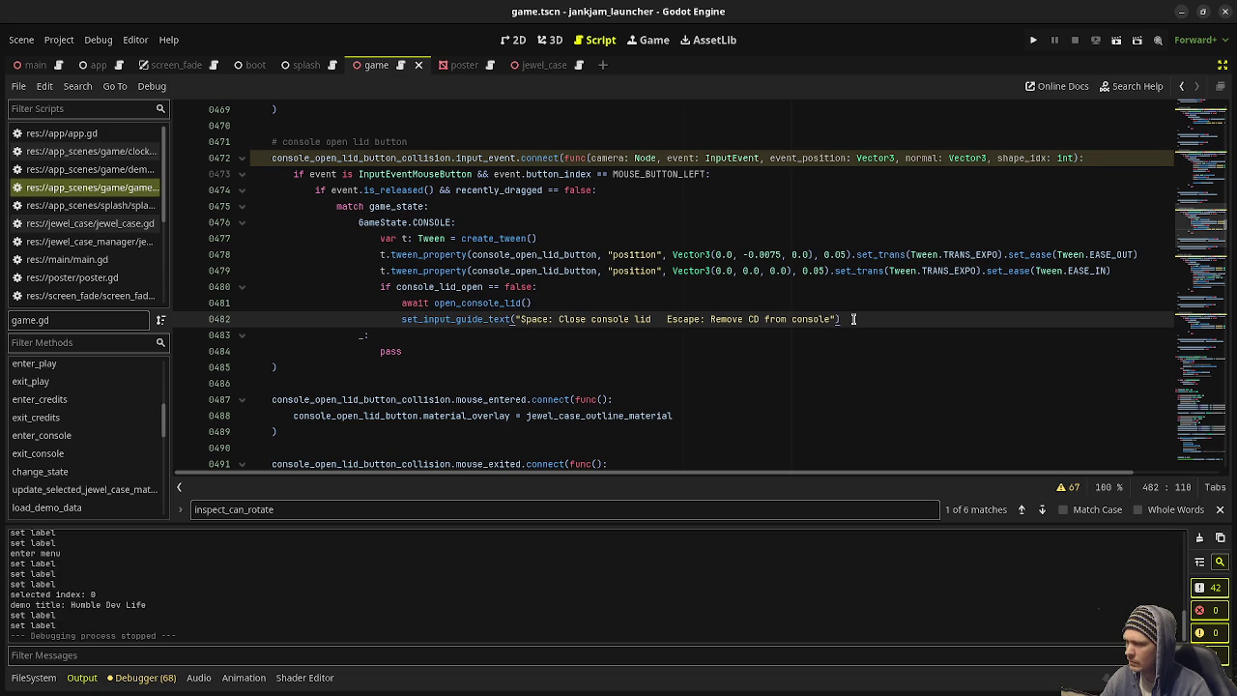
{"action": "scroll", "coordinate": [854, 319], "scroll_direction": "up", "scroll_amount": 5}
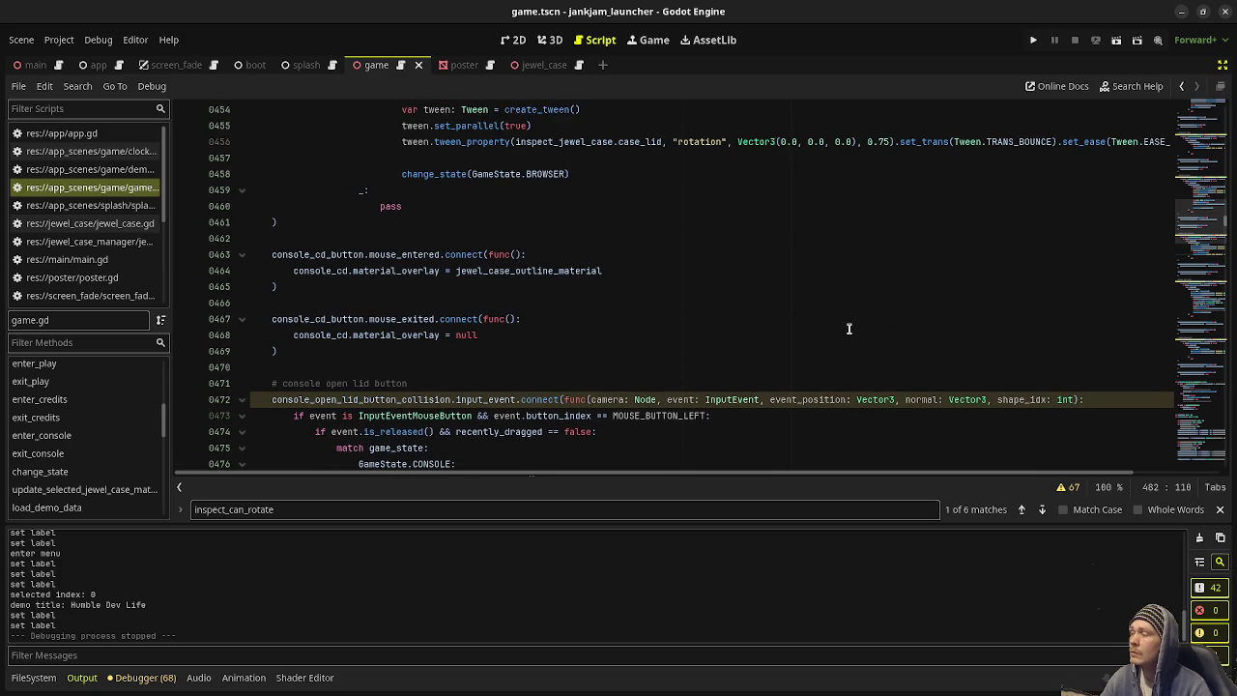
{"action": "scroll", "coordinate": [849, 329], "scroll_direction": "up", "scroll_amount": 2}
{"action": "scroll", "coordinate": [848, 328], "scroll_direction": "down", "scroll_amount": 10}
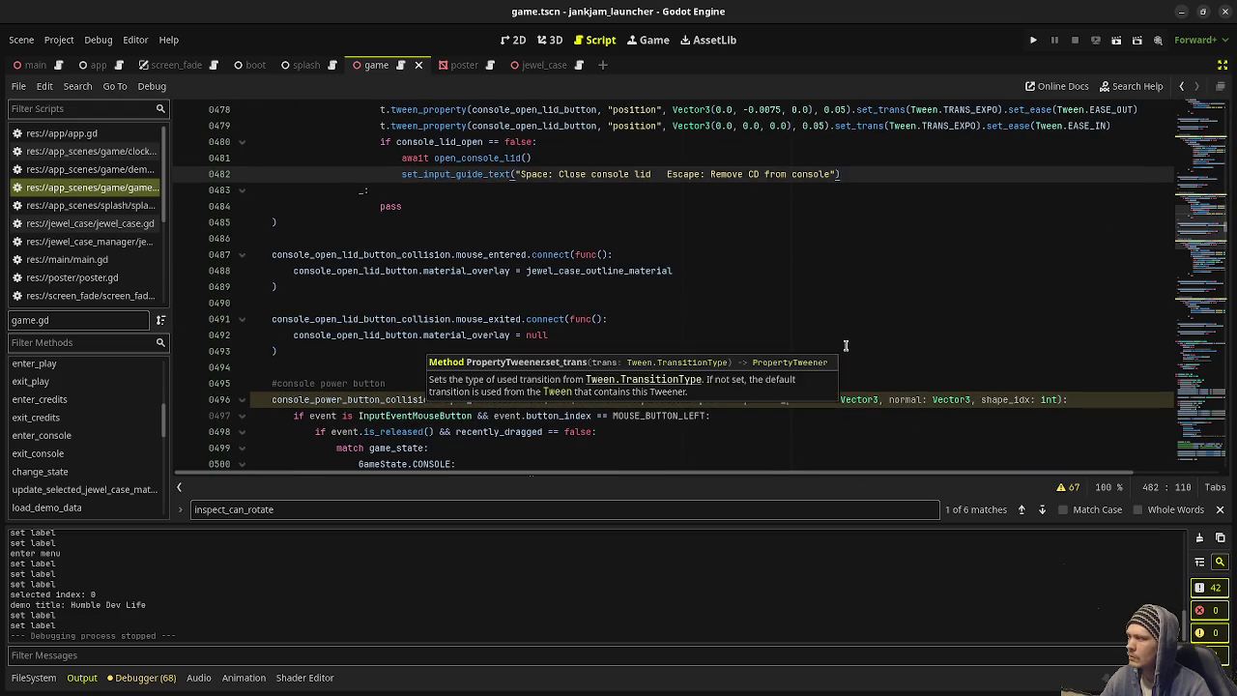
{"action": "scroll", "coordinate": [637, 300], "scroll_direction": "down", "scroll_amount": 8}
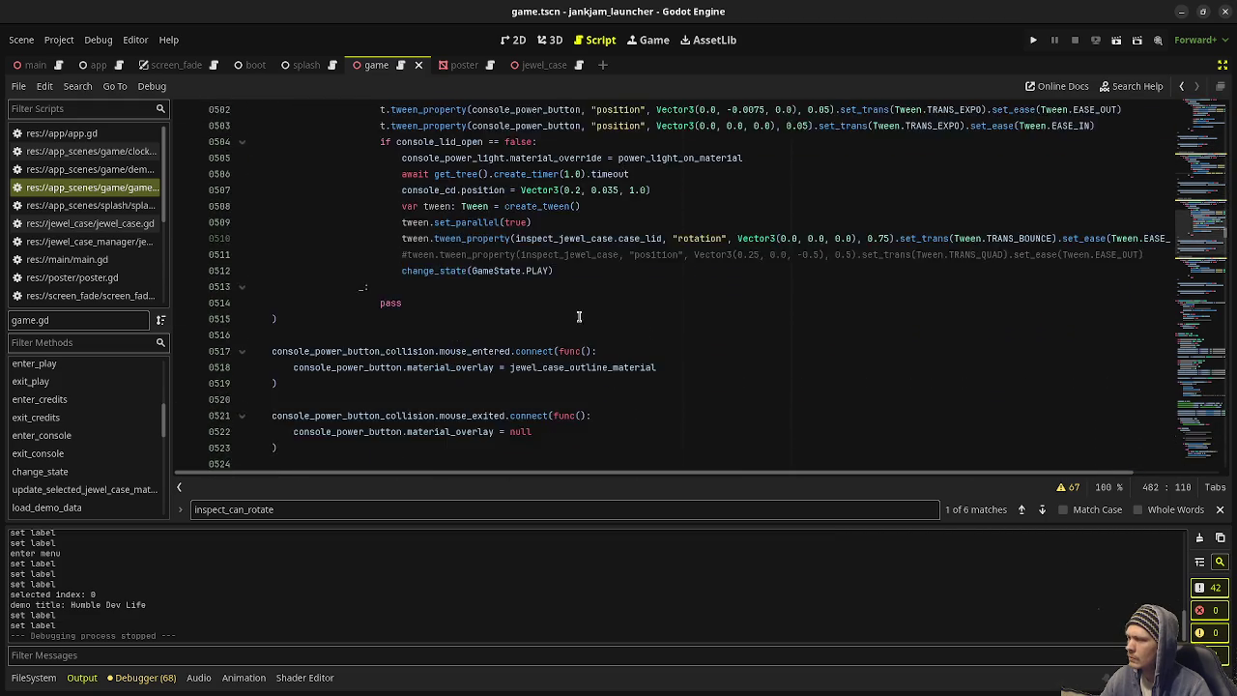
{"action": "scroll", "coordinate": [638, 301], "scroll_direction": "down", "scroll_amount": 2}
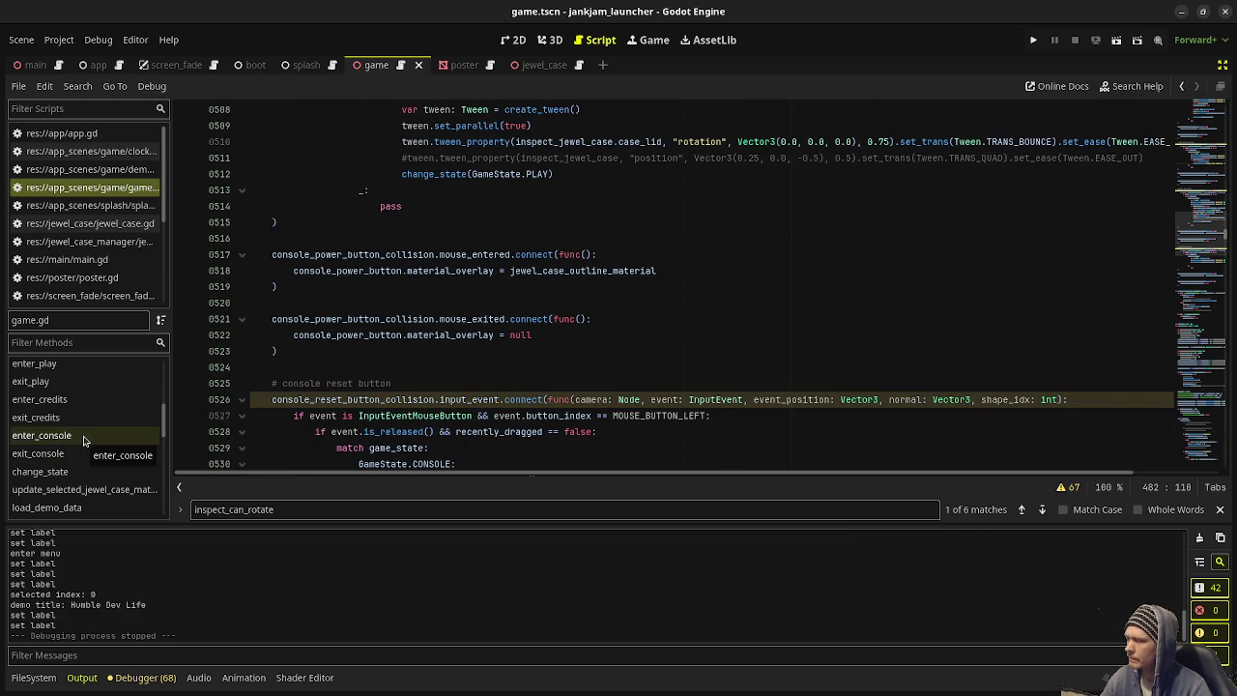
{"action": "left_click", "coordinate": [1200, 367]}
{"action": "scroll", "coordinate": [1200, 372], "scroll_direction": "down", "scroll_amount": 20}
{"action": "scroll", "coordinate": [526, 340], "scroll_direction": "up", "scroll_amount": 7}
{"action": "scroll", "coordinate": [525, 340], "scroll_direction": "up", "scroll_amount": 8}
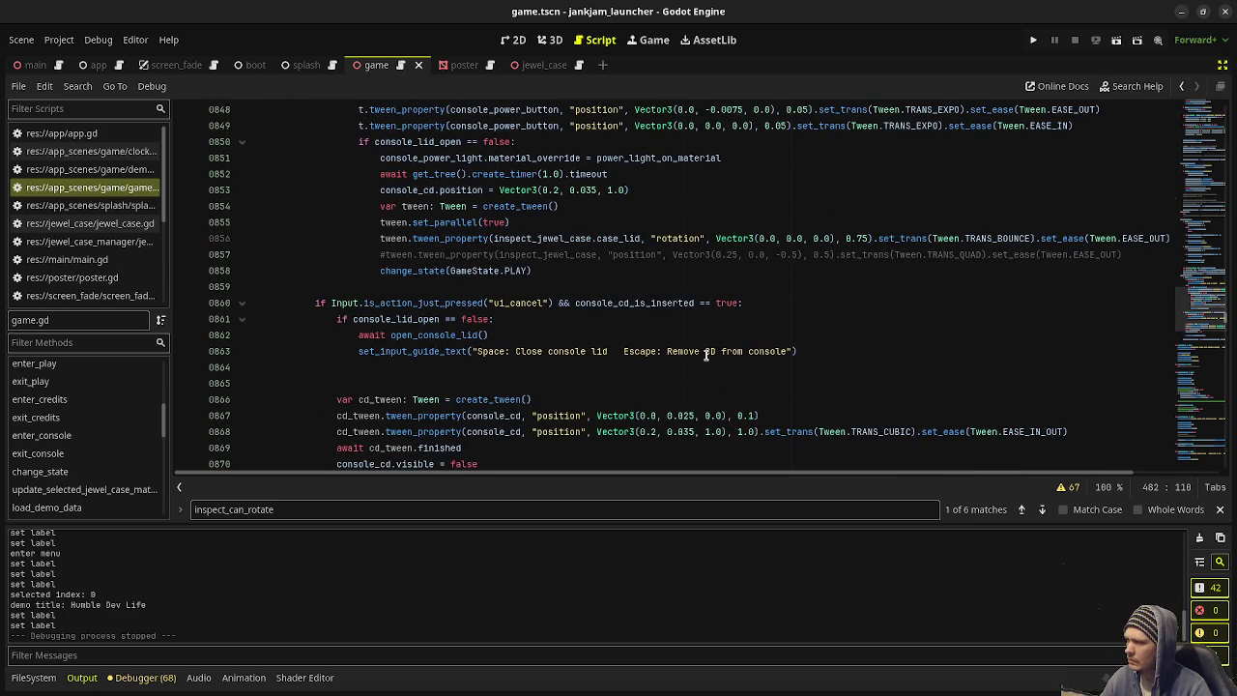
{"action": "left_click_drag", "start_coordinate": [827, 351], "coordinate": [358, 352]}
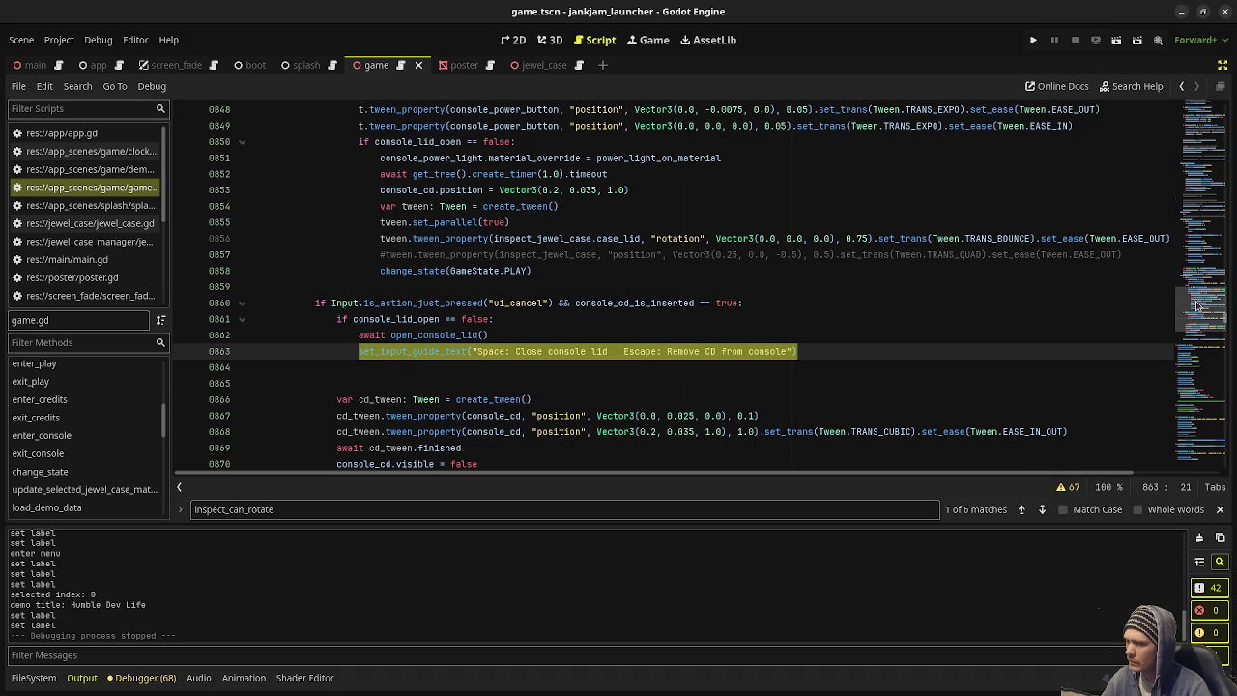
{"action": "left_click_drag", "start_coordinate": [1197, 306], "coordinate": [1184, 218]}
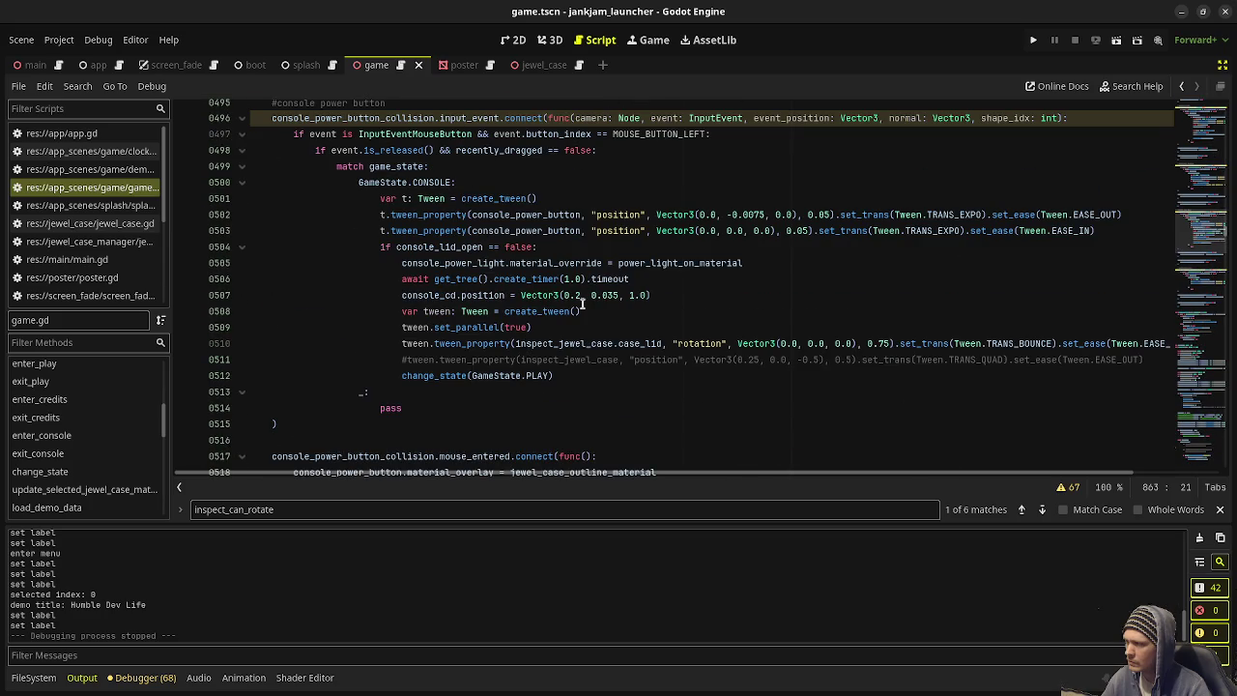
{"action": "scroll", "coordinate": [572, 297], "scroll_direction": "up", "scroll_amount": 15}
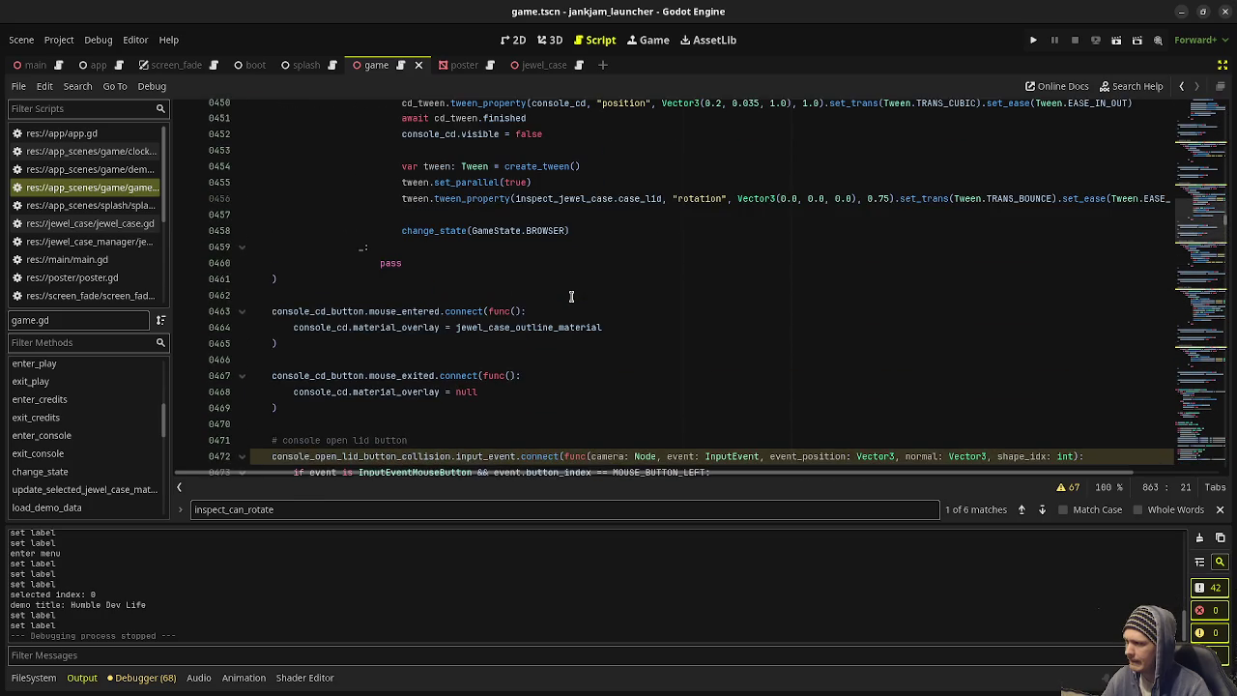
{"action": "scroll", "coordinate": [571, 297], "scroll_direction": "up", "scroll_amount": 3}
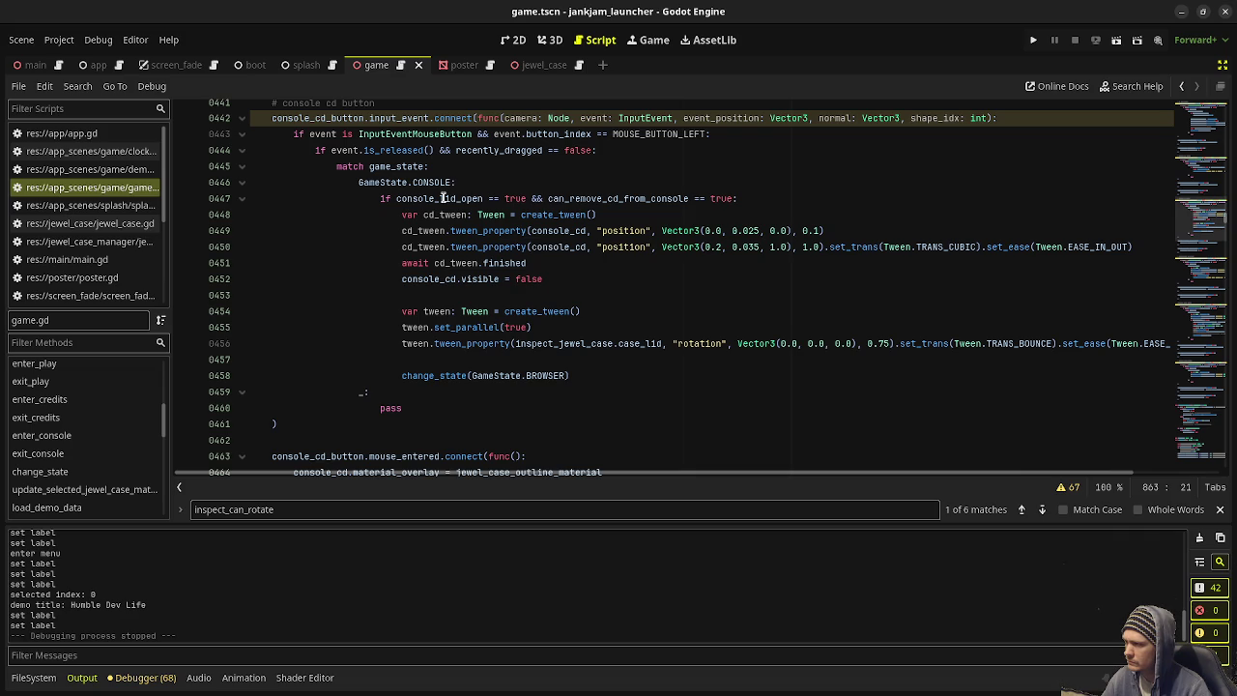
{"action": "mouse_move", "coordinate": [470, 198]}
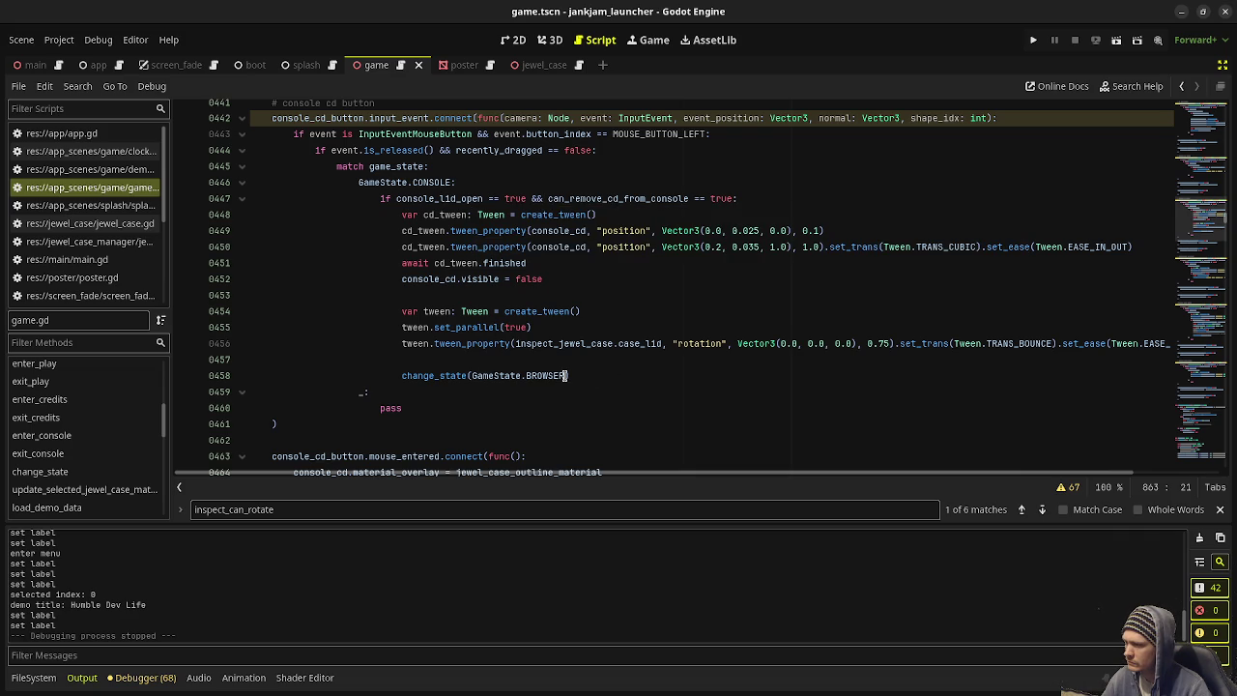
{"action": "mouse_move", "coordinate": [567, 375]}
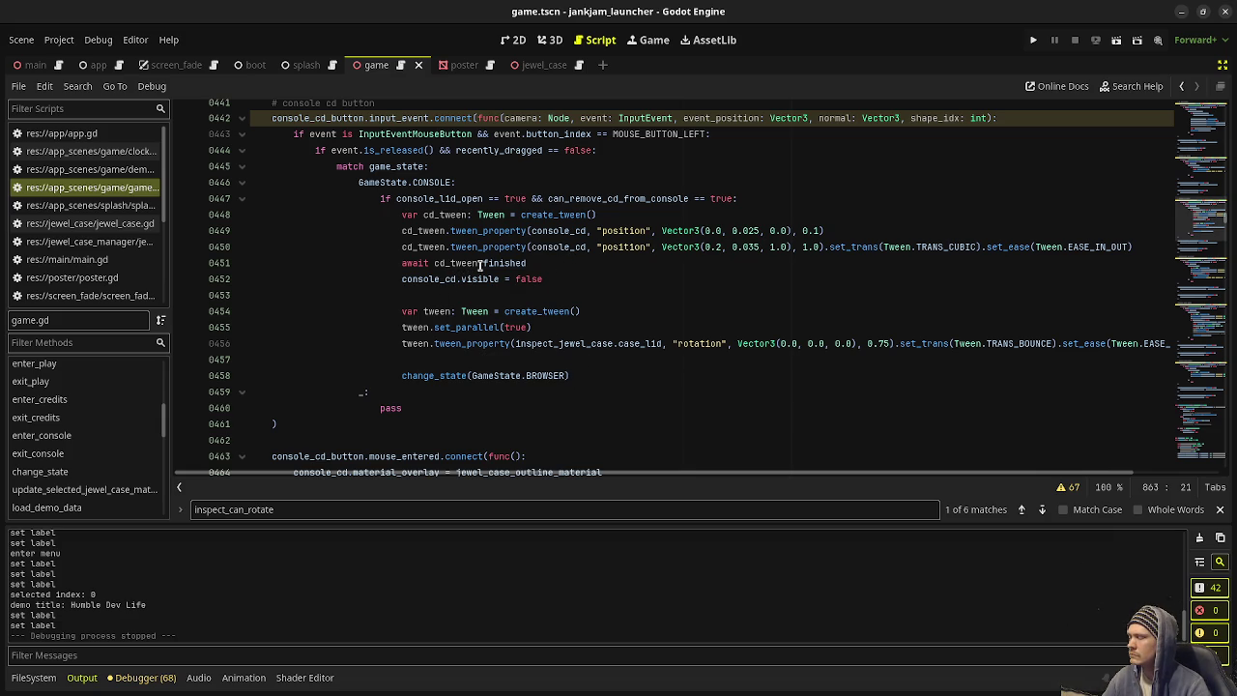
{"action": "mouse_move", "coordinate": [489, 263]}
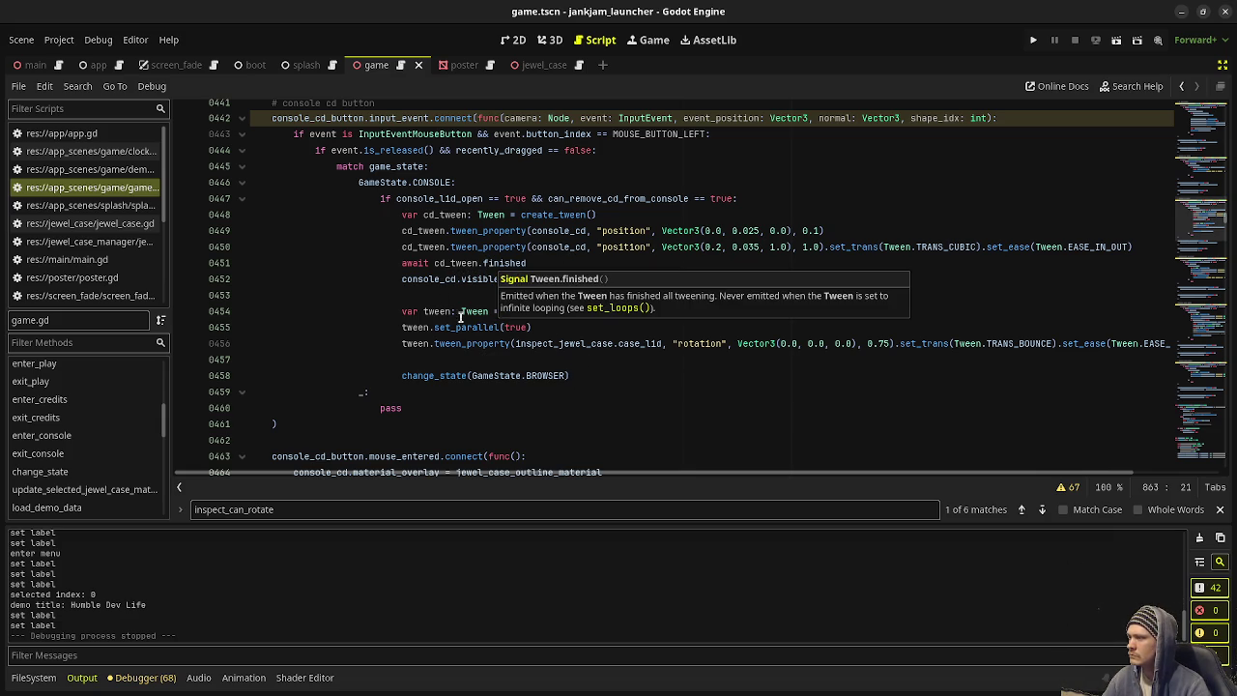